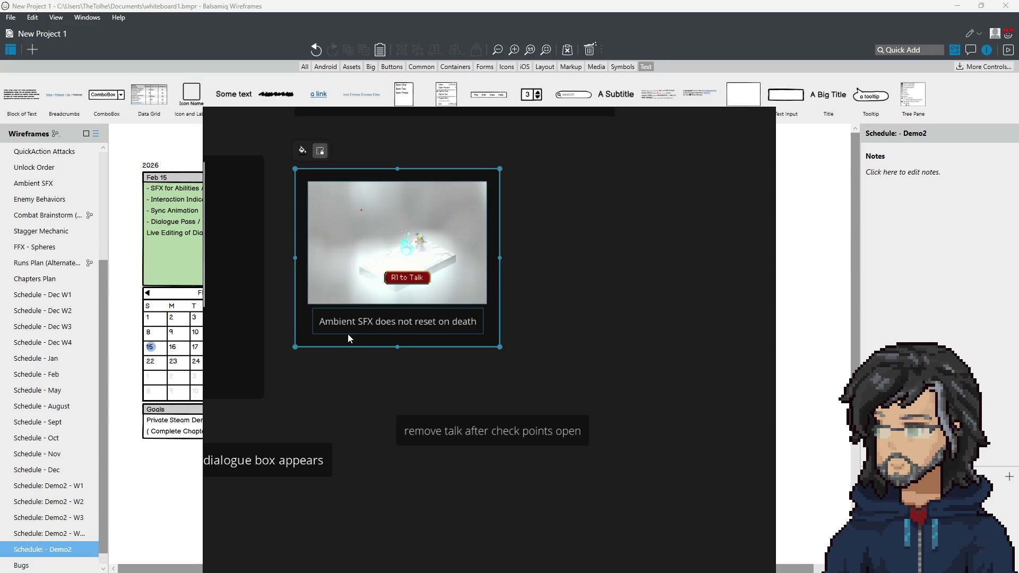
Move the ambient SFX screenshot card to the right on the Polish Items board
{"action": "scroll", "coordinate": [348, 333], "scroll_direction": "down", "scroll_amount": 2}
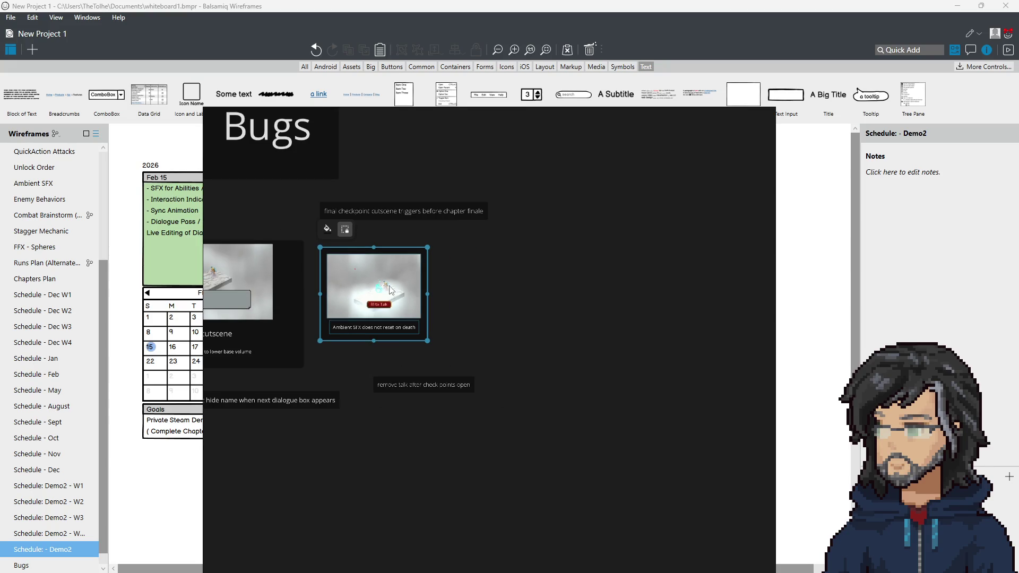
{"action": "mouse_move", "coordinate": [354, 301]}
{"action": "left_mouse_down"}
{"action": "mouse_move", "coordinate": [644, 282]}
{"action": "mouse_move", "coordinate": [410, 289]}
{"action": "left_mouse_up"}
{"action": "scroll", "coordinate": [410, 319], "scroll_direction": "up", "scroll_amount": 2}
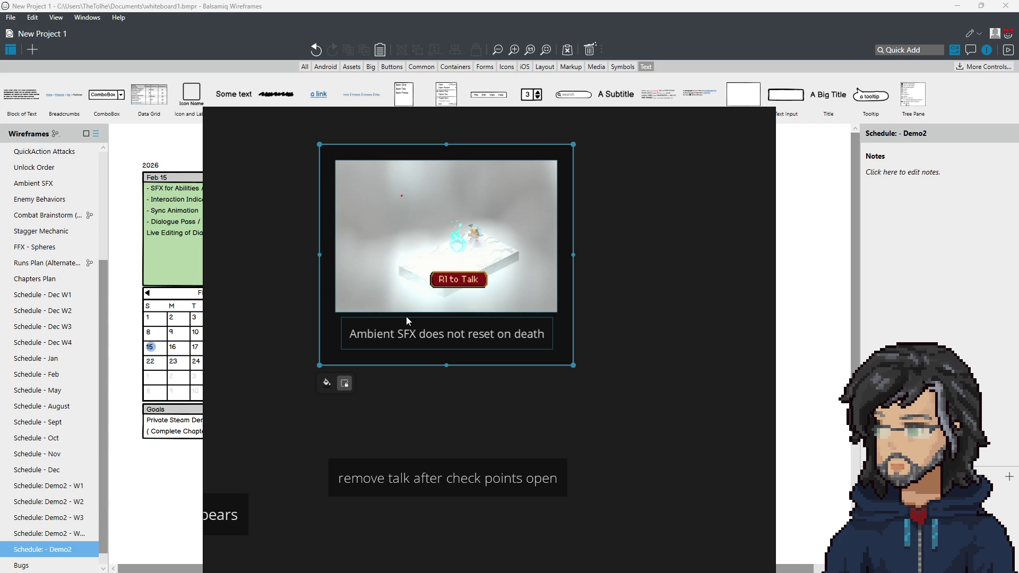
Reposition the final checkpoint cutscene note and the remove talk note around the screenshot
{"action": "scroll", "coordinate": [406, 316], "scroll_direction": "down", "scroll_amount": 4}
{"action": "left_click", "coordinate": [415, 215]}
{"action": "mouse_move", "coordinate": [416, 215]}
{"action": "left_mouse_down"}
{"action": "mouse_move", "coordinate": [399, 234]}
{"action": "mouse_move", "coordinate": [351, 235]}
{"action": "left_mouse_up"}
{"action": "scroll", "coordinate": [351, 234], "scroll_direction": "up", "scroll_amount": 5}
{"action": "scroll", "coordinate": [412, 245], "scroll_direction": "down", "scroll_amount": 5}
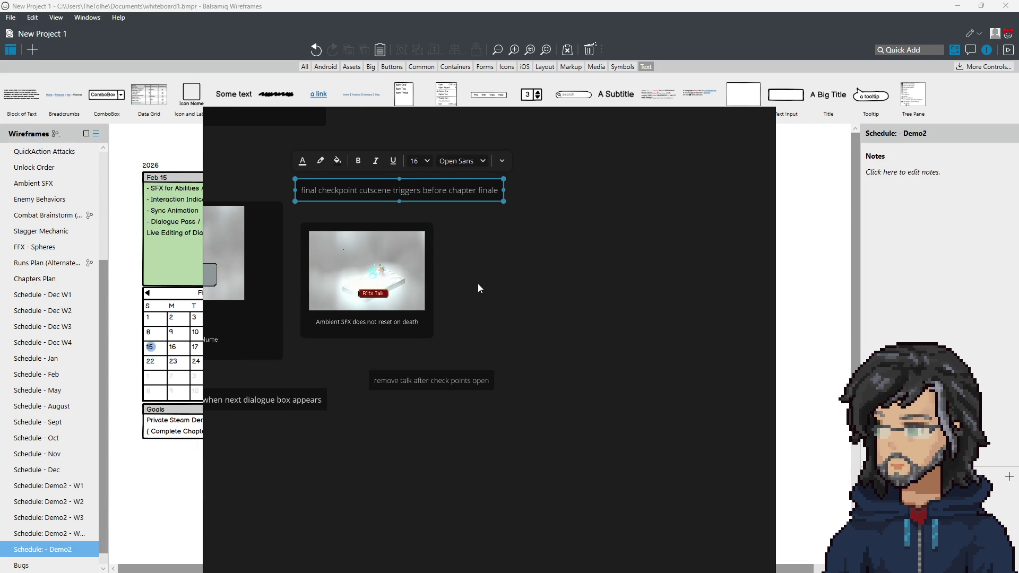
{"action": "mouse_move", "coordinate": [425, 383]}
{"action": "left_mouse_down"}
{"action": "mouse_move", "coordinate": [346, 358]}
{"action": "mouse_move", "coordinate": [393, 370]}
{"action": "mouse_move", "coordinate": [392, 383]}
{"action": "left_mouse_up"}
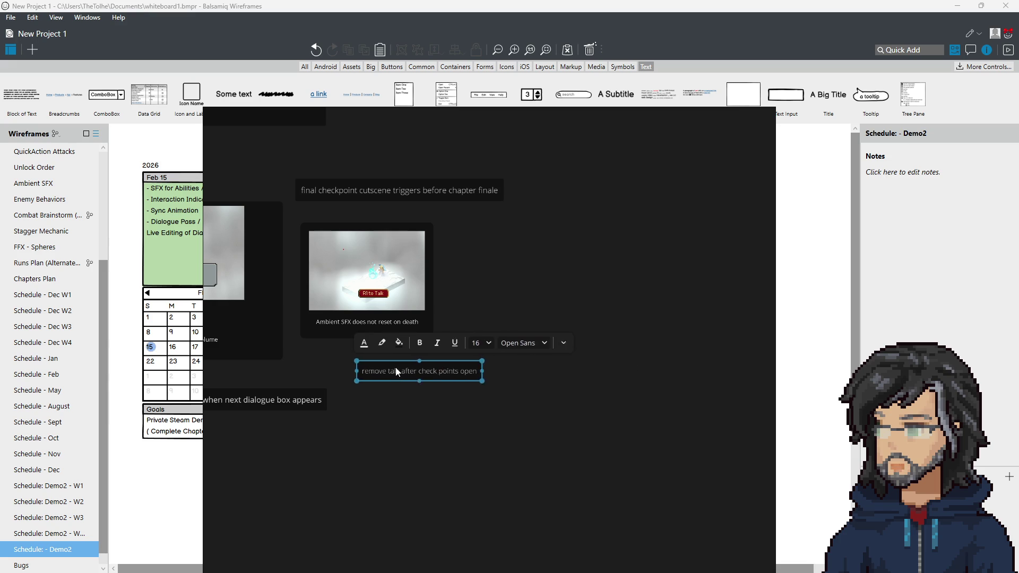
Pan across the board to check the other notes, then minimize PureRef
{"action": "scroll", "coordinate": [456, 373], "scroll_direction": "down", "scroll_amount": 5}
{"action": "scroll", "coordinate": [449, 393], "scroll_direction": "up", "scroll_amount": 2}
{"action": "scroll", "coordinate": [442, 268], "scroll_direction": "up", "scroll_amount": 5}
{"action": "mouse_move", "coordinate": [403, 285]}
{"action": "left_mouse_down"}
{"action": "mouse_move", "coordinate": [405, 319]}
{"action": "mouse_move", "coordinate": [540, 344]}
{"action": "mouse_move", "coordinate": [359, 340]}
{"action": "left_mouse_up"}
{"action": "scroll", "coordinate": [359, 335], "scroll_direction": "right", "scroll_amount": 6}
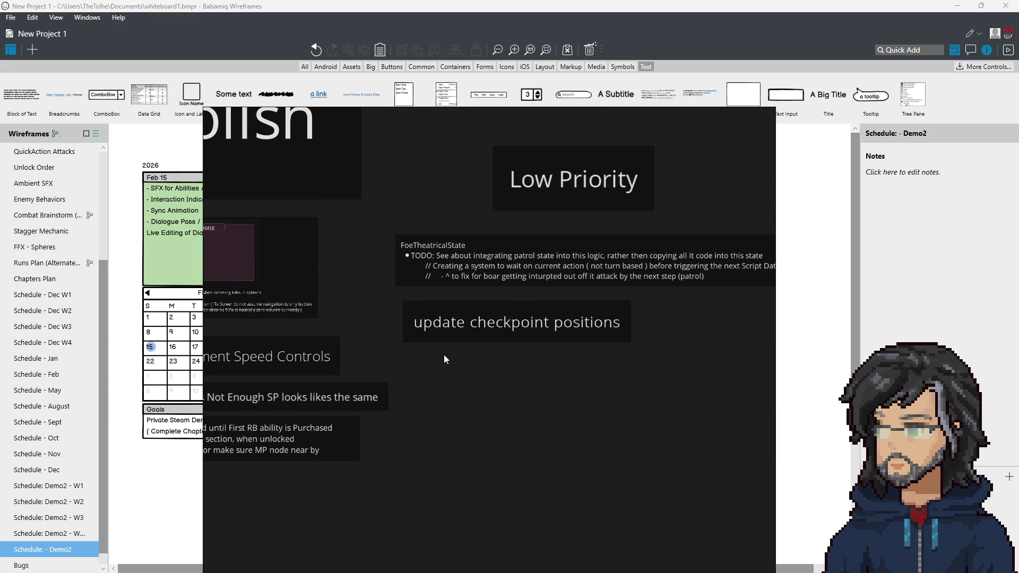
{"action": "scroll", "coordinate": [444, 358], "scroll_direction": "down", "scroll_amount": 3}
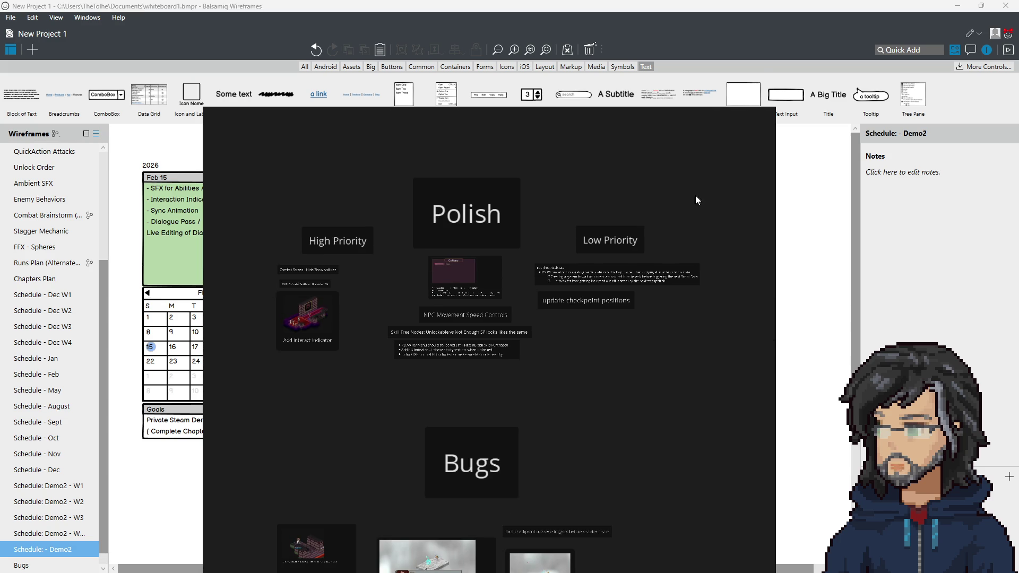
{"action": "left_click", "coordinate": [738, 115]}
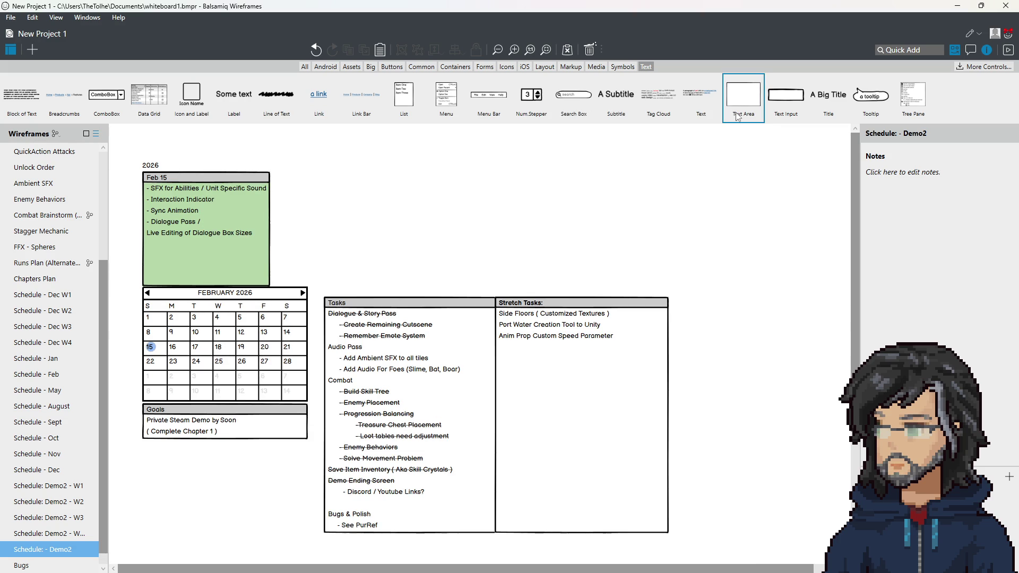
Move the Dialogue Pass lines to directly below Feb 15 in the list
{"action": "left_click", "coordinate": [227, 223]}
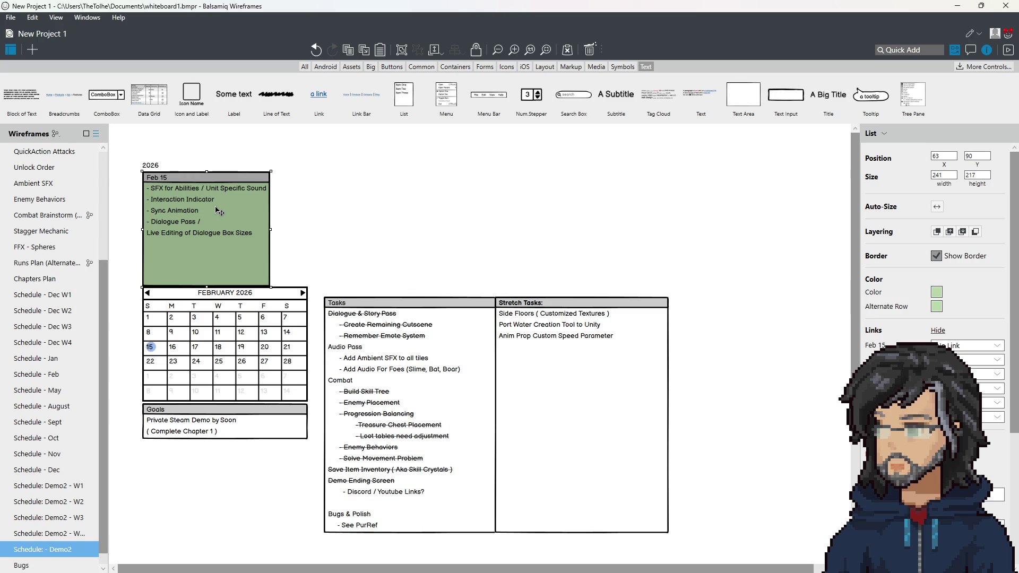
{"action": "double_click", "coordinate": [199, 234]}
{"action": "left_click", "coordinate": [298, 250]}
{"action": "key", "text": "shift+Home"}
{"action": "key", "text": "shift+Up"}
{"action": "key", "text": "ctrl+c"}
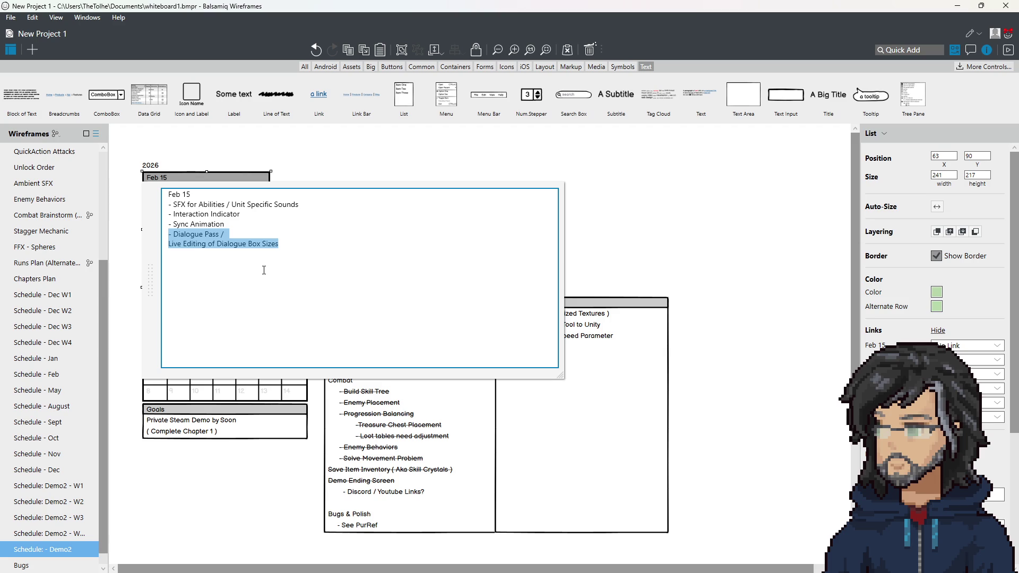
{"action": "key", "text": "BackSpace"}
{"action": "left_click", "coordinate": [216, 196]}
{"action": "key", "text": "Return"}
{"action": "key", "text": "ctrl+v"}
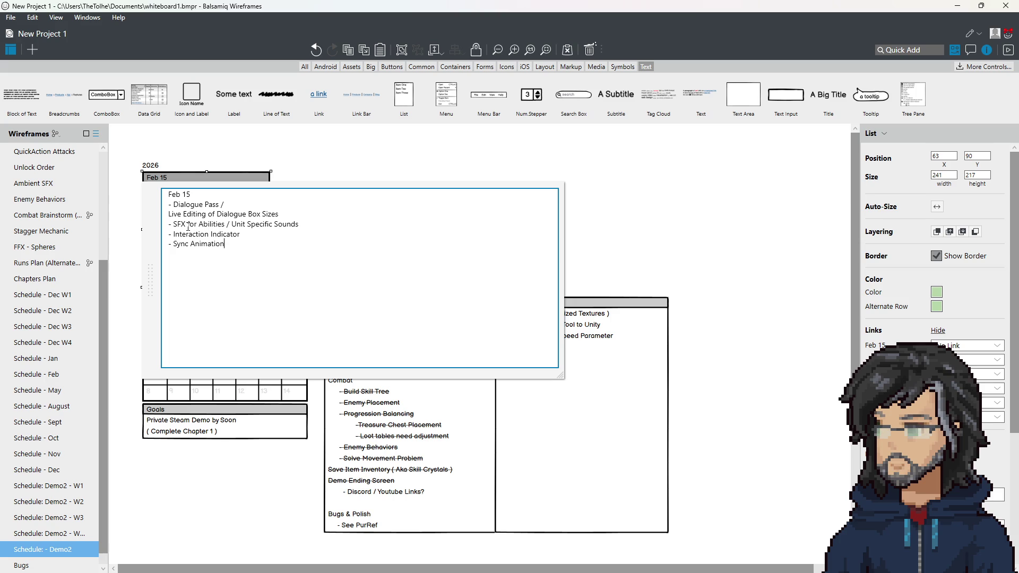
Move Interaction Indicator above the SFX line, finish editing, and minimize Balsamiq
{"action": "left_click_drag", "start_coordinate": [255, 241], "coordinate": [300, 224]}
{"action": "key", "text": "ctrl+x"}
{"action": "key", "text": "Up"}
{"action": "key", "text": "ctrl+v"}
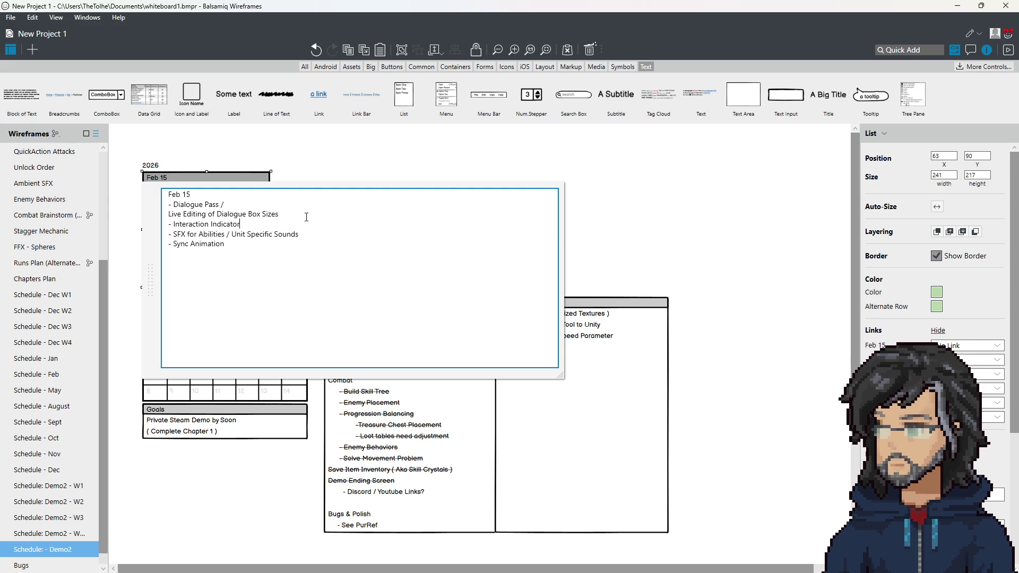
{"action": "left_click", "coordinate": [335, 155]}
{"action": "left_click", "coordinate": [956, 5]}
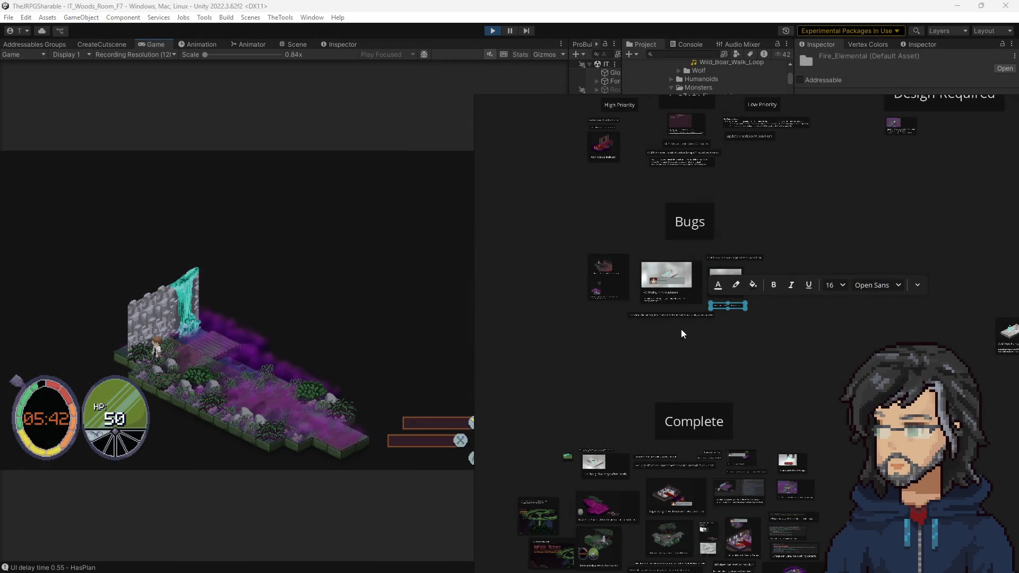
Paste the room screenshot and caption it 'animations out of sync between multiple tiles'
{"action": "scroll", "coordinate": [618, 291], "scroll_direction": "up", "scroll_amount": 5}
{"action": "key", "text": "ctrl+v"}
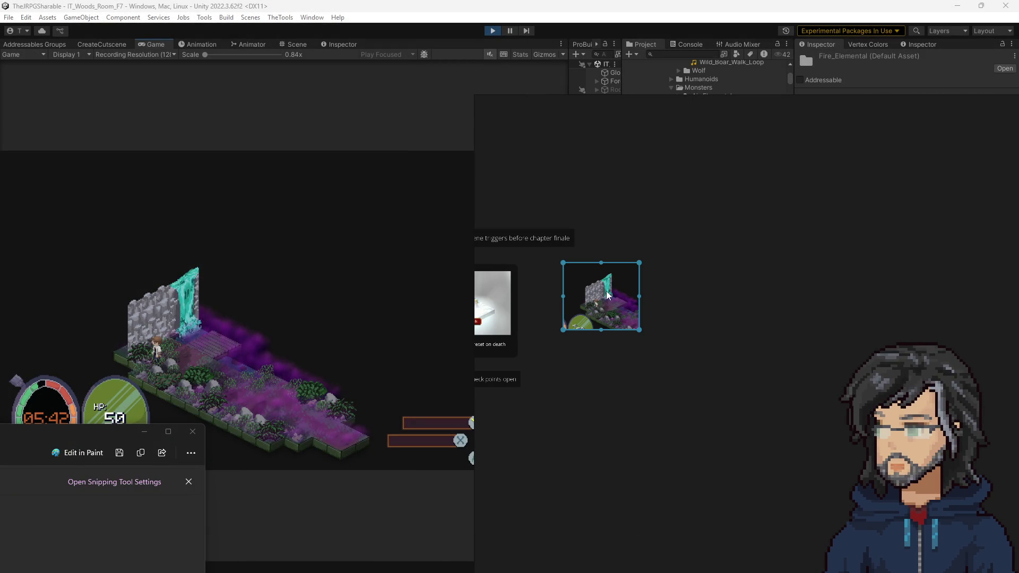
{"action": "left_click", "coordinate": [583, 360]}
{"action": "double_click", "coordinate": [583, 361]}
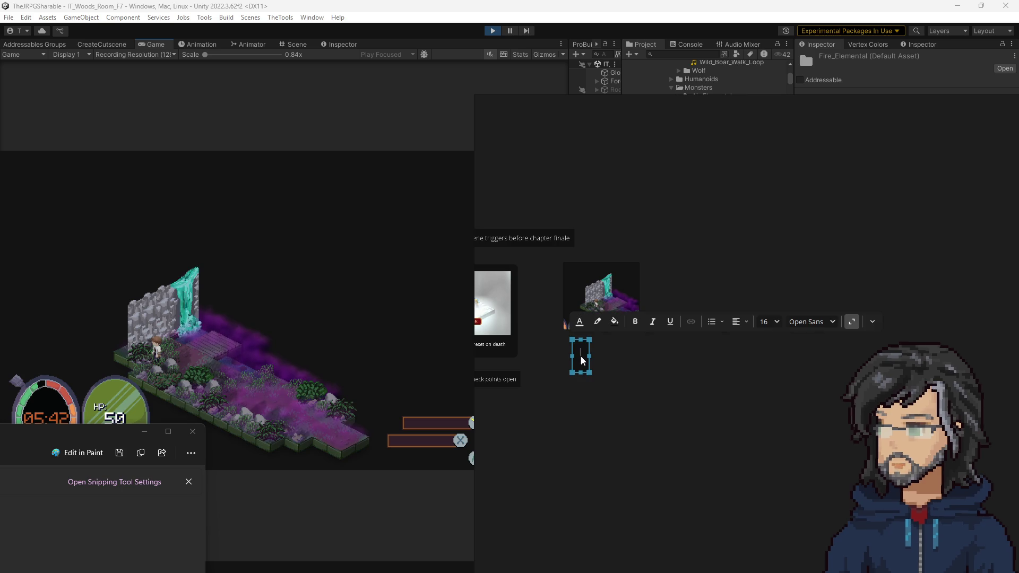
{"action": "type", "text": "animat"}
{"action": "type", "text": "ions out of si"}
{"action": "type", "text": "ync accors"}
{"action": "key", "text": "BackSpace"}
{"action": "key", "text": "BackSpace"}
{"action": "key", "text": "BackSpace"}
{"action": "type", "text": "between multiple tiles"}
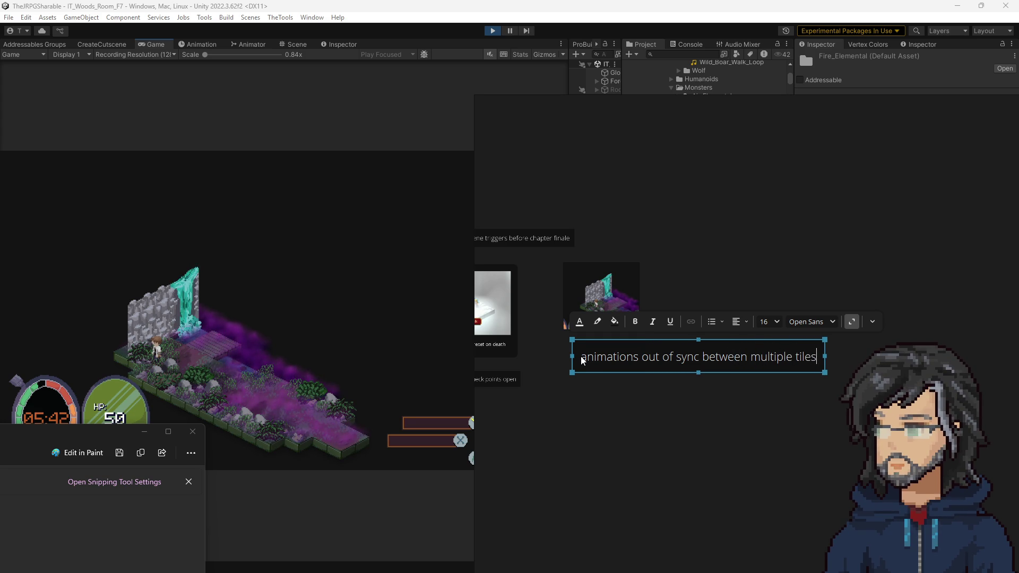
{"action": "left_click", "coordinate": [584, 308]}
Move the screenshot and caption together lower among the Bugs notes, then return to Unity
{"action": "left_click_drag", "start_coordinate": [605, 356], "coordinate": [597, 350]}
{"action": "left_click", "coordinate": [596, 298]}
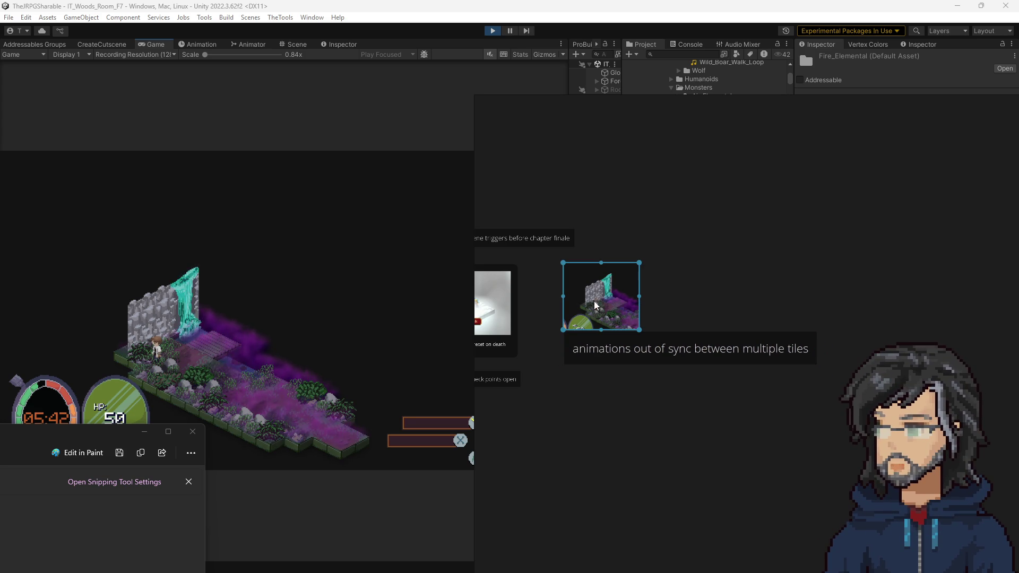
{"action": "left_click", "coordinate": [601, 352], "text": "shift"}
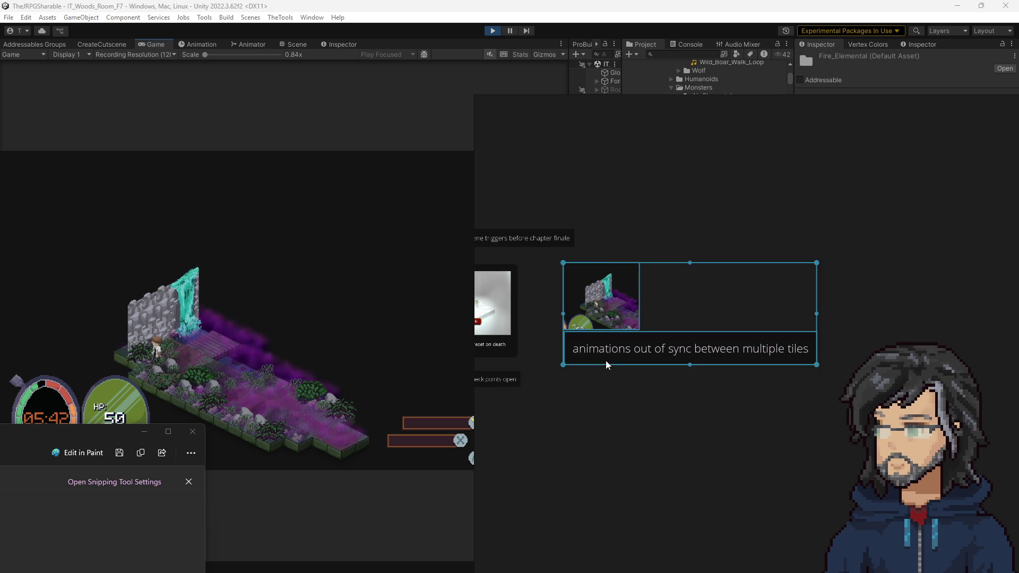
{"action": "mouse_move", "coordinate": [607, 365]}
{"action": "left_mouse_down"}
{"action": "mouse_move", "coordinate": [597, 432]}
{"action": "mouse_move", "coordinate": [611, 388]}
{"action": "left_mouse_up"}
{"action": "left_click", "coordinate": [209, 389]}
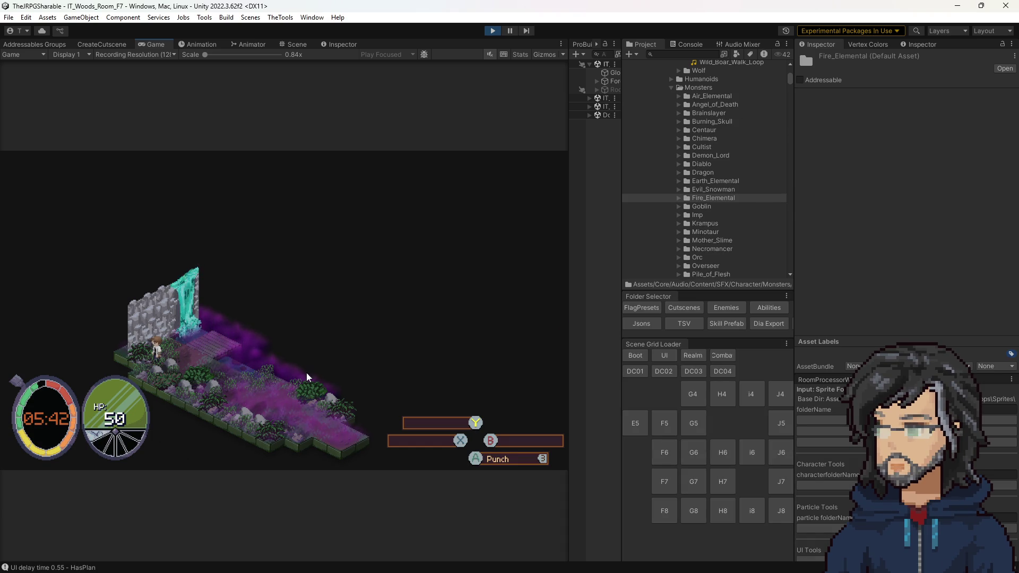
Stop the game, load DC01 (IT_Demon_Castle_Room_T01) from the Scene Grid Loader, and play it
{"action": "left_click", "coordinate": [494, 30]}
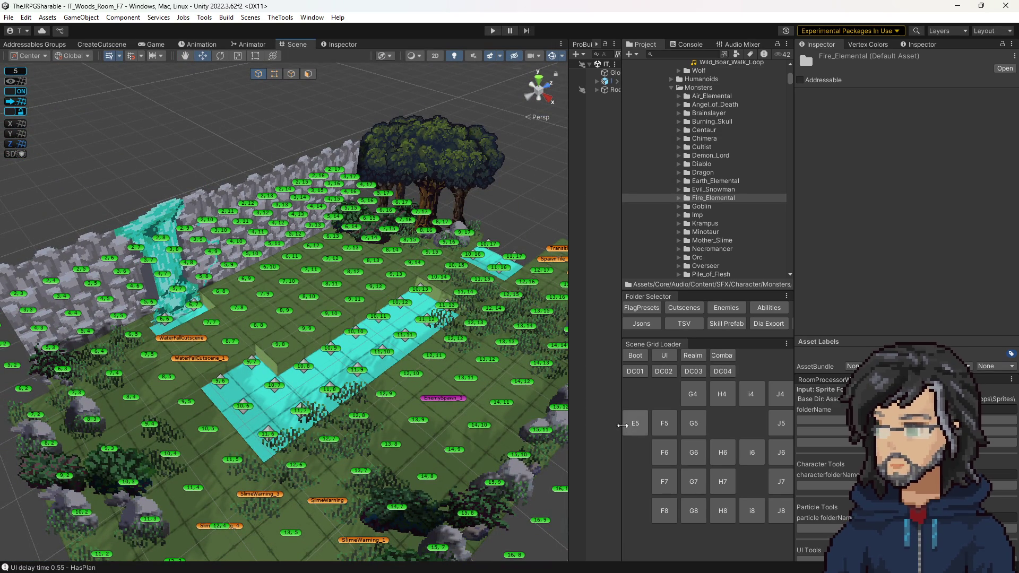
{"action": "left_click", "coordinate": [661, 419]}
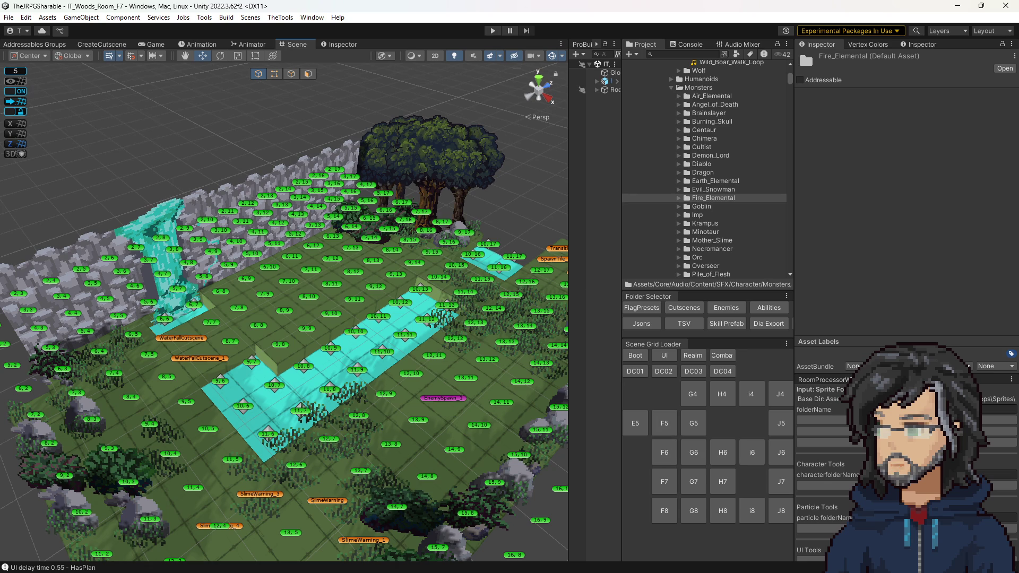
{"action": "key", "text": "alt+Tab"}
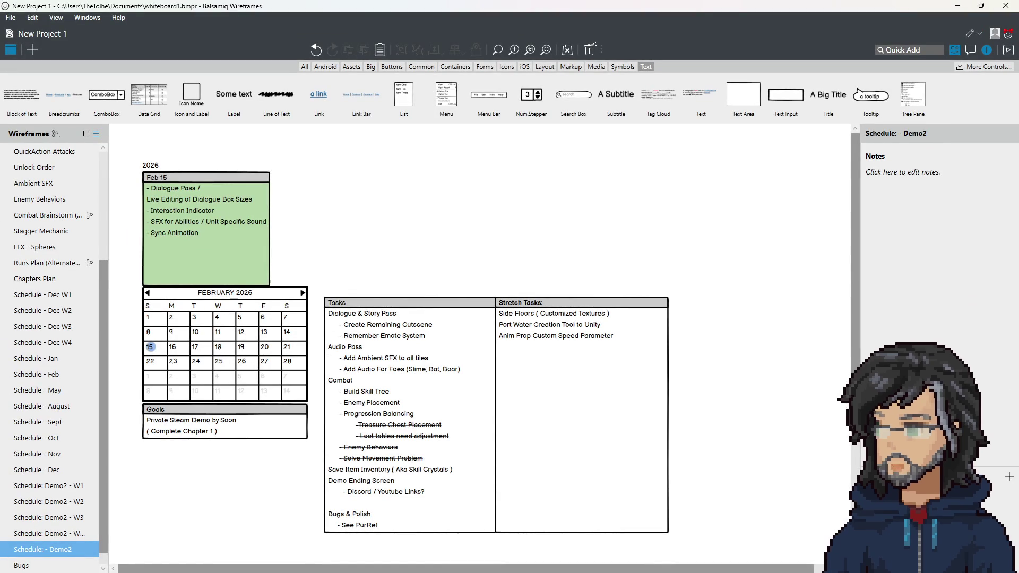
{"action": "key", "text": "alt+Tab"}
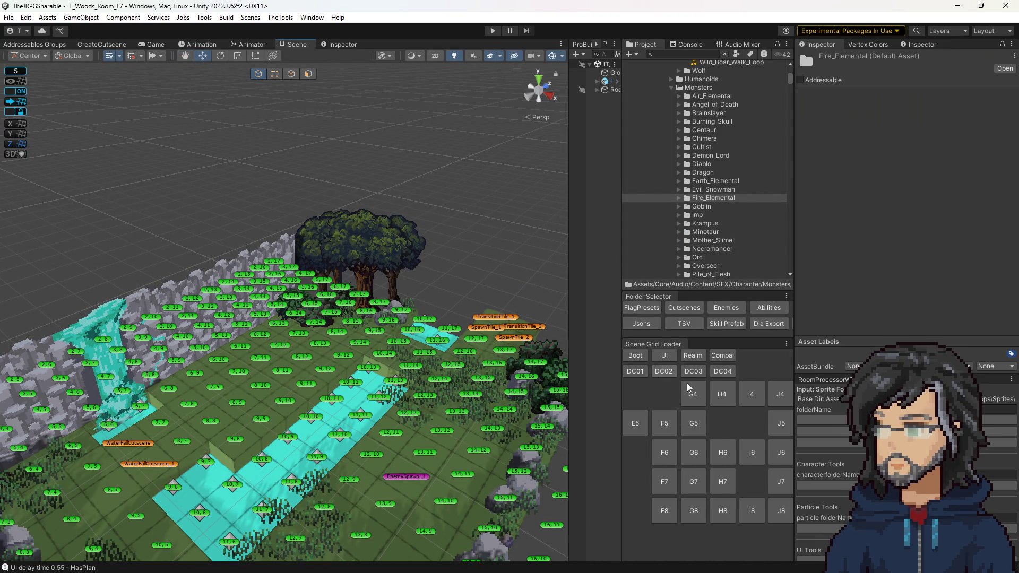
{"action": "left_click_drag", "start_coordinate": [493, 366], "coordinate": [453, 421]}
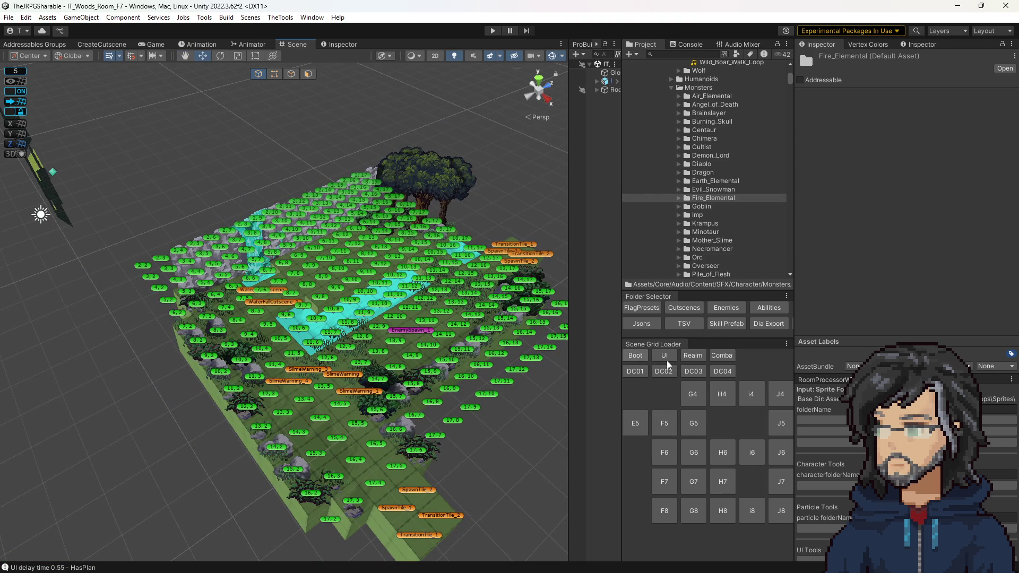
{"action": "left_click", "coordinate": [638, 380]}
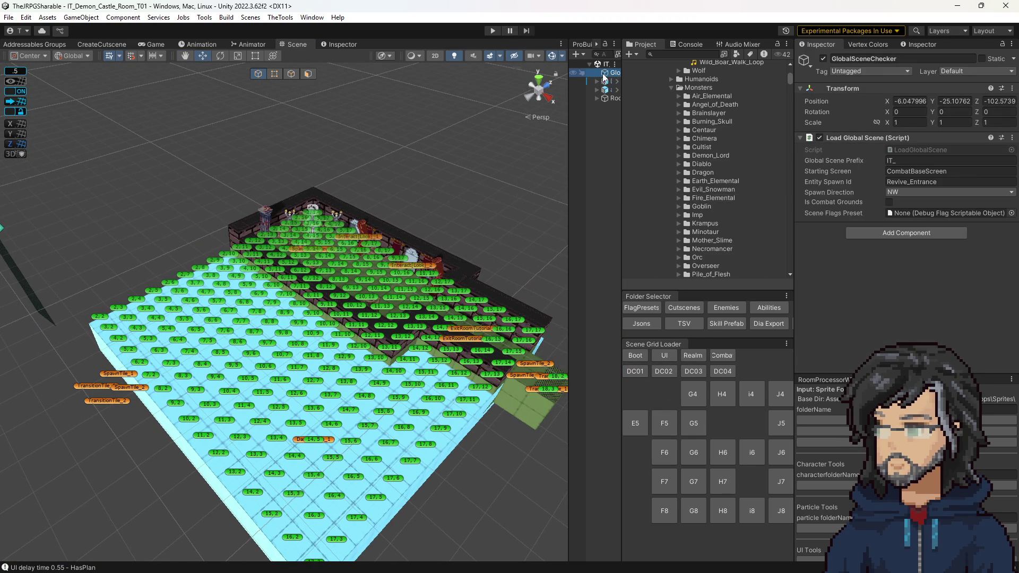
{"action": "left_click", "coordinate": [492, 30]}
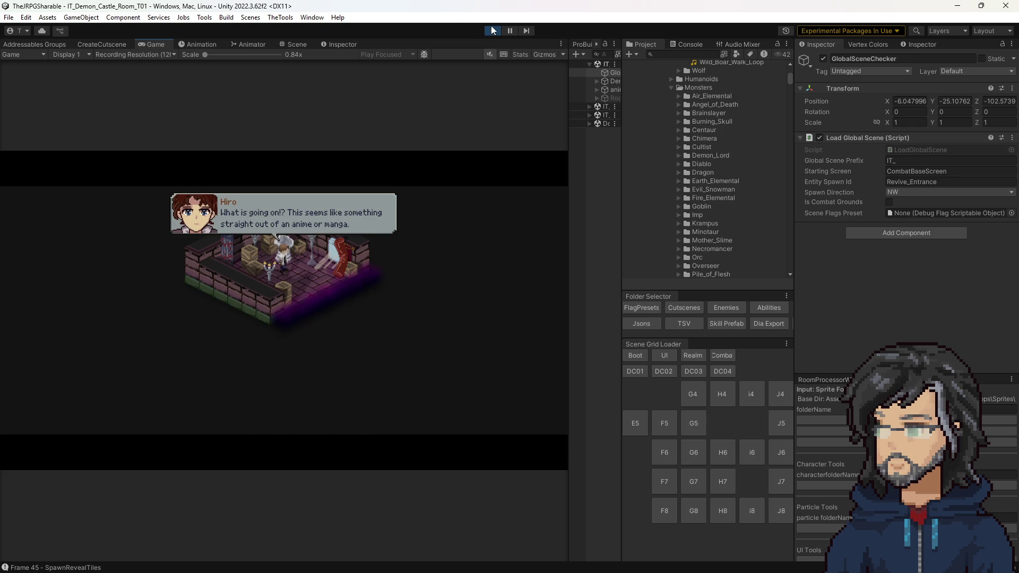
Load IT_Woods_Room_F8 via i6 and F8, check GlobalSceneChecker's 6_AfterMace preset, and play
{"action": "left_click", "coordinate": [493, 30]}
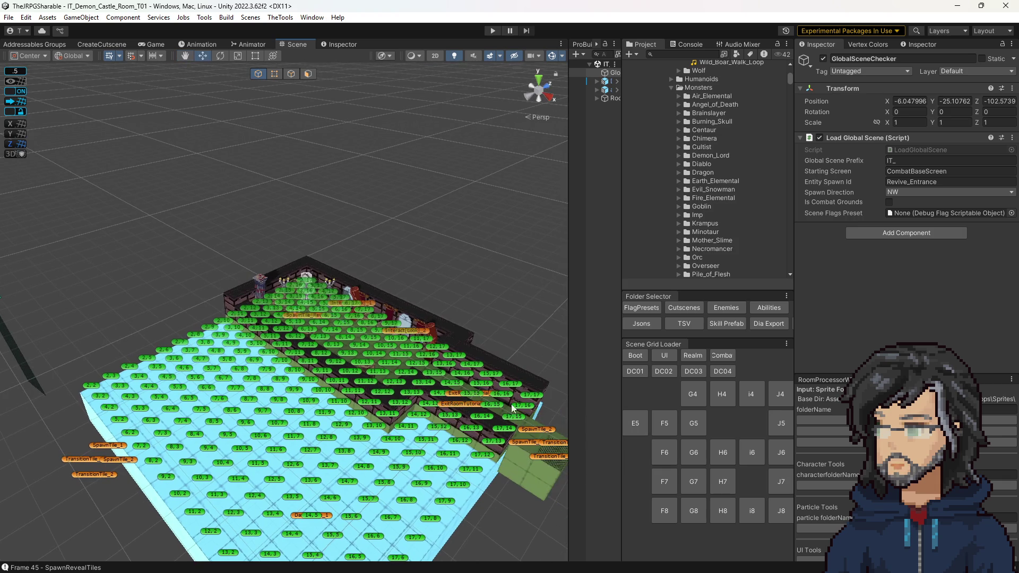
{"action": "left_click", "coordinate": [753, 453]}
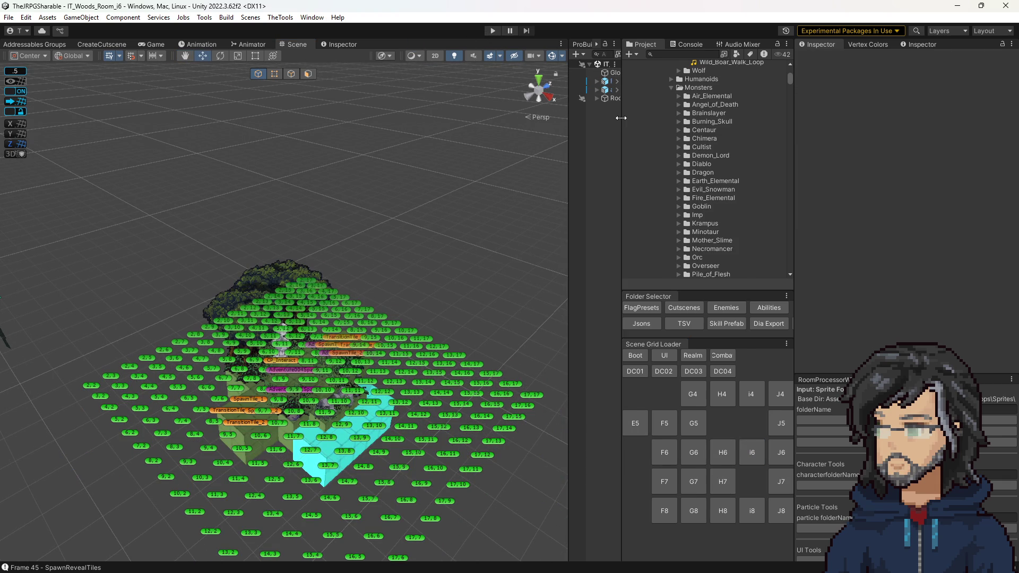
{"action": "left_click_drag", "start_coordinate": [621, 118], "coordinate": [647, 118]}
{"action": "left_click_drag", "start_coordinate": [308, 409], "coordinate": [468, 390]}
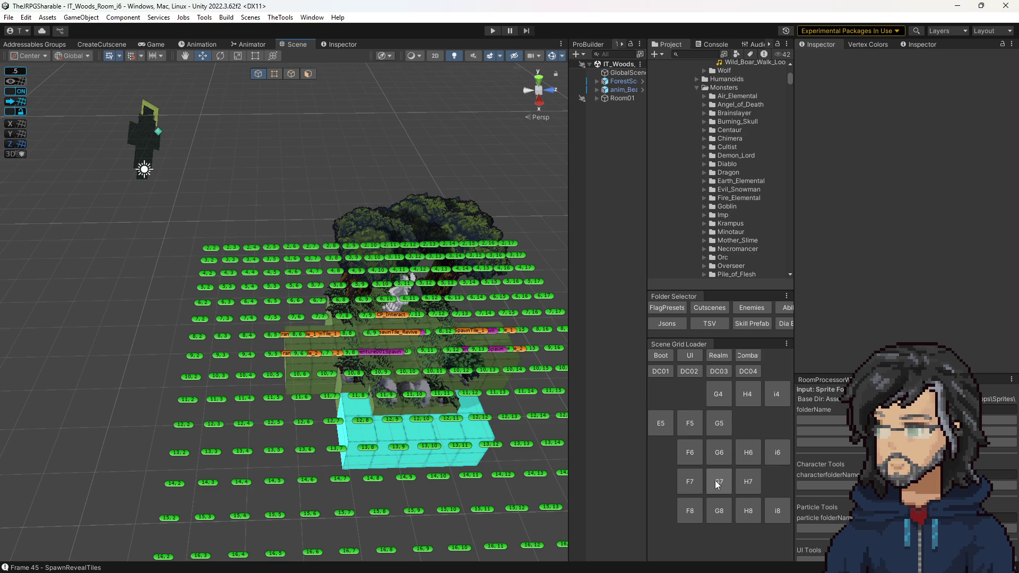
{"action": "left_click", "coordinate": [690, 511]}
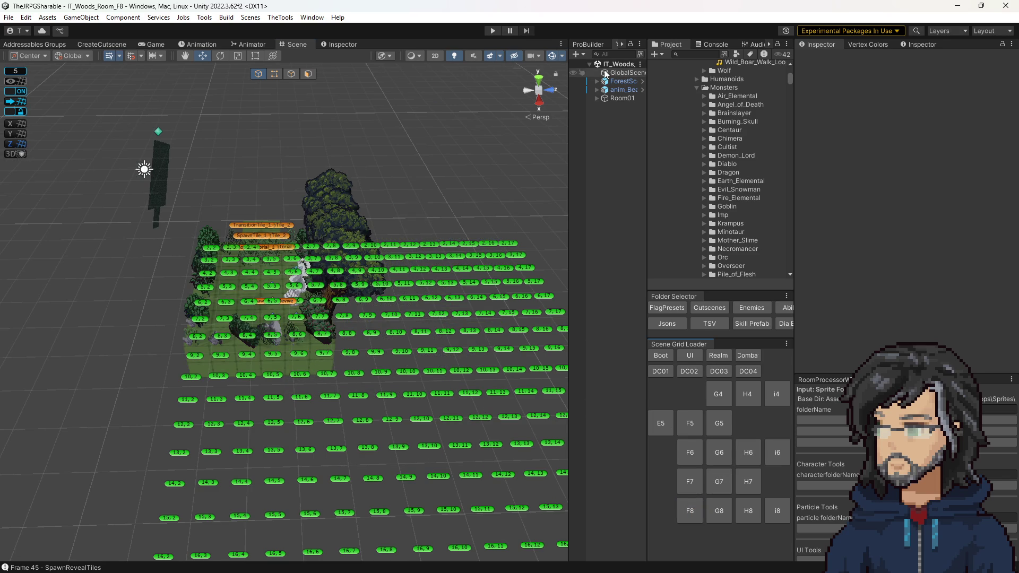
{"action": "left_click", "coordinate": [626, 73]}
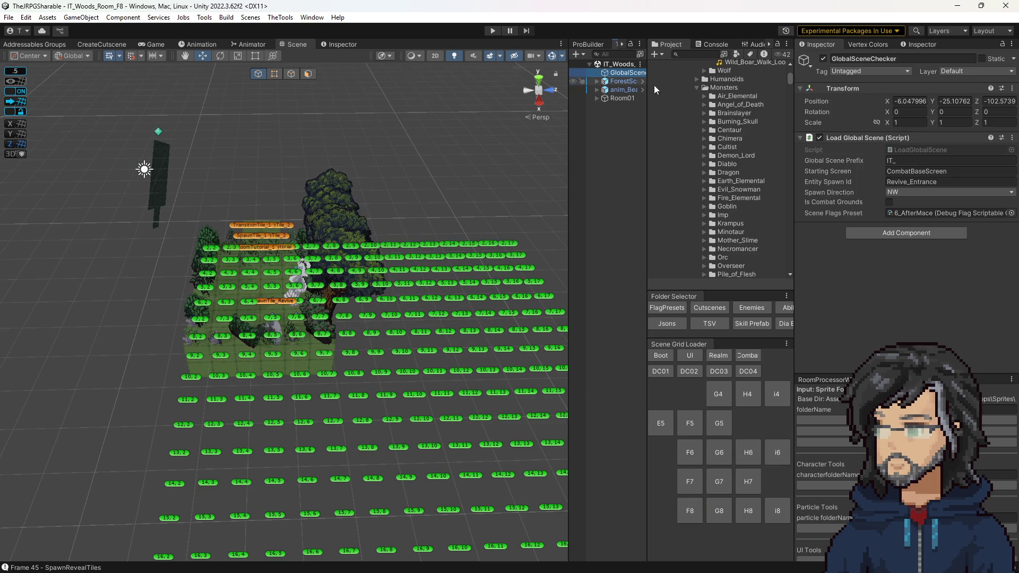
{"action": "left_click", "coordinate": [906, 213]}
{"action": "left_click", "coordinate": [494, 31]}
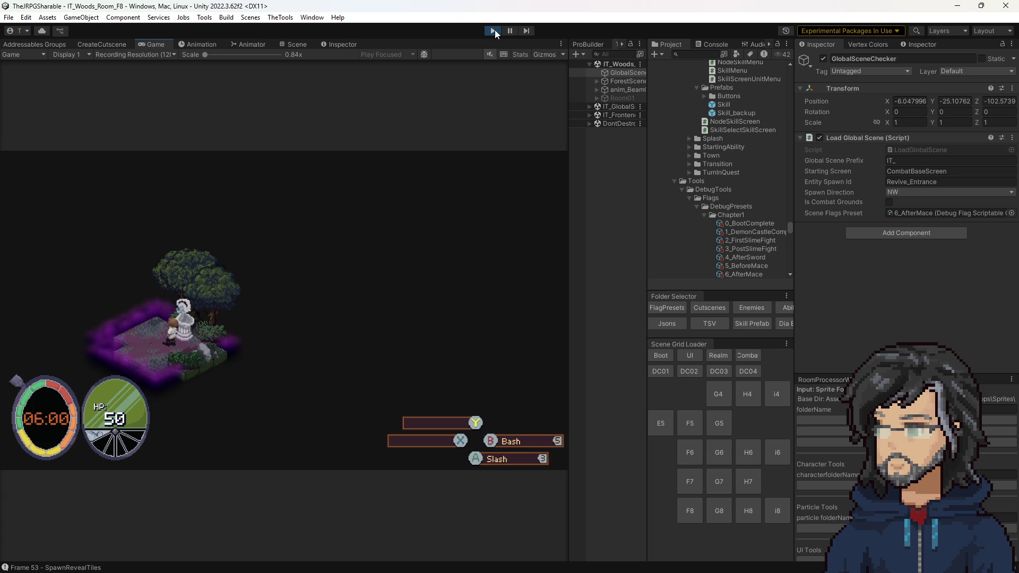
Assign the 3_PostSlimeFight flags preset, save the scene, and playtest it
{"action": "left_click", "coordinate": [942, 213]}
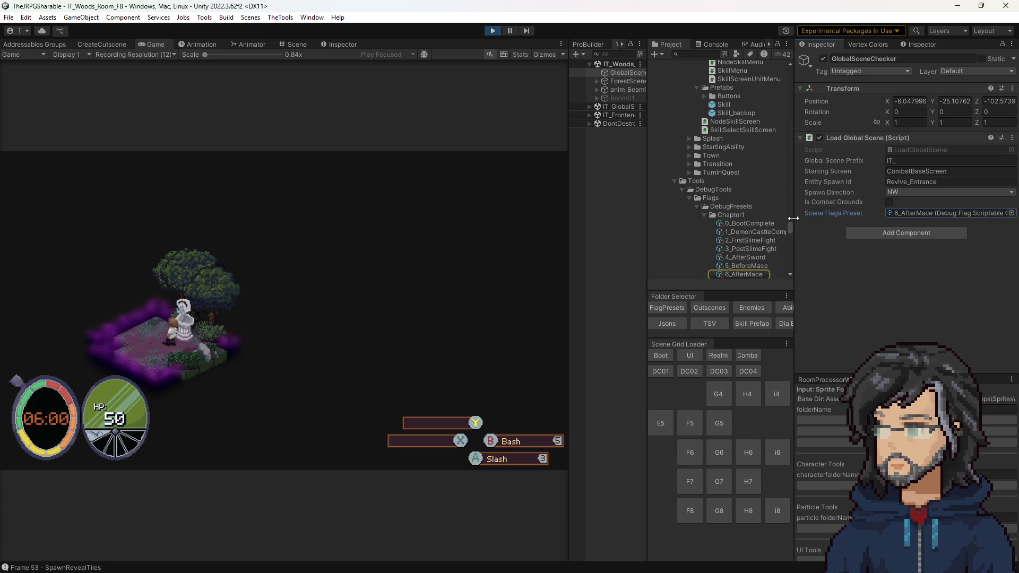
{"action": "scroll", "coordinate": [736, 266], "scroll_direction": "down", "scroll_amount": 3}
{"action": "left_click_drag", "start_coordinate": [738, 218], "coordinate": [922, 211]}
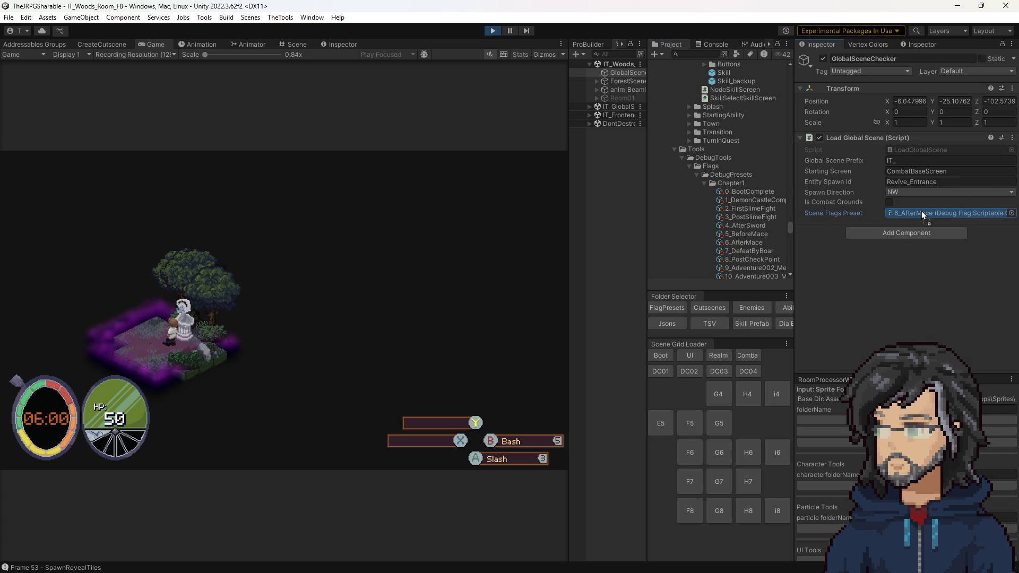
{"action": "left_click", "coordinate": [495, 32]}
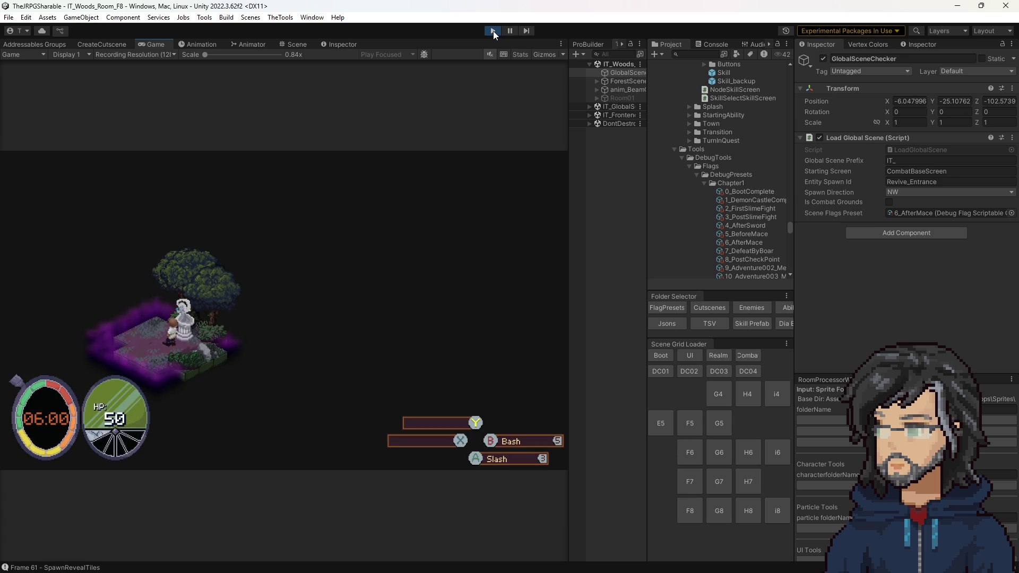
{"action": "left_click", "coordinate": [492, 31]}
{"action": "left_click", "coordinate": [910, 214]}
{"action": "left_click_drag", "start_coordinate": [747, 218], "coordinate": [908, 214]}
{"action": "key", "text": "ctrl+s"}
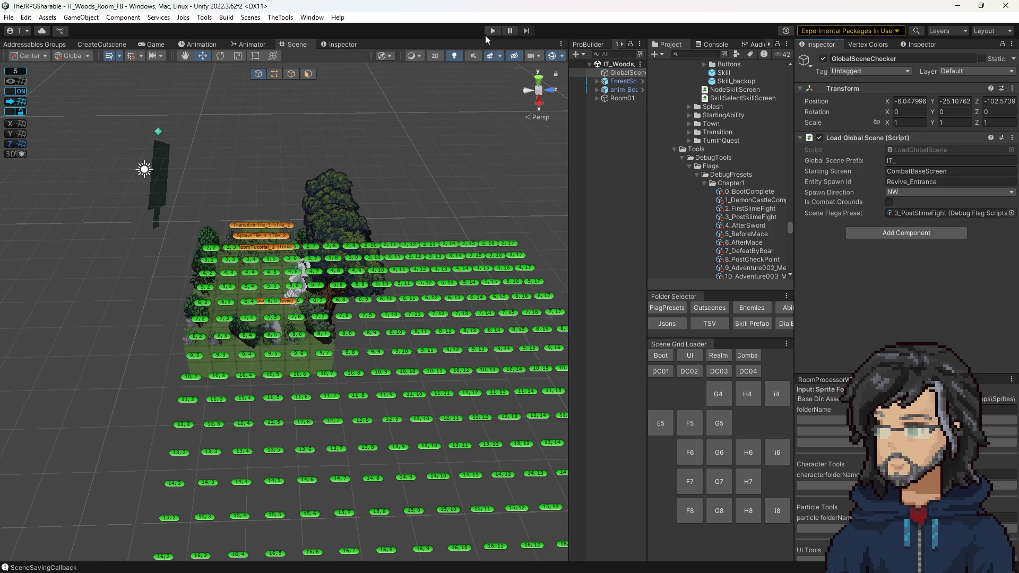
{"action": "left_click", "coordinate": [491, 30]}
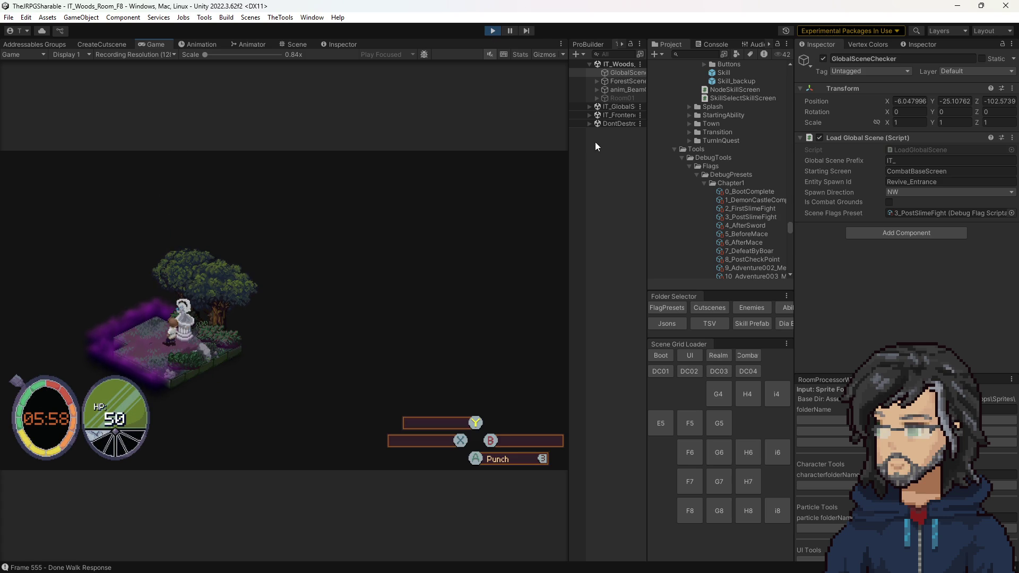
{"action": "key", "text": "ctrl+p"}
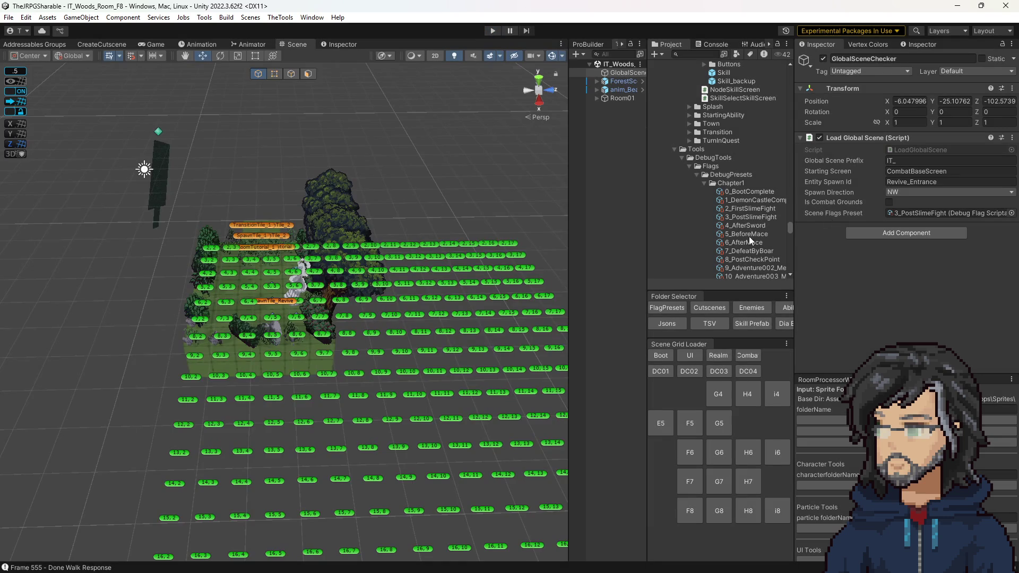
Set the Scene Flags Preset to 2_FirstSlimeFight, then run and stop the game
{"action": "left_click_drag", "start_coordinate": [744, 210], "coordinate": [923, 213]}
{"action": "left_click", "coordinate": [493, 31]}
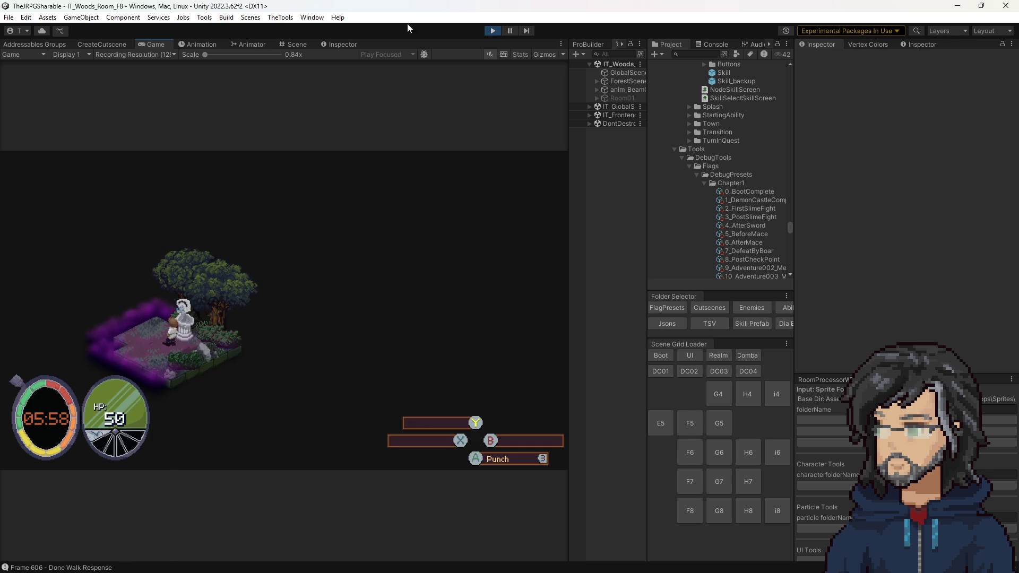
{"action": "left_click", "coordinate": [499, 31]}
Set GlobalSceneChecker's flags preset to 1_DemonCastleComplete and start the game
{"action": "left_click", "coordinate": [617, 72]}
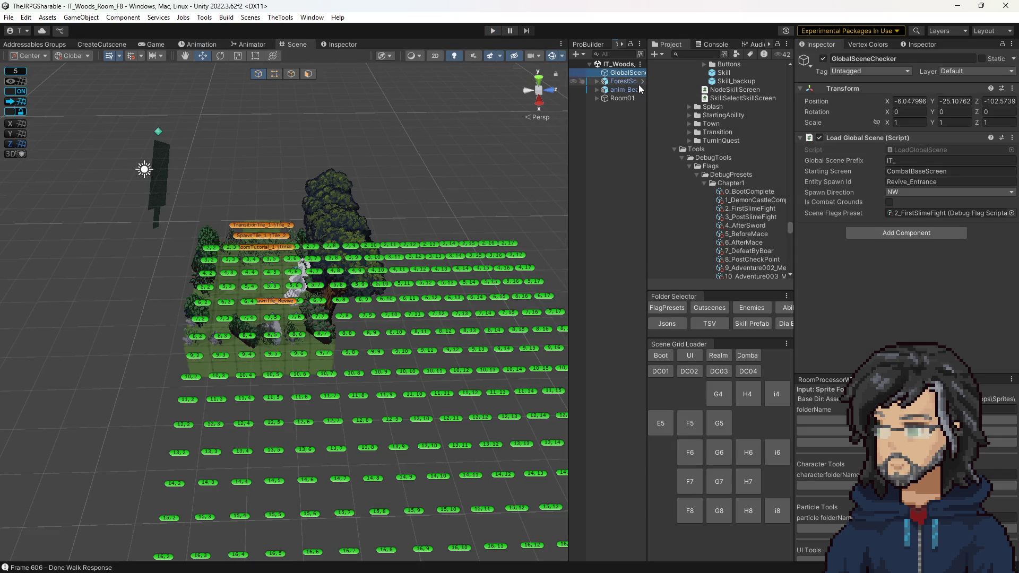
{"action": "left_click_drag", "start_coordinate": [751, 200], "coordinate": [914, 218]}
{"action": "left_click", "coordinate": [493, 31]}
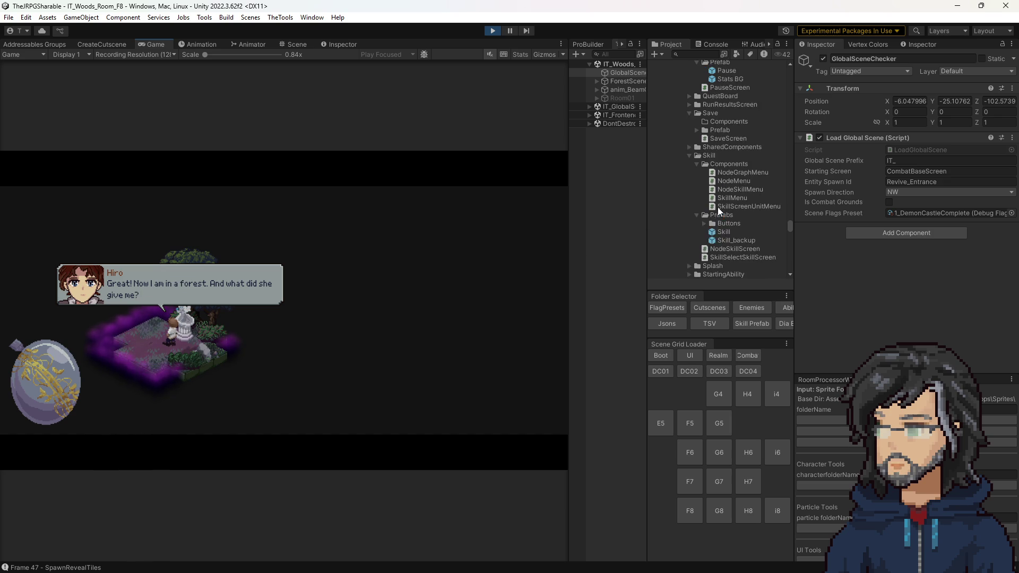
Jump to the Cutscenes folder in the Project panel and scroll through it
{"action": "left_click", "coordinate": [703, 305]}
{"action": "scroll", "coordinate": [702, 179], "scroll_direction": "down", "scroll_amount": 10}
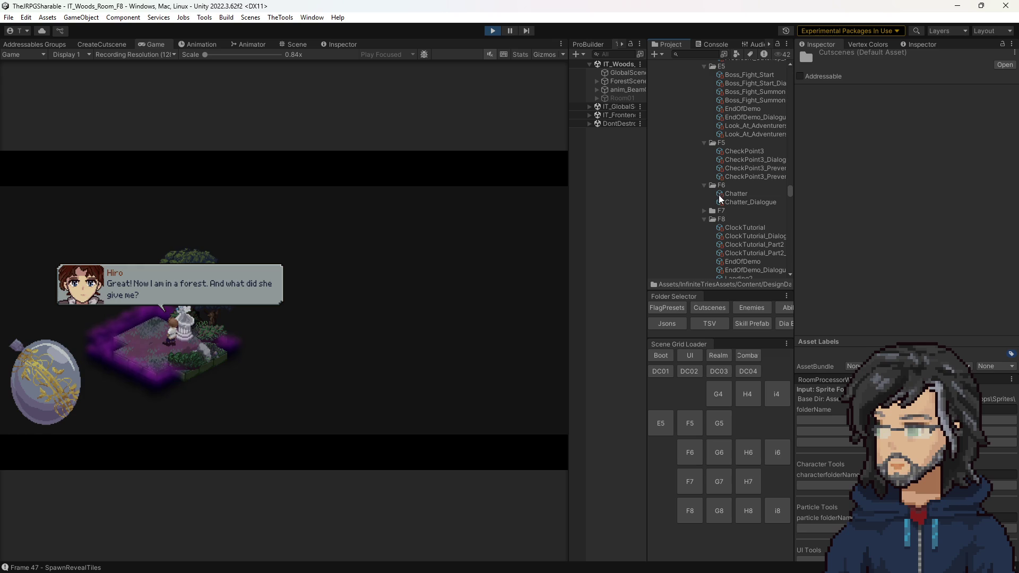
{"action": "scroll", "coordinate": [714, 219], "scroll_direction": "down", "scroll_amount": 4}
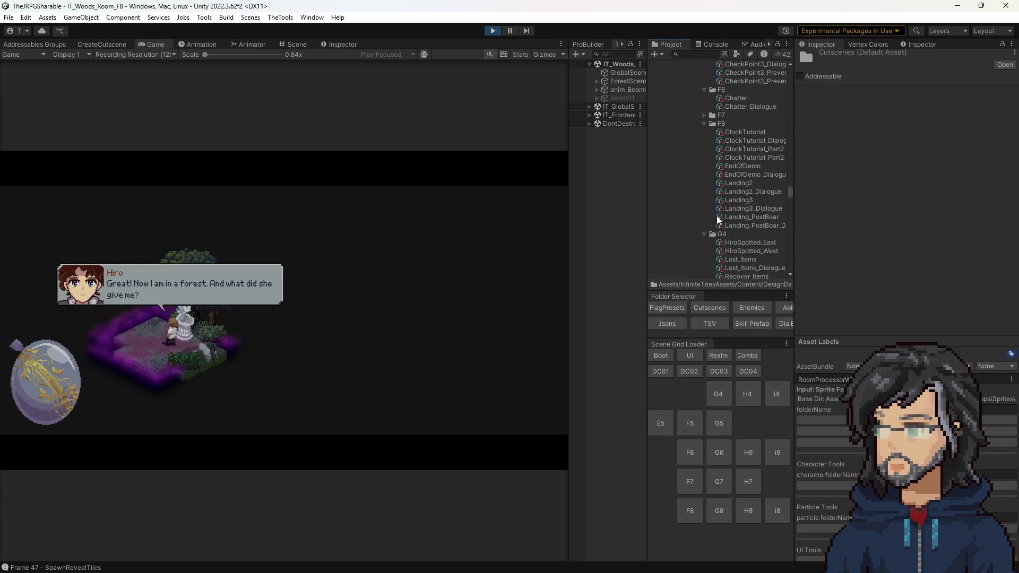
Open ClockTutorial_Dialogue and preview Hiro's first line at Bottom Center, then Top Center
{"action": "left_click", "coordinate": [739, 133]}
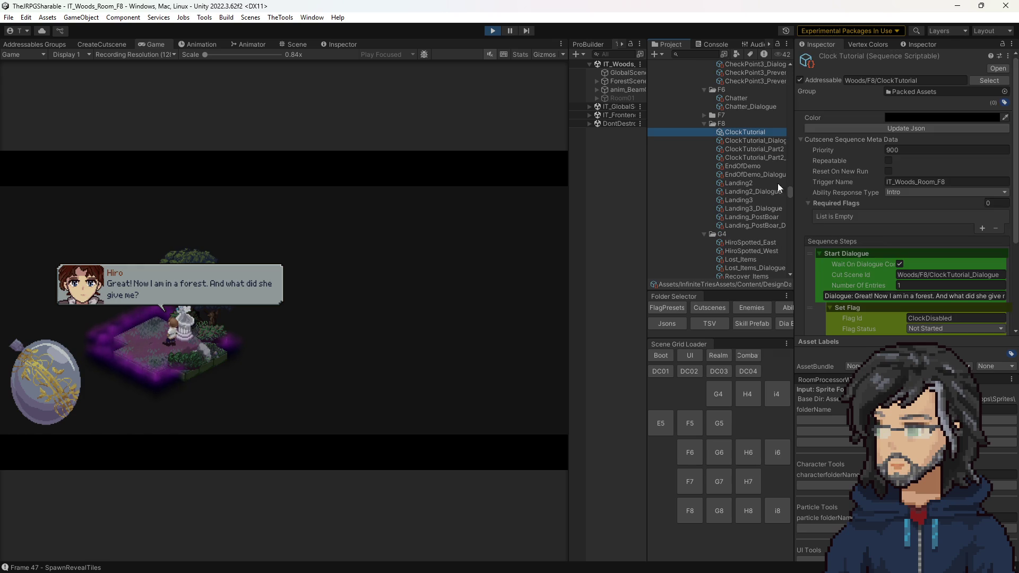
{"action": "scroll", "coordinate": [874, 257], "scroll_direction": "down", "scroll_amount": 2}
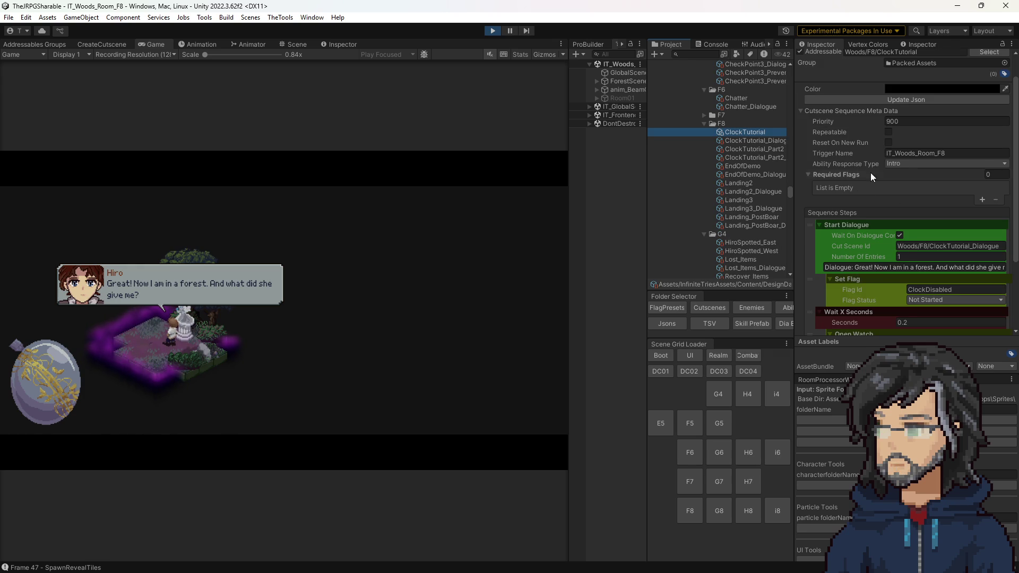
{"action": "left_click", "coordinate": [757, 141]}
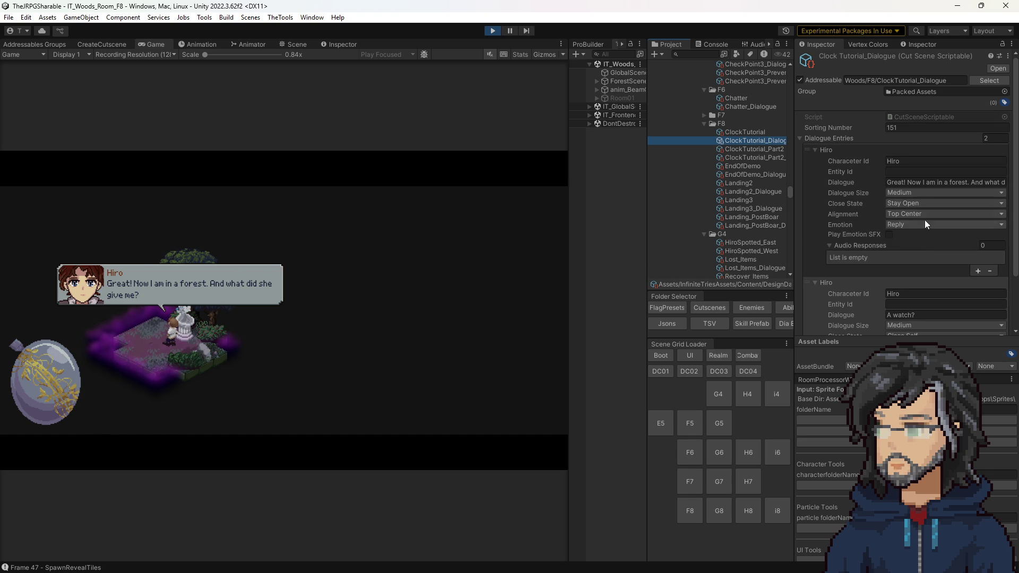
{"action": "left_click", "coordinate": [918, 193]}
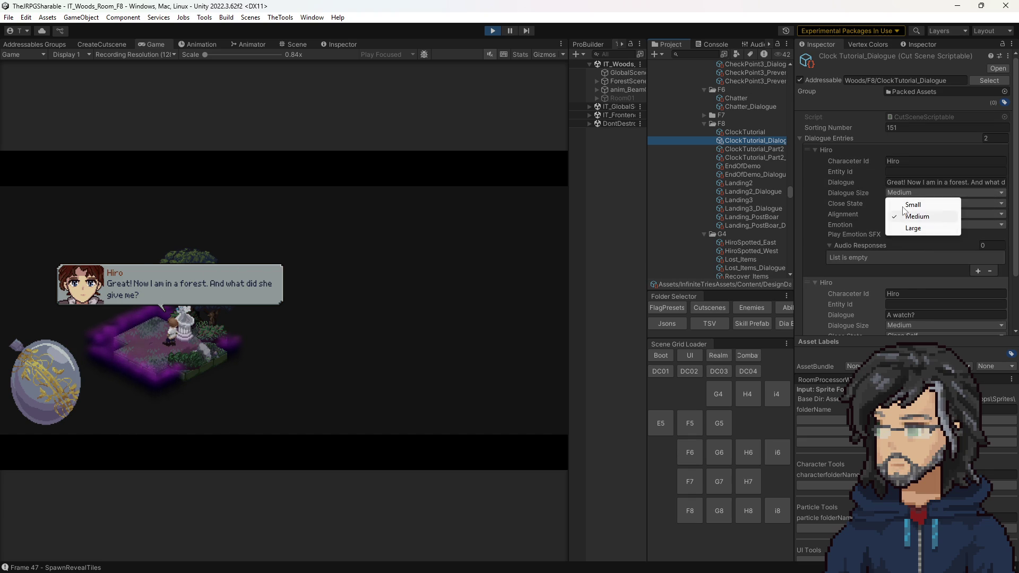
{"action": "left_click", "coordinate": [917, 217]}
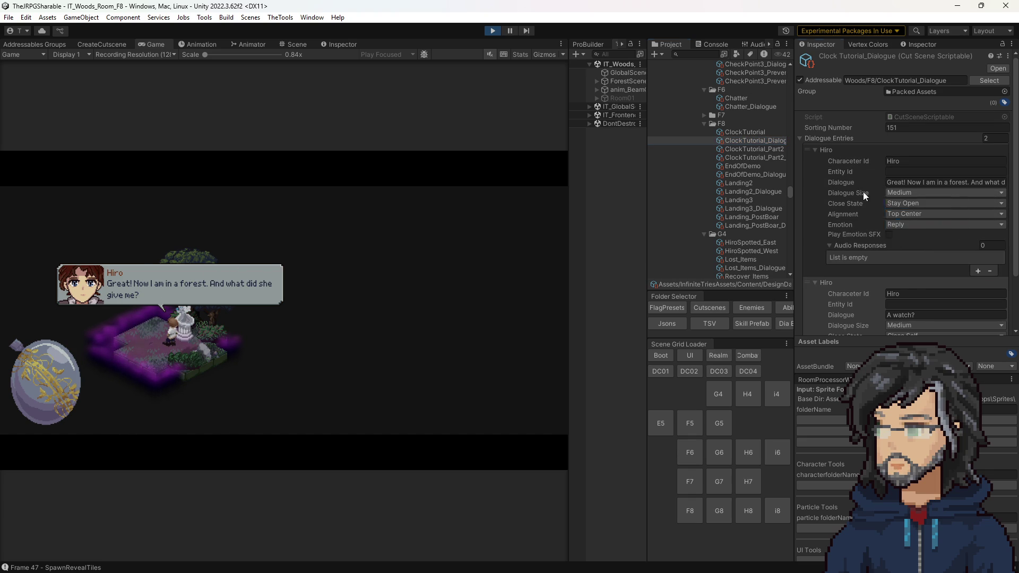
{"action": "left_click", "coordinate": [904, 214]}
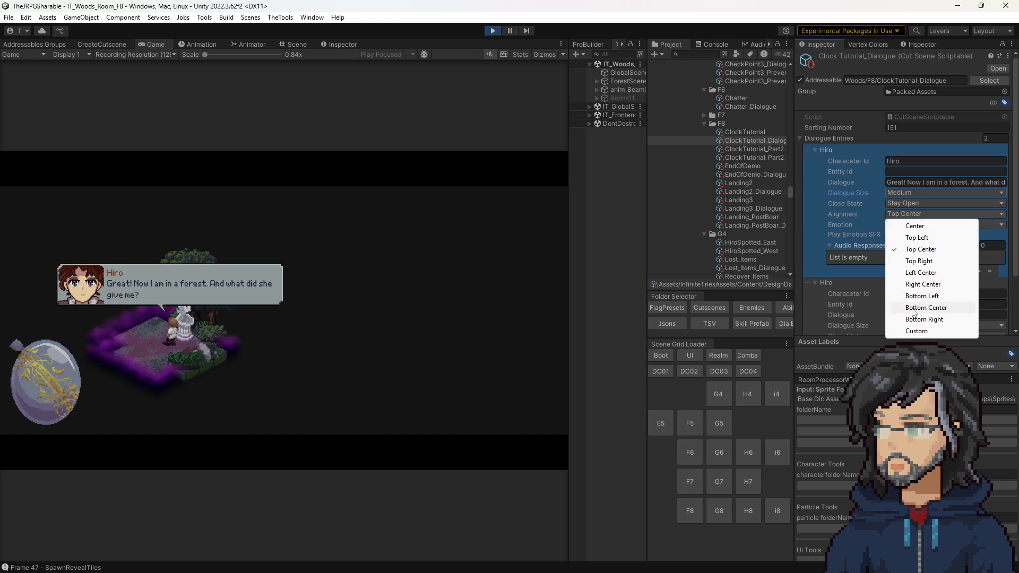
{"action": "left_click", "coordinate": [914, 311]}
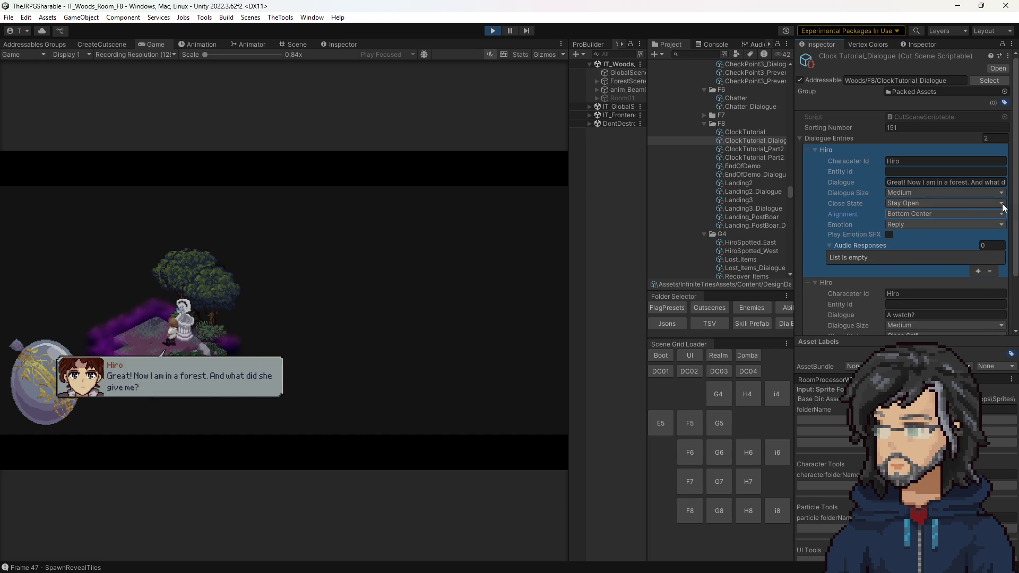
{"action": "left_click", "coordinate": [927, 215]}
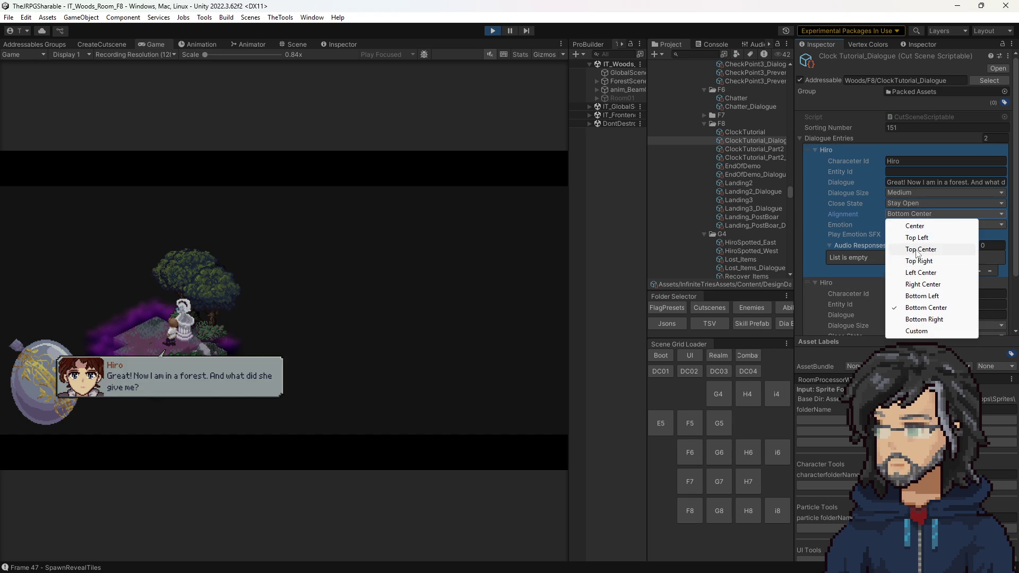
{"action": "left_click", "coordinate": [911, 250]}
Try Small then Medium box size, and Bottom Center then Top Center alignment again
{"action": "left_click", "coordinate": [905, 193]}
{"action": "left_click", "coordinate": [905, 201]}
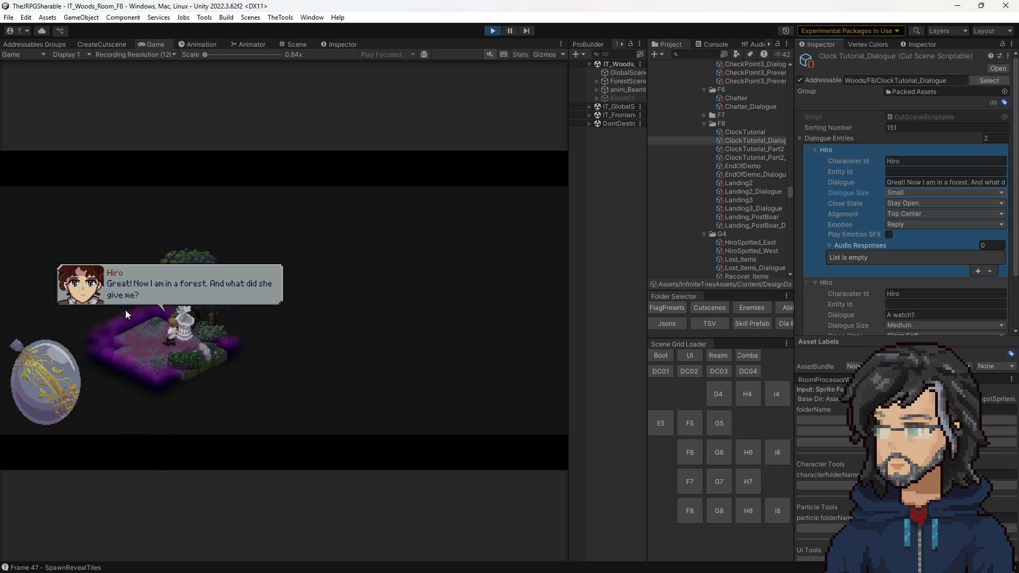
{"action": "left_click", "coordinate": [920, 193]}
{"action": "left_click", "coordinate": [905, 211]}
{"action": "left_click", "coordinate": [907, 215]}
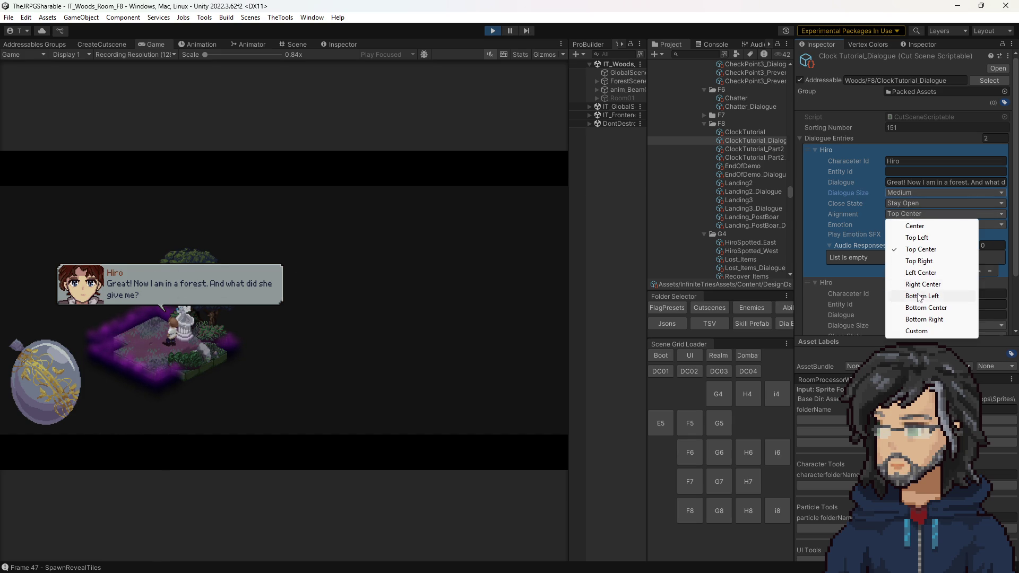
{"action": "left_click", "coordinate": [916, 306]}
{"action": "left_click", "coordinate": [901, 215]}
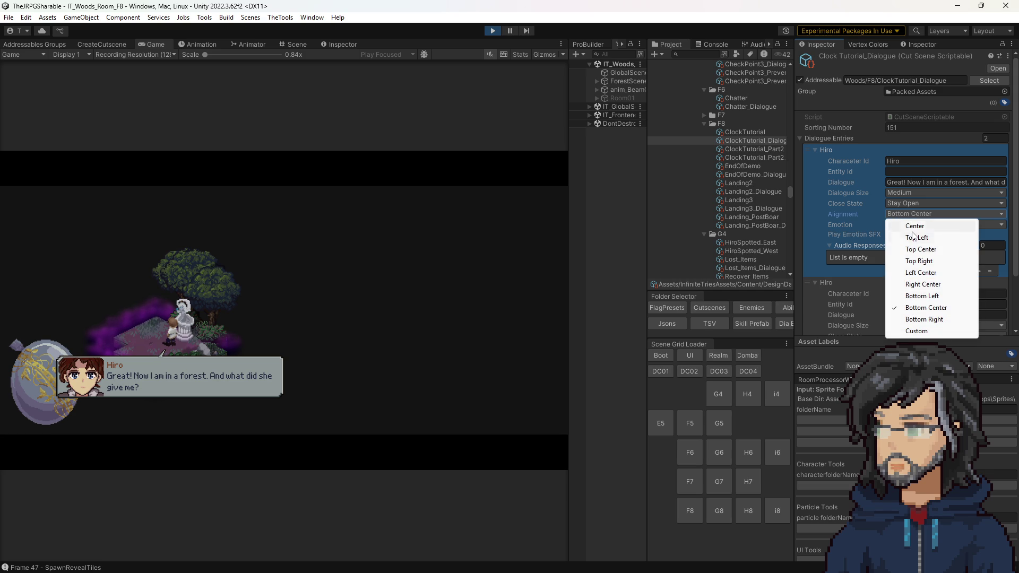
{"action": "left_click", "coordinate": [920, 252]}
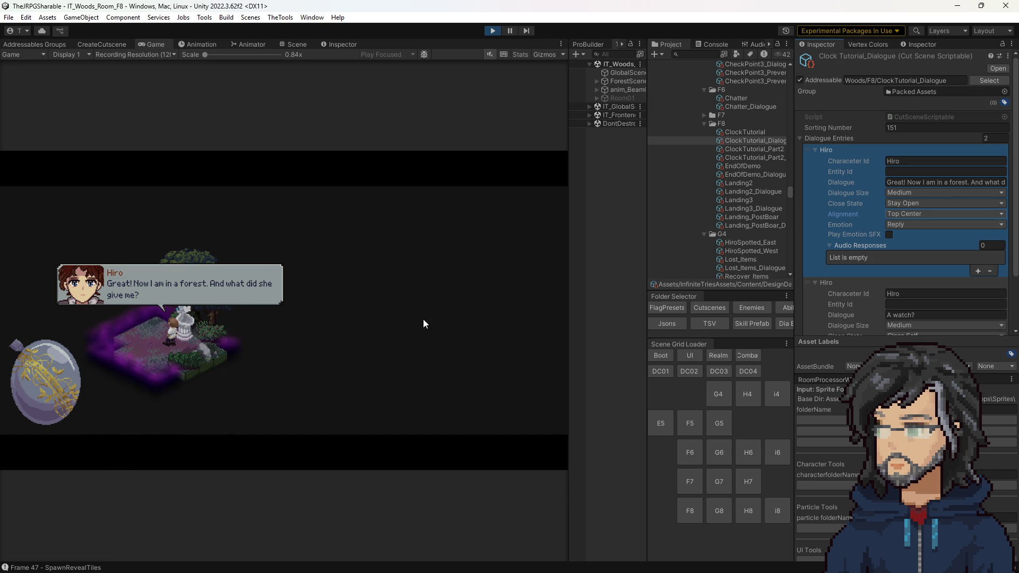
Toggle Hiro's first line through Small and Bottom Center, ending at Medium and Top Center
{"action": "left_click", "coordinate": [921, 194]}
{"action": "left_click", "coordinate": [917, 206]}
{"action": "left_click", "coordinate": [920, 193]}
{"action": "left_click", "coordinate": [921, 214]}
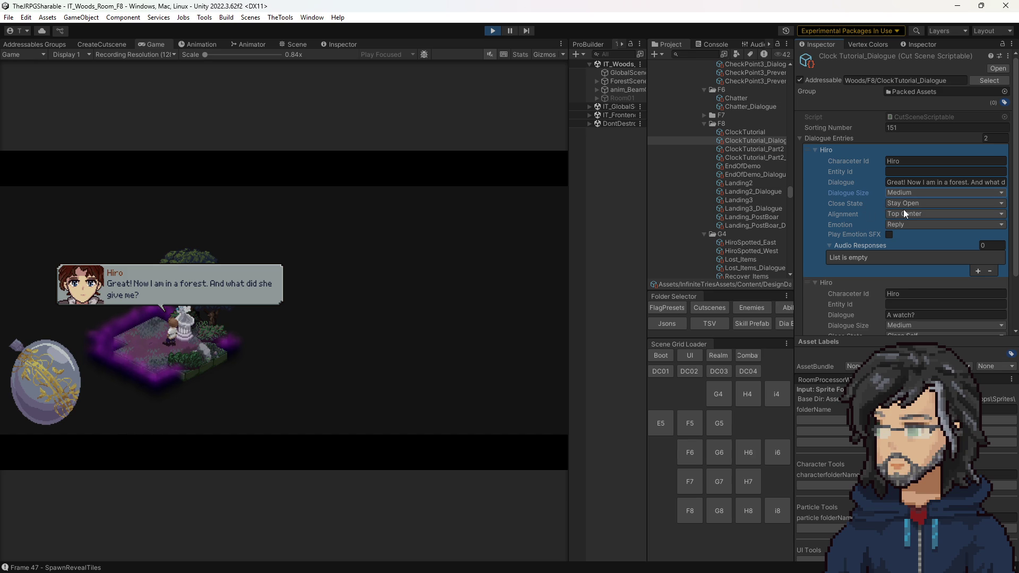
{"action": "left_click", "coordinate": [905, 213]}
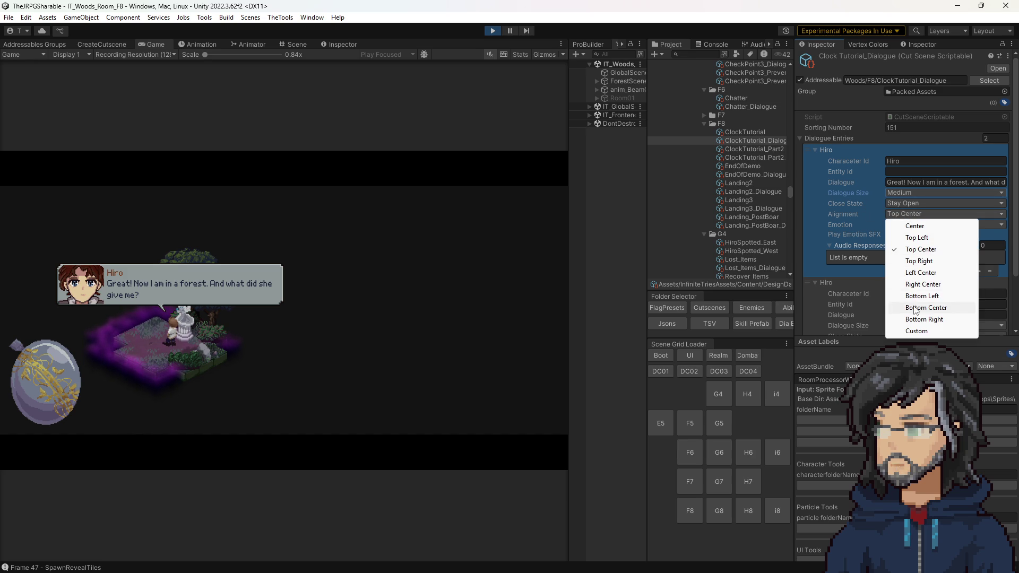
{"action": "left_click", "coordinate": [915, 308]}
{"action": "left_click", "coordinate": [934, 213]}
{"action": "left_click", "coordinate": [918, 250]}
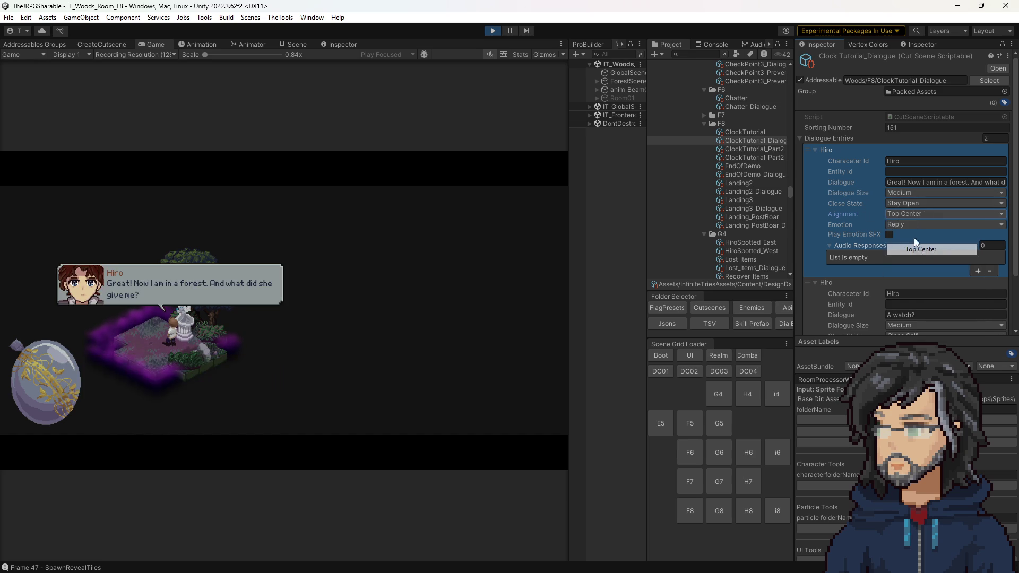
{"action": "left_click", "coordinate": [903, 193]}
{"action": "left_click", "coordinate": [912, 205]}
{"action": "left_click", "coordinate": [903, 192]}
{"action": "left_click", "coordinate": [907, 217]}
Search the Project for 'dialogue' and open the DialogueBox script in Visual Studio
{"action": "left_click", "coordinate": [693, 53]}
{"action": "type", "text": "dialogue"}
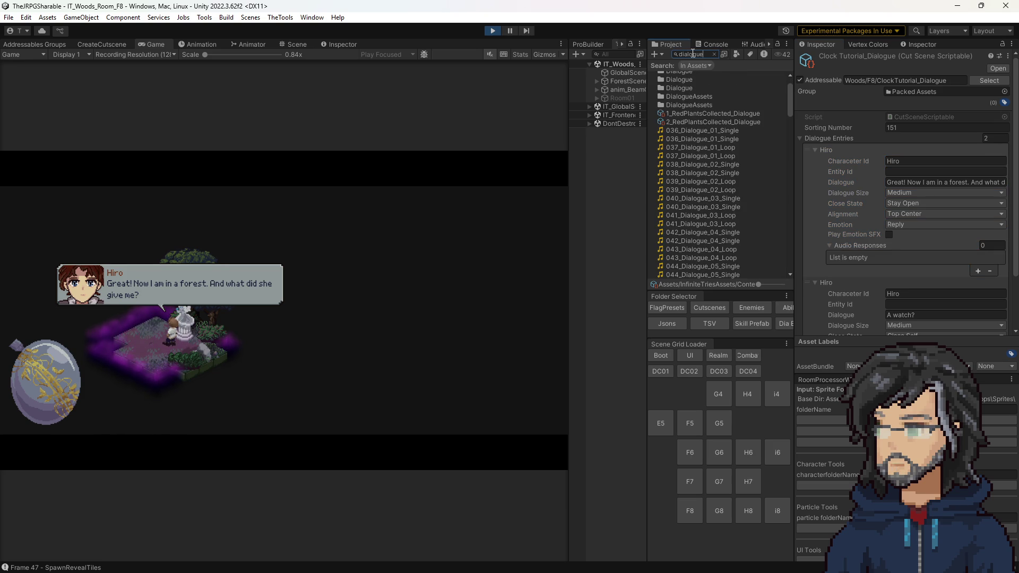
{"action": "scroll", "coordinate": [702, 125], "scroll_direction": "down", "scroll_amount": 15}
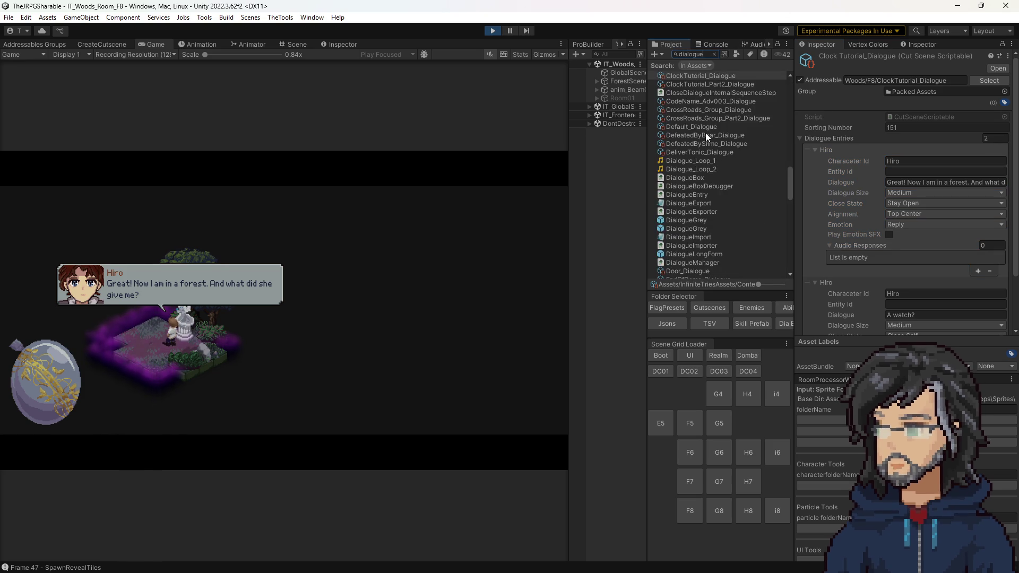
{"action": "left_click", "coordinate": [696, 234]}
{"action": "double_click", "coordinate": [696, 241]}
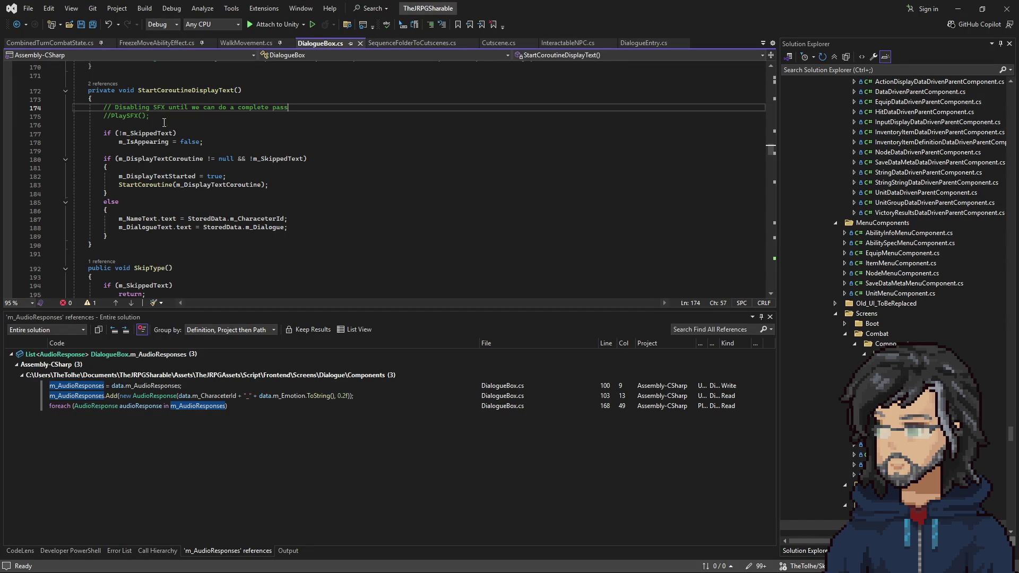
Scroll to DialogueBox's field declarations and inspect m_SideSmallPosition and m_SideLargePosition
{"action": "left_click_drag", "start_coordinate": [171, 128], "coordinate": [72, 108]}
{"action": "scroll", "coordinate": [297, 193], "scroll_direction": "up", "scroll_amount": 9}
{"action": "scroll", "coordinate": [298, 193], "scroll_direction": "up", "scroll_amount": 20}
{"action": "scroll", "coordinate": [298, 183], "scroll_direction": "up", "scroll_amount": 9}
{"action": "scroll", "coordinate": [310, 172], "scroll_direction": "up", "scroll_amount": 10}
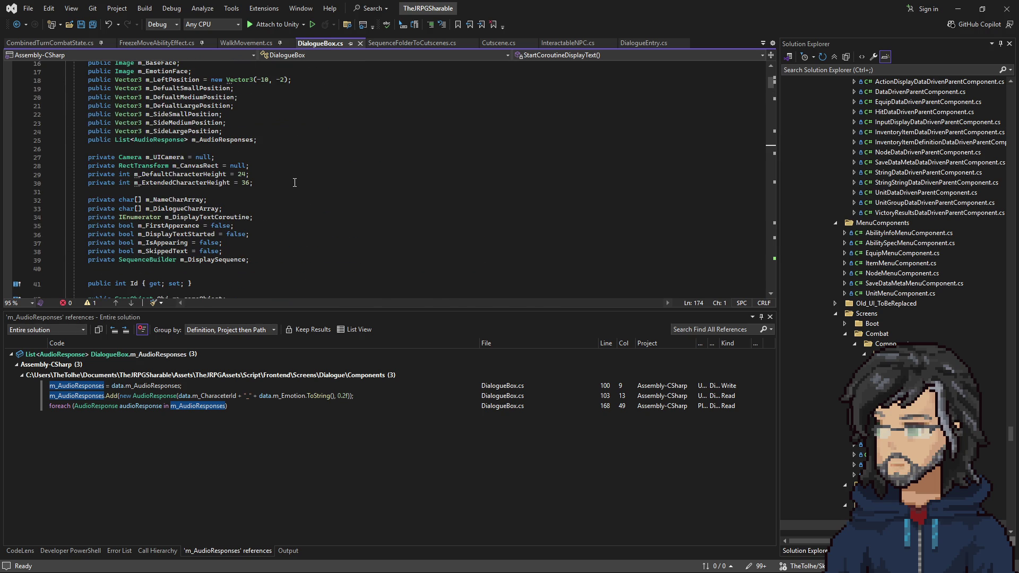
{"action": "left_click", "coordinate": [191, 115]}
{"action": "scroll", "coordinate": [216, 205], "scroll_direction": "up", "scroll_amount": 4}
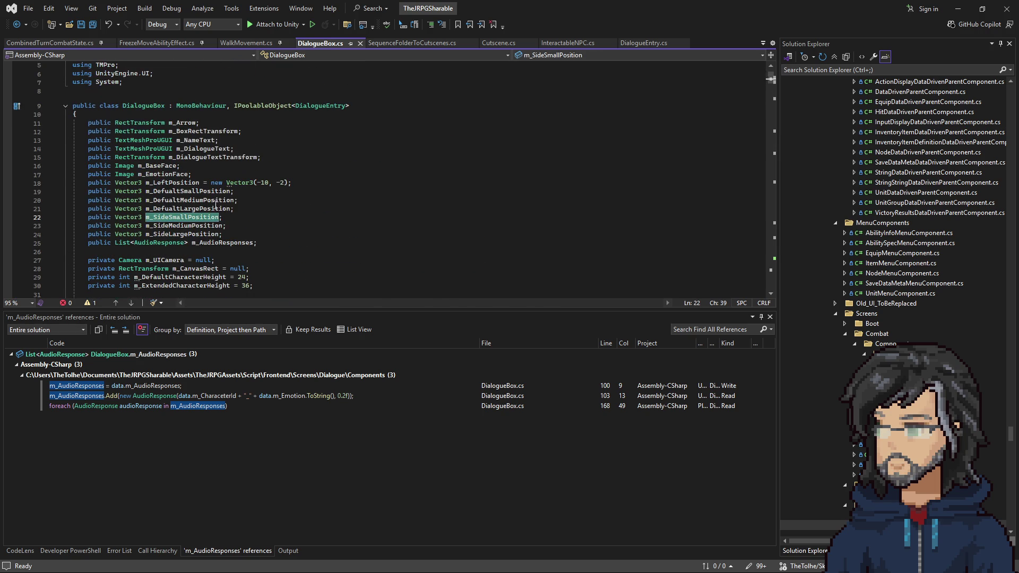
{"action": "left_click", "coordinate": [185, 237]}
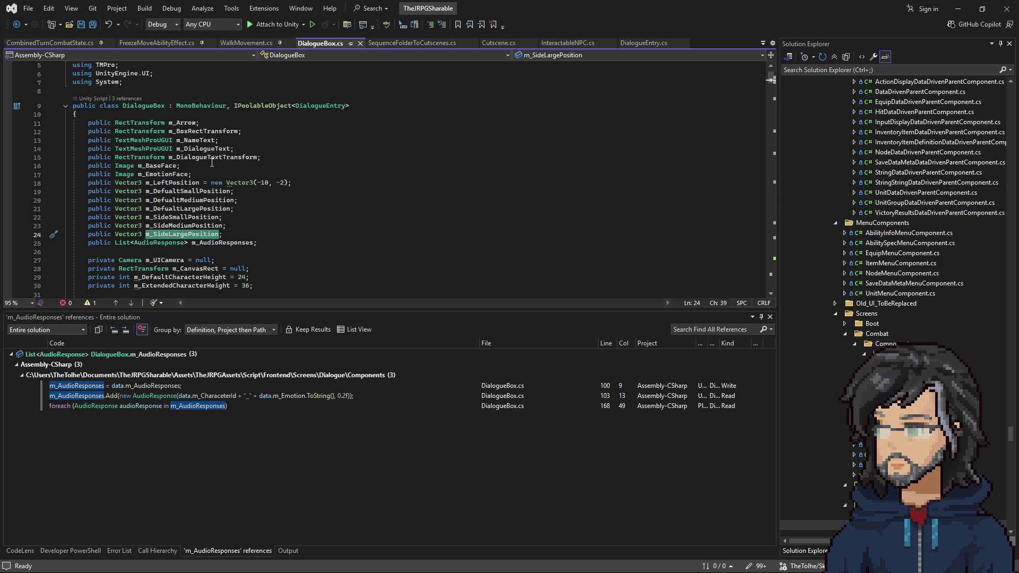
{"action": "scroll", "coordinate": [209, 177], "scroll_direction": "down", "scroll_amount": 10}
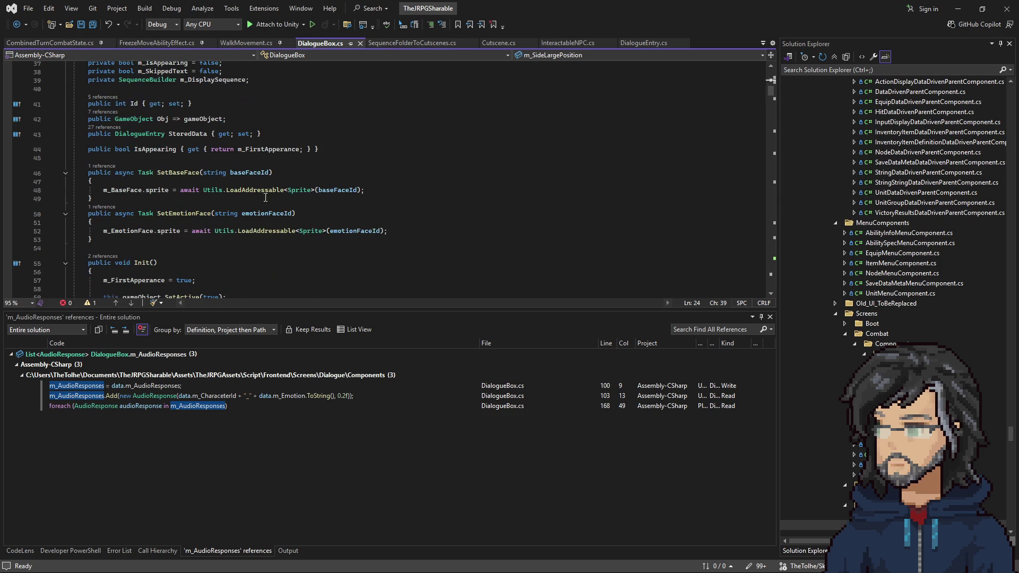
Search DialogueBox.cs for 'align', inspect the m_Alignment arrow settings, and undo the accidental line break
{"action": "key", "text": "ctrl+f"}
{"action": "type", "text": "align"}
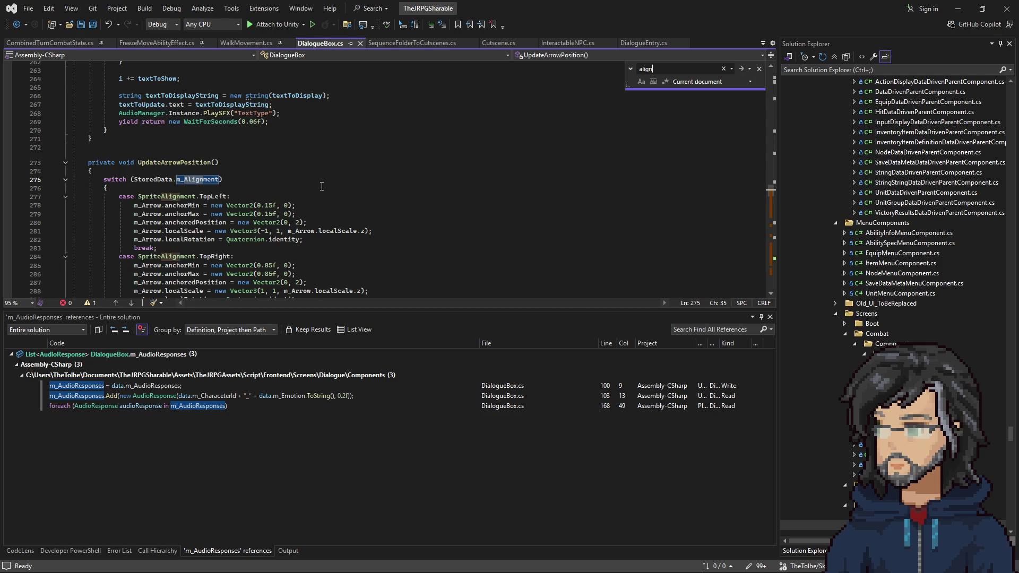
{"action": "left_click", "coordinate": [200, 180]}
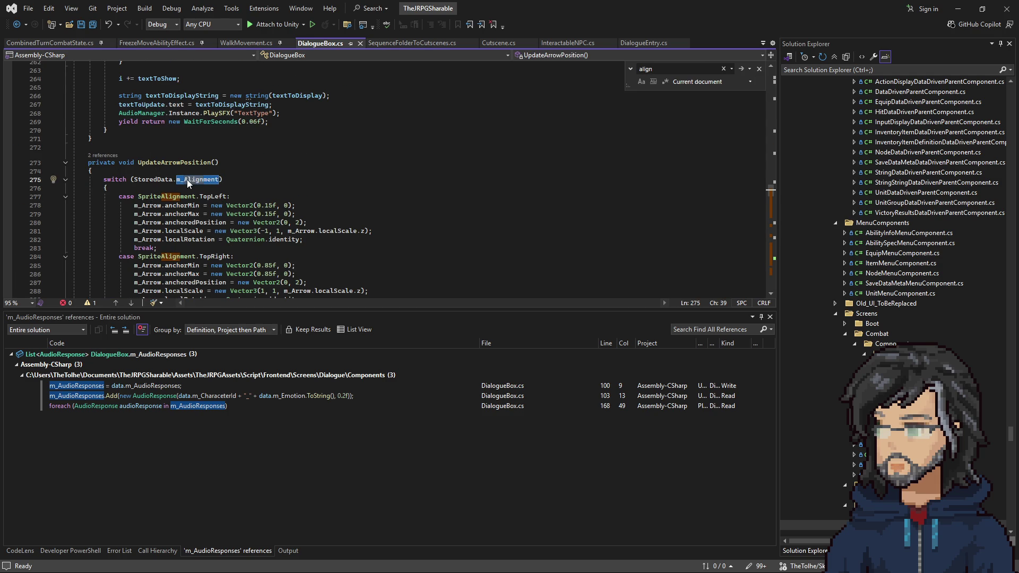
{"action": "scroll", "coordinate": [201, 185], "scroll_direction": "down", "scroll_amount": 3}
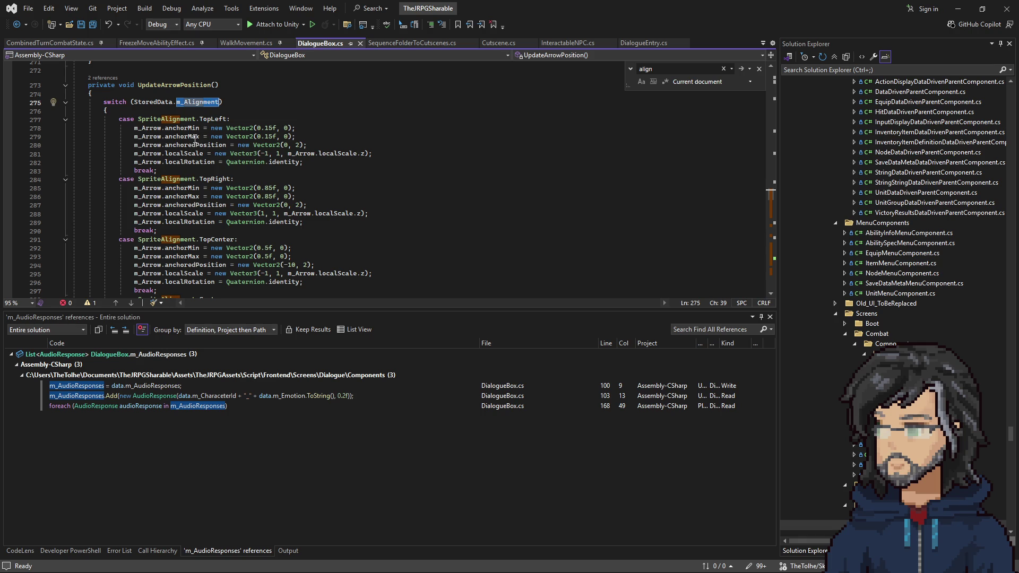
{"action": "mouse_move", "coordinate": [72, 128]}
{"action": "left_mouse_down"}
{"action": "mouse_move", "coordinate": [319, 155]}
{"action": "mouse_move", "coordinate": [283, 164]}
{"action": "left_mouse_up"}
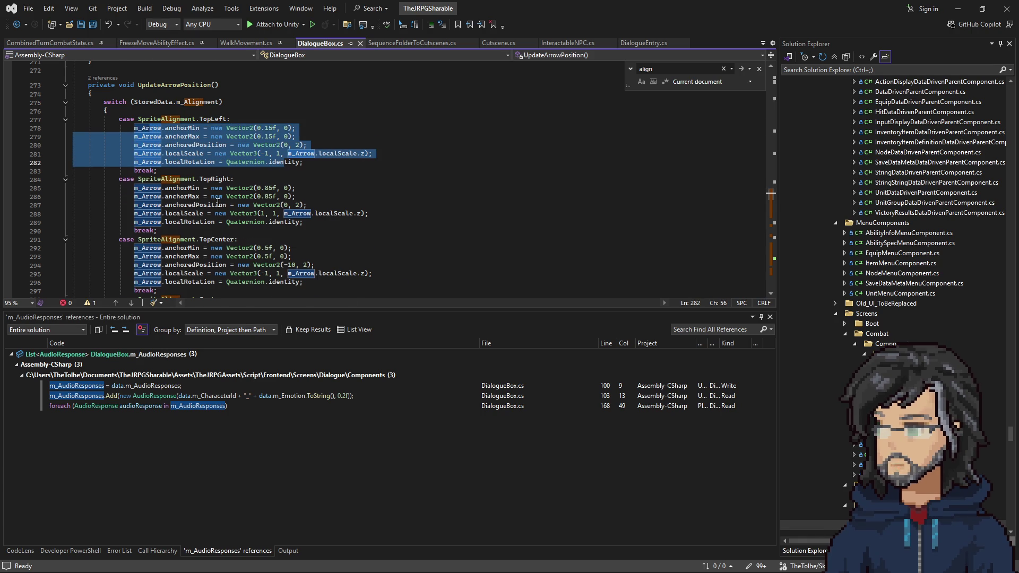
{"action": "scroll", "coordinate": [220, 203], "scroll_direction": "down", "scroll_amount": 2}
{"action": "scroll", "coordinate": [207, 201], "scroll_direction": "up", "scroll_amount": 6}
{"action": "left_click", "coordinate": [163, 190]}
{"action": "double_click", "coordinate": [200, 205]}
{"action": "key", "text": "Return"}
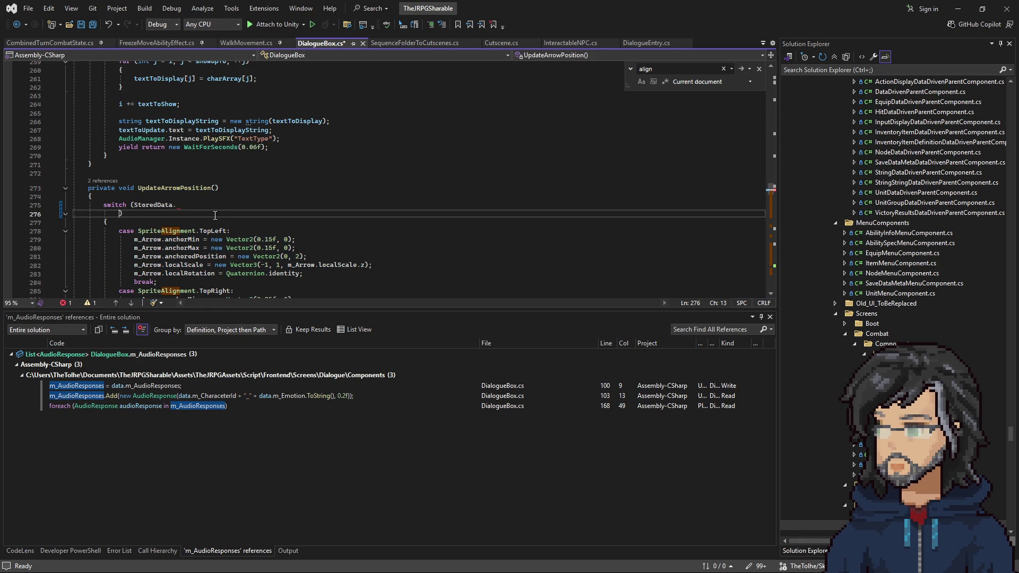
{"action": "key", "text": "ctrl+z"}
Step through each m_Alignment match, then jump to the DefaultSizePotion call on line 392
{"action": "key", "text": "ctrl+f"}
{"action": "key", "text": "Return"}
{"action": "key", "text": "Return"}
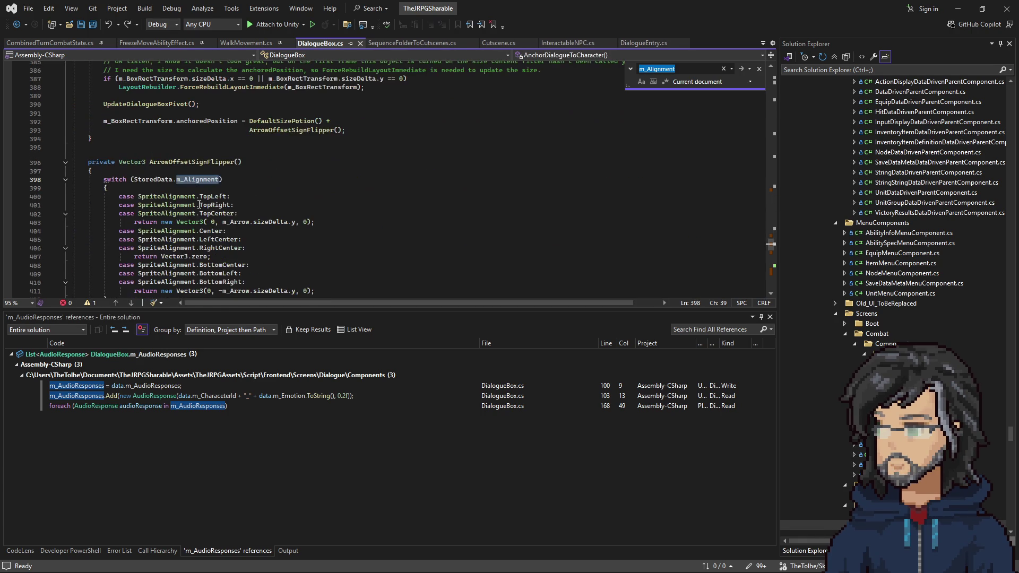
{"action": "key", "text": "Return"}
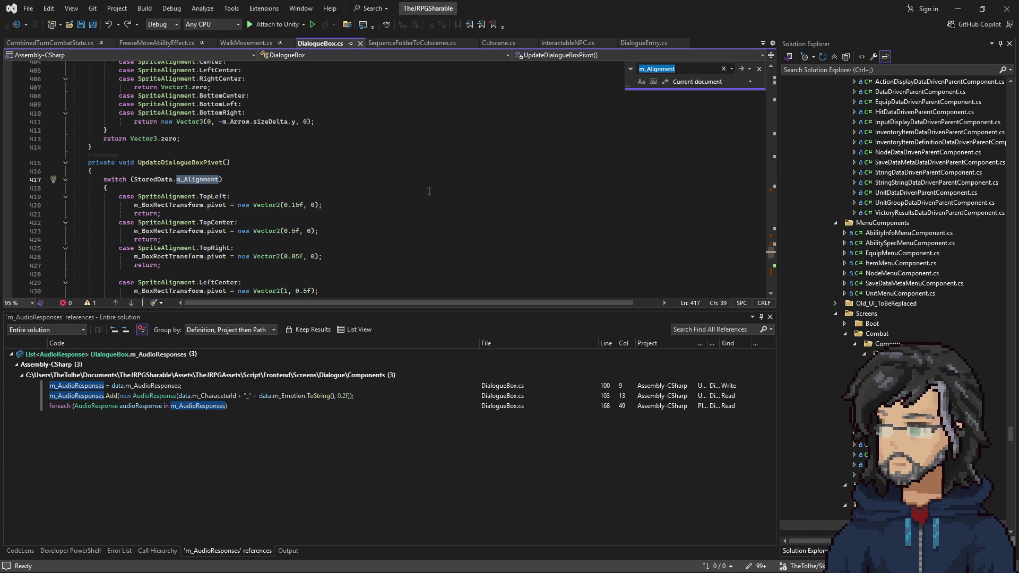
{"action": "key", "text": "Return"}
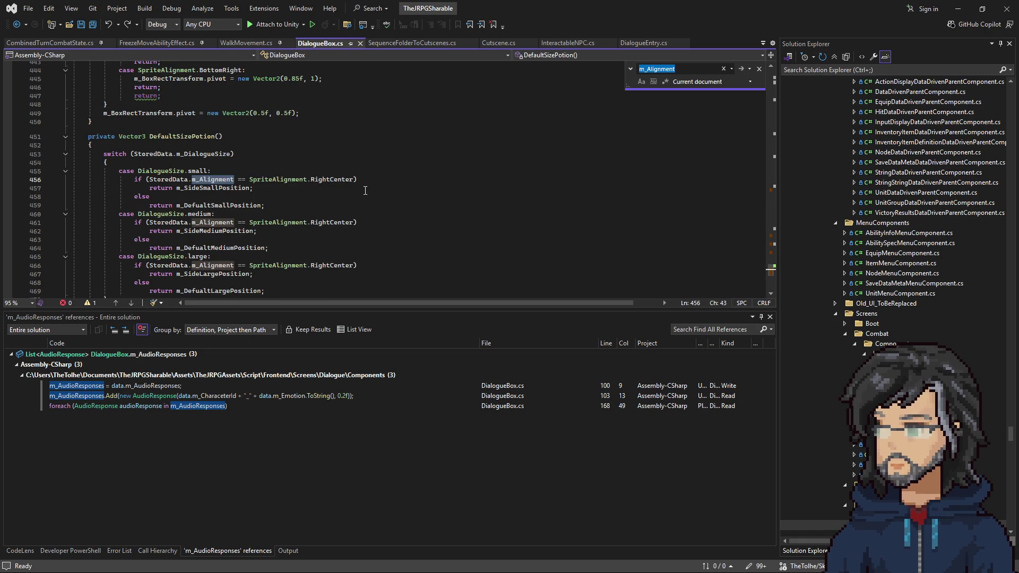
{"action": "key", "text": "Return"}
{"action": "left_click", "coordinate": [102, 129]}
{"action": "double_click", "coordinate": [143, 155]}
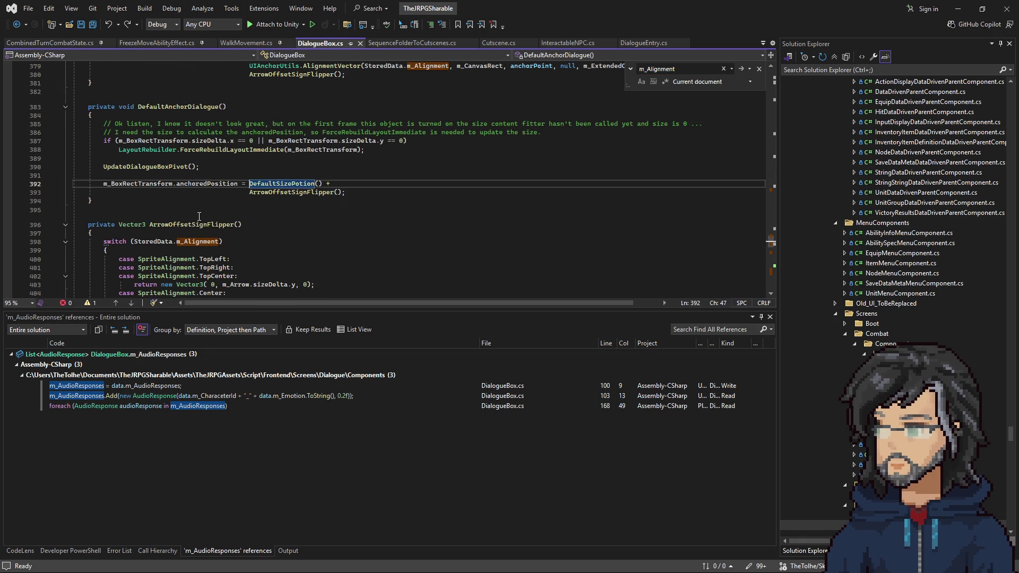
Follow DefaultAnchorDialogue's callers up through AnchorDialogueToCharacter to its call in FixedUpdate
{"action": "scroll", "coordinate": [139, 182], "scroll_direction": "up", "scroll_amount": 2}
{"action": "left_click", "coordinate": [131, 158]}
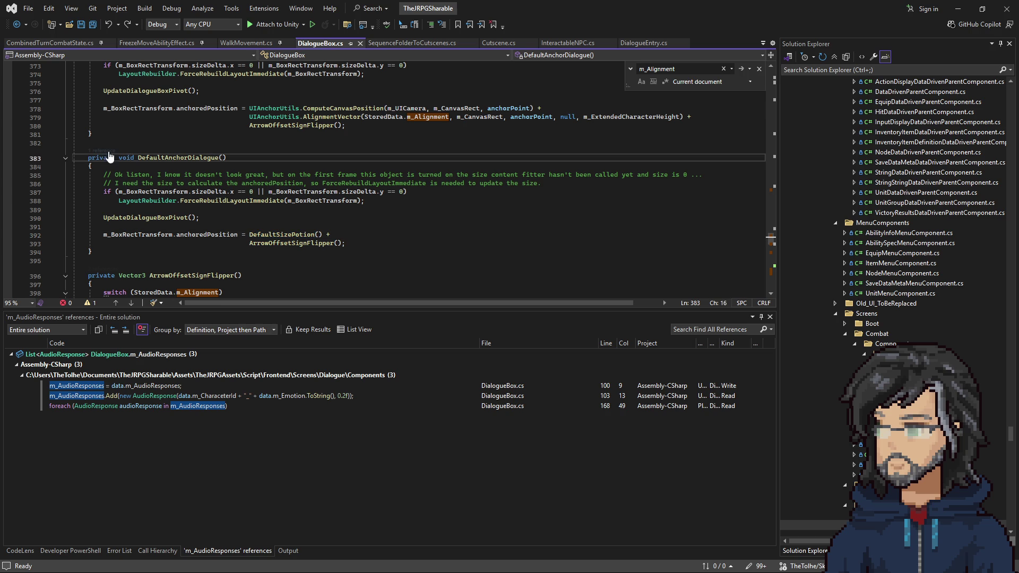
{"action": "left_click", "coordinate": [101, 150]}
{"action": "double_click", "coordinate": [154, 119]}
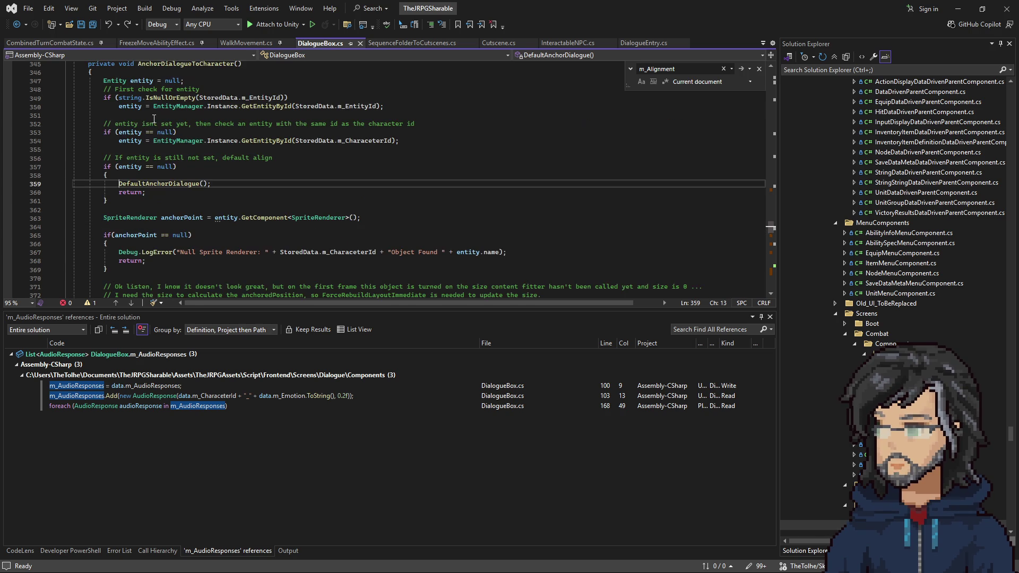
{"action": "scroll", "coordinate": [237, 217], "scroll_direction": "up", "scroll_amount": 4}
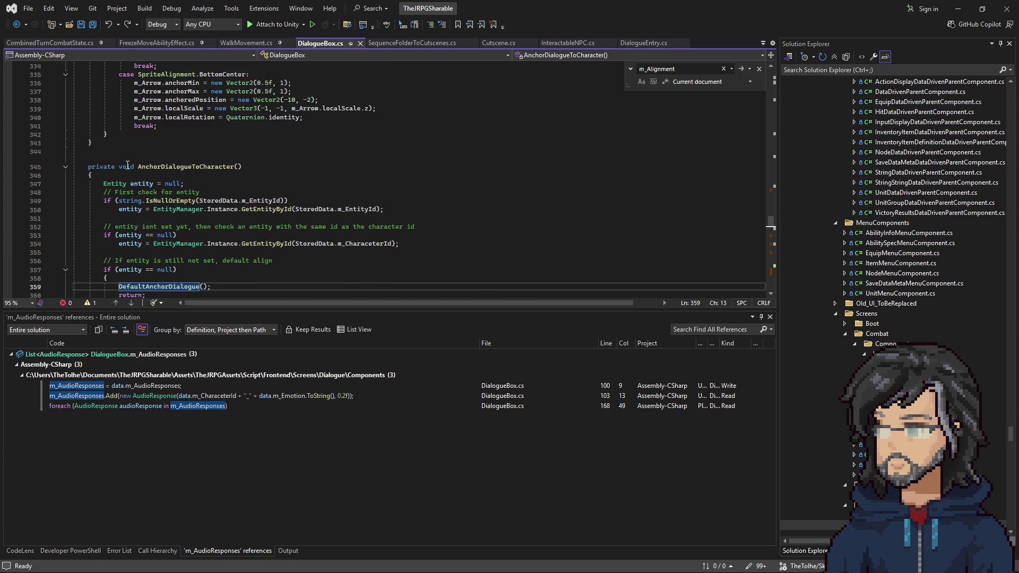
{"action": "left_click", "coordinate": [102, 159]}
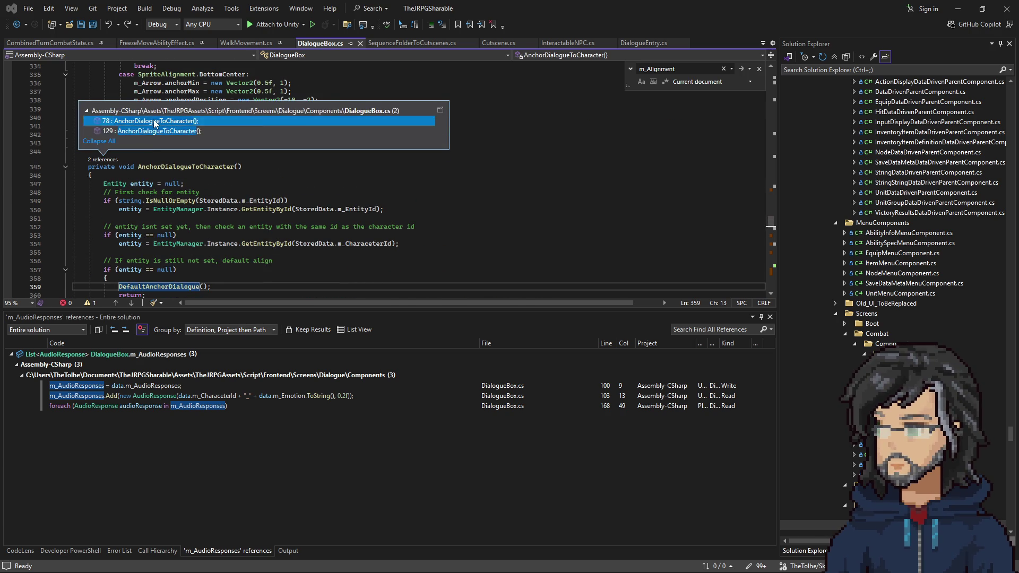
{"action": "double_click", "coordinate": [154, 126]}
Inspect FixedUpdate's AnchorDialogueToCharacter and UpdateArrowPosition calls, then scroll down to UpdateData
{"action": "left_click_drag", "start_coordinate": [88, 167], "coordinate": [136, 202]}
{"action": "left_click", "coordinate": [136, 202]}
{"action": "left_click", "coordinate": [136, 184]}
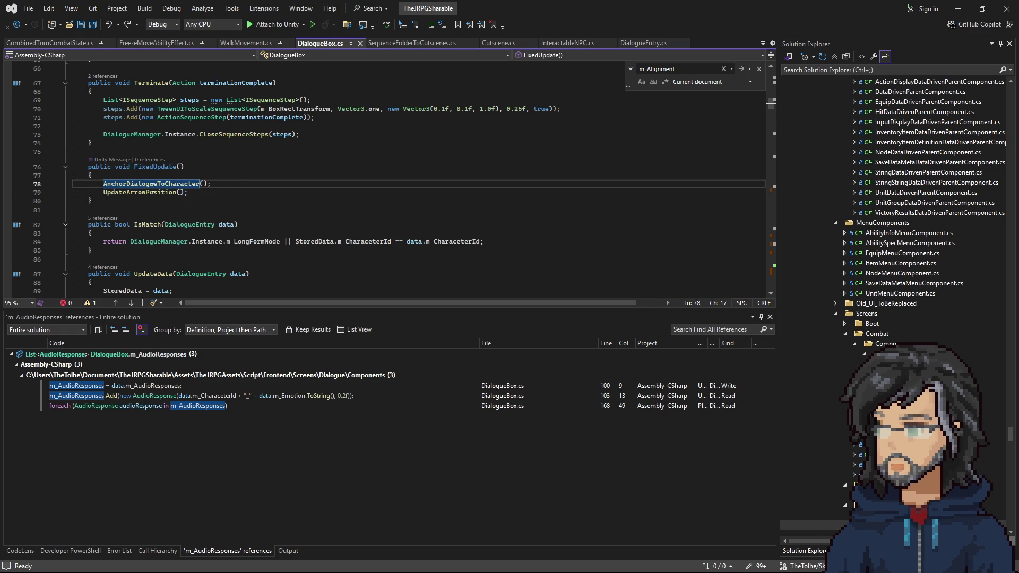
{"action": "left_click", "coordinate": [181, 193]}
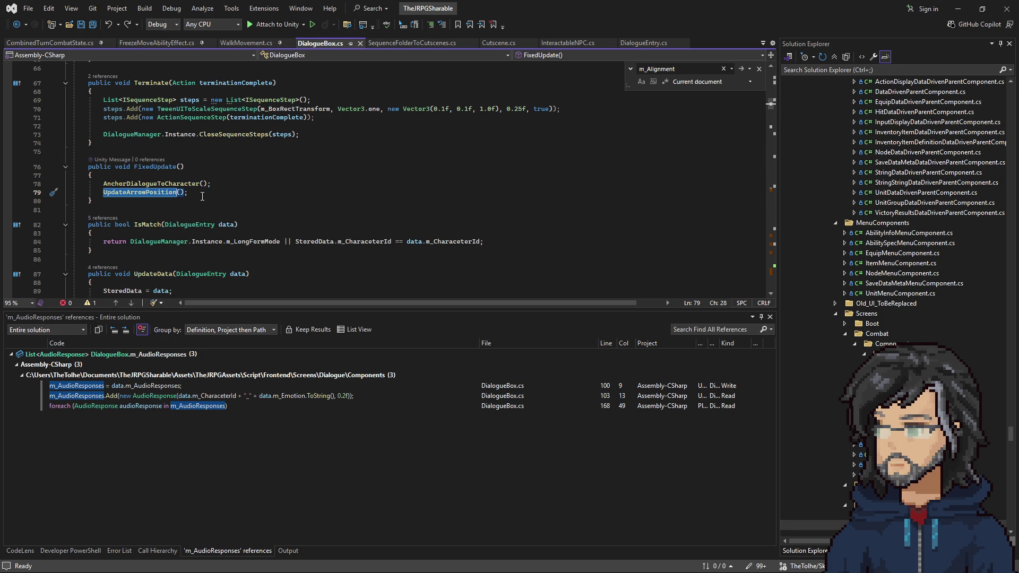
{"action": "scroll", "coordinate": [203, 198], "scroll_direction": "up", "scroll_amount": 5}
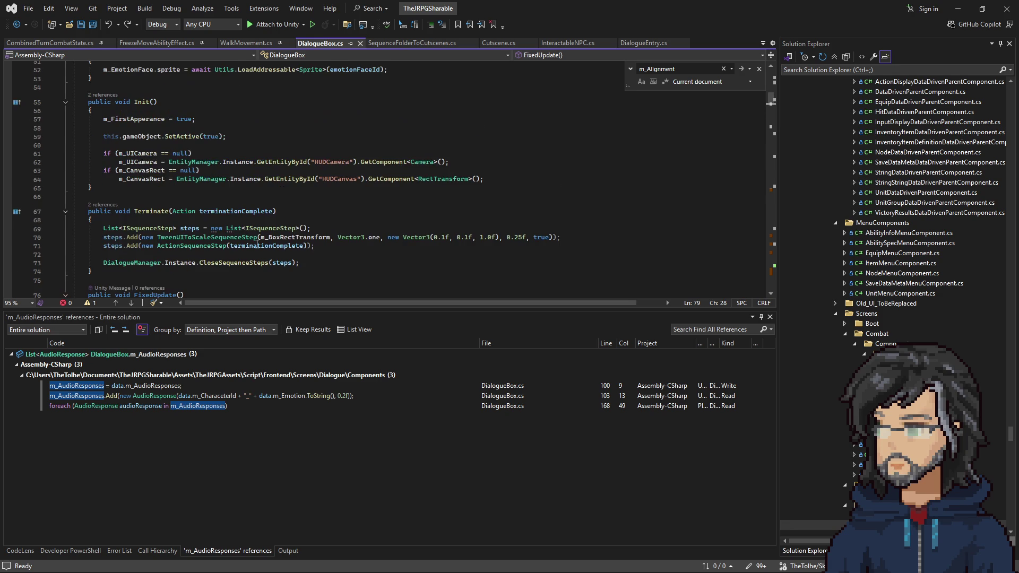
{"action": "left_click", "coordinate": [309, 197]}
{"action": "scroll", "coordinate": [309, 202], "scroll_direction": "down", "scroll_amount": 5}
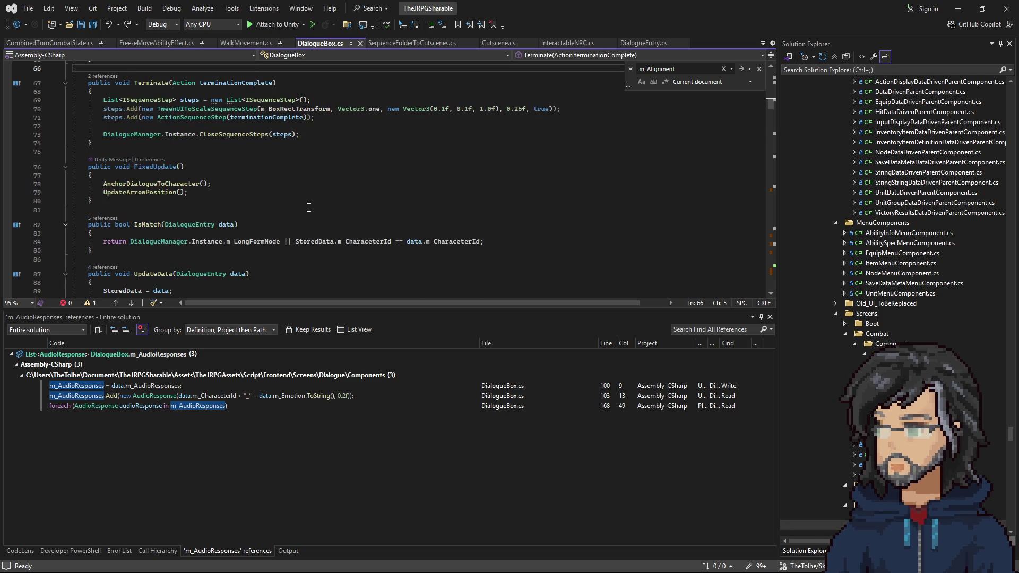
{"action": "scroll", "coordinate": [287, 223], "scroll_direction": "down", "scroll_amount": 3}
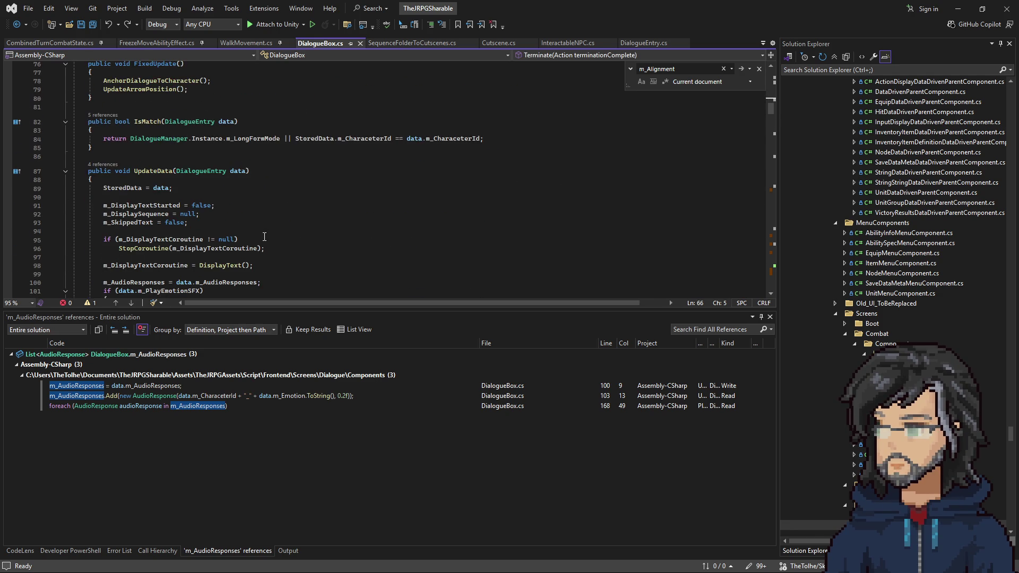
{"action": "scroll", "coordinate": [266, 235], "scroll_direction": "down", "scroll_amount": 5}
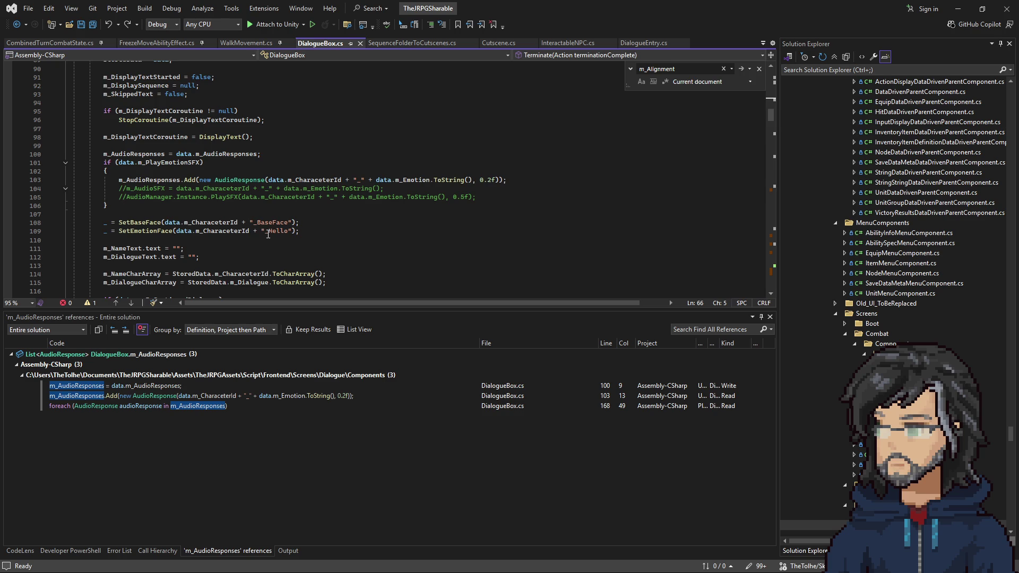
{"action": "scroll", "coordinate": [268, 234], "scroll_direction": "down", "scroll_amount": 4}
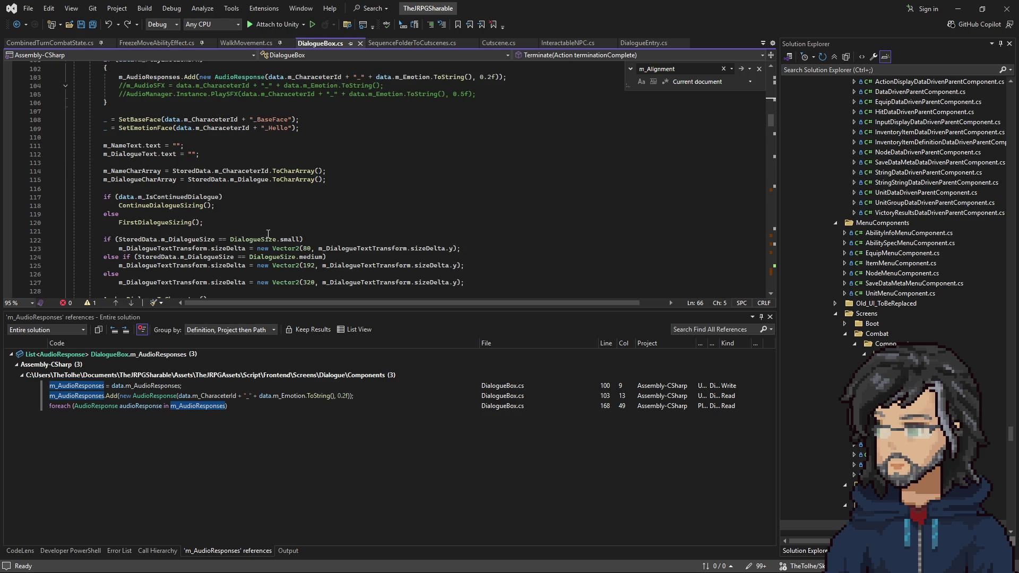
{"action": "right_click", "coordinate": [160, 208]}
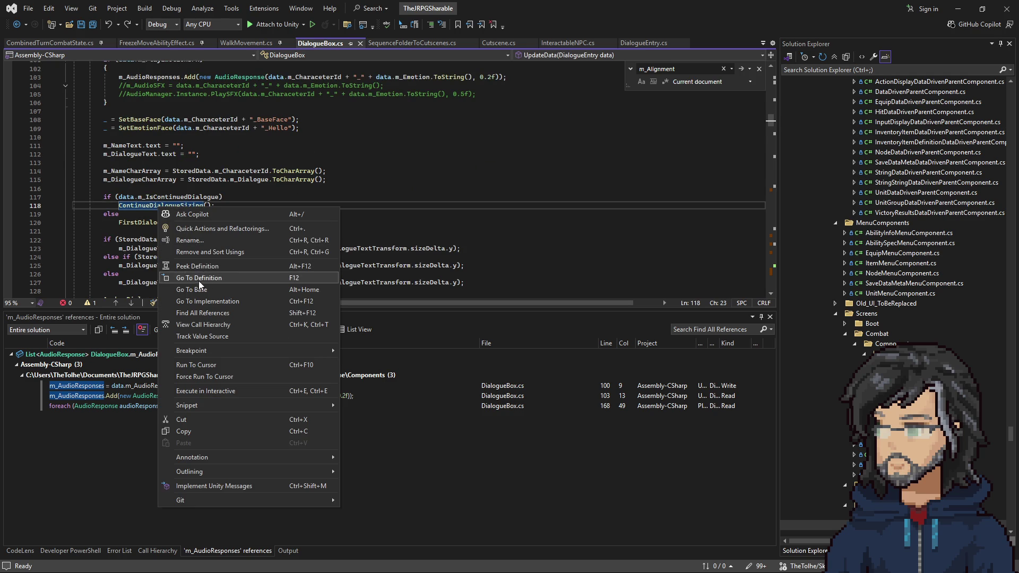
{"action": "left_click", "coordinate": [199, 277]}
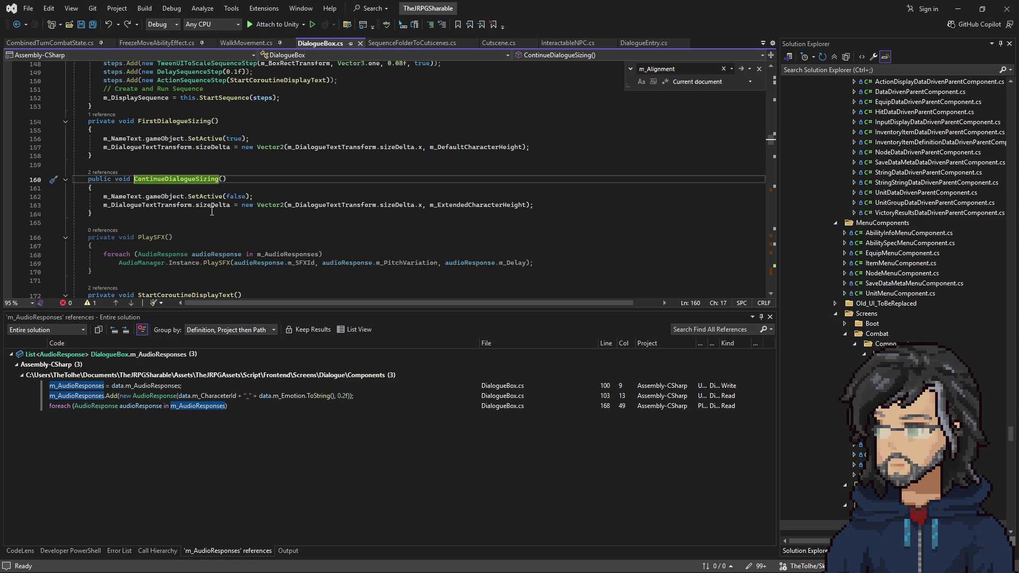
{"action": "left_click_drag", "start_coordinate": [155, 204], "coordinate": [289, 207]}
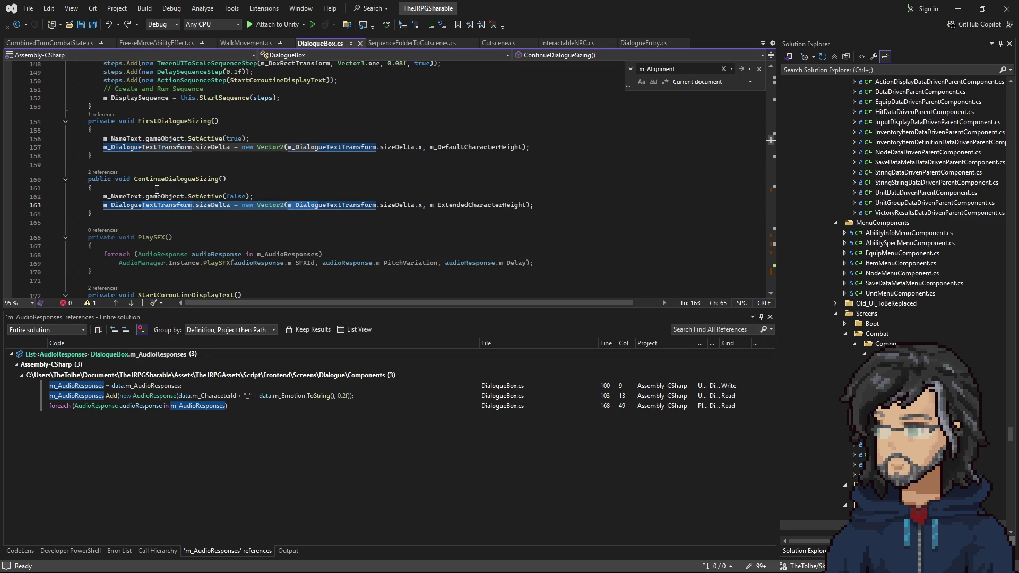
{"action": "key", "text": "ctrl+shift+Left"}
{"action": "key", "text": "ctrl+shift+Left"}
{"action": "key", "text": "ctrl+shift+Left"}
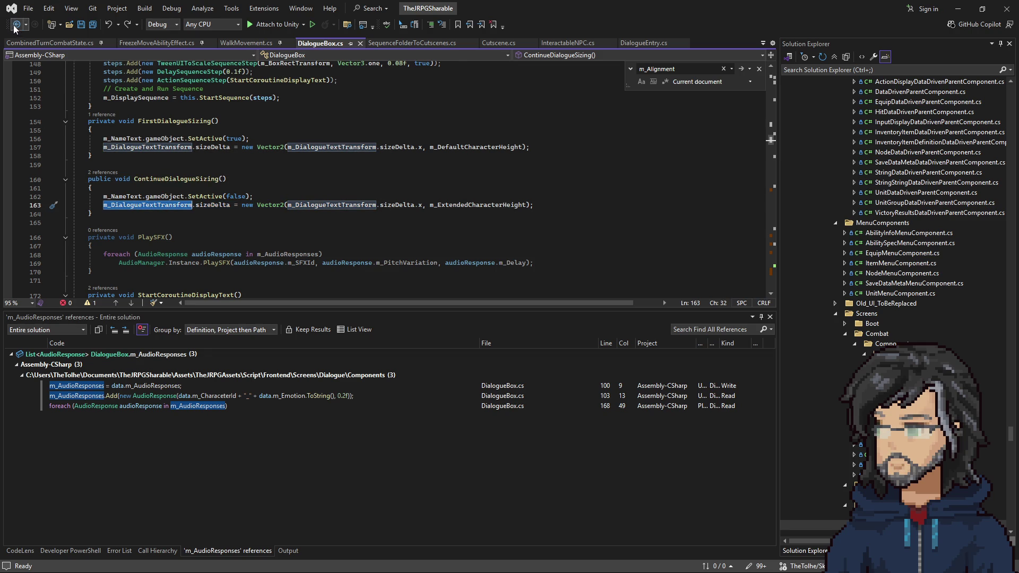
{"action": "left_click", "coordinate": [16, 24]}
{"action": "left_click", "coordinate": [111, 172]}
{"action": "mouse_move", "coordinate": [105, 171]}
{"action": "left_mouse_down"}
{"action": "mouse_move", "coordinate": [212, 180]}
{"action": "mouse_move", "coordinate": [203, 199]}
{"action": "left_mouse_up"}
{"action": "left_click", "coordinate": [208, 195]}
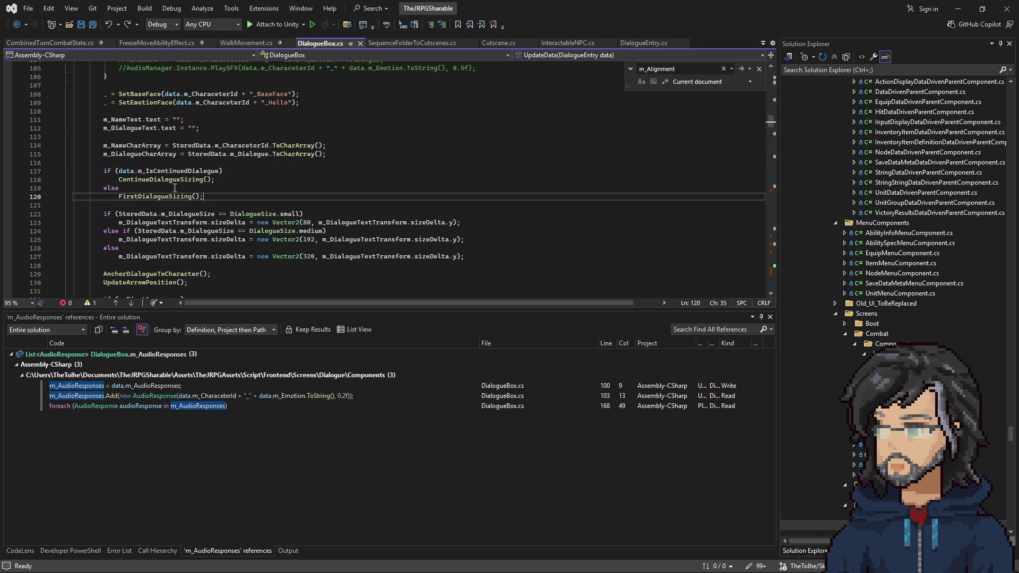
{"action": "scroll", "coordinate": [181, 202], "scroll_direction": "down", "scroll_amount": 2}
{"action": "scroll", "coordinate": [197, 218], "scroll_direction": "up", "scroll_amount": 2}
{"action": "mouse_move", "coordinate": [110, 208]}
{"action": "left_mouse_down"}
{"action": "mouse_move", "coordinate": [276, 234]}
{"action": "mouse_move", "coordinate": [313, 259]}
{"action": "mouse_move", "coordinate": [462, 265]}
{"action": "left_mouse_up"}
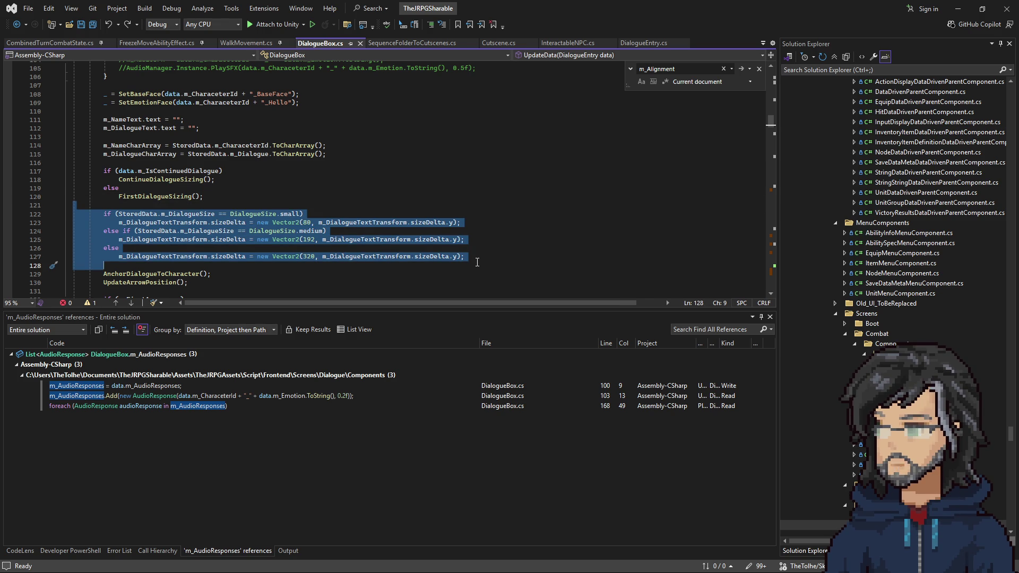
{"action": "left_click", "coordinate": [181, 179]}
{"action": "right_click", "coordinate": [181, 180]}
{"action": "left_click", "coordinate": [223, 250]}
{"action": "left_click_drag", "start_coordinate": [103, 205], "coordinate": [229, 206]}
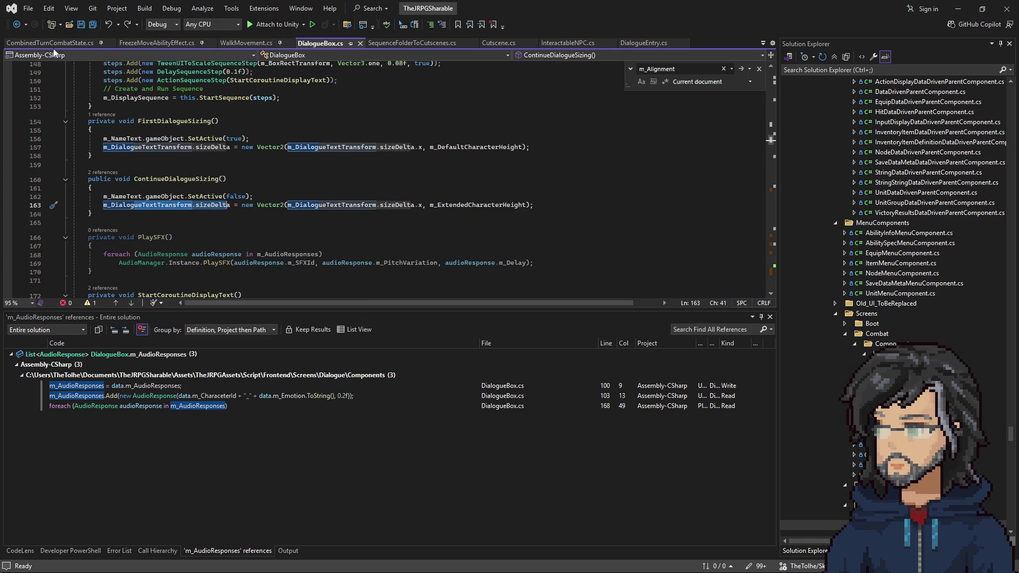
{"action": "left_click", "coordinate": [16, 25]}
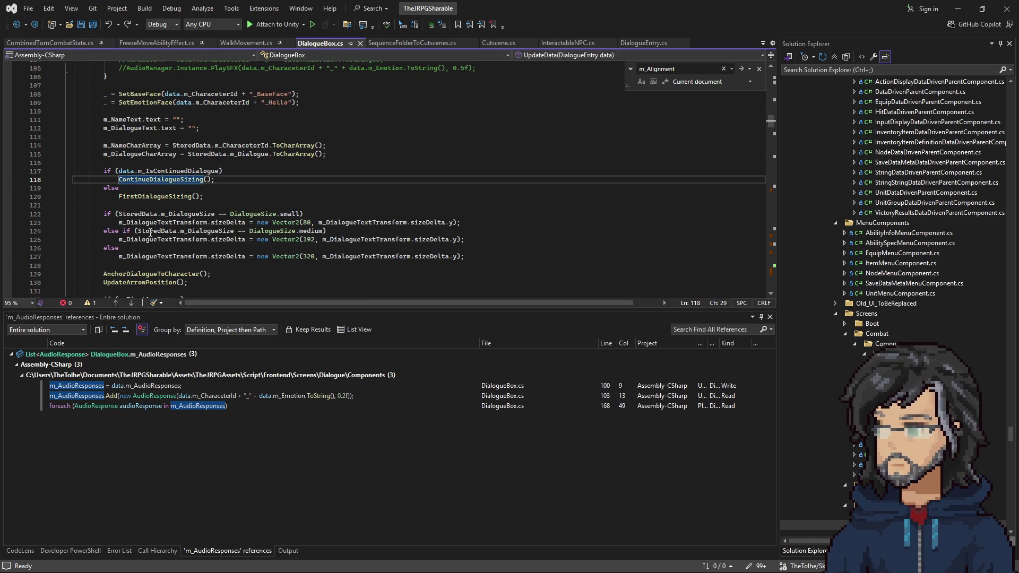
{"action": "left_click", "coordinate": [331, 221]}
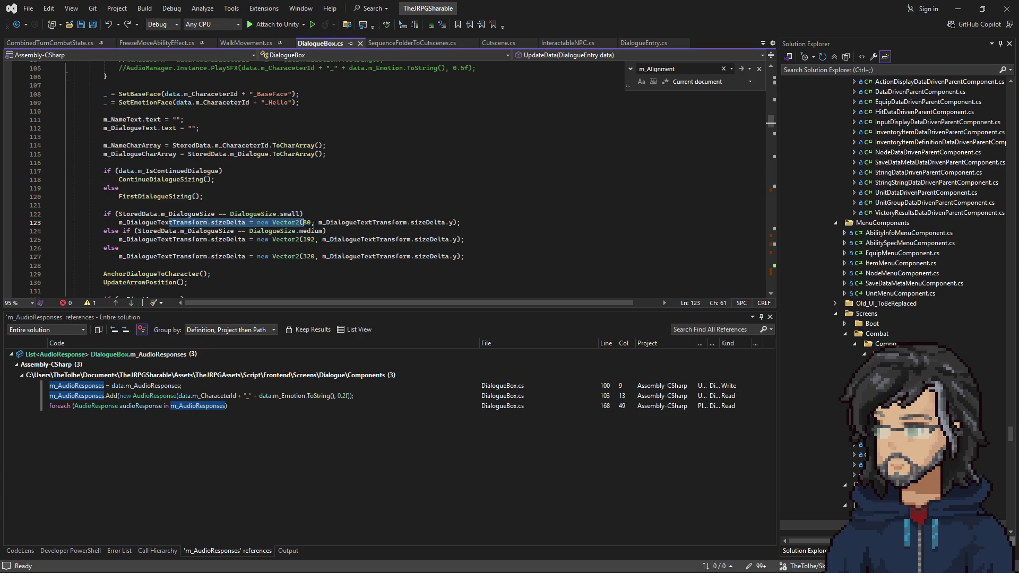
{"action": "left_click", "coordinate": [340, 225]}
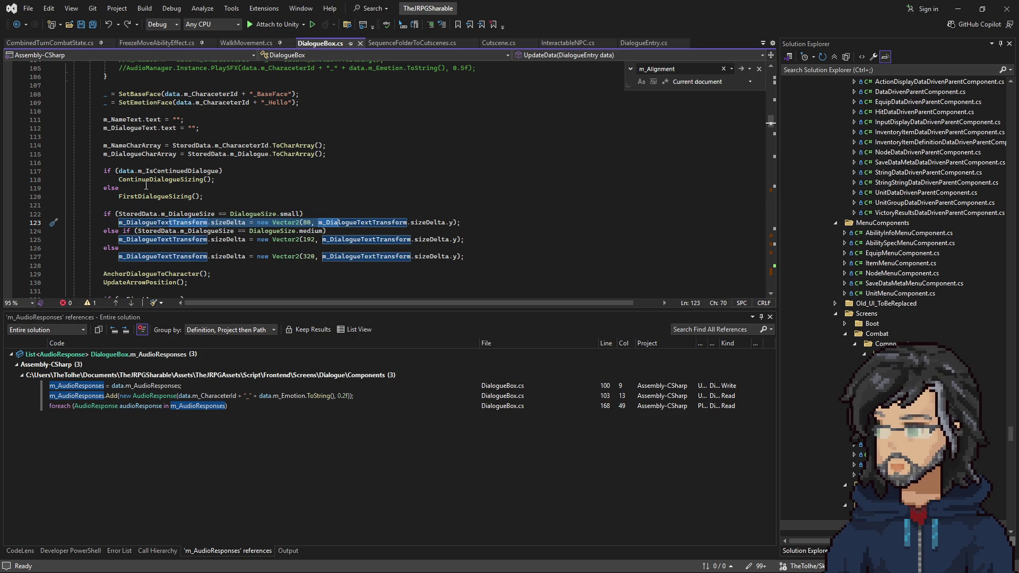
{"action": "right_click", "coordinate": [147, 180]}
{"action": "left_click", "coordinate": [180, 251]}
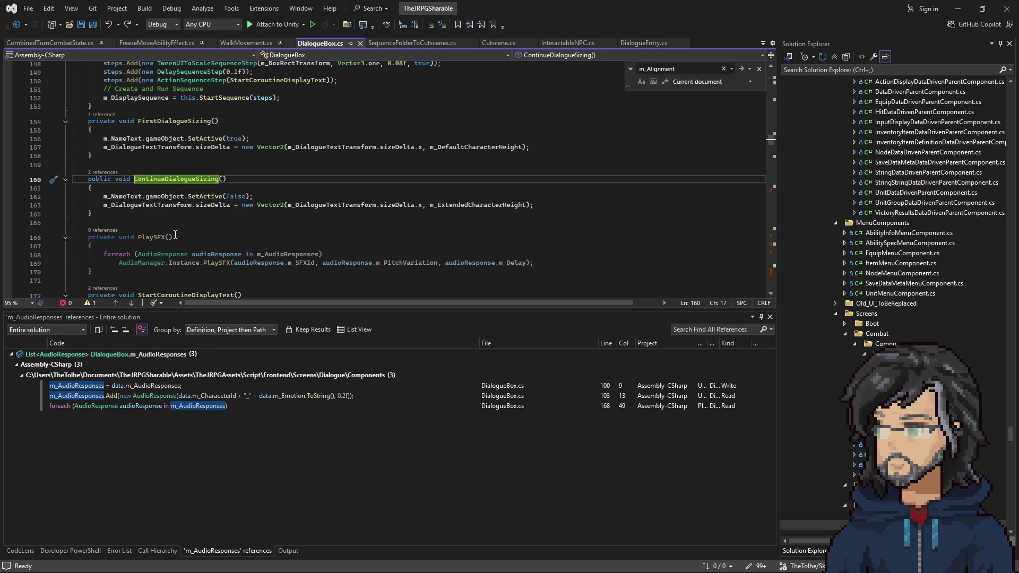
{"action": "left_click", "coordinate": [453, 148]}
{"action": "double_click", "coordinate": [452, 147]}
{"action": "double_click", "coordinate": [478, 205]}
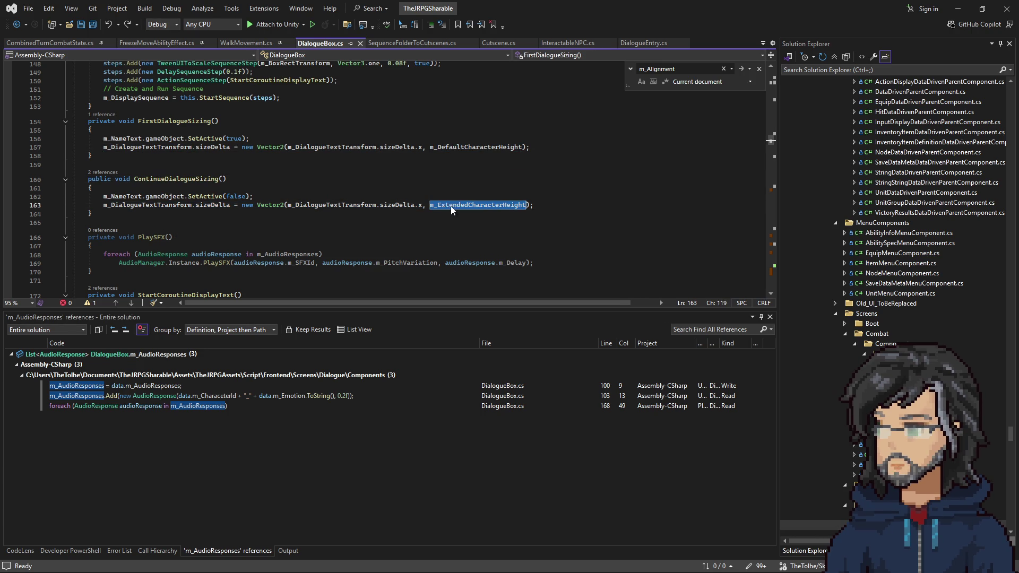
{"action": "double_click", "coordinate": [449, 148]}
{"action": "left_click", "coordinate": [17, 24]}
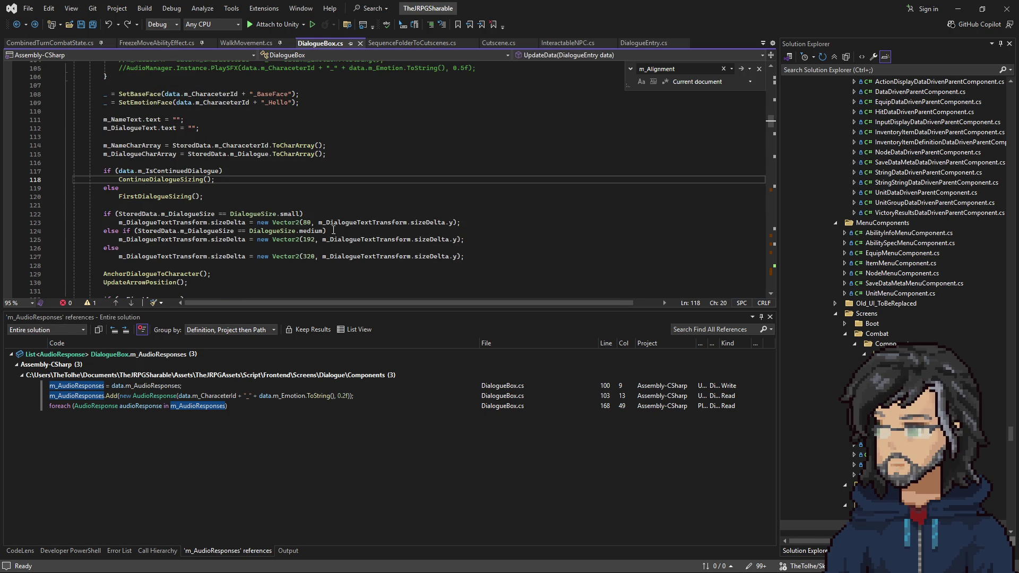
{"action": "mouse_move", "coordinate": [277, 224]}
{"action": "left_mouse_down"}
{"action": "mouse_move", "coordinate": [319, 224]}
{"action": "mouse_move", "coordinate": [326, 258]}
{"action": "left_mouse_up"}
{"action": "scroll", "coordinate": [287, 259], "scroll_direction": "up", "scroll_amount": 2}
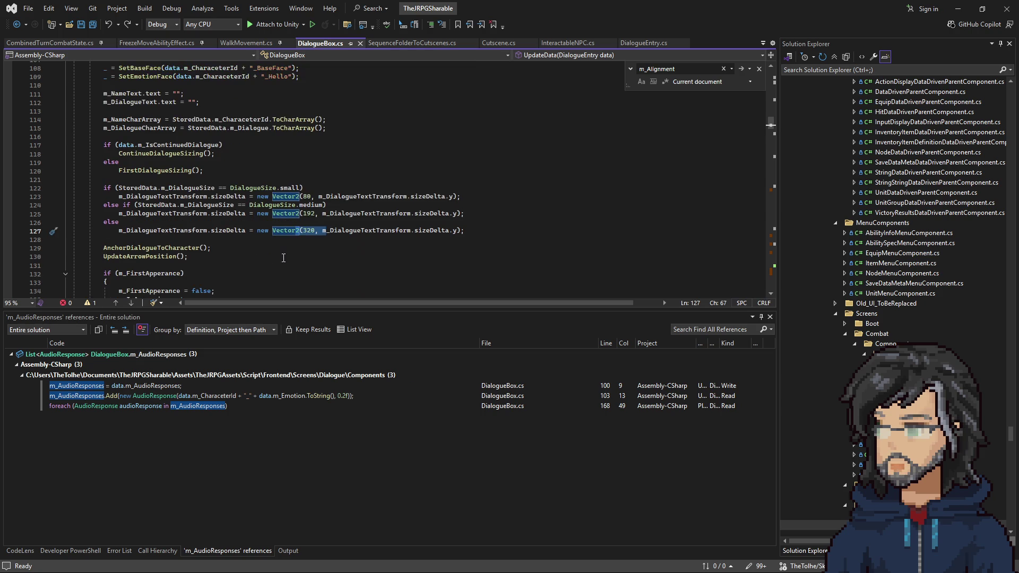
{"action": "scroll", "coordinate": [276, 250], "scroll_direction": "up", "scroll_amount": 3}
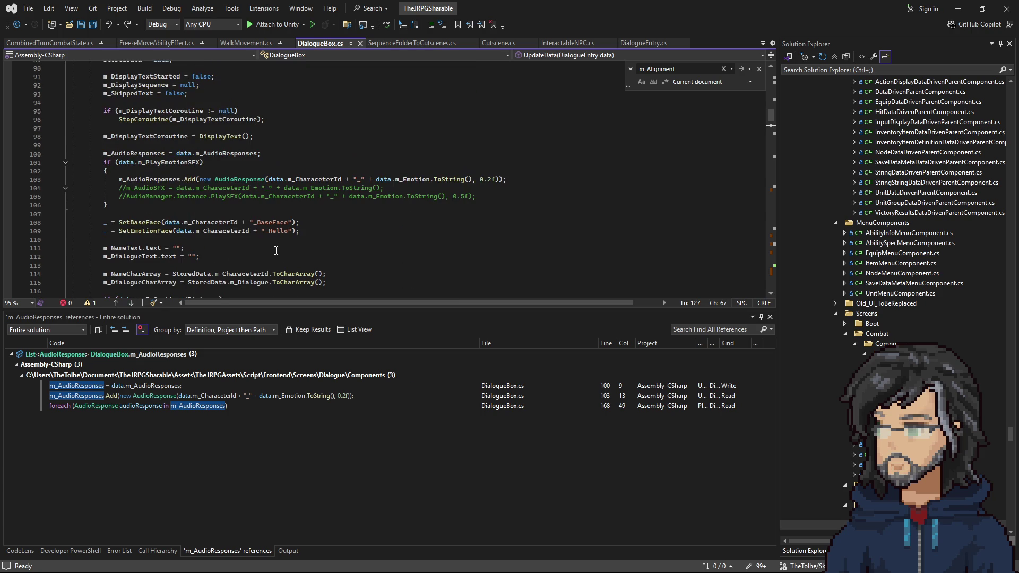
{"action": "scroll", "coordinate": [233, 175], "scroll_direction": "up", "scroll_amount": 2}
{"action": "double_click", "coordinate": [215, 170]}
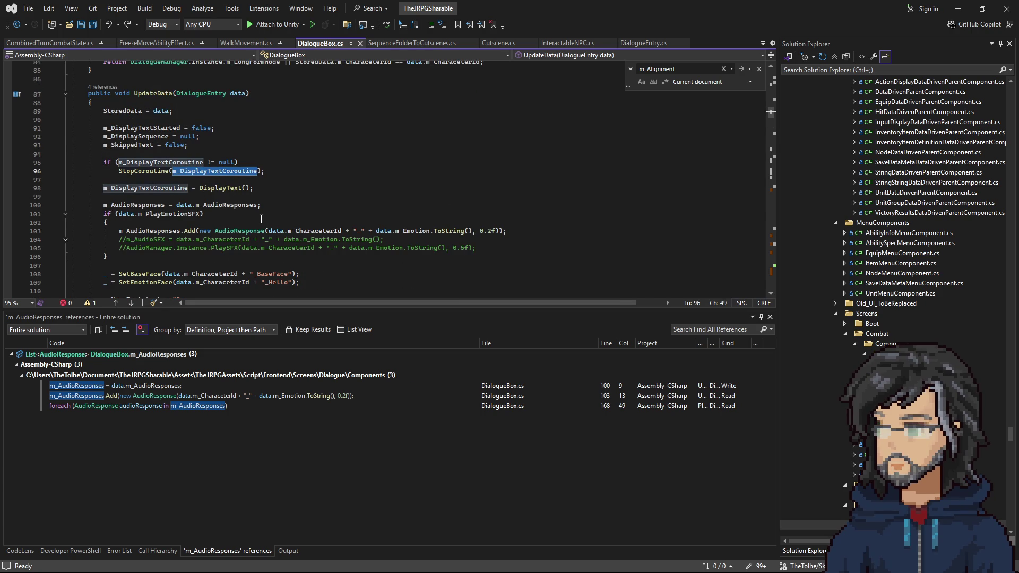
{"action": "scroll", "coordinate": [264, 222], "scroll_direction": "up", "scroll_amount": 17}
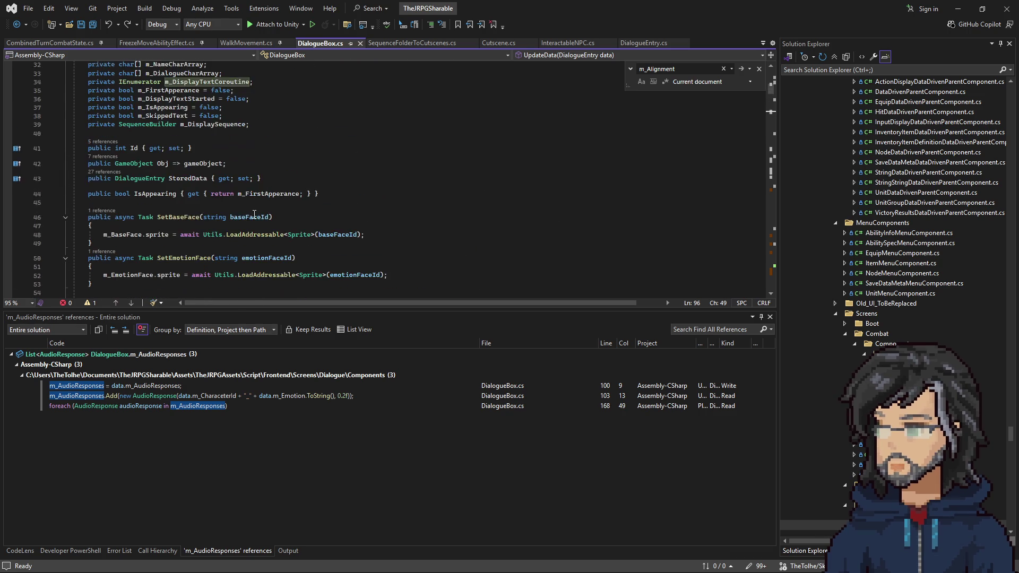
{"action": "scroll", "coordinate": [255, 213], "scroll_direction": "up", "scroll_amount": 6}
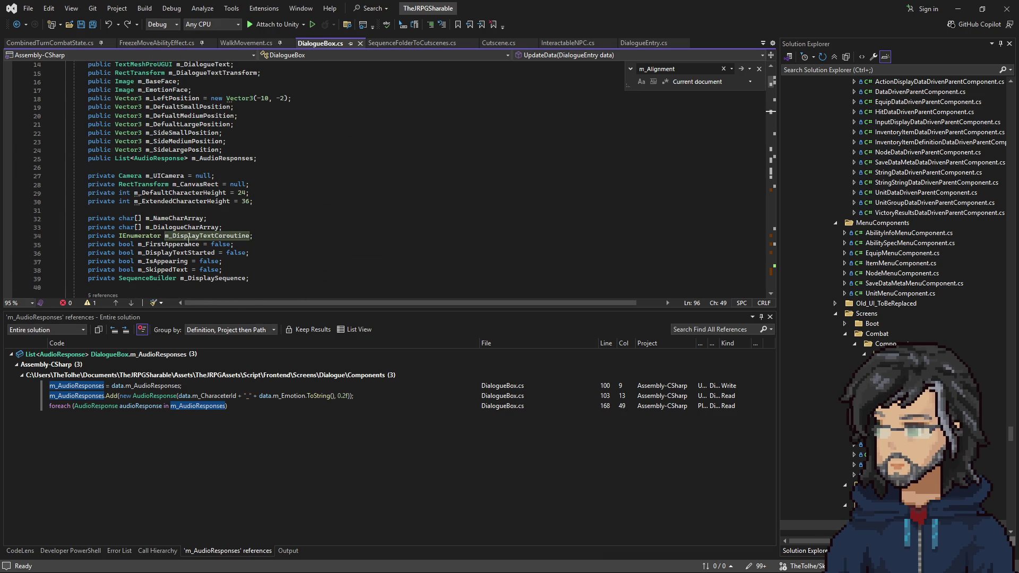
{"action": "key", "text": "ctrl+f"}
{"action": "key", "text": "Return"}
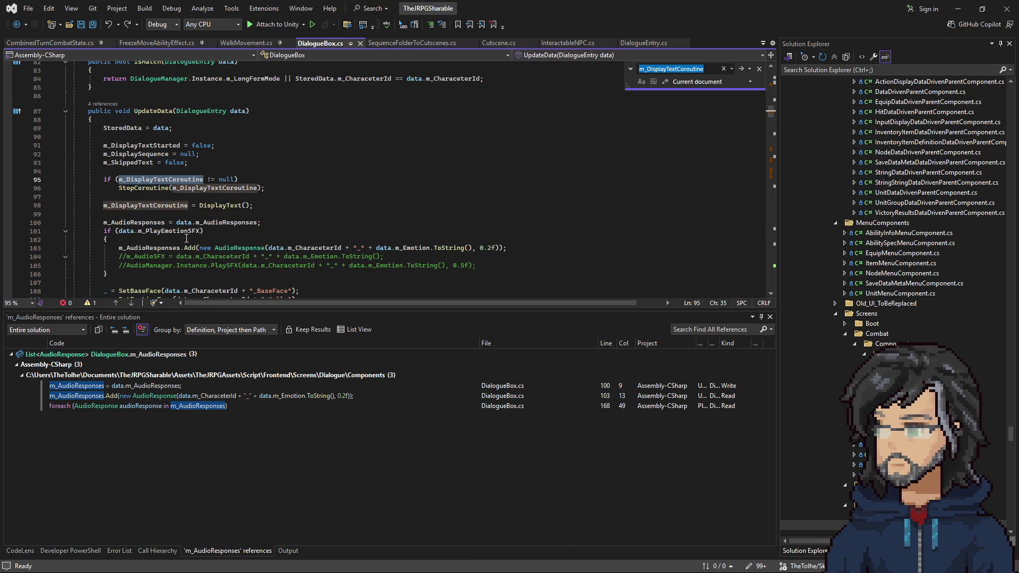
{"action": "key", "text": "Return"}
{"action": "key", "text": "Return"}
{"action": "key", "text": "Return"}
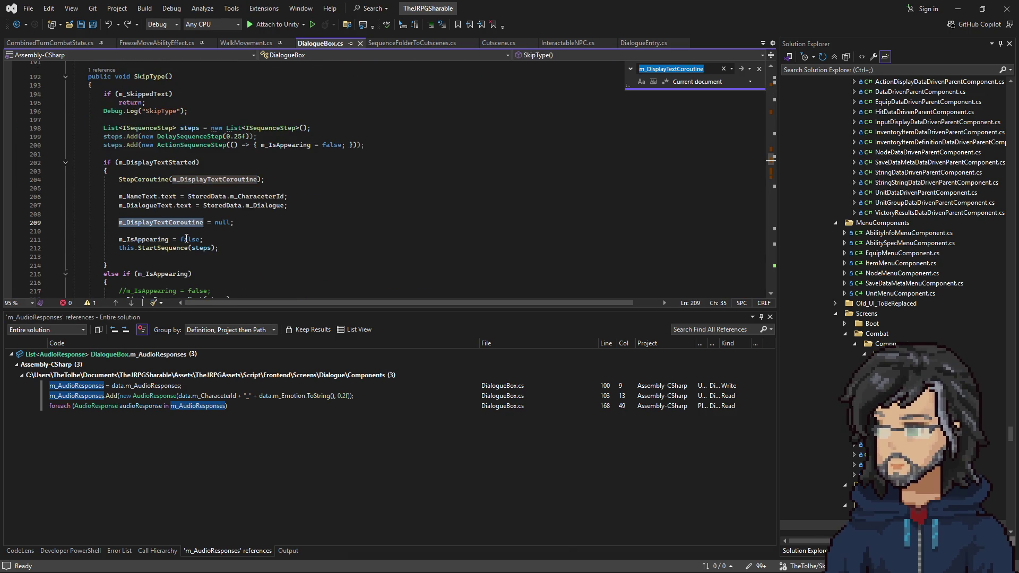
{"action": "key", "text": "Return"}
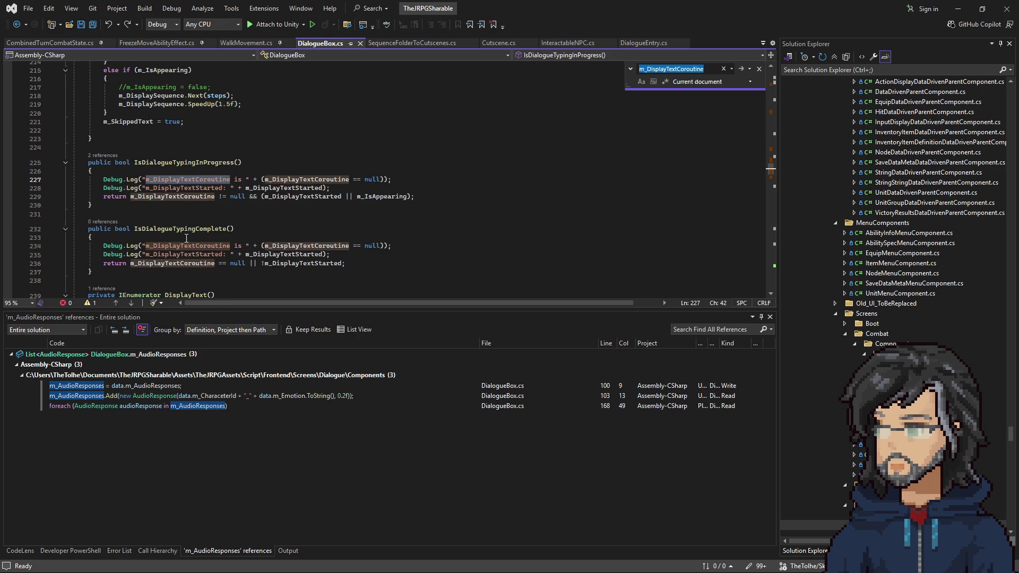
{"action": "key", "text": "Return"}
{"action": "key", "text": "Return"}
{"action": "key", "text": "Return"}
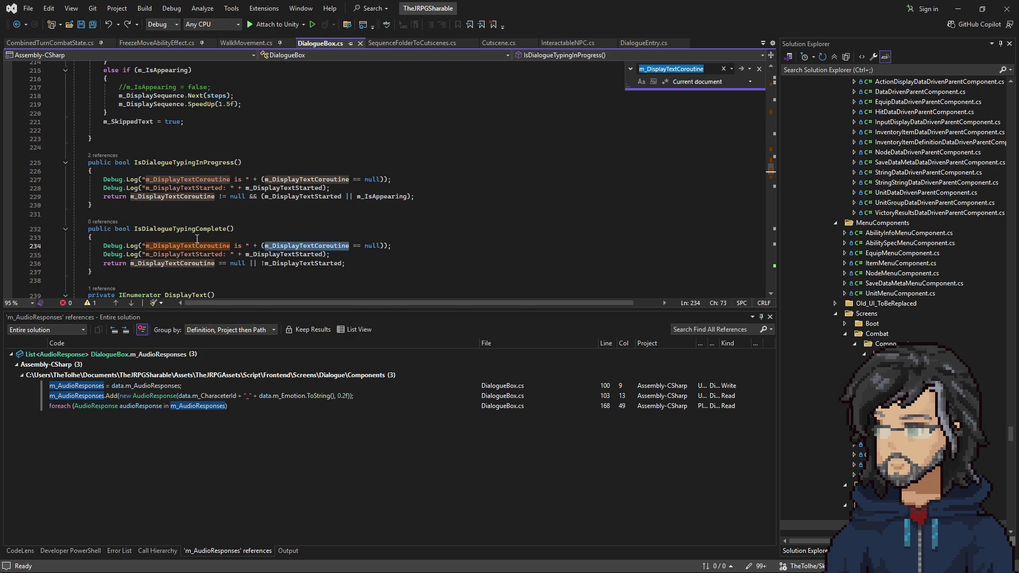
{"action": "key", "text": "Return"}
{"action": "key", "text": "Return"}
{"action": "key", "text": "Return"}
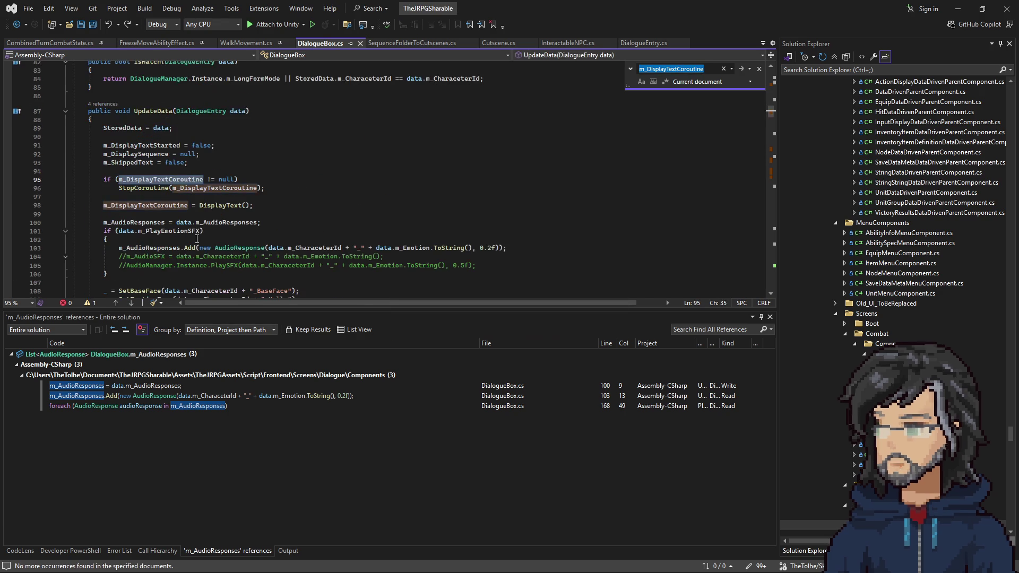
{"action": "right_click", "coordinate": [214, 205]}
{"action": "left_click", "coordinate": [263, 274]}
{"action": "left_click_drag", "start_coordinate": [154, 197], "coordinate": [274, 233]}
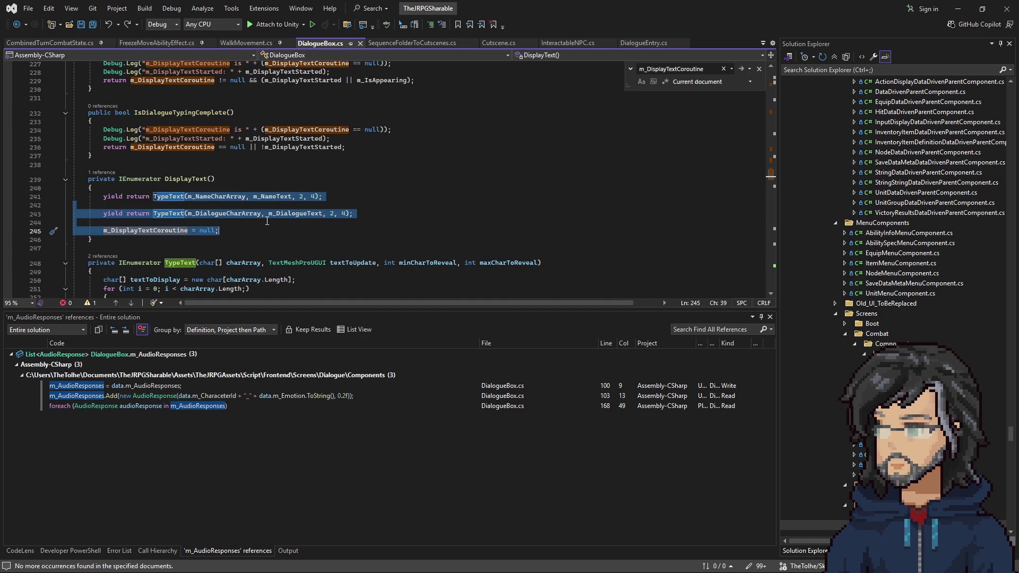
{"action": "scroll", "coordinate": [267, 220], "scroll_direction": "up", "scroll_amount": 6}
{"action": "scroll", "coordinate": [272, 227], "scroll_direction": "up", "scroll_amount": 9}
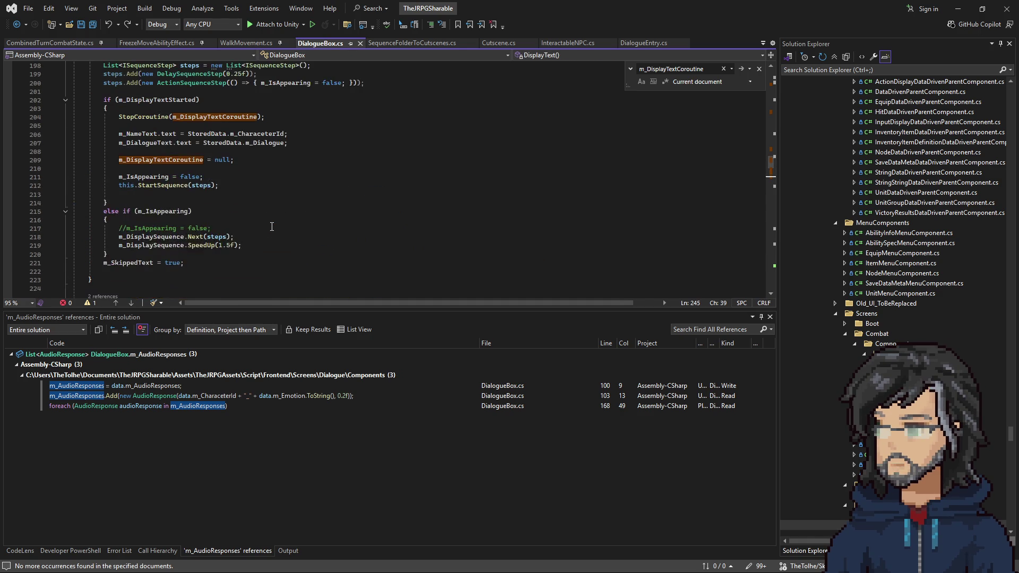
{"action": "scroll", "coordinate": [268, 225], "scroll_direction": "up", "scroll_amount": 16}
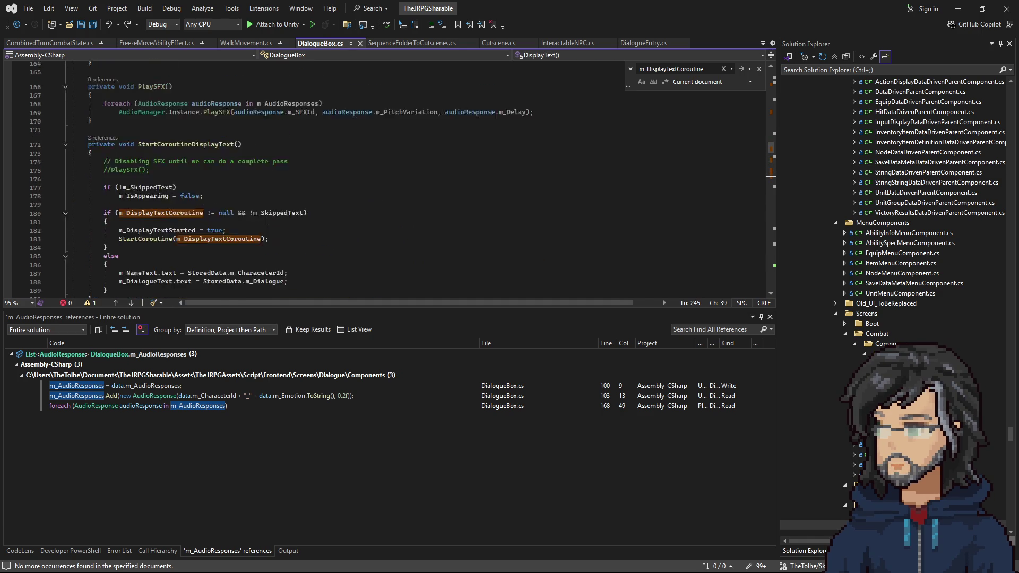
{"action": "scroll", "coordinate": [265, 239], "scroll_direction": "up", "scroll_amount": 3}
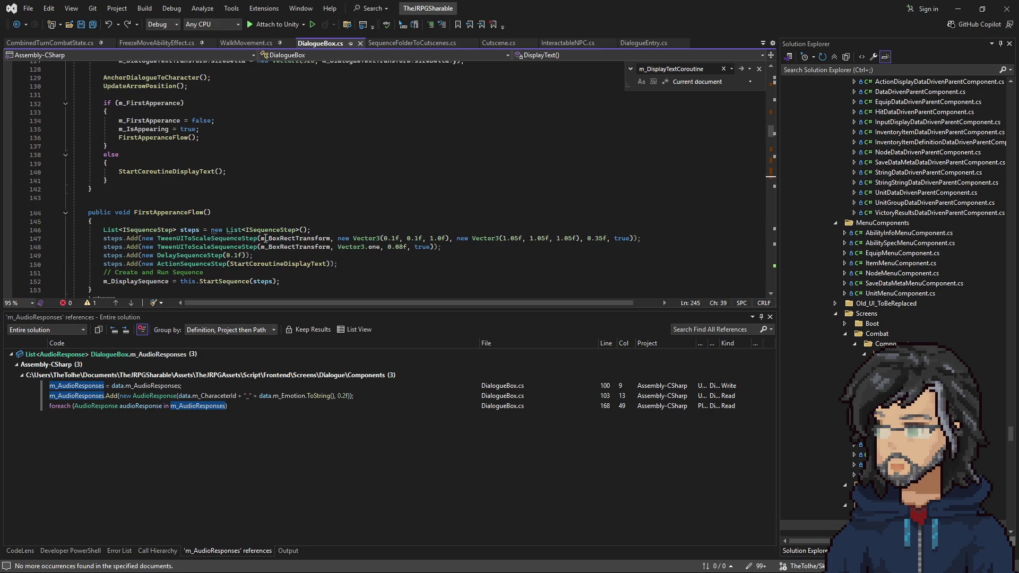
{"action": "mouse_move", "coordinate": [158, 238]}
{"action": "left_mouse_down"}
{"action": "mouse_move", "coordinate": [447, 239]}
{"action": "mouse_move", "coordinate": [439, 257]}
{"action": "mouse_move", "coordinate": [440, 249]}
{"action": "left_mouse_up"}
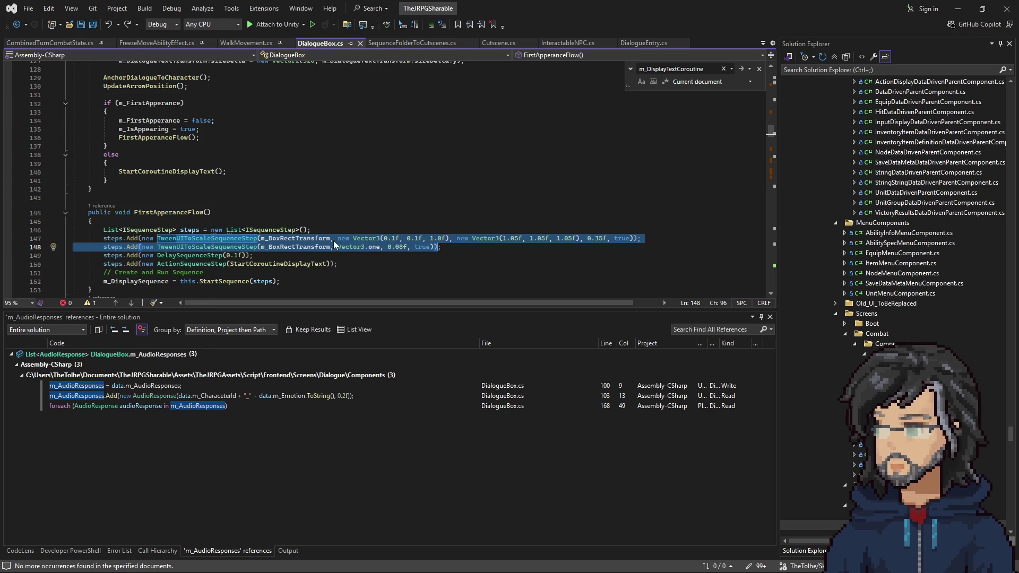
{"action": "scroll", "coordinate": [336, 240], "scroll_direction": "down", "scroll_amount": 1}
{"action": "left_click", "coordinate": [133, 203]}
{"action": "left_click_drag", "start_coordinate": [159, 211], "coordinate": [342, 242]}
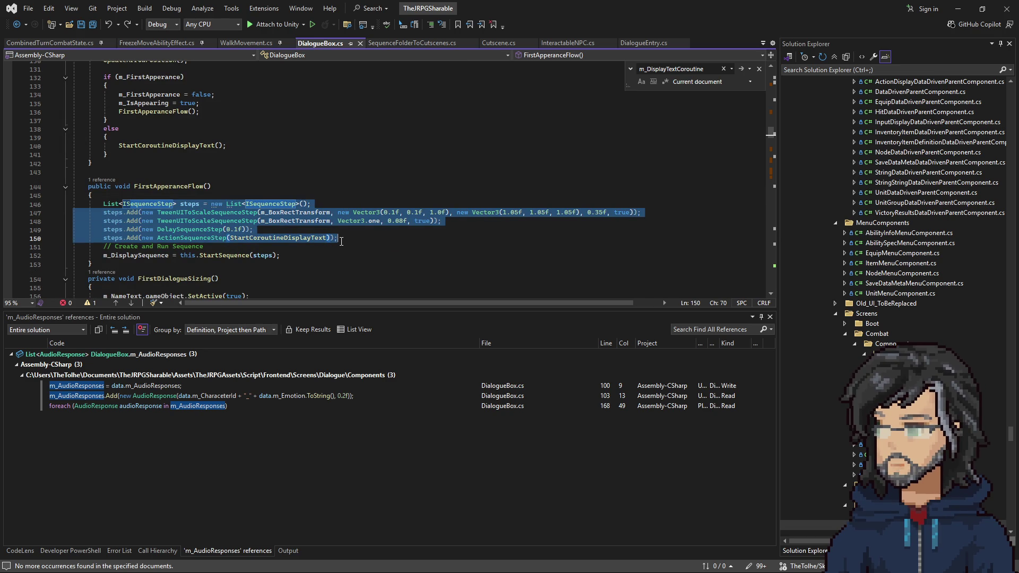
{"action": "double_click", "coordinate": [292, 211]}
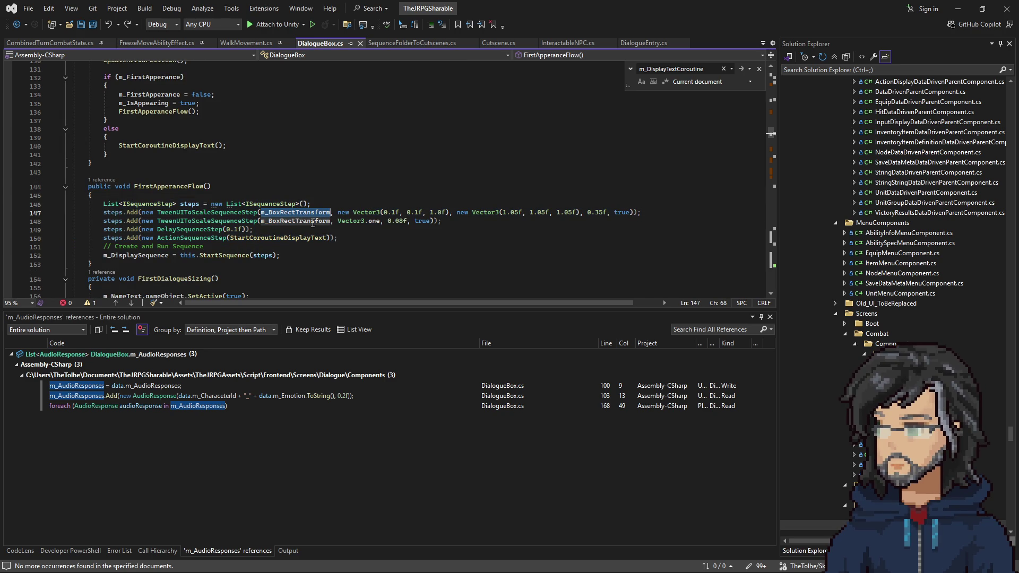
{"action": "right_click", "coordinate": [233, 213]}
{"action": "left_click", "coordinate": [278, 280]}
Navigate backward from TweenUIToScaleSequenceStep.cs to the DisplayText method in DialogueBox.cs
{"action": "scroll", "coordinate": [278, 278], "scroll_direction": "down", "scroll_amount": 7}
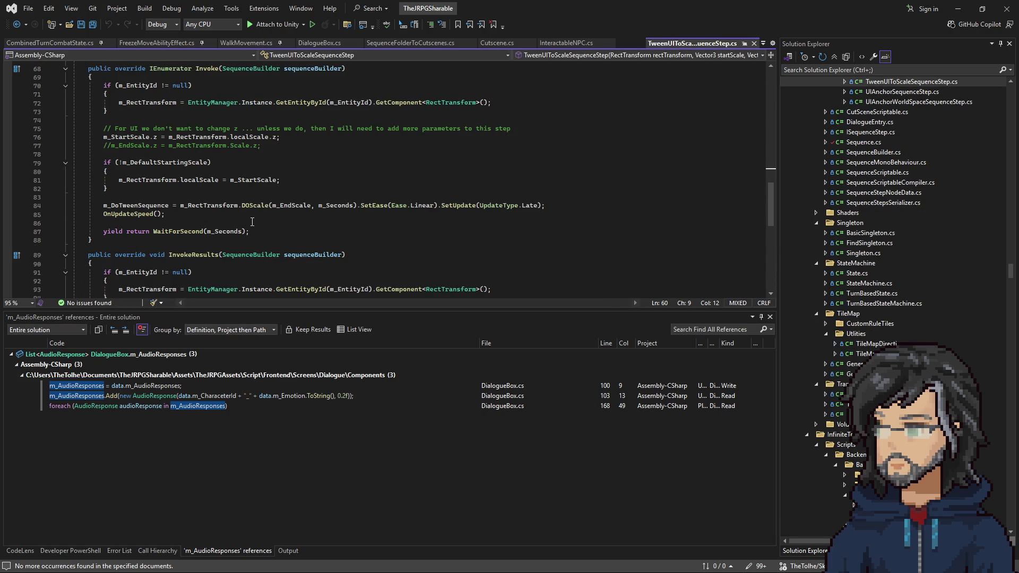
{"action": "scroll", "coordinate": [247, 216], "scroll_direction": "down", "scroll_amount": 4}
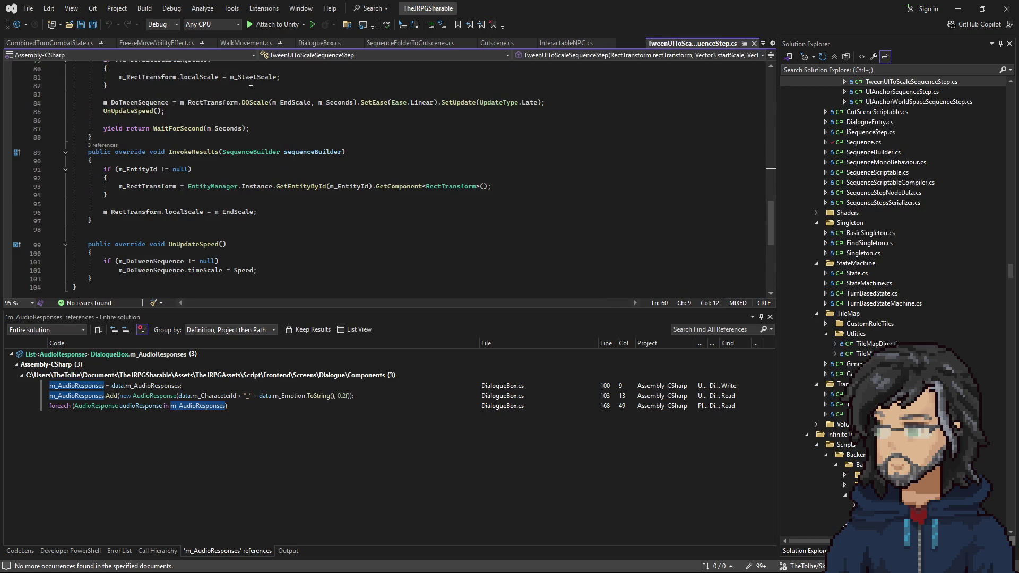
{"action": "mouse_move", "coordinate": [251, 104]}
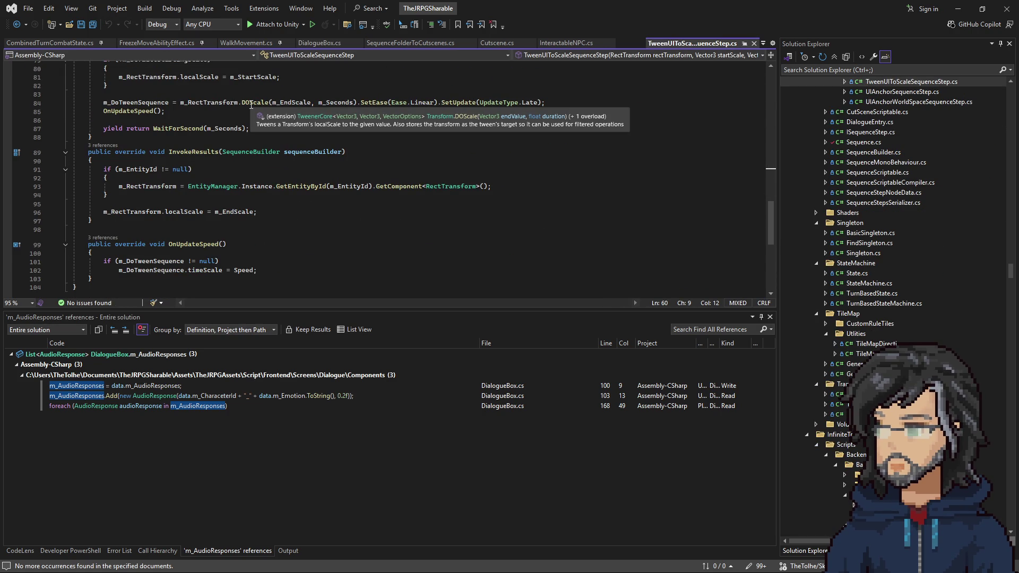
{"action": "double_click", "coordinate": [251, 103]}
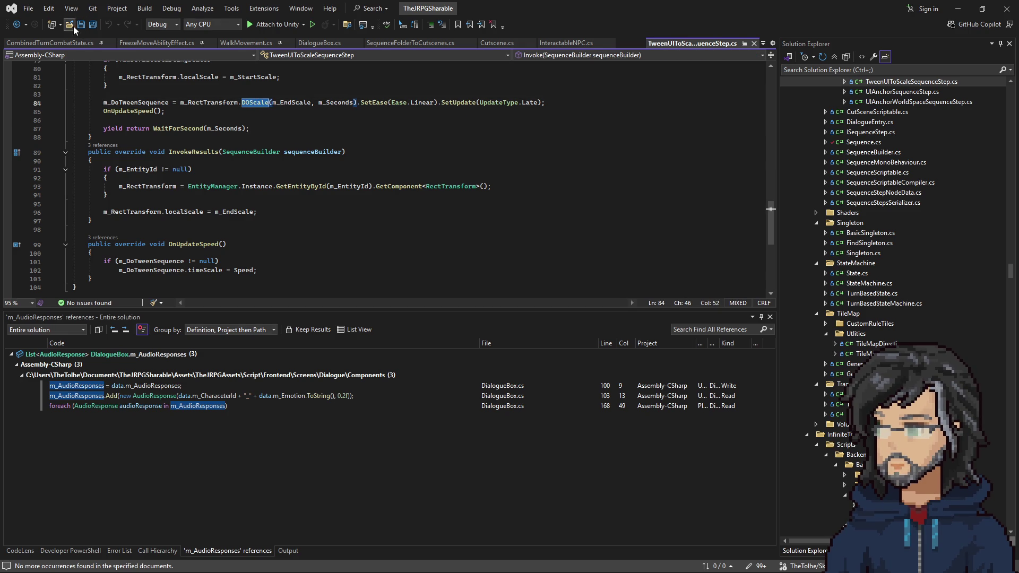
{"action": "left_click", "coordinate": [17, 24]}
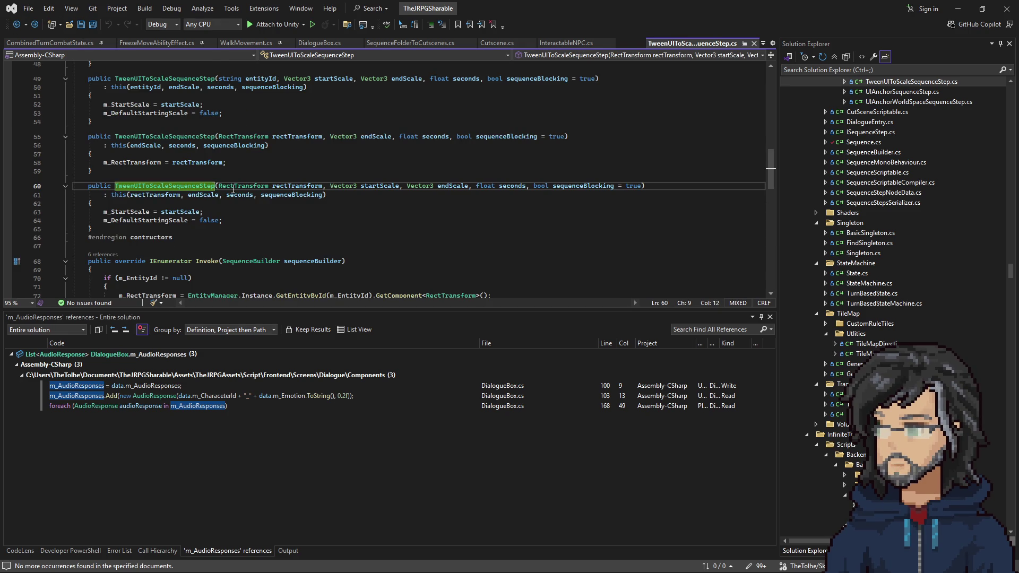
{"action": "scroll", "coordinate": [237, 181], "scroll_direction": "down", "scroll_amount": 5}
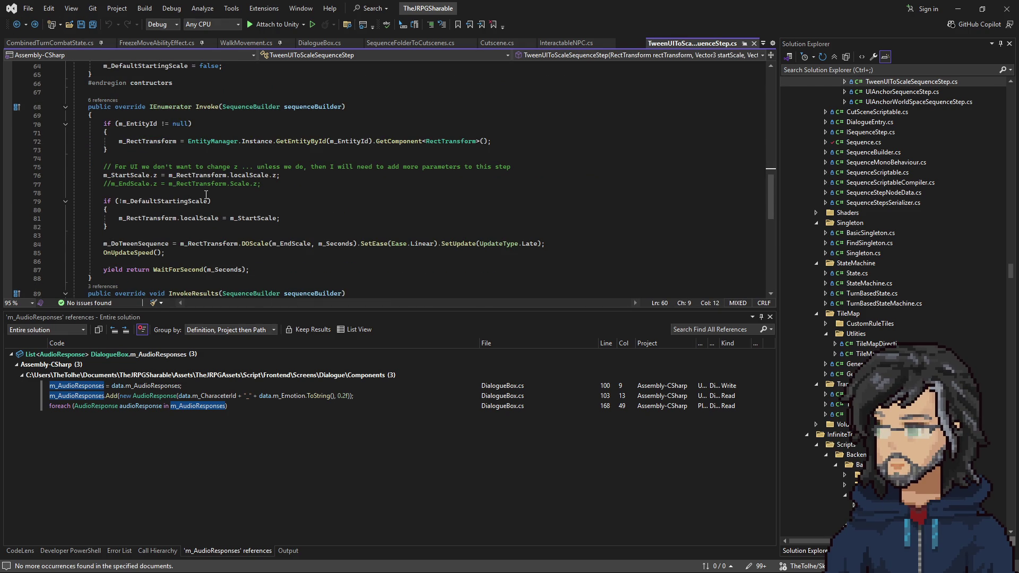
{"action": "scroll", "coordinate": [206, 195], "scroll_direction": "up", "scroll_amount": 5}
{"action": "scroll", "coordinate": [206, 195], "scroll_direction": "down", "scroll_amount": 11}
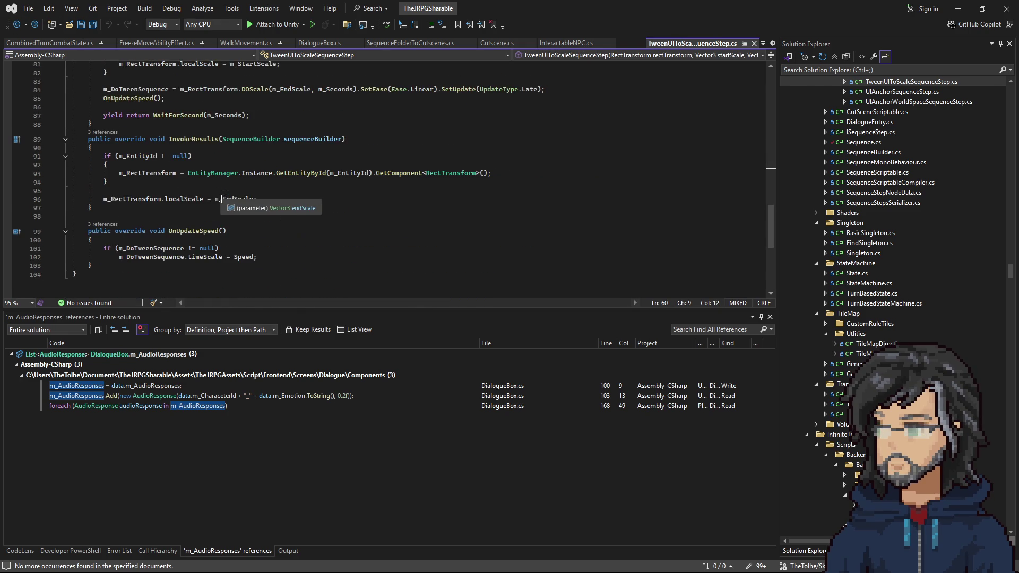
{"action": "left_click", "coordinate": [17, 24]}
{"action": "left_click", "coordinate": [17, 25]}
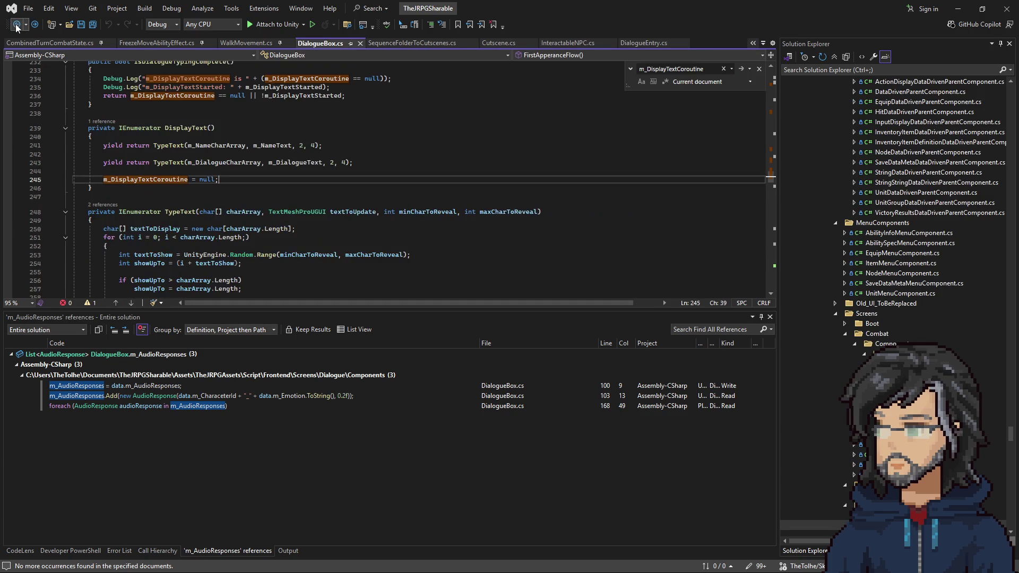
Keep navigating backward past the SkipType code to UpdateData's sizing block near line 127
{"action": "scroll", "coordinate": [274, 206], "scroll_direction": "down", "scroll_amount": 5}
{"action": "scroll", "coordinate": [262, 205], "scroll_direction": "down", "scroll_amount": 15}
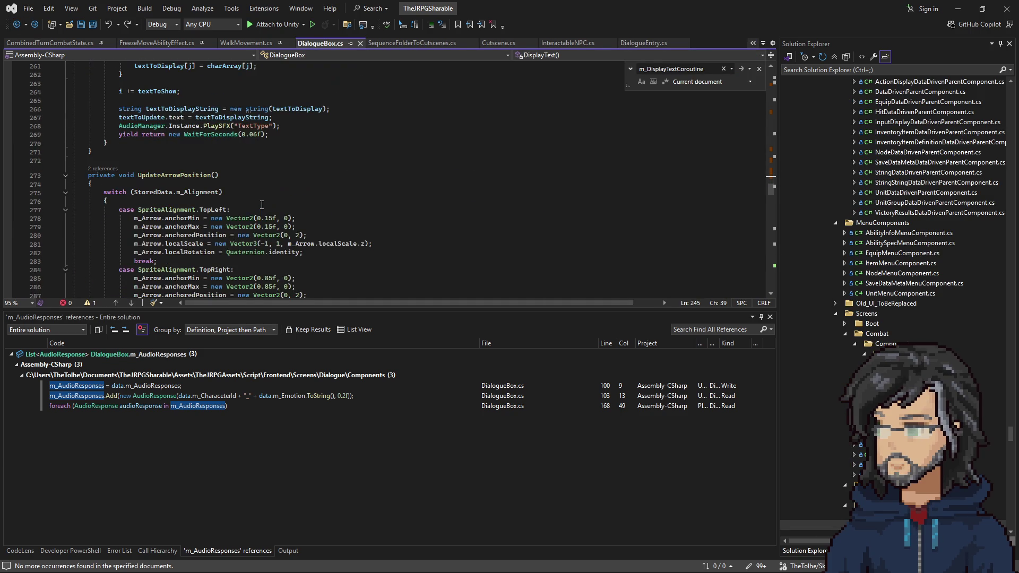
{"action": "scroll", "coordinate": [259, 203], "scroll_direction": "down", "scroll_amount": 6}
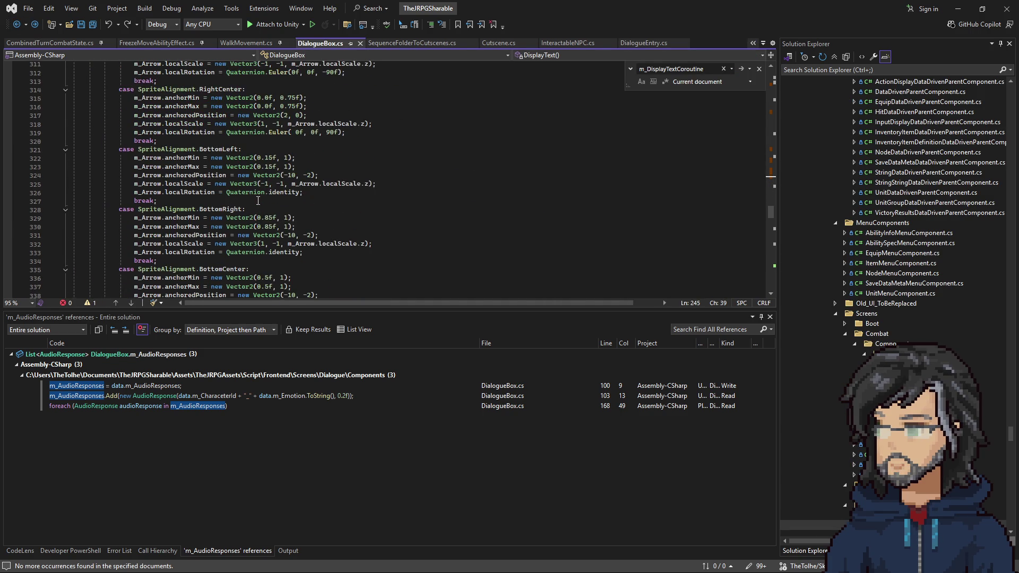
{"action": "left_click", "coordinate": [17, 25]}
{"action": "left_click", "coordinate": [17, 25]}
{"action": "left_click", "coordinate": [18, 25]}
{"action": "left_click", "coordinate": [17, 25]}
{"action": "left_click", "coordinate": [18, 25]}
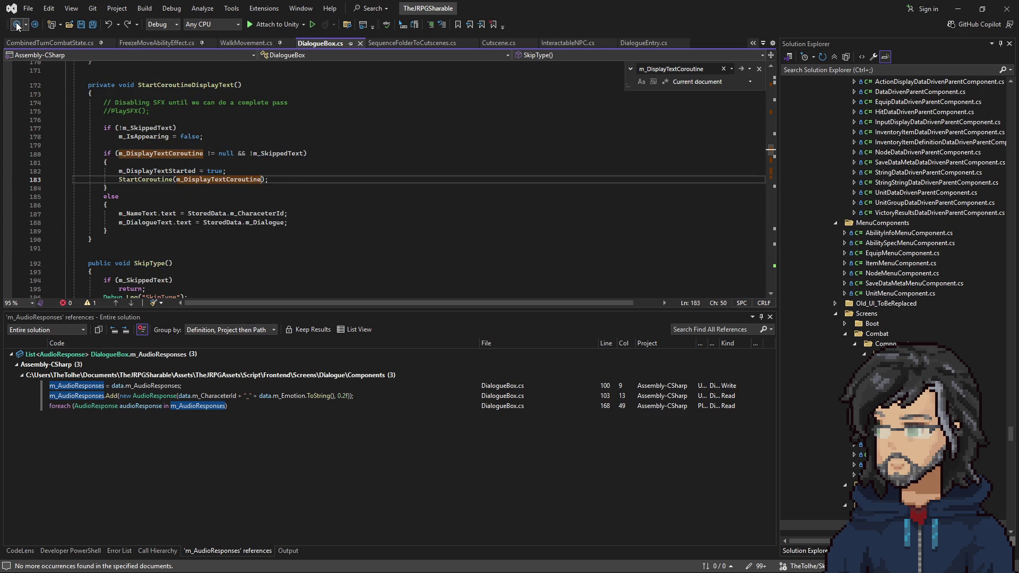
{"action": "left_click", "coordinate": [17, 25]}
{"action": "left_click", "coordinate": [18, 25]}
{"action": "left_click", "coordinate": [17, 25]}
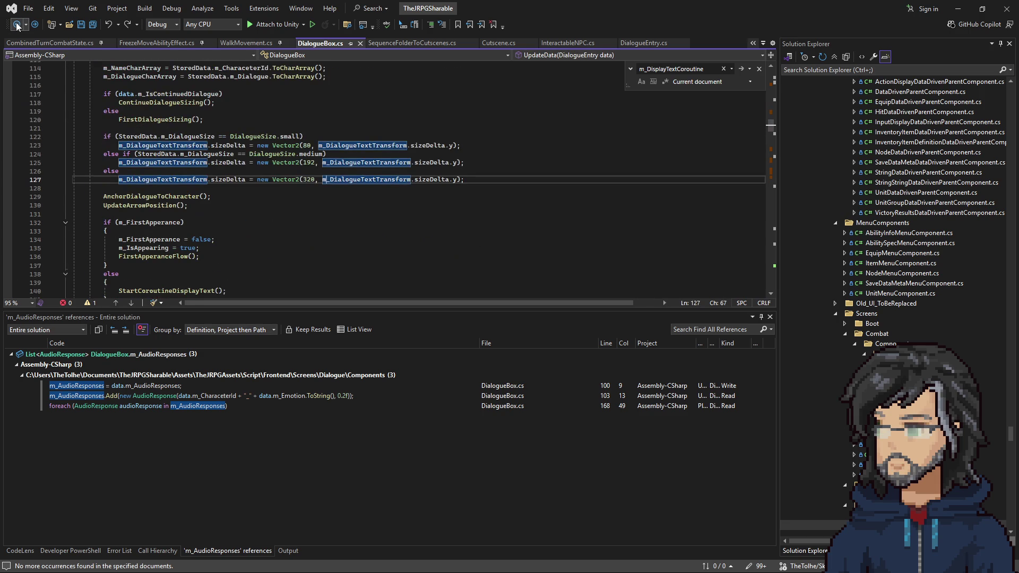
Paste the dialogue sizing code from lines 116–127 into FixedUpdate after UpdateArrowPosition()
{"action": "left_click_drag", "start_coordinate": [483, 179], "coordinate": [239, 86]}
{"action": "scroll", "coordinate": [280, 162], "scroll_direction": "up", "scroll_amount": 7}
{"action": "scroll", "coordinate": [280, 161], "scroll_direction": "up", "scroll_amount": 11}
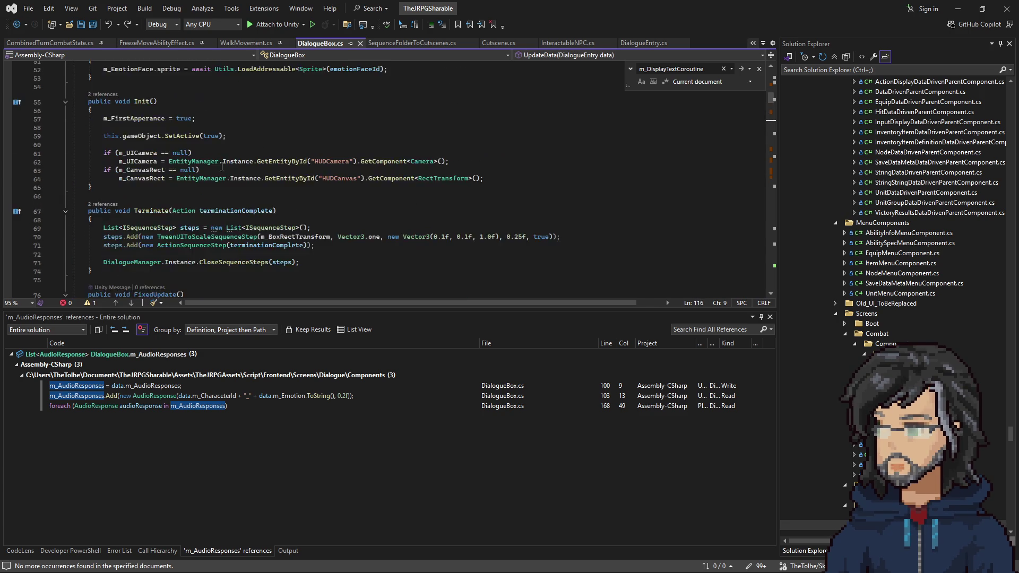
{"action": "left_click", "coordinate": [205, 242]}
{"action": "key", "text": "Return"}
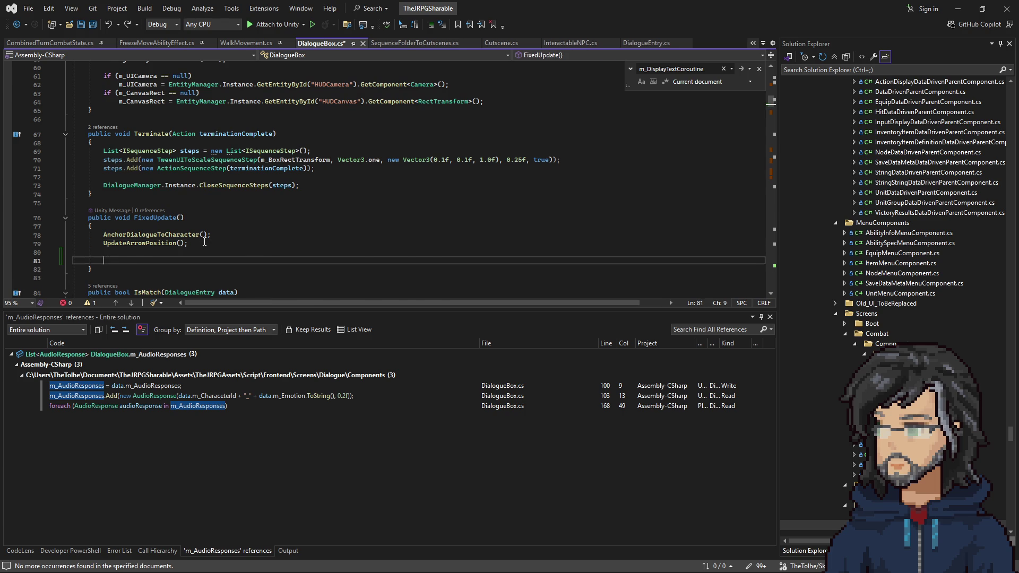
{"action": "key", "text": "ctrl+v"}
{"action": "scroll", "coordinate": [229, 232], "scroll_direction": "down", "scroll_amount": 6}
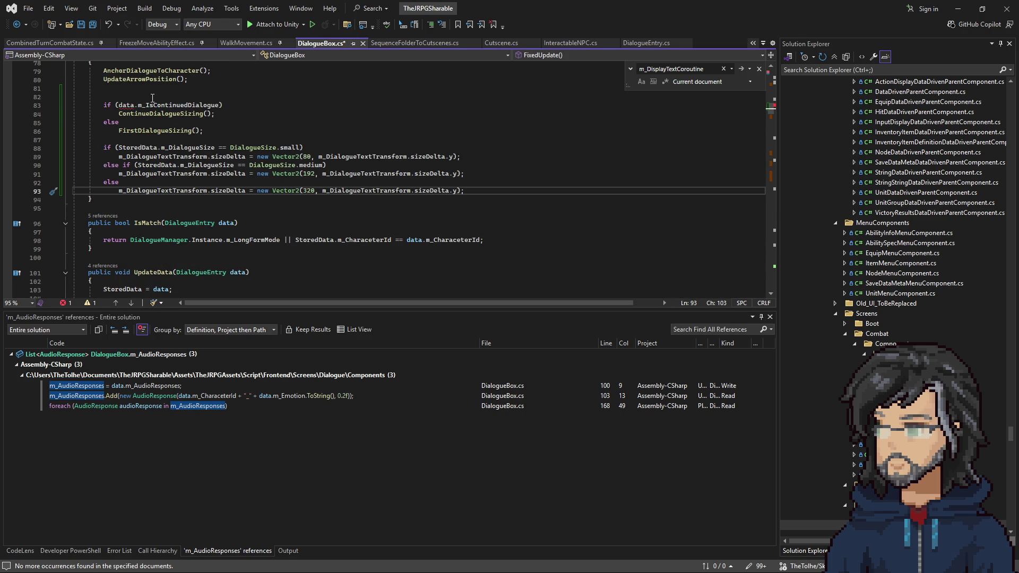
Replace data with StoredData in the pasted code on line 83
{"action": "left_click", "coordinate": [128, 105]}
{"action": "scroll", "coordinate": [281, 218], "scroll_direction": "down", "scroll_amount": 5}
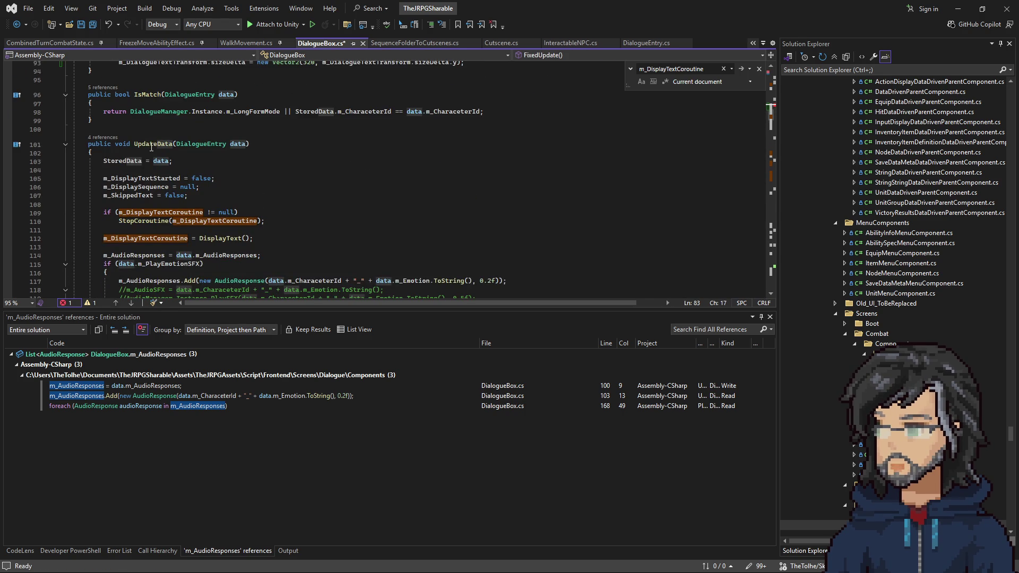
{"action": "left_click", "coordinate": [112, 162]}
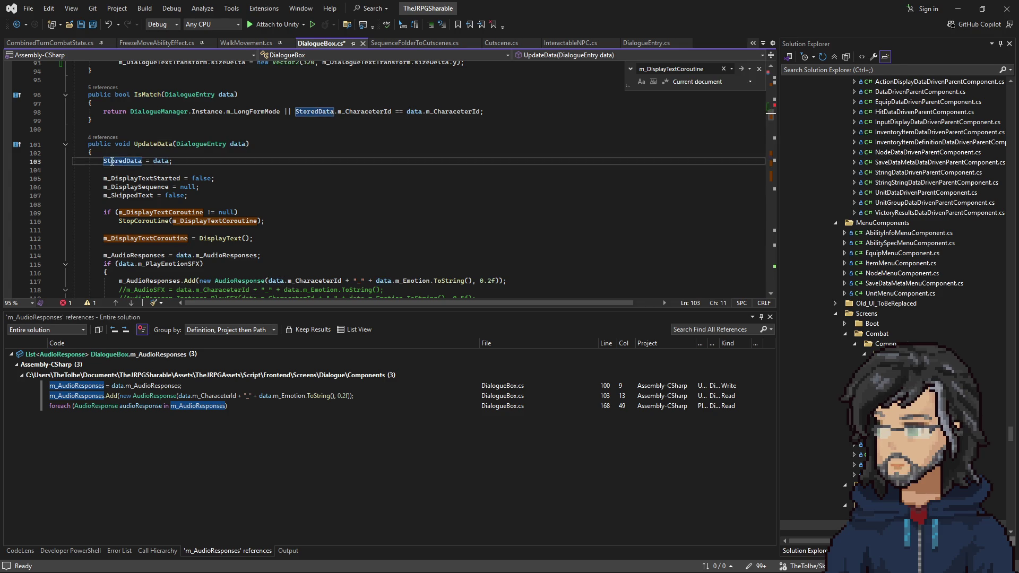
{"action": "scroll", "coordinate": [128, 212], "scroll_direction": "up", "scroll_amount": 8}
{"action": "left_click", "coordinate": [128, 208]}
{"action": "double_click", "coordinate": [128, 209]}
{"action": "type", "text": "StoredData"}
{"action": "key", "text": "Up"}
{"action": "scroll", "coordinate": [159, 207], "scroll_direction": "down", "scroll_amount": 3}
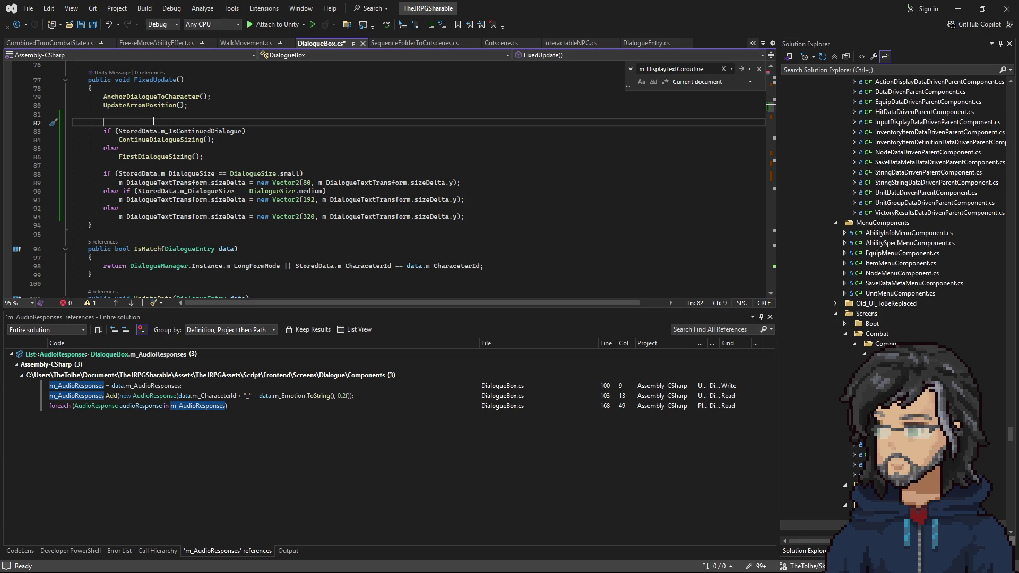
{"action": "left_click", "coordinate": [106, 225]}
Declare a new method public void UpdateDialogueSize() below FixedUpdate
{"action": "key", "text": "Return"}
{"action": "key", "text": "Return"}
{"action": "type", "text": "public"}
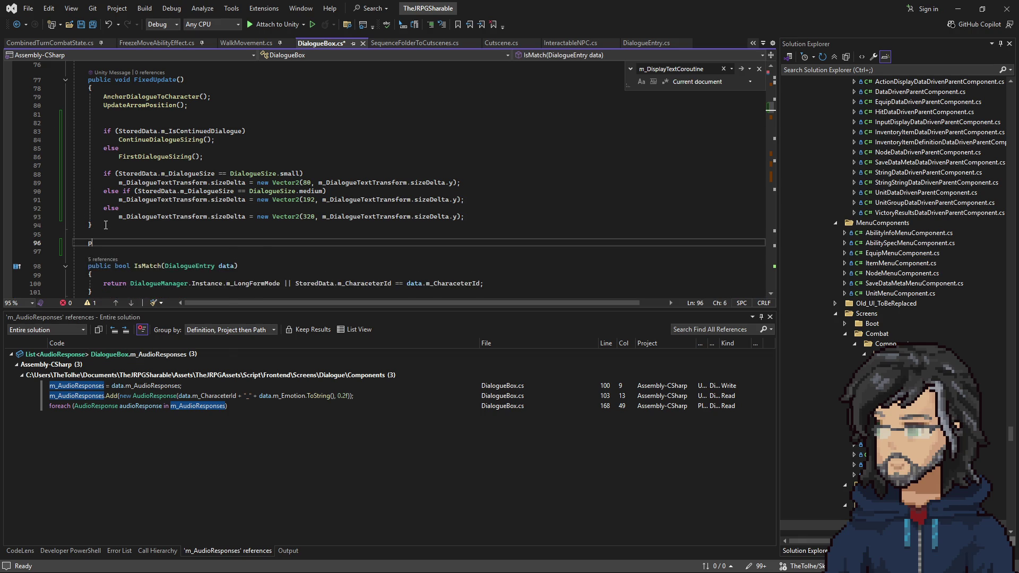
{"action": "type", "text": " void Update"}
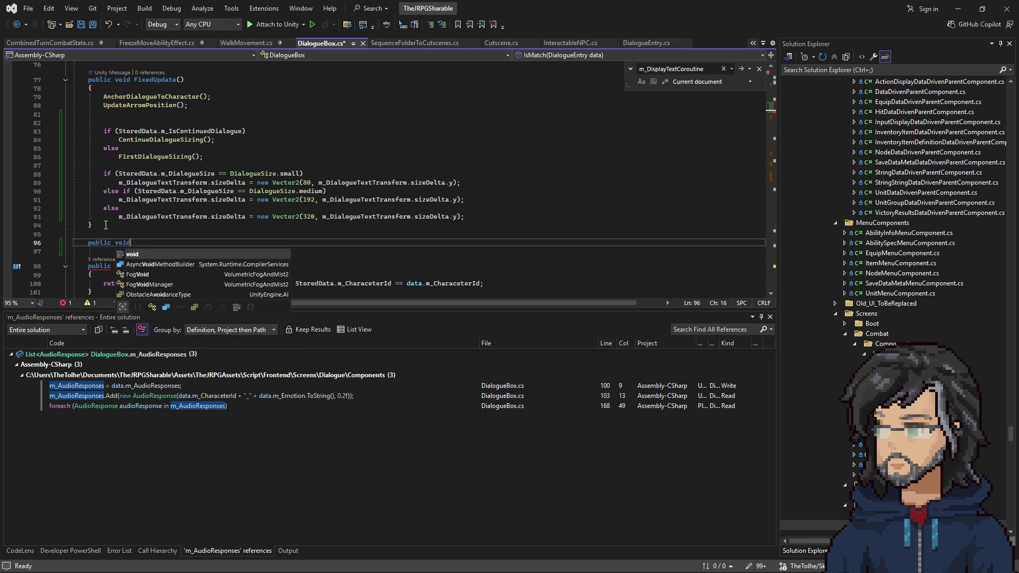
{"action": "key", "text": "Tab"}
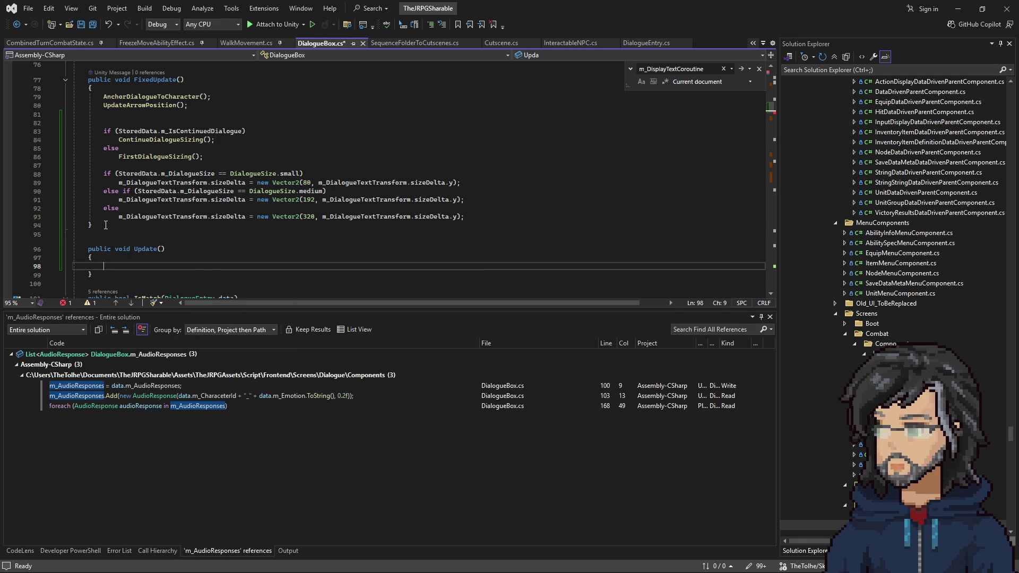
{"action": "left_click", "coordinate": [157, 250]}
{"action": "type", "text": "DialogueSize"}
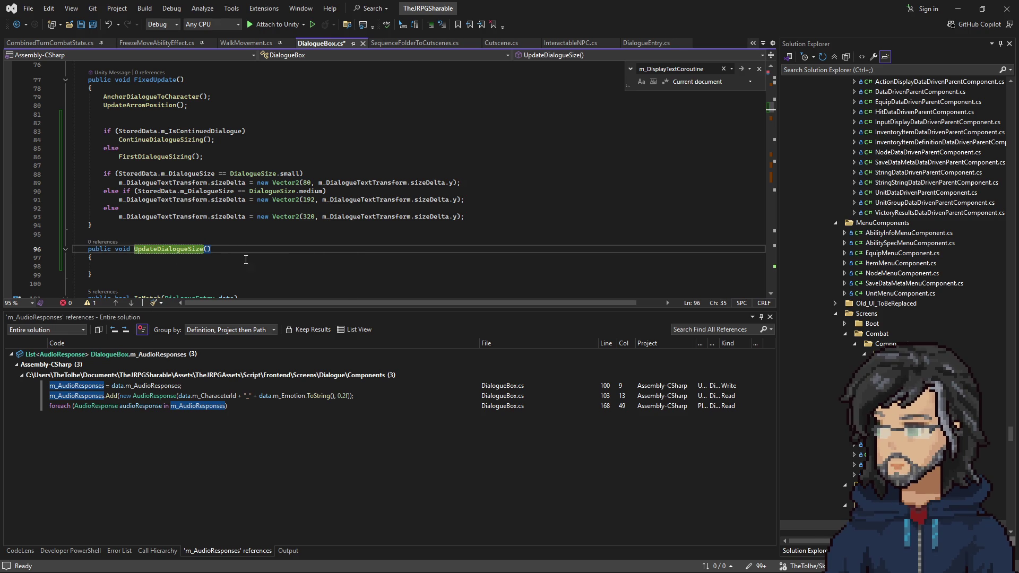
Move the sizing code from FixedUpdate into UpdateDialogueSize and call UpdateDialogueSize() from FixedUpdate
{"action": "mouse_move", "coordinate": [473, 212]}
{"action": "left_mouse_down"}
{"action": "mouse_move", "coordinate": [159, 184]}
{"action": "mouse_move", "coordinate": [132, 141]}
{"action": "mouse_move", "coordinate": [104, 122]}
{"action": "left_mouse_up"}
{"action": "key", "text": "Delete"}
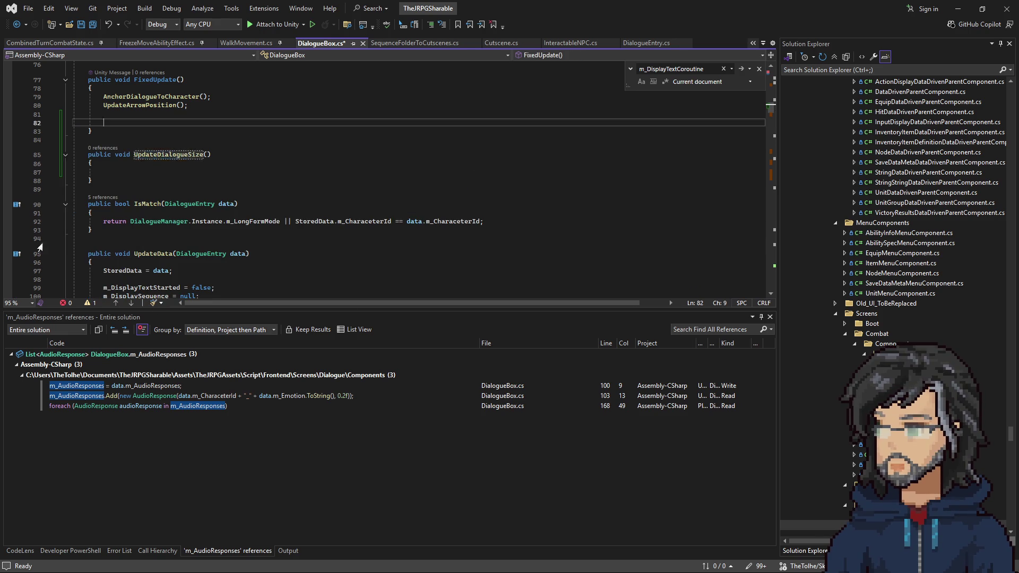
{"action": "left_click", "coordinate": [106, 172]}
{"action": "type", "text": "if (StoredData.m_IsContinuedDialogue)             ContinueDialogueSizing();         else             FirstDialogueSizing();          if (StoredData.m_DialogueSize == DialogueSize.small)             m_DialogueTextTransform.sizeDelta = new Vector2(80, m_DialogueTextTransform.sizeDelta.y);         else if (StoredData.m_DialogueSize == DialogueSize.medium)             m_DialogueTextTransform.sizeDelta = new Vector2(192, m_DialogueTextTransform.sizeDelta.y);         else             m_DialogueTextTransform.sizeDelta = new Vector2(320, m_DialogueTextTransform.sizeDelta.y);"}
{"action": "double_click", "coordinate": [154, 155]}
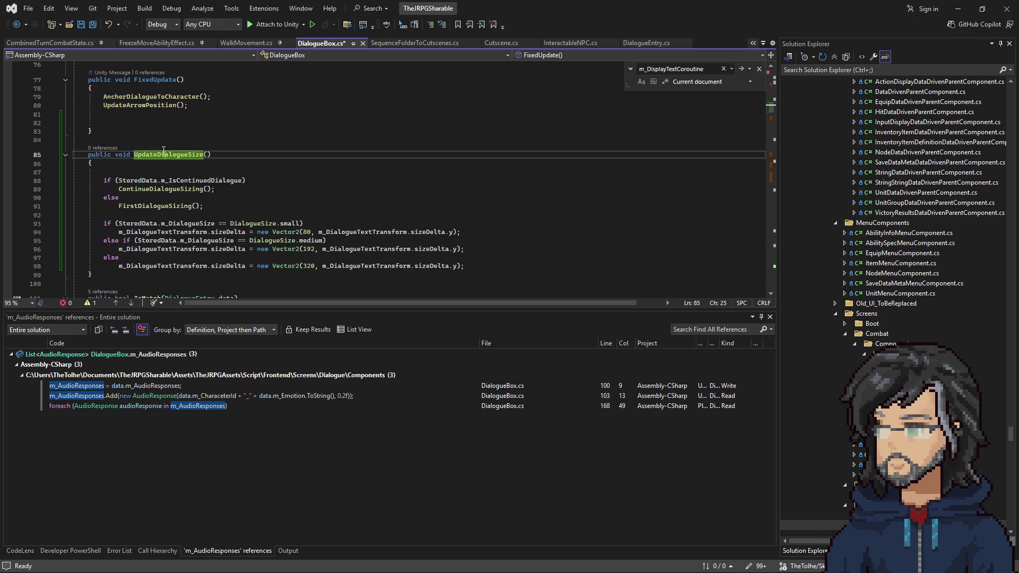
{"action": "key", "text": "ctrl+c"}
{"action": "key", "text": "Up"}
{"action": "key", "text": "Up"}
{"action": "key", "text": "Up"}
{"action": "key", "text": "ctrl+v"}
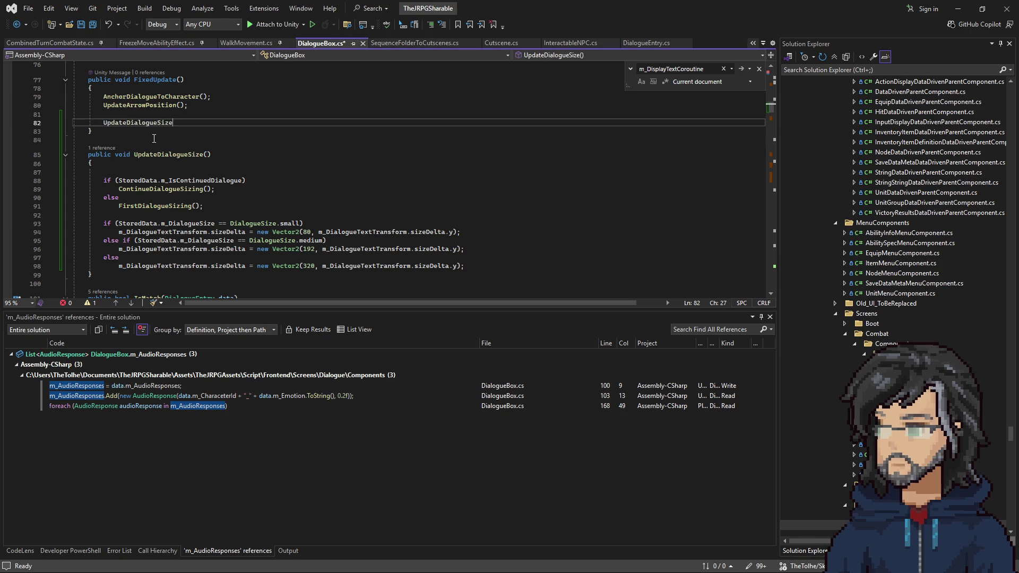
{"action": "type", "text": "();"}
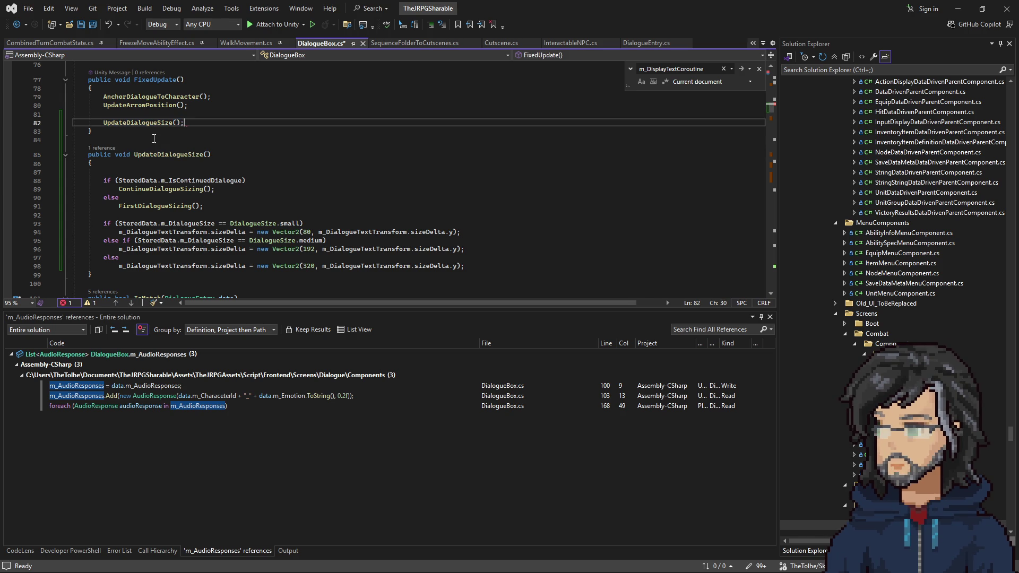
Begin a '//' comment on the first line of UpdateDialogueSize
{"action": "left_click", "coordinate": [124, 162]}
{"action": "key", "text": "Return"}
{"action": "type", "text": "// Used for"}
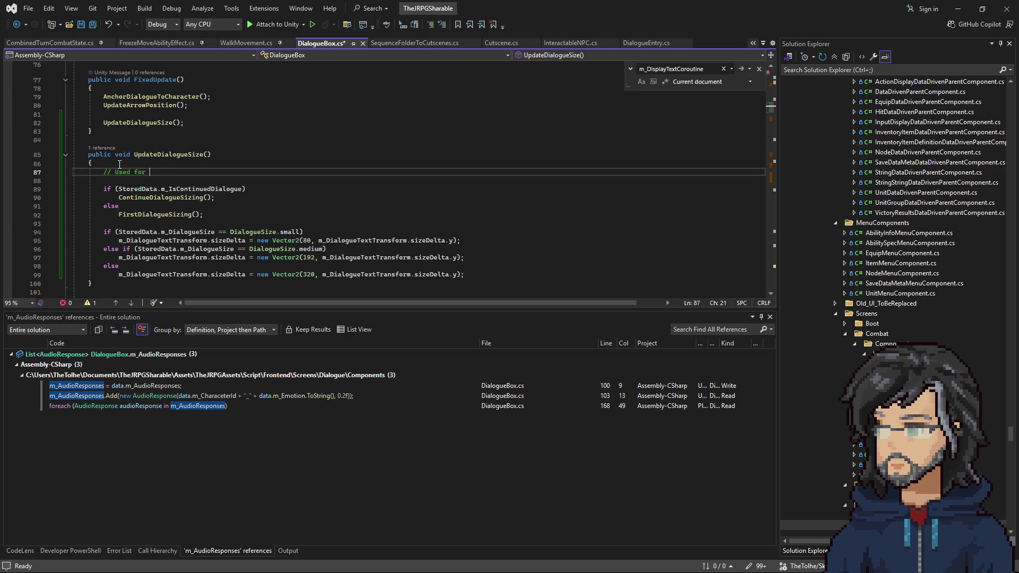
{"action": "type", "text": "ing the Dialogues size,"}
Finish the comment with 'should not be updating every frame on release' and delete the blank line below
{"action": "type", "text": "should "}
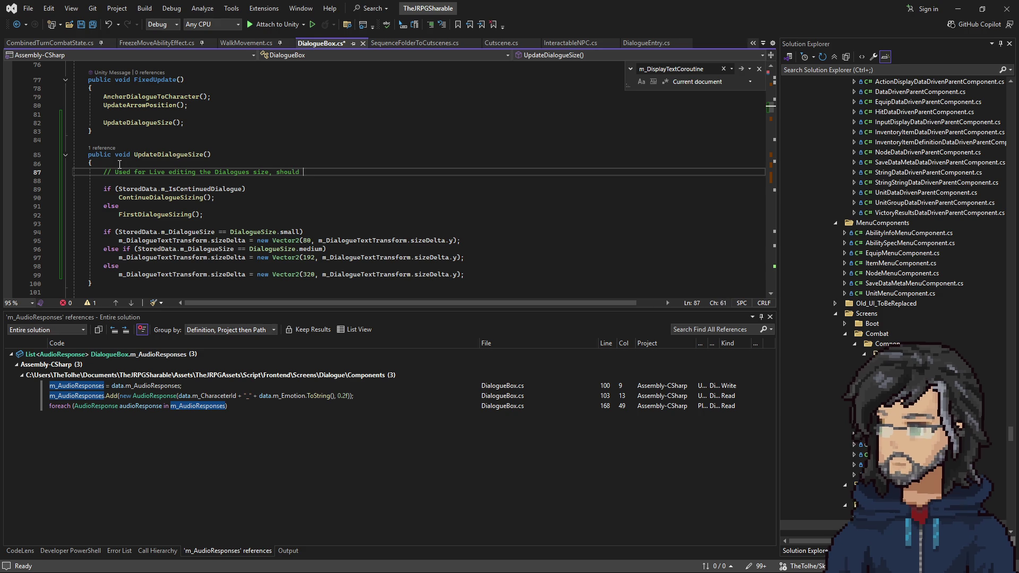
{"action": "type", "text": "not be updating every fram"}
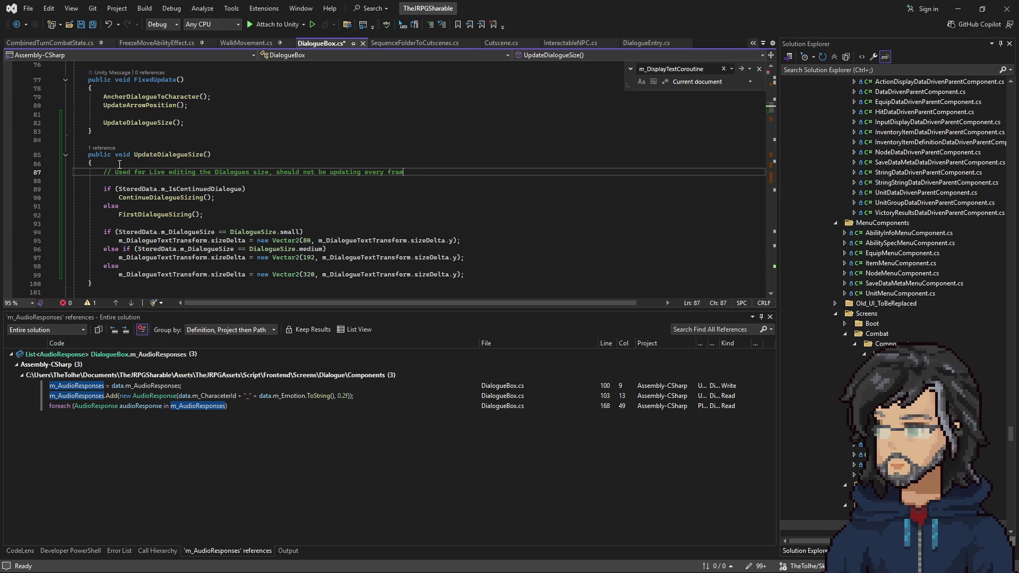
{"action": "type", "text": "n release"}
{"action": "left_click", "coordinate": [283, 206]}
{"action": "left_click", "coordinate": [451, 172]}
{"action": "key", "text": "Delete"}
Save DialogueBox.cs and add an #if UNITY_EDITOR line after the method's opening brace
{"action": "left_click", "coordinate": [259, 205]}
{"action": "key", "text": "ctrl+s"}
{"action": "left_click", "coordinate": [143, 163]}
{"action": "key", "text": "Return"}
{"action": "type", "text": "#"}
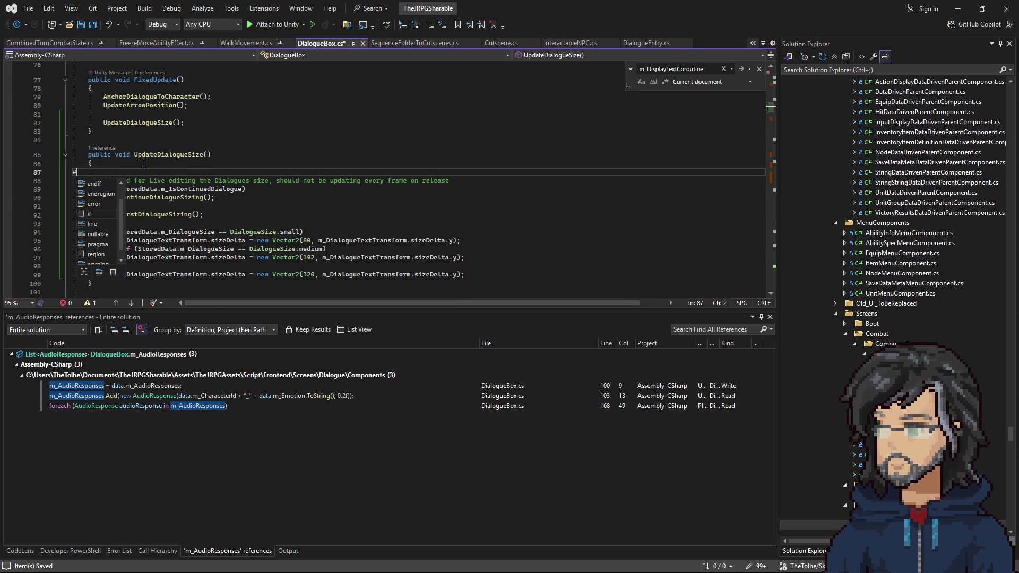
{"action": "type", "text": "if"}
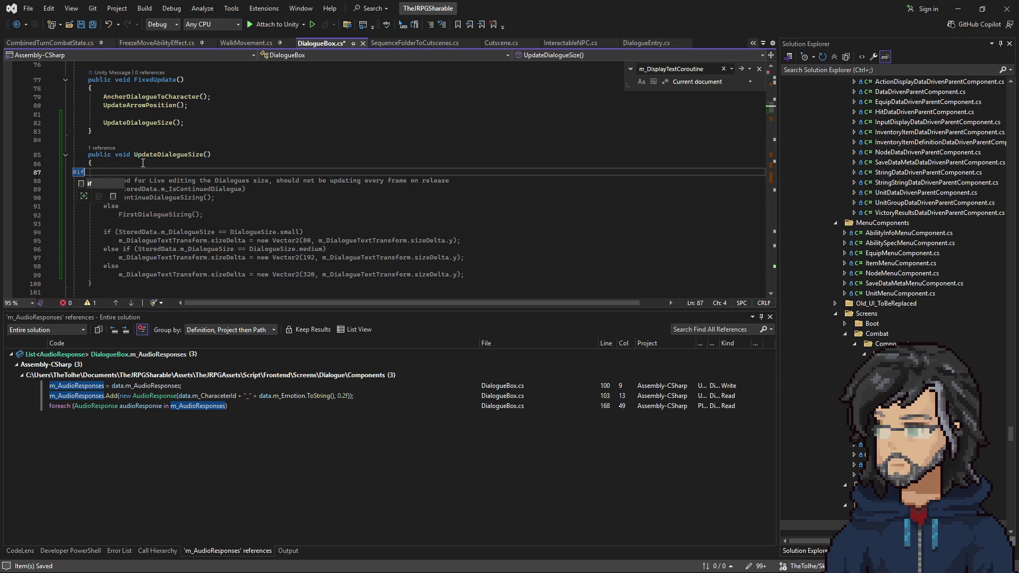
{"action": "type", "text": " e"}
{"action": "key", "text": "BackSpace"}
{"action": "type", "text": "unitye"}
{"action": "key", "text": "Down"}
{"action": "key", "text": "Tab"}
Add a matching #endif line after the sizing code
{"action": "left_click", "coordinate": [506, 276]}
{"action": "key", "text": "Return"}
{"action": "type", "text": "#"}
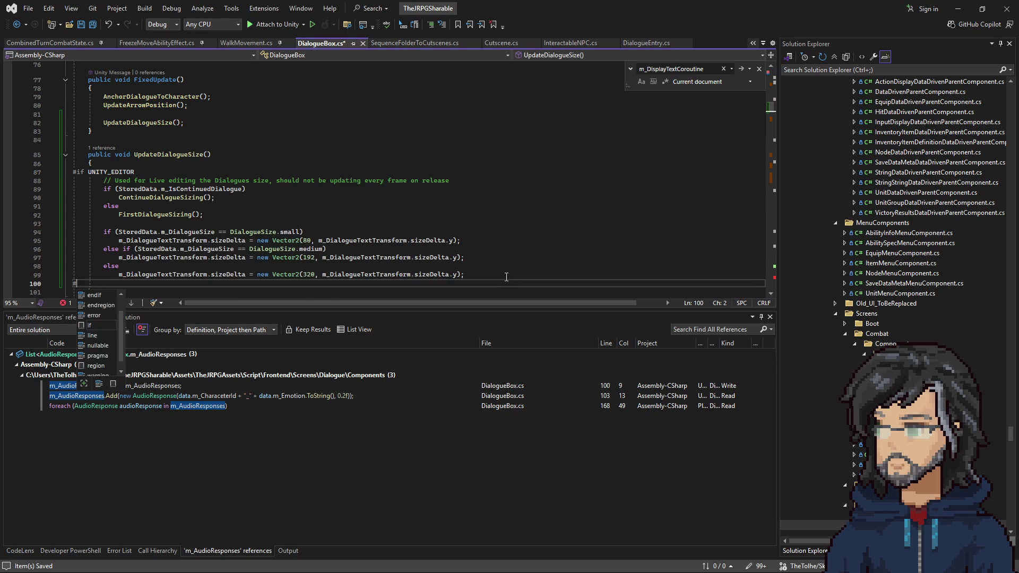
{"action": "type", "text": "=end"}
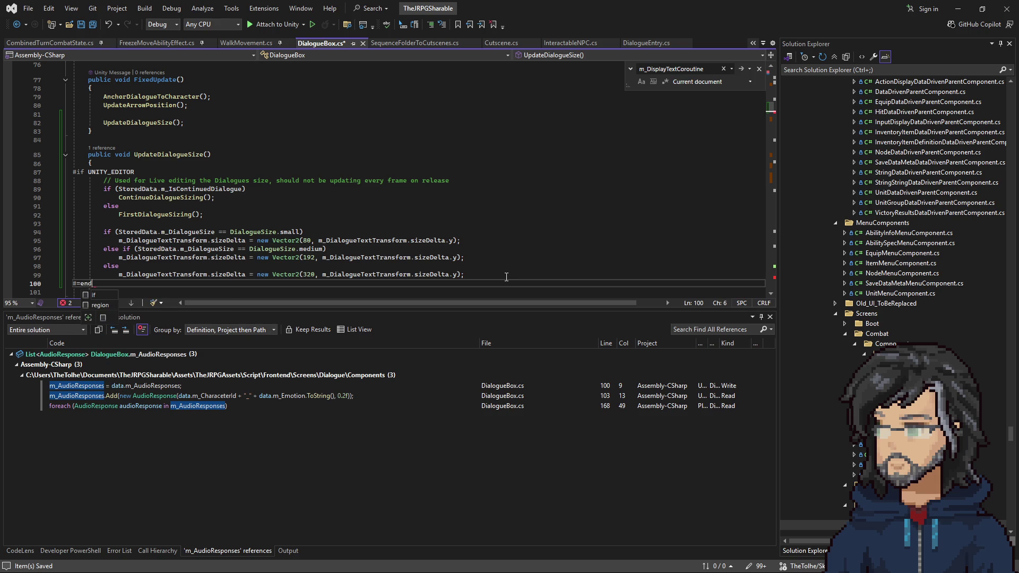
{"action": "key", "text": "BackSpace"}
{"action": "key", "text": "BackSpace"}
{"action": "key", "text": "BackSpace"}
{"action": "type", "text": "en"}
{"action": "key", "text": "Tab"}
Shift the #if and #endif lines to wrap the UpdateDialogueSize() call in FixedUpdate, and save
{"action": "left_click", "coordinate": [240, 218]}
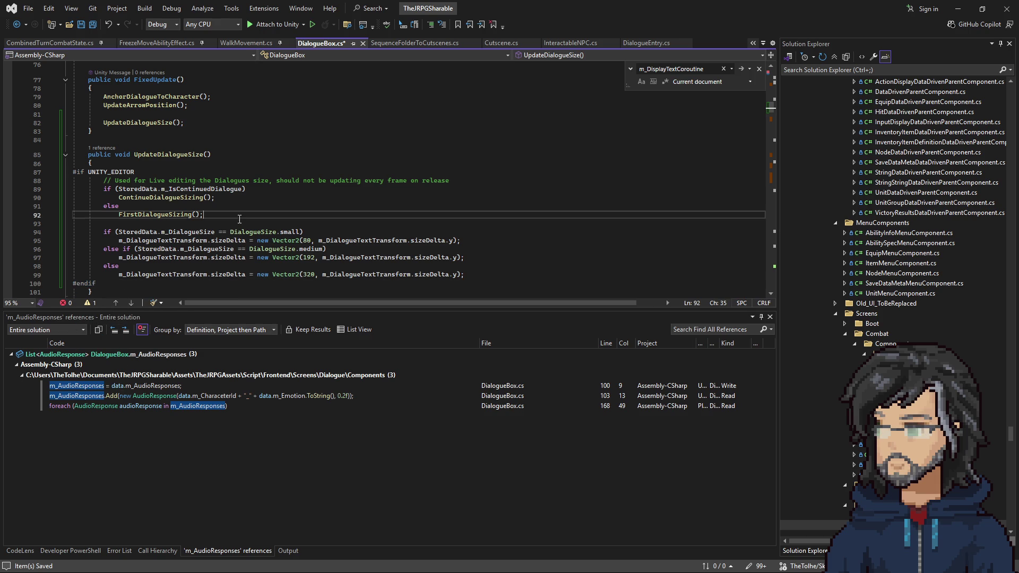
{"action": "left_click", "coordinate": [149, 172]}
{"action": "key", "text": "alt+Up"}
{"action": "key", "text": "alt+Up"}
{"action": "key", "text": "alt+Up"}
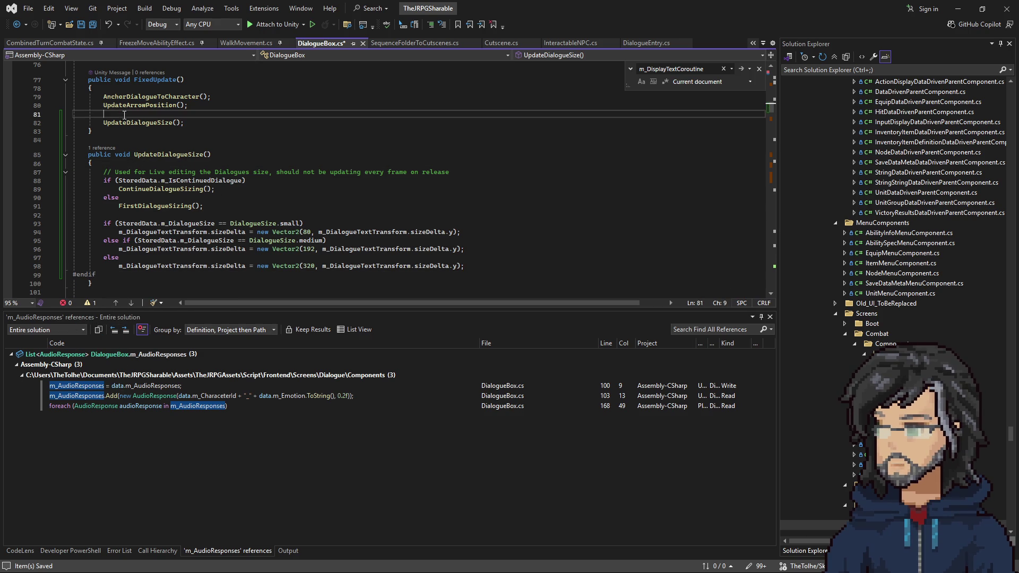
{"action": "left_click", "coordinate": [106, 285]}
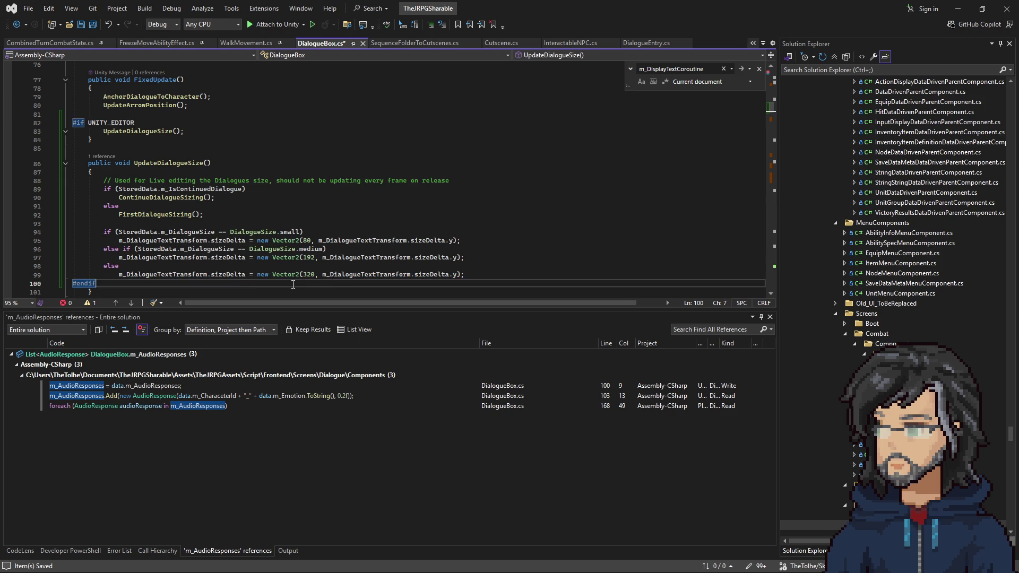
{"action": "key", "text": "alt+Up"}
{"action": "key", "text": "alt+Up"}
{"action": "key", "text": "alt+Up"}
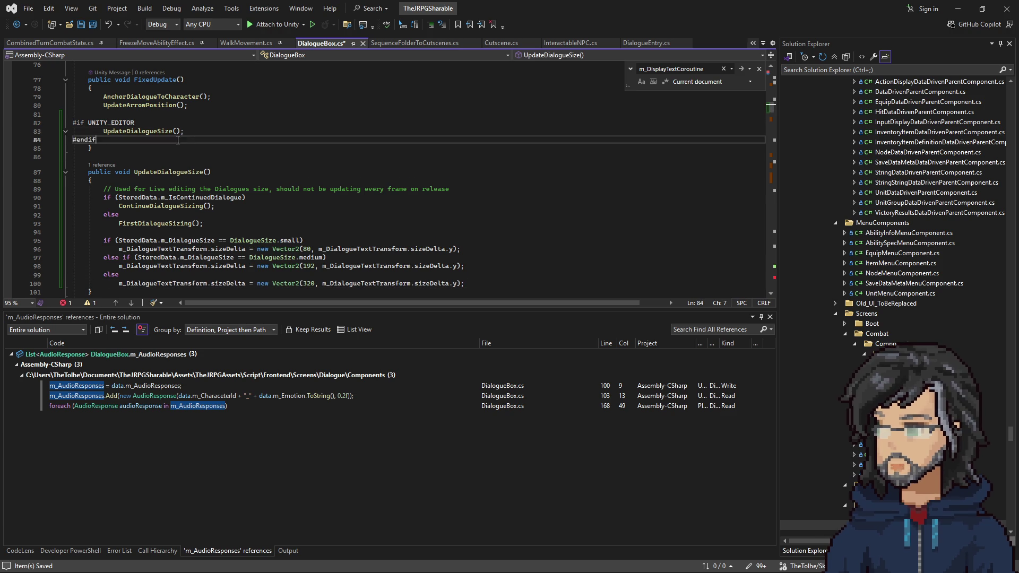
{"action": "key", "text": "ctrl+s"}
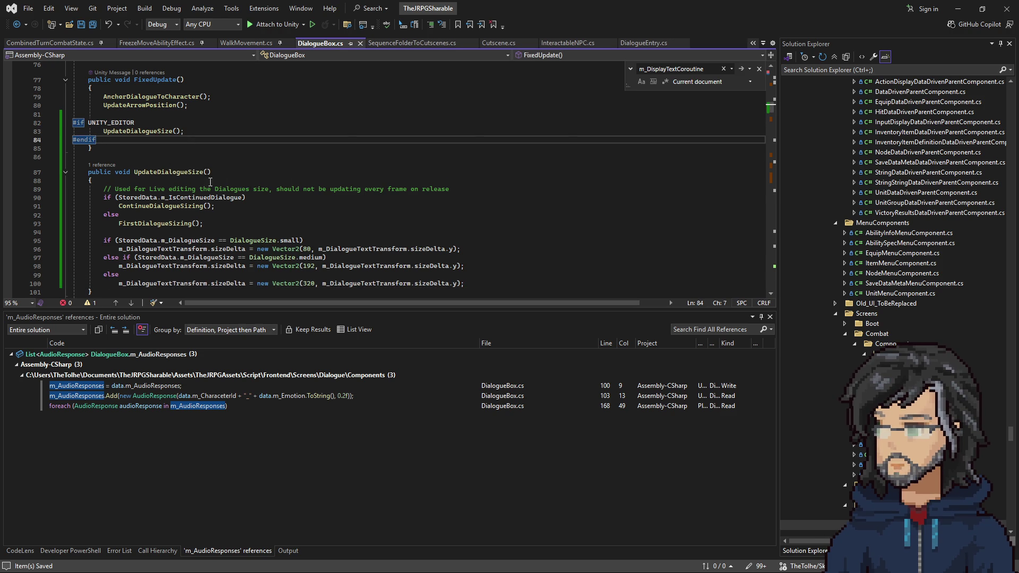
{"action": "left_click_drag", "start_coordinate": [133, 114], "coordinate": [133, 139]}
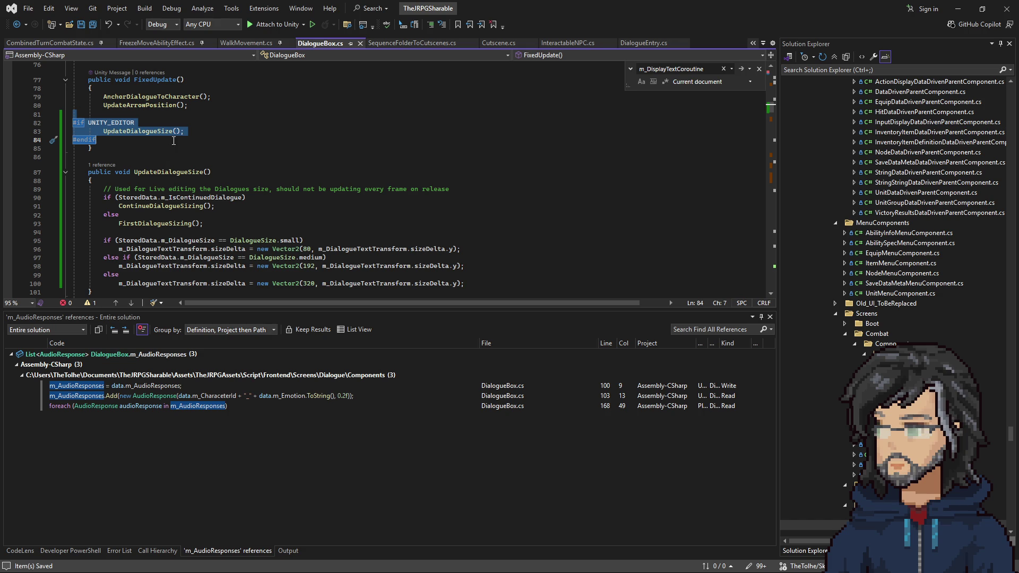
{"action": "left_click", "coordinate": [209, 151]}
Stop the running game in Unity, then return to DialogueBox.cs in Visual Studio
{"action": "left_click", "coordinate": [232, 136]}
{"action": "left_click", "coordinate": [958, 8]}
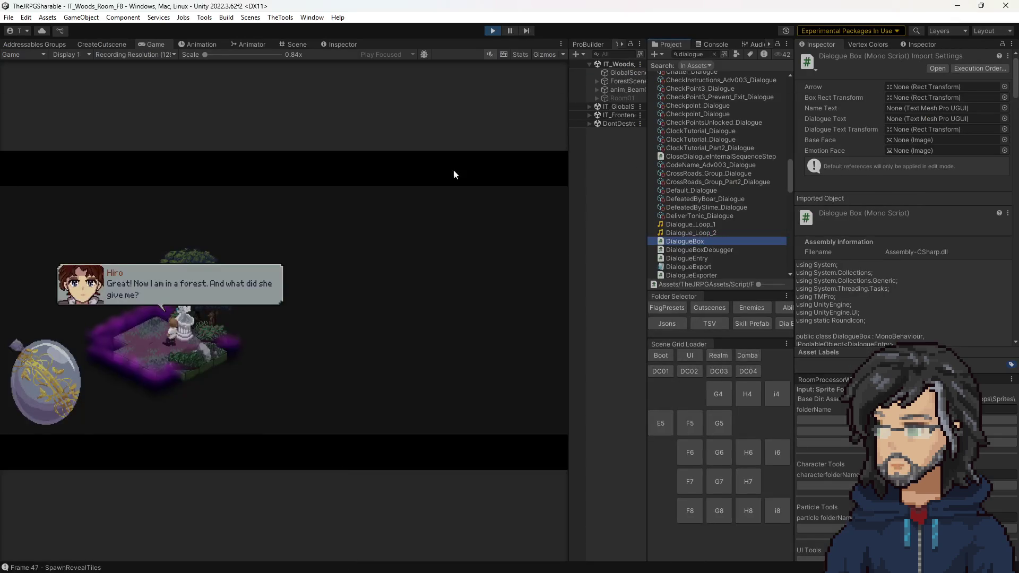
{"action": "left_click", "coordinate": [493, 30]}
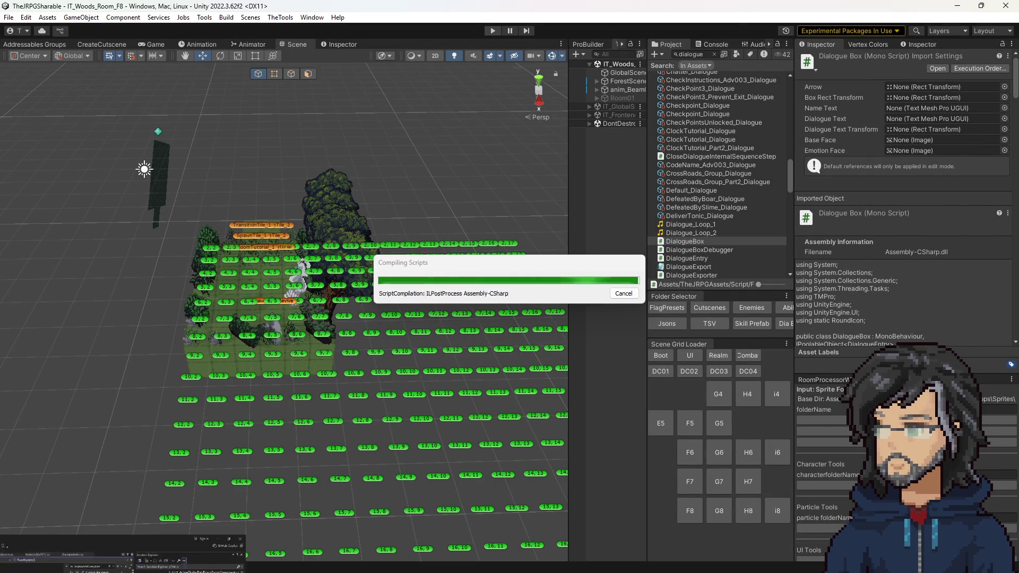
{"action": "key", "text": "alt+Tab"}
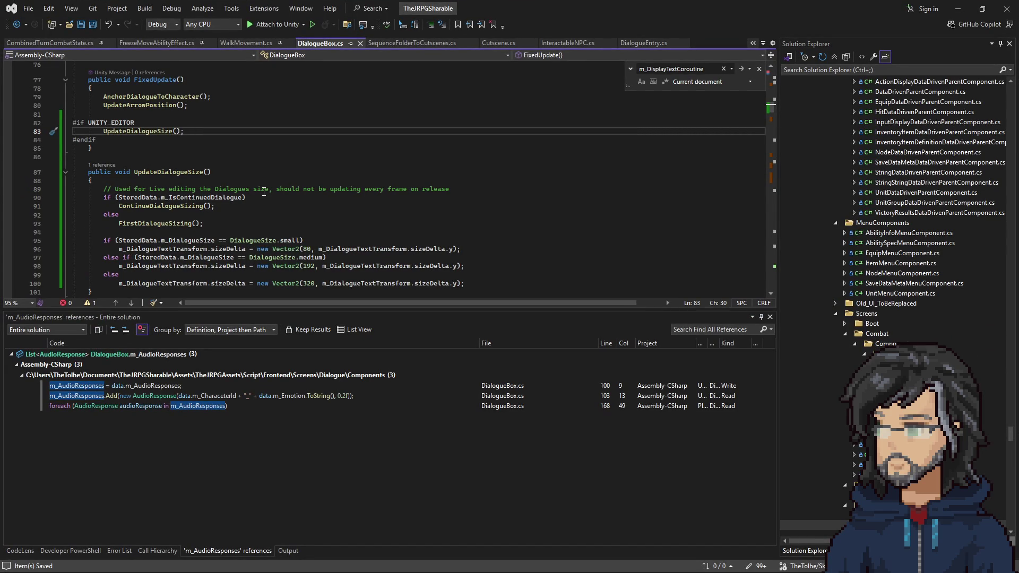
Trim the end of the line 89 comment to mention the unity editor, then return to Unity
{"action": "left_click_drag", "start_coordinate": [269, 188], "coordinate": [451, 189]}
{"action": "key", "text": "Delete"}
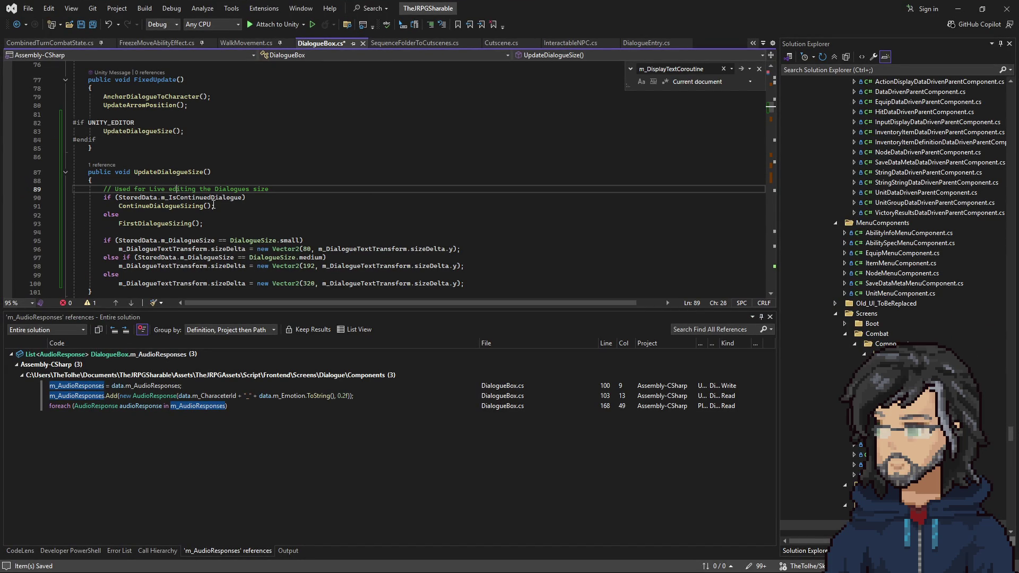
{"action": "key", "text": "End"}
{"action": "key", "text": "alt+Tab"}
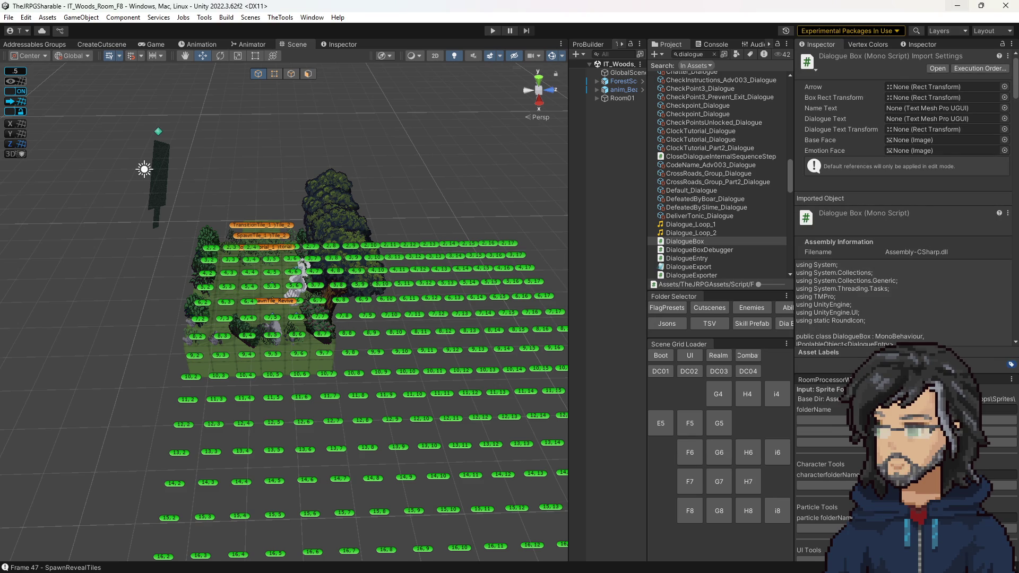
Show the Console tab and start Play mode once compiling finishes
{"action": "left_click", "coordinate": [699, 48]}
{"action": "left_click", "coordinate": [497, 32]}
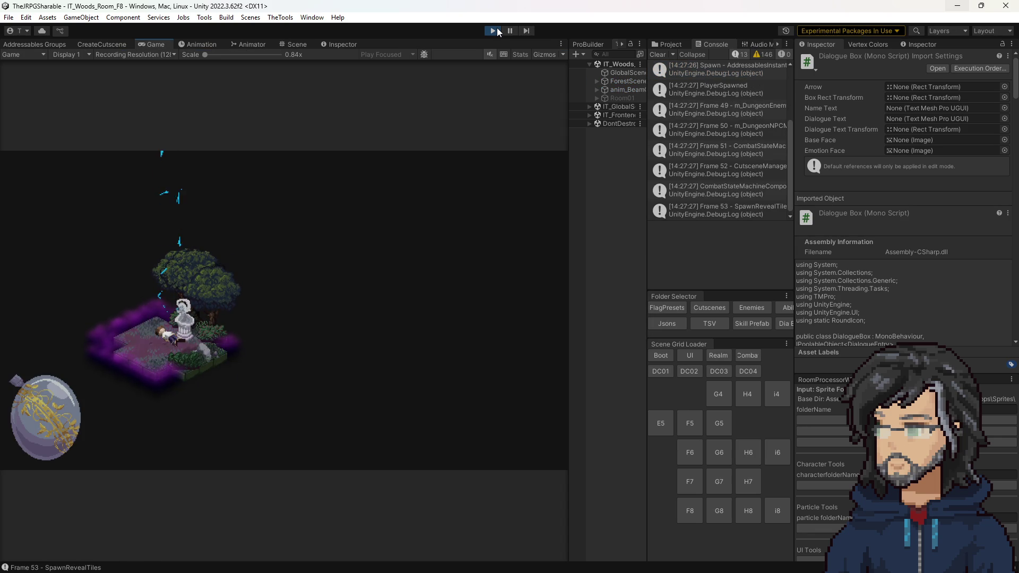
Clear the Project search and open Cutscenes > ClockTutorial_Dialogue in the Inspector
{"action": "left_click", "coordinate": [664, 46]}
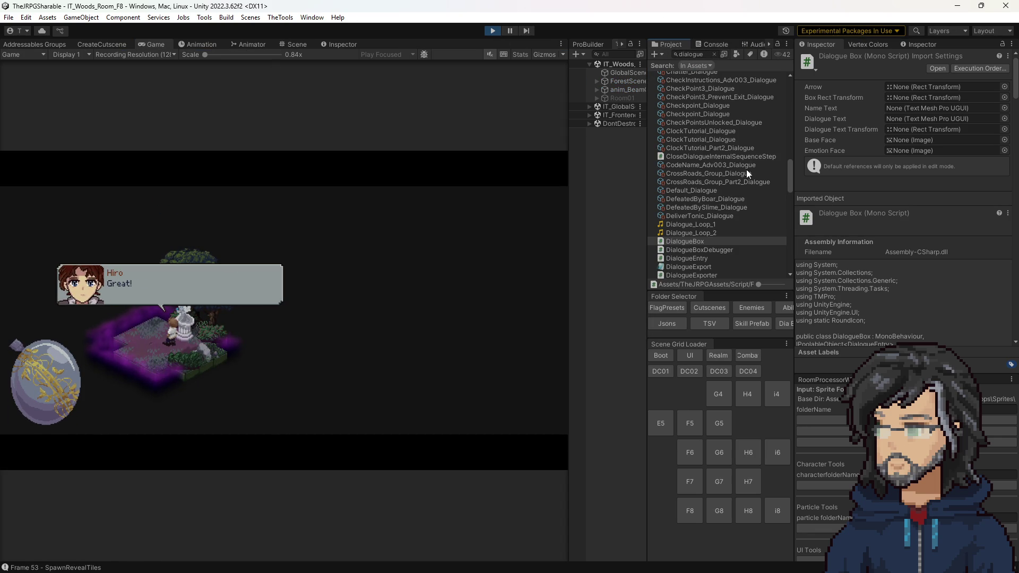
{"action": "left_click", "coordinate": [715, 52]}
{"action": "left_click", "coordinate": [710, 308]}
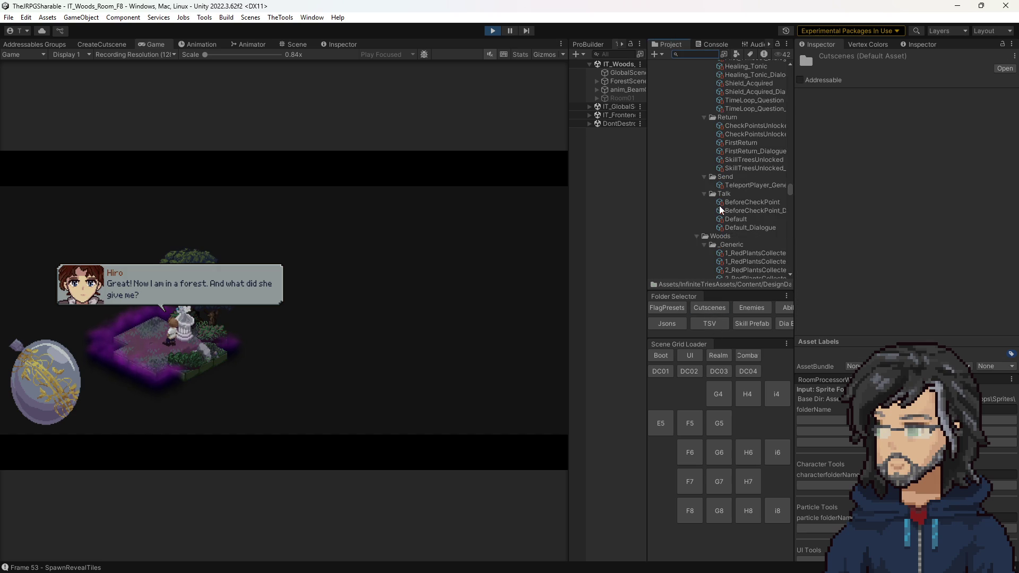
{"action": "scroll", "coordinate": [723, 211], "scroll_direction": "down", "scroll_amount": 5}
{"action": "scroll", "coordinate": [726, 211], "scroll_direction": "down", "scroll_amount": 3}
{"action": "left_click", "coordinate": [745, 133]}
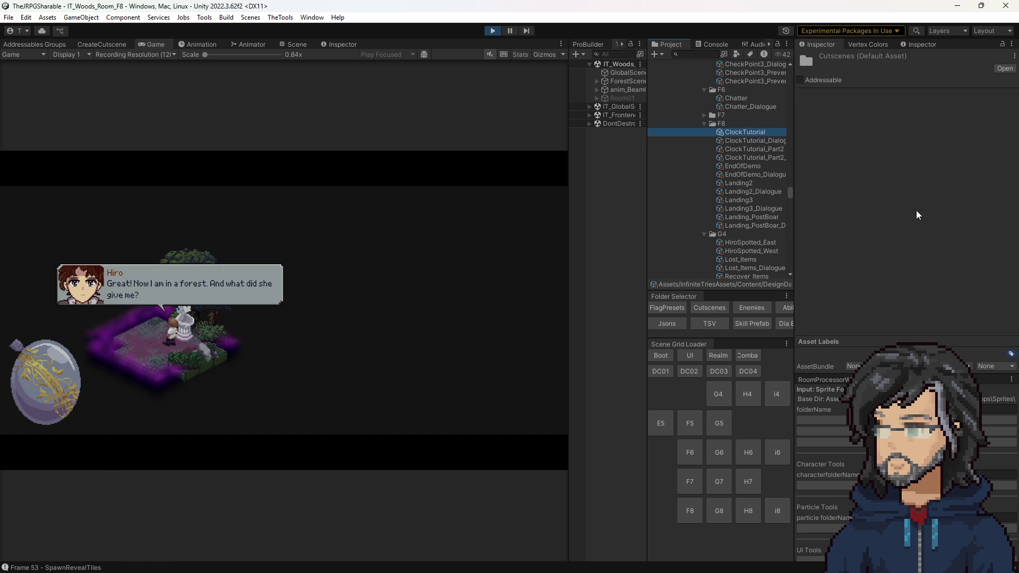
{"action": "left_click", "coordinate": [746, 141]}
Cycle the first line's Dialogue Size through Small, Large and Medium, ending on Medium
{"action": "left_click", "coordinate": [915, 193]}
{"action": "left_click", "coordinate": [914, 204]}
{"action": "left_click", "coordinate": [912, 193]}
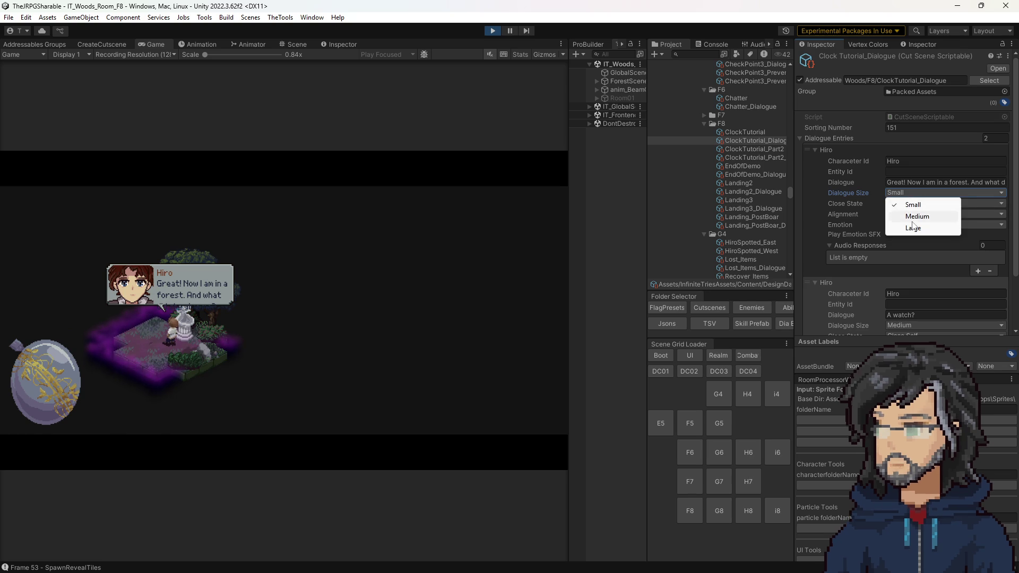
{"action": "left_click", "coordinate": [909, 225]}
{"action": "left_click", "coordinate": [902, 193]}
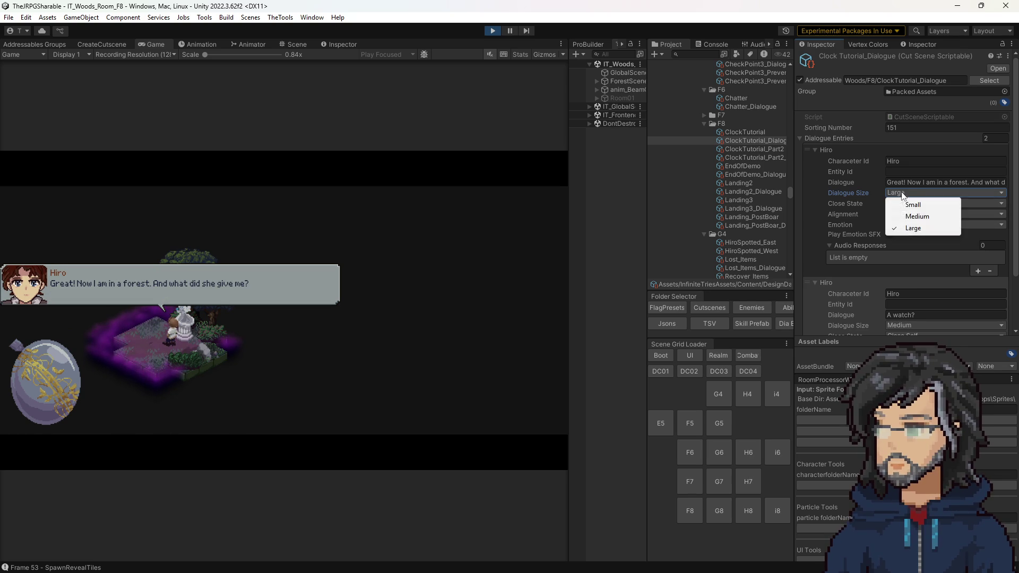
{"action": "left_click", "coordinate": [899, 204]}
{"action": "left_click", "coordinate": [909, 193]}
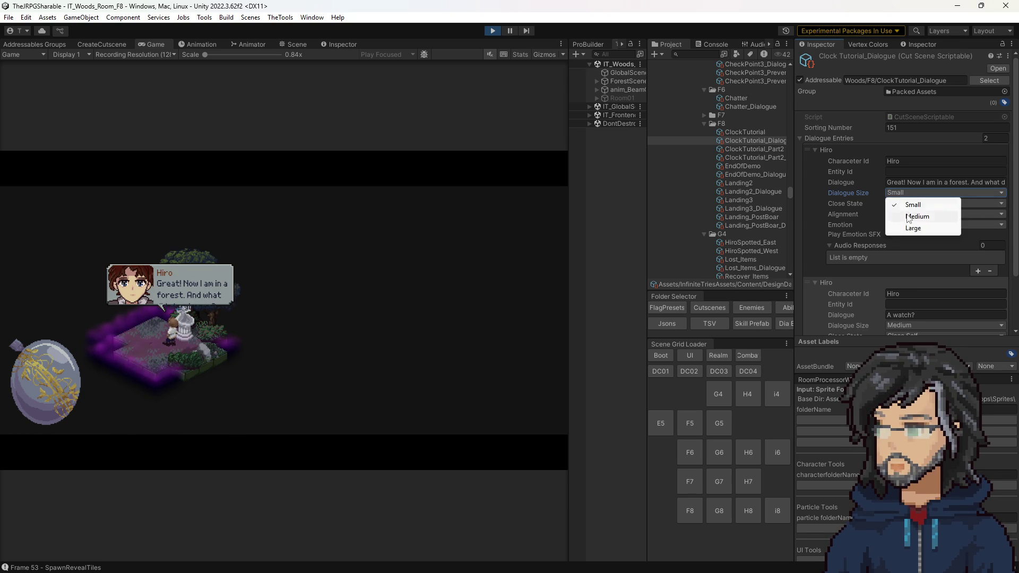
{"action": "left_click", "coordinate": [907, 214]}
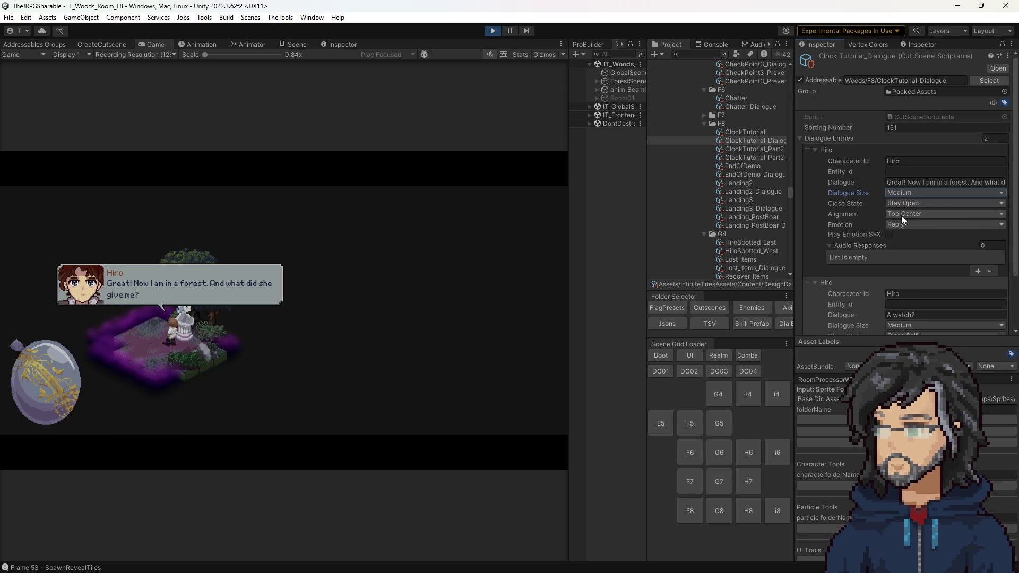
{"action": "left_click", "coordinate": [906, 193]}
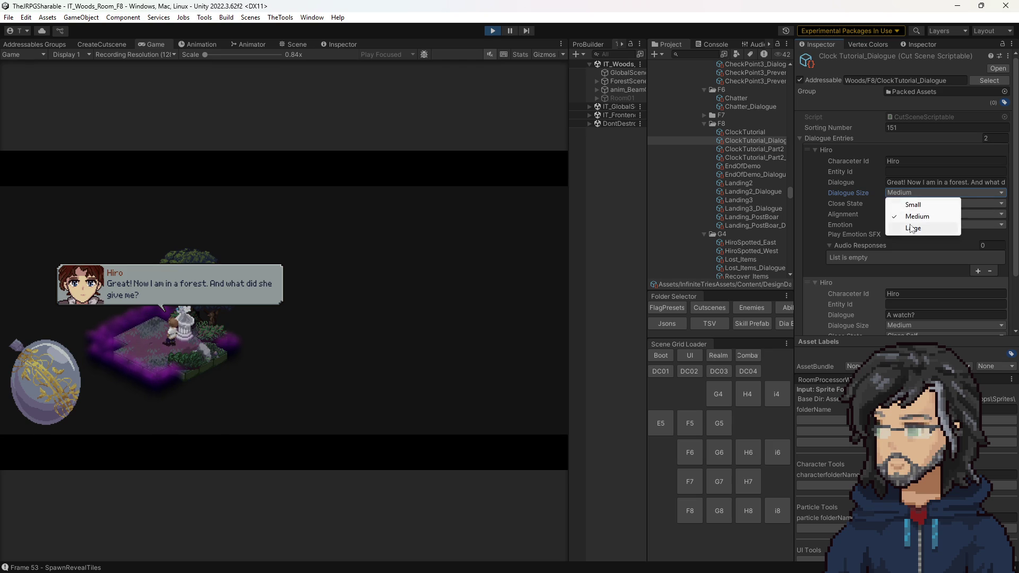
{"action": "left_click", "coordinate": [911, 228]}
{"action": "left_click", "coordinate": [909, 193]}
{"action": "left_click", "coordinate": [903, 216]}
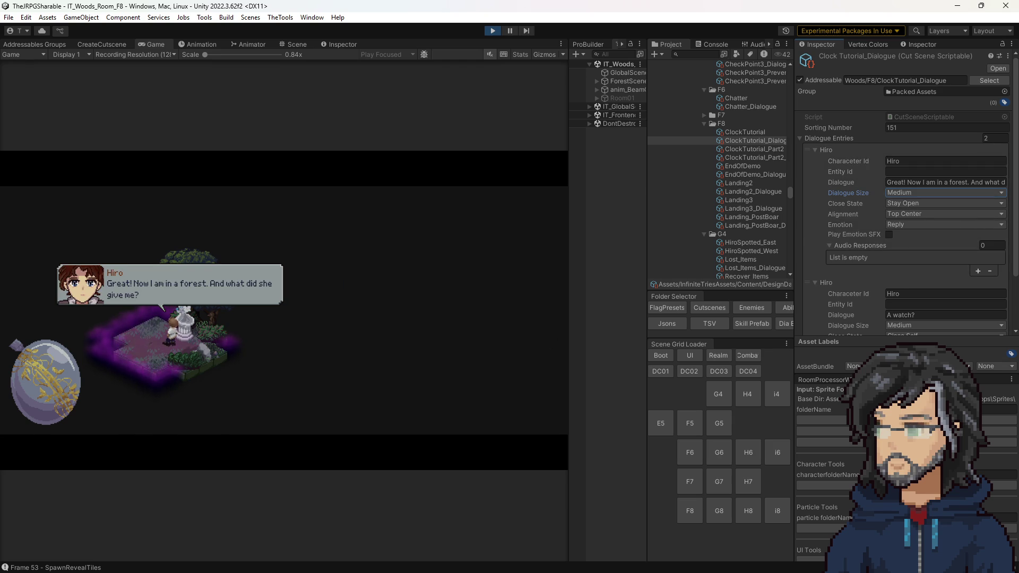
Minimize the Balsamiq window, return to Unity and advance the in-game dialogue
{"action": "key", "text": "alt+Tab"}
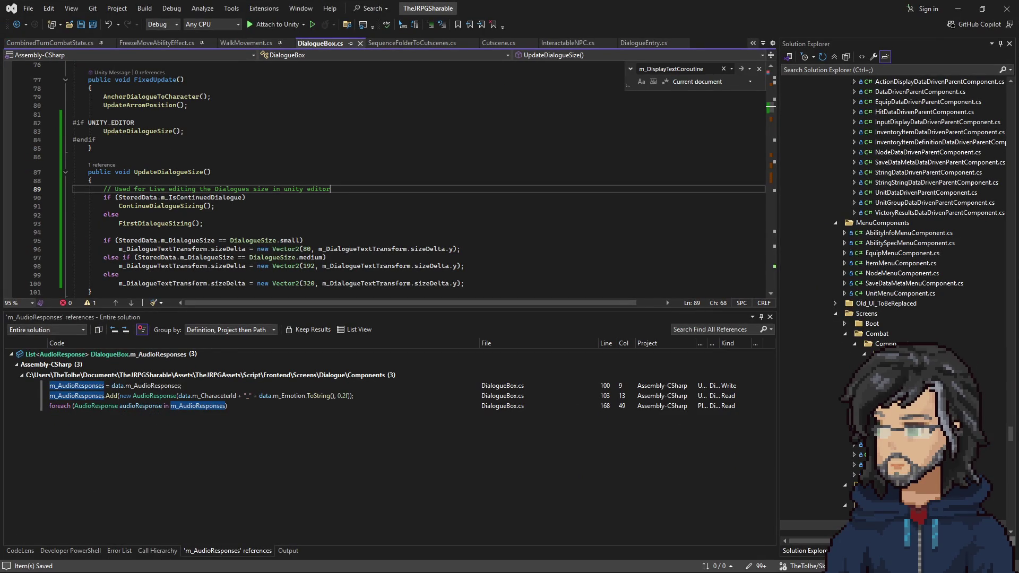
{"action": "key", "text": "alt+Tab"}
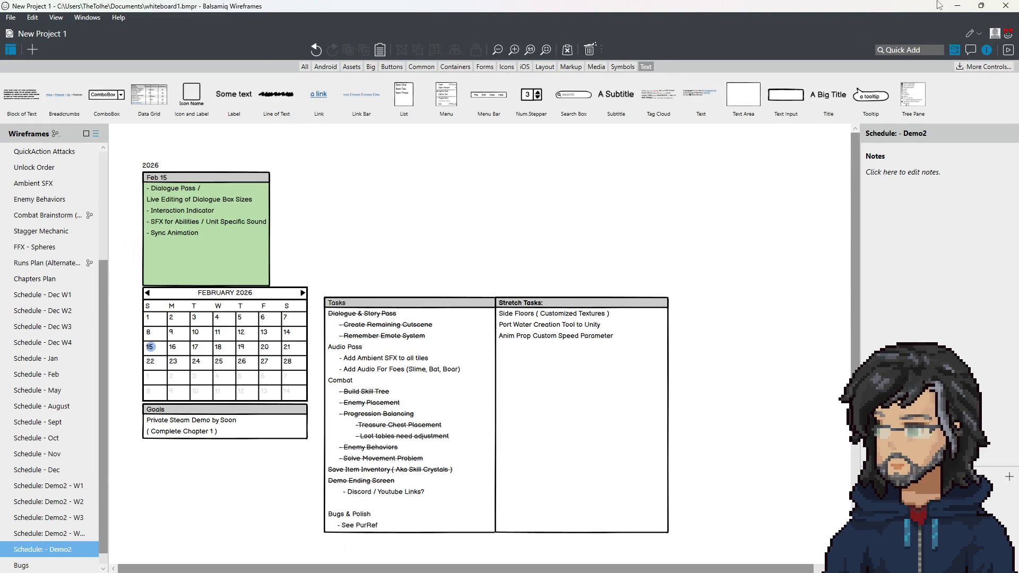
{"action": "left_click", "coordinate": [959, 6]}
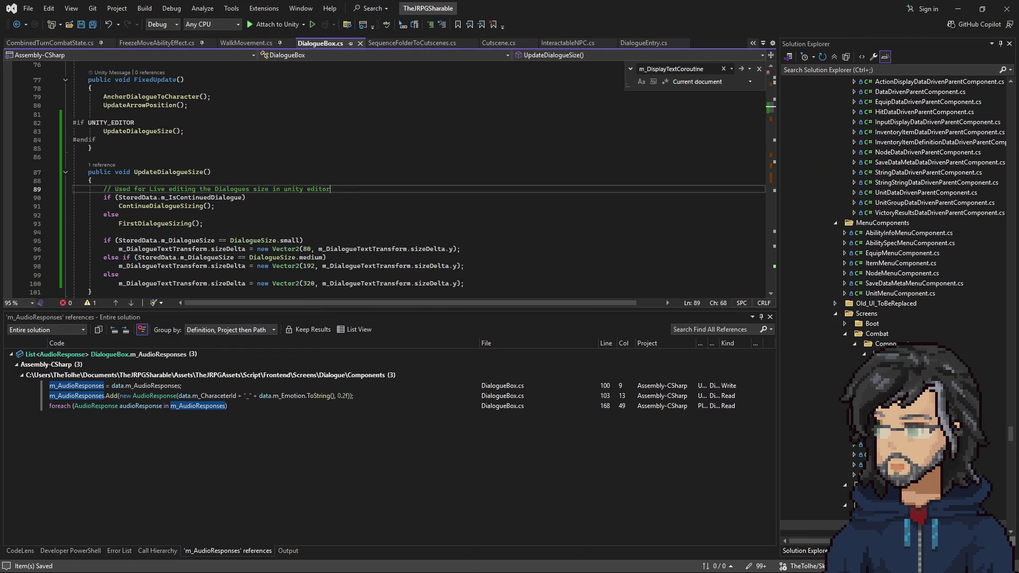
{"action": "key", "text": "alt+Tab"}
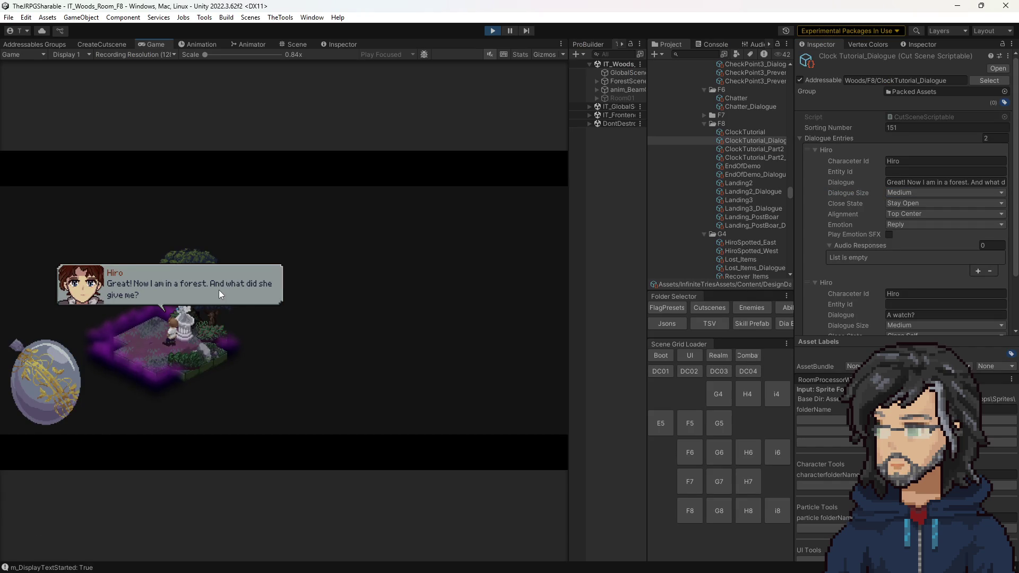
{"action": "left_click", "coordinate": [265, 292]}
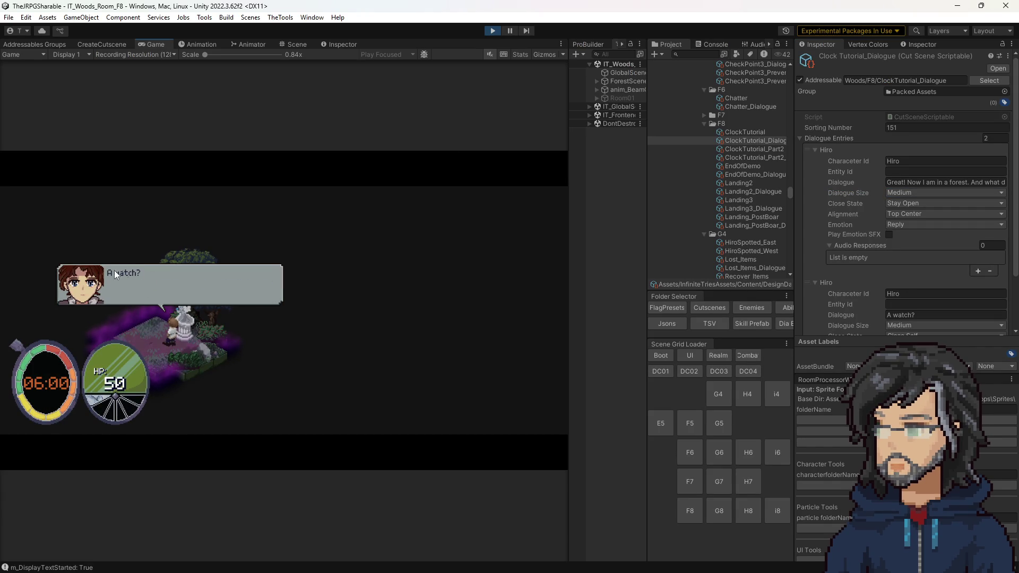
Retest the first line's Small, Large and Medium sizes live, leaving it Medium
{"action": "left_click", "coordinate": [908, 193]}
{"action": "left_click", "coordinate": [912, 205]}
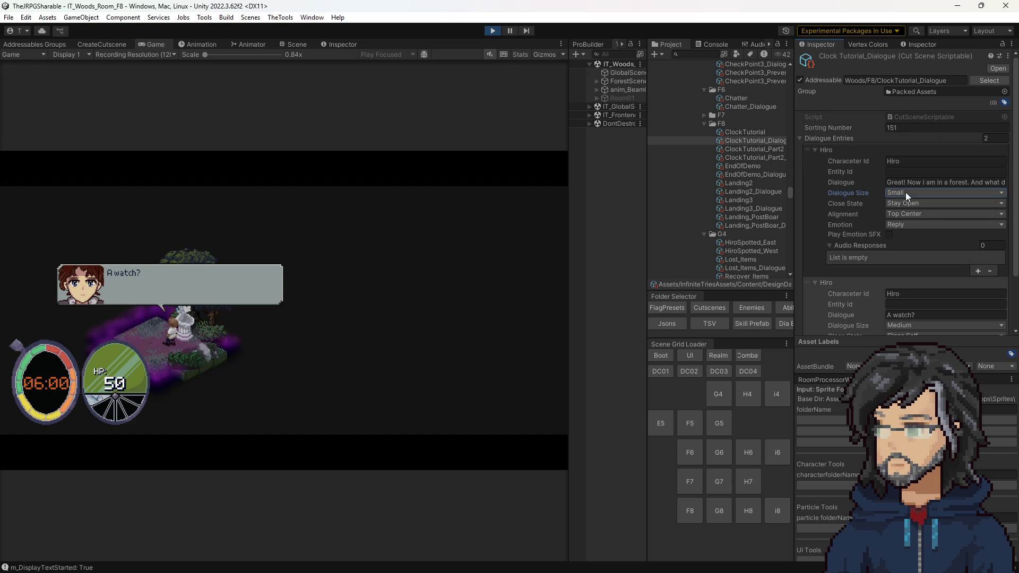
{"action": "left_click", "coordinate": [908, 193]}
{"action": "left_click", "coordinate": [909, 227]}
{"action": "left_click", "coordinate": [901, 193]}
{"action": "left_click", "coordinate": [904, 206]}
{"action": "left_click", "coordinate": [902, 194]}
{"action": "left_click", "coordinate": [909, 217]}
{"action": "left_click", "coordinate": [906, 193]}
{"action": "left_click", "coordinate": [907, 206]}
{"action": "left_click", "coordinate": [905, 193]}
{"action": "left_click", "coordinate": [907, 217]}
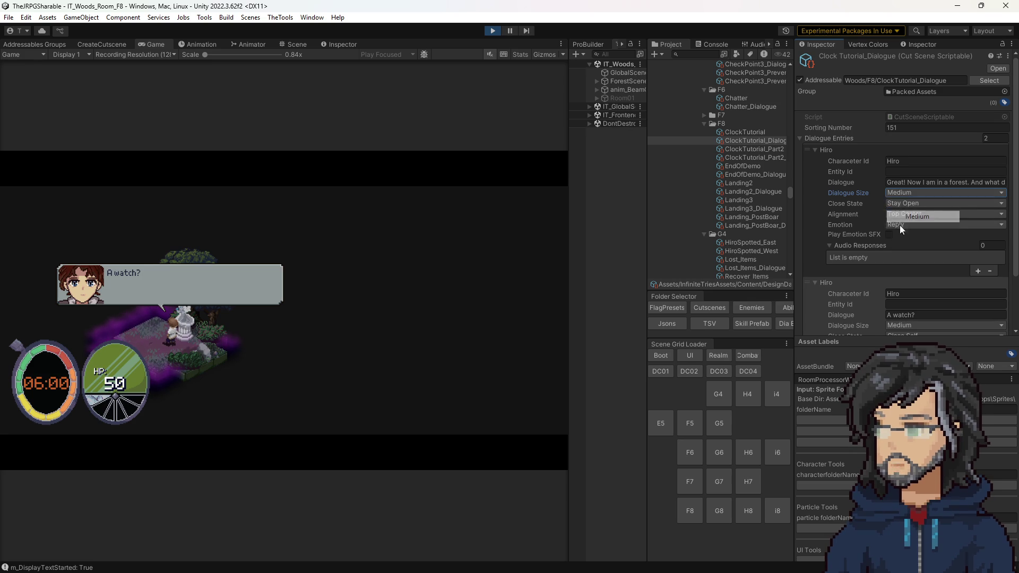
Try Small, Large and Medium on the second 'A watch?' line, leaving it Medium
{"action": "scroll", "coordinate": [905, 225], "scroll_direction": "down", "scroll_amount": 2}
{"action": "left_click", "coordinate": [906, 268]}
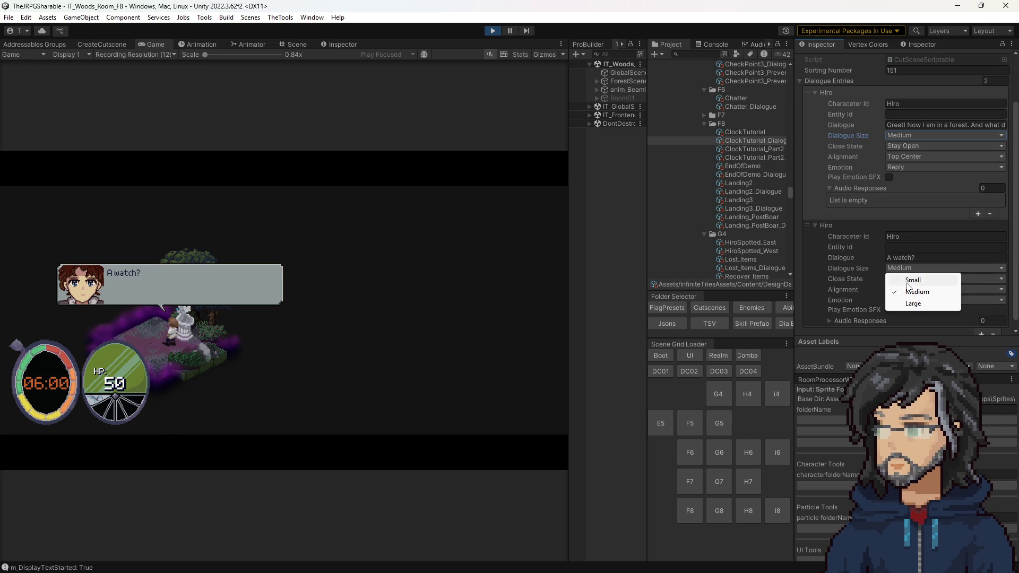
{"action": "left_click", "coordinate": [908, 285]}
{"action": "left_click", "coordinate": [909, 271]}
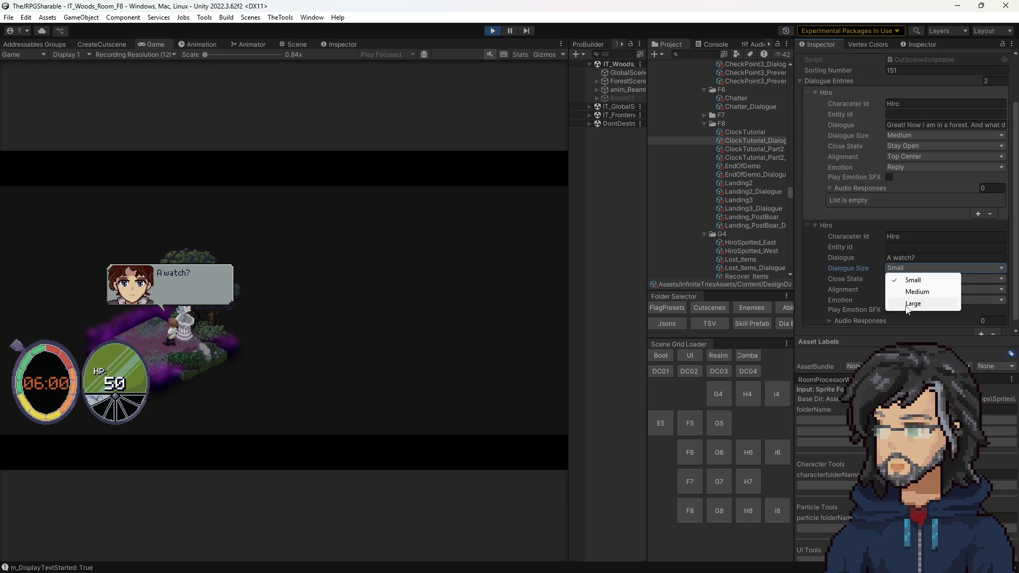
{"action": "left_click", "coordinate": [913, 303]}
{"action": "left_click", "coordinate": [896, 270]}
{"action": "left_click", "coordinate": [903, 293]}
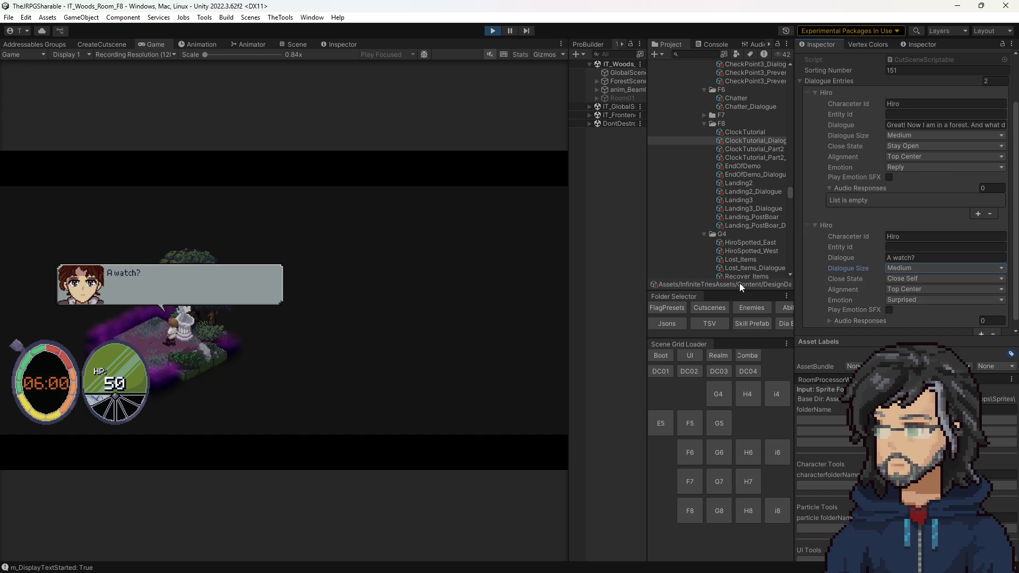
{"action": "left_click", "coordinate": [931, 269]}
{"action": "left_click", "coordinate": [914, 280]}
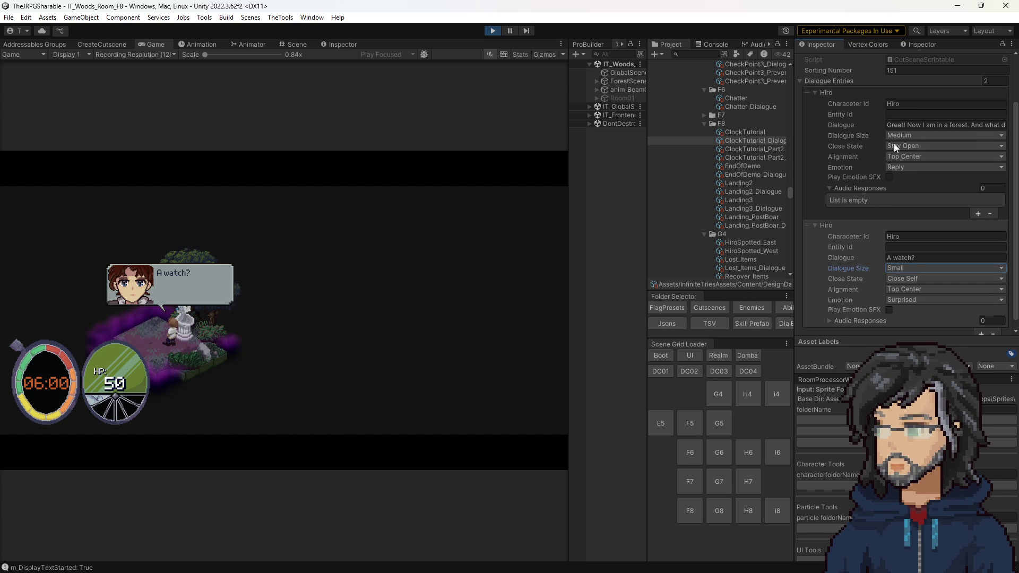
{"action": "left_click", "coordinate": [901, 269]}
{"action": "left_click", "coordinate": [916, 292]}
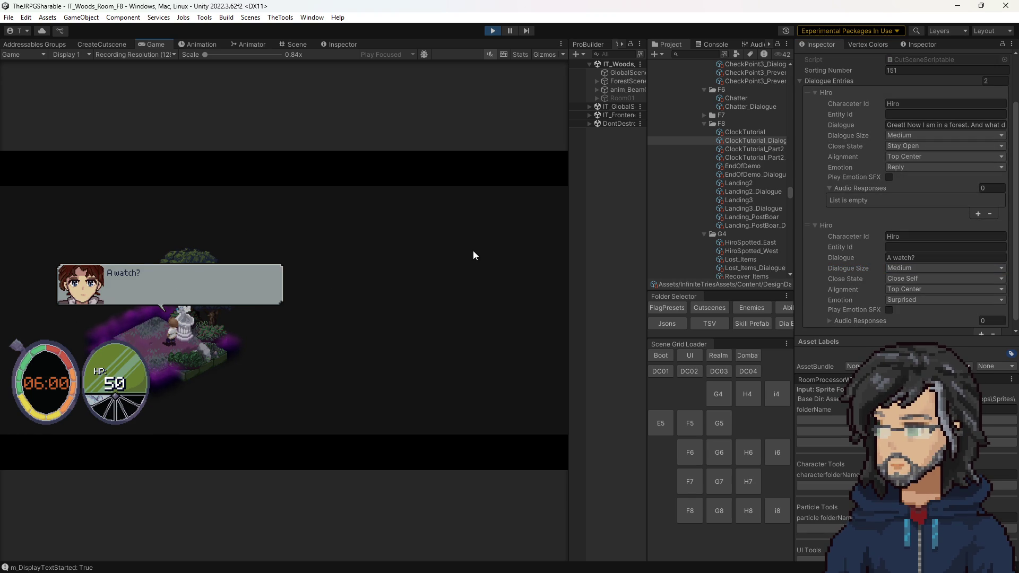
Stop Play mode and switch to the Balsamiq schedule wireframe
{"action": "left_click", "coordinate": [493, 31]}
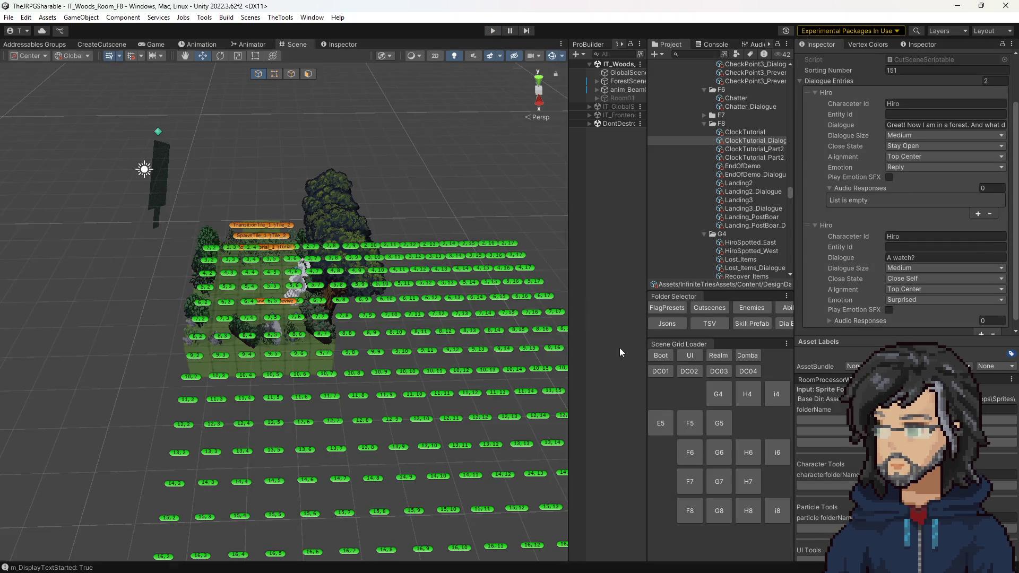
{"action": "mouse_move", "coordinate": [460, 294]}
{"action": "left_mouse_down"}
{"action": "mouse_move", "coordinate": [548, 288]}
{"action": "mouse_move", "coordinate": [531, 270]}
{"action": "left_mouse_up"}
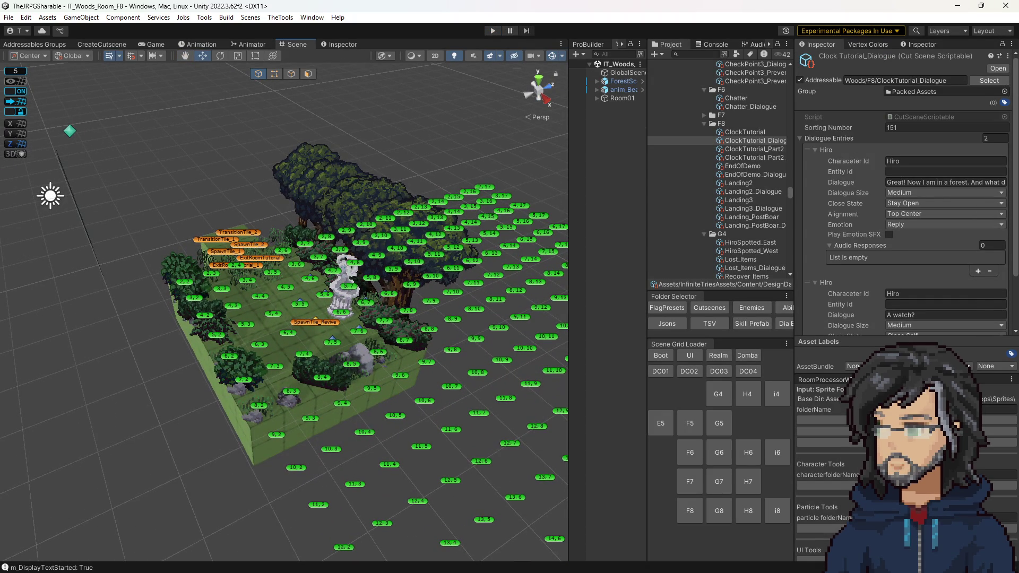
{"action": "key", "text": "alt+Tab"}
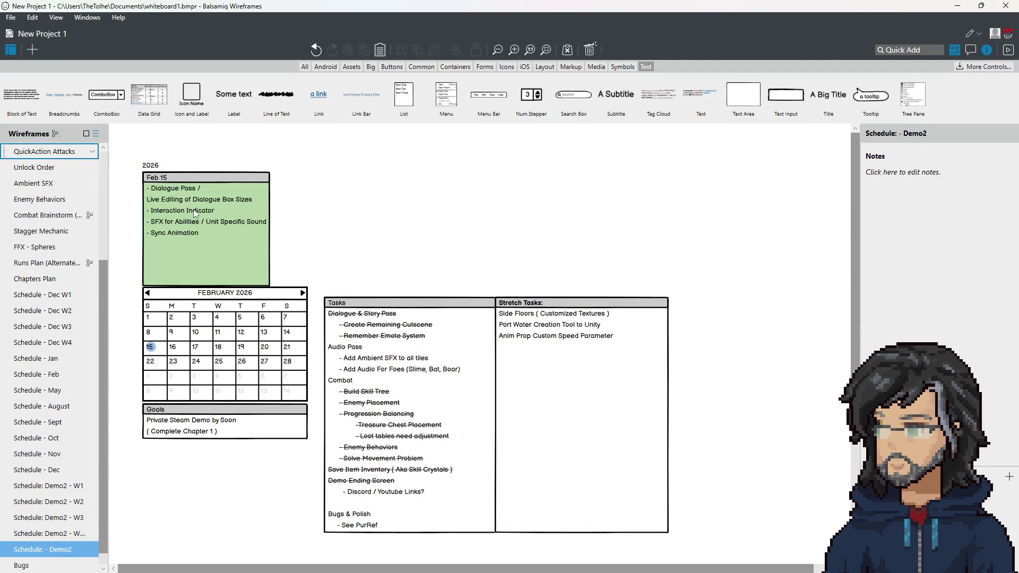
Wrap the 'Live Editing of Dialogue Box Sizes' line in ~ marks to strike it through
{"action": "double_click", "coordinate": [212, 221]}
{"action": "left_click", "coordinate": [227, 209]}
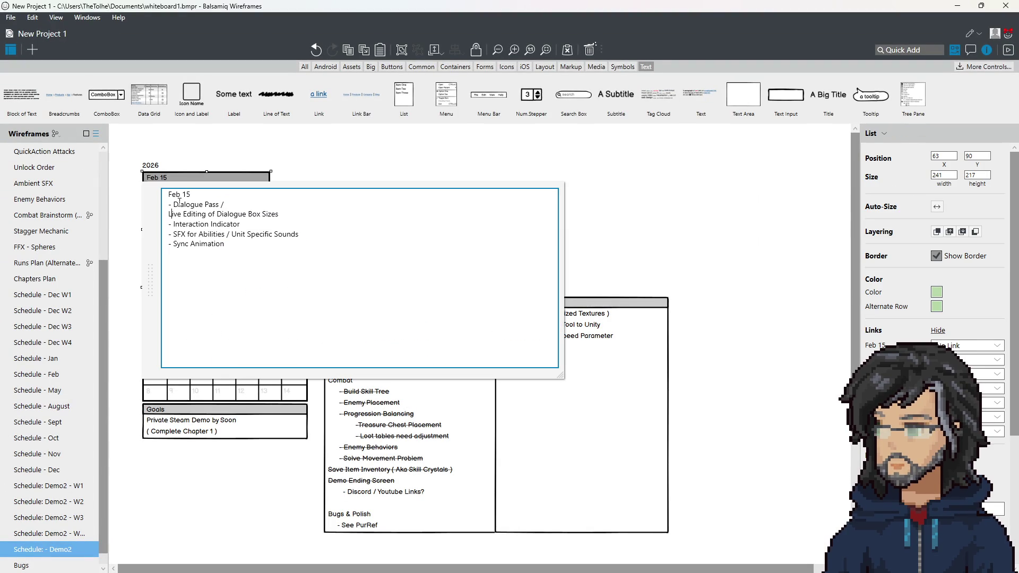
{"action": "type", "text": "~"}
{"action": "key", "text": "End"}
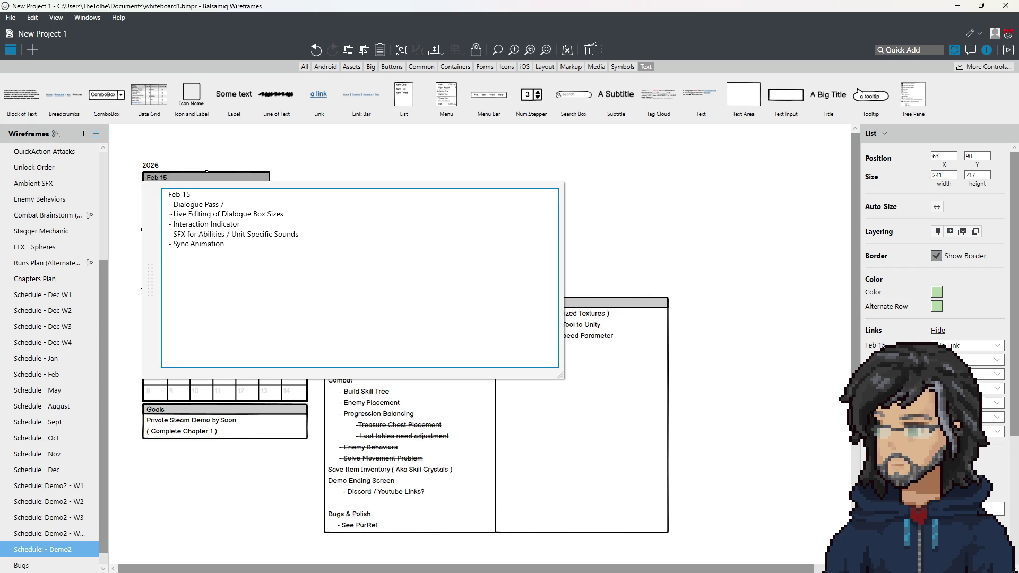
{"action": "type", "text": "~"}
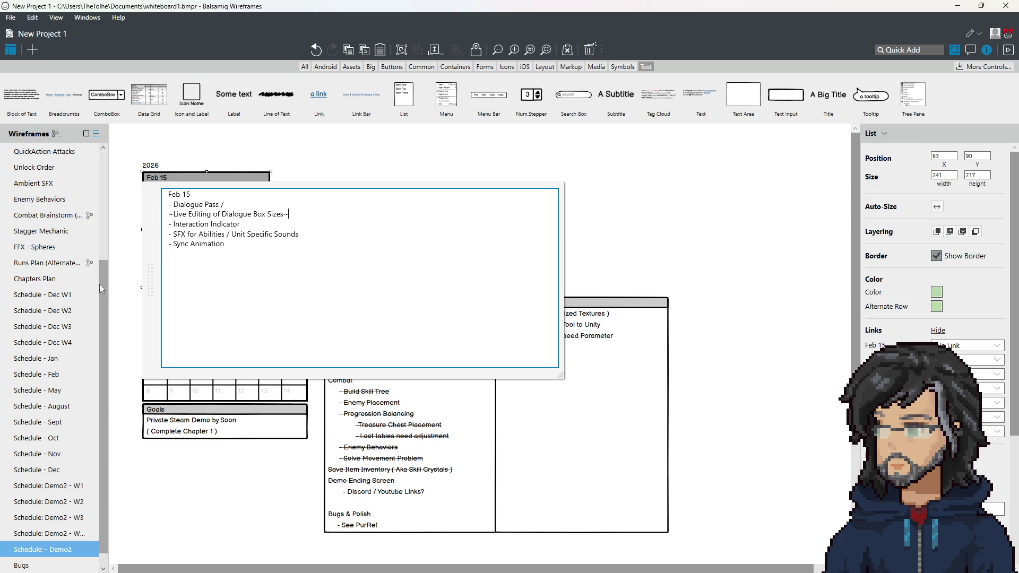
{"action": "mouse_move", "coordinate": [229, 205]}
{"action": "left_mouse_down"}
{"action": "mouse_move", "coordinate": [179, 205]}
{"action": "mouse_move", "coordinate": [224, 205]}
{"action": "left_mouse_up"}
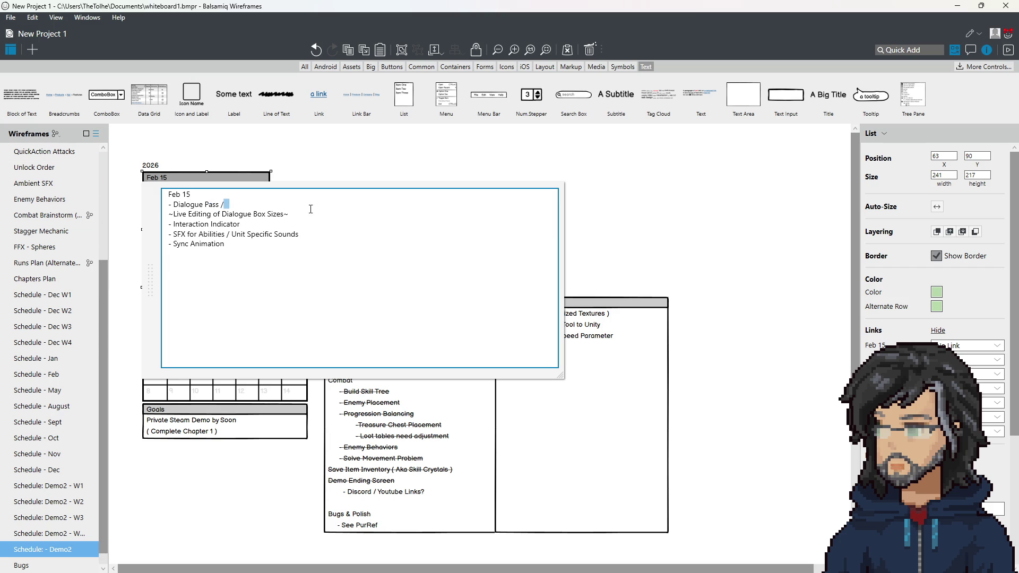
{"action": "left_click", "coordinate": [593, 215]}
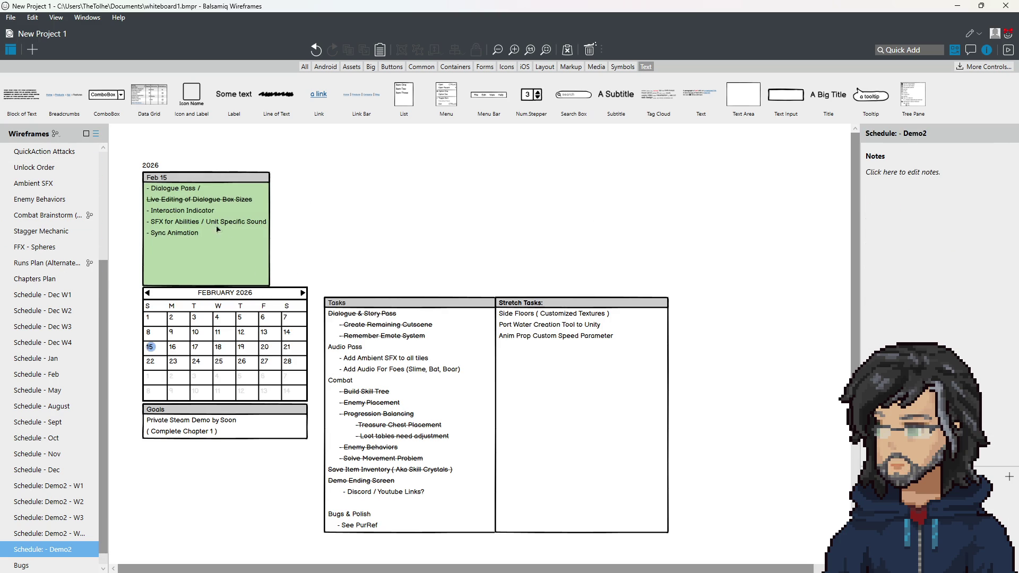
Reopen the Feb 15 list, select the Interaction Indicator line, and switch to Unity
{"action": "left_click", "coordinate": [196, 216]}
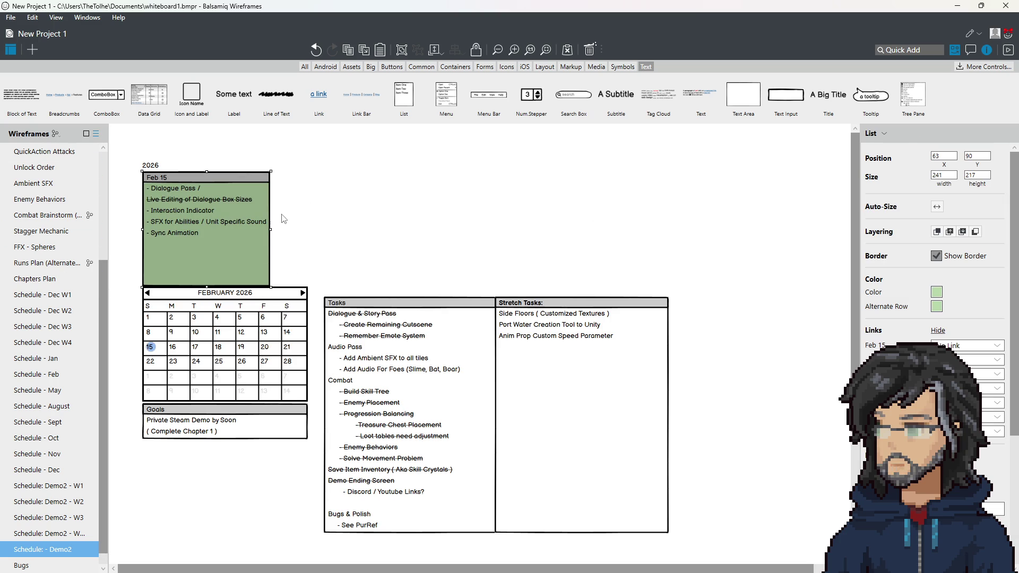
{"action": "double_click", "coordinate": [216, 216]}
{"action": "left_click_drag", "start_coordinate": [240, 224], "coordinate": [112, 228]}
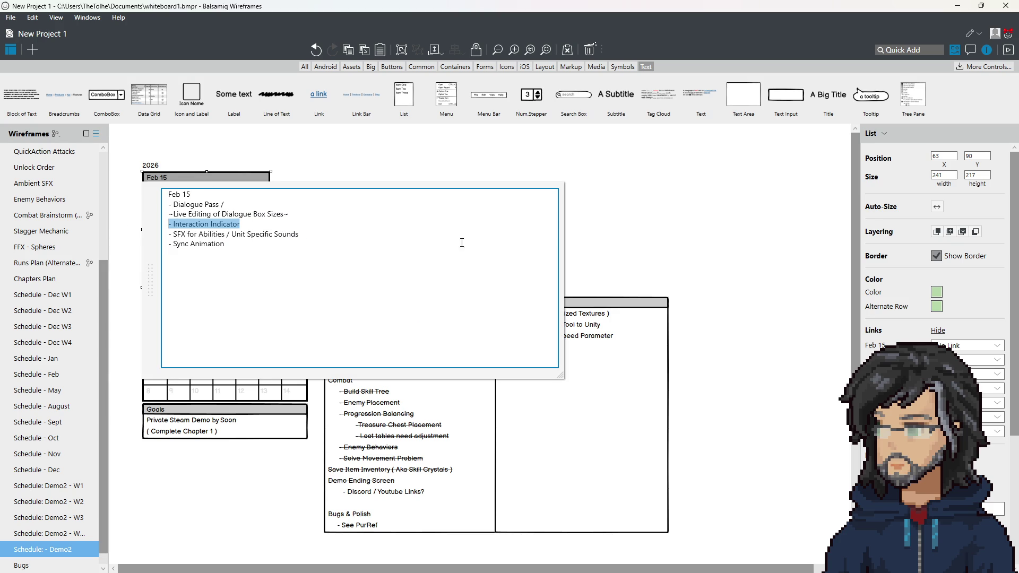
{"action": "key", "text": "alt+Tab"}
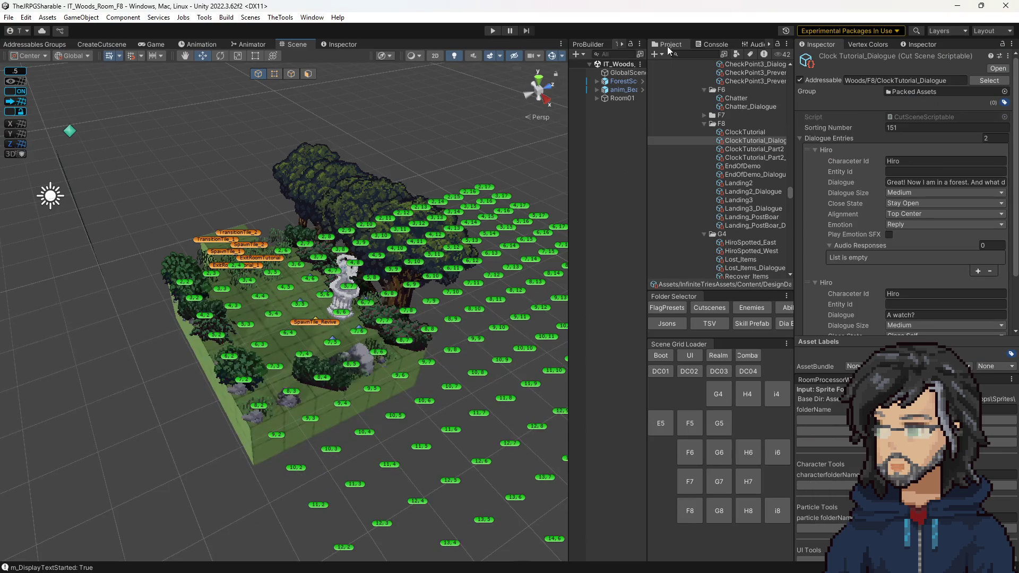
Search 'indicator', reveal the Indicator texture in Explorer, and center the Explorer window
{"action": "type", "text": "indica"}
{"action": "type", "text": "tor"}
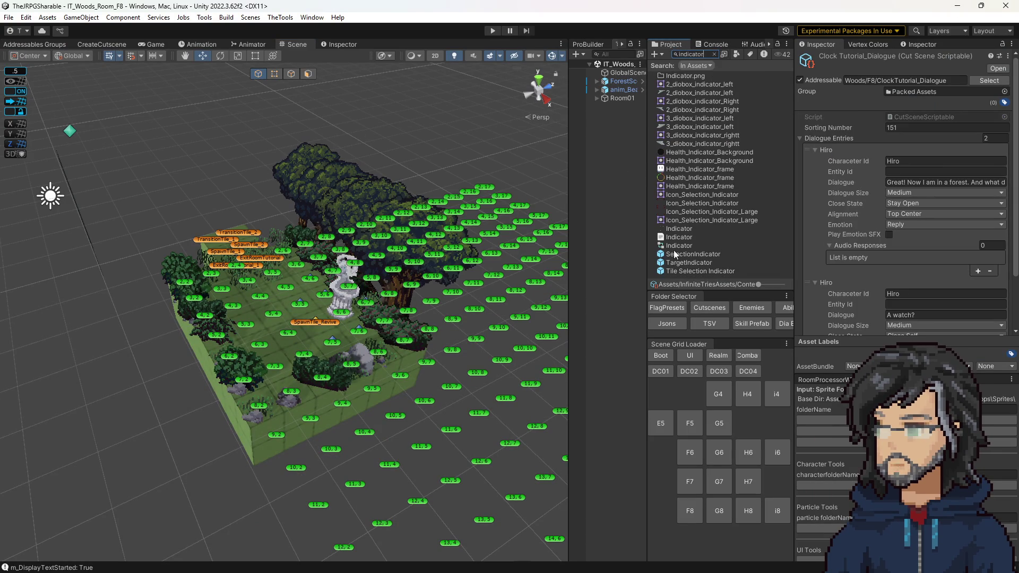
{"action": "left_click", "coordinate": [680, 230]}
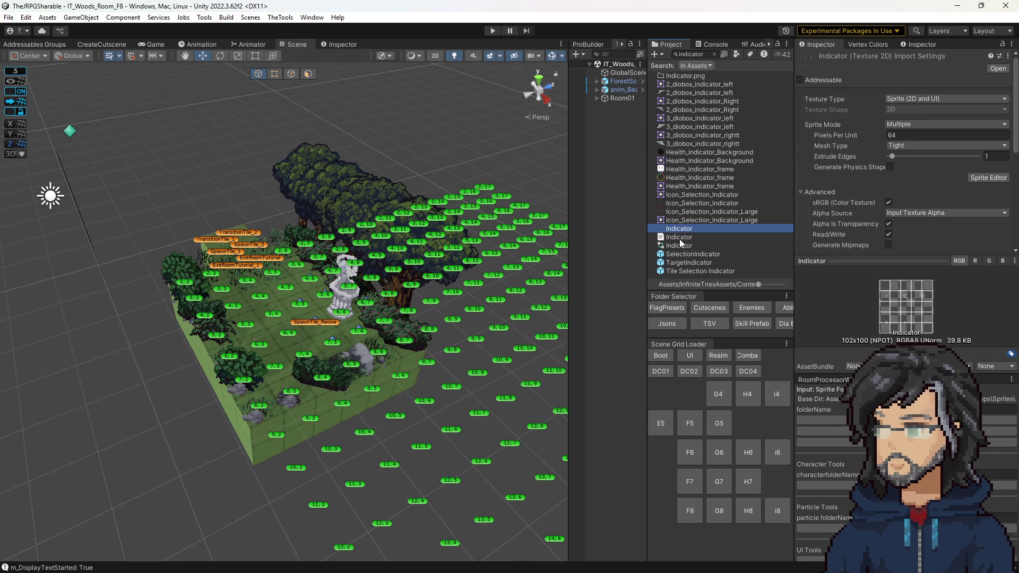
{"action": "key", "text": "Down"}
{"action": "right_click", "coordinate": [685, 228]}
{"action": "left_click", "coordinate": [725, 254]}
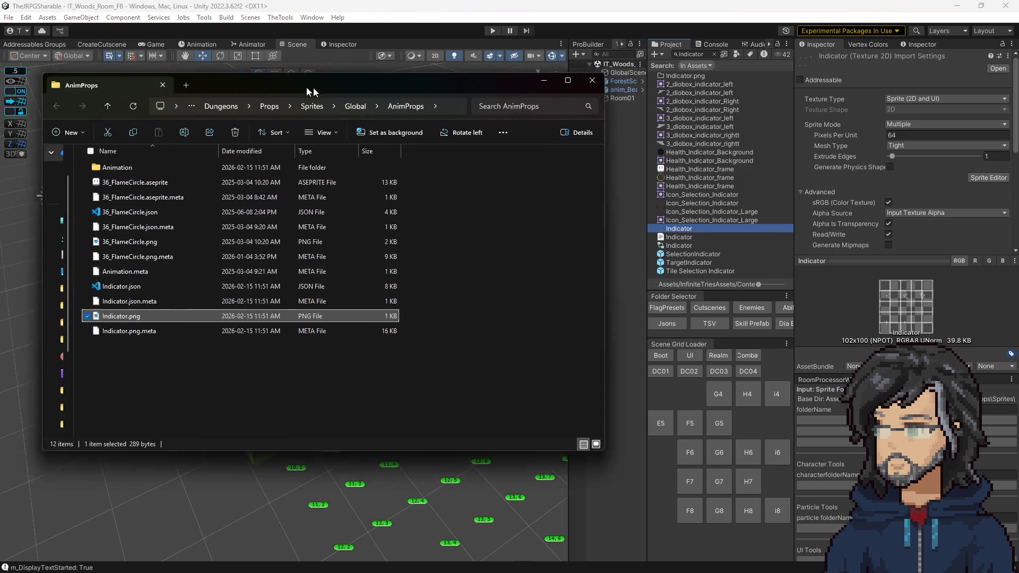
{"action": "left_click_drag", "start_coordinate": [313, 88], "coordinate": [432, 94]}
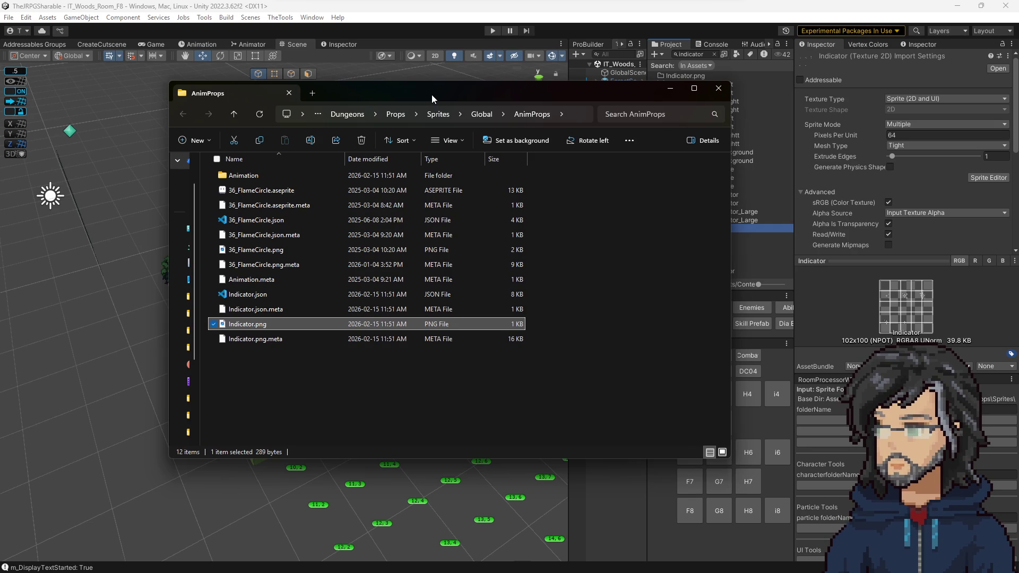
Drag the Explorer window to the left edge of the screen
{"action": "left_click_drag", "start_coordinate": [431, 95], "coordinate": [0, 94]}
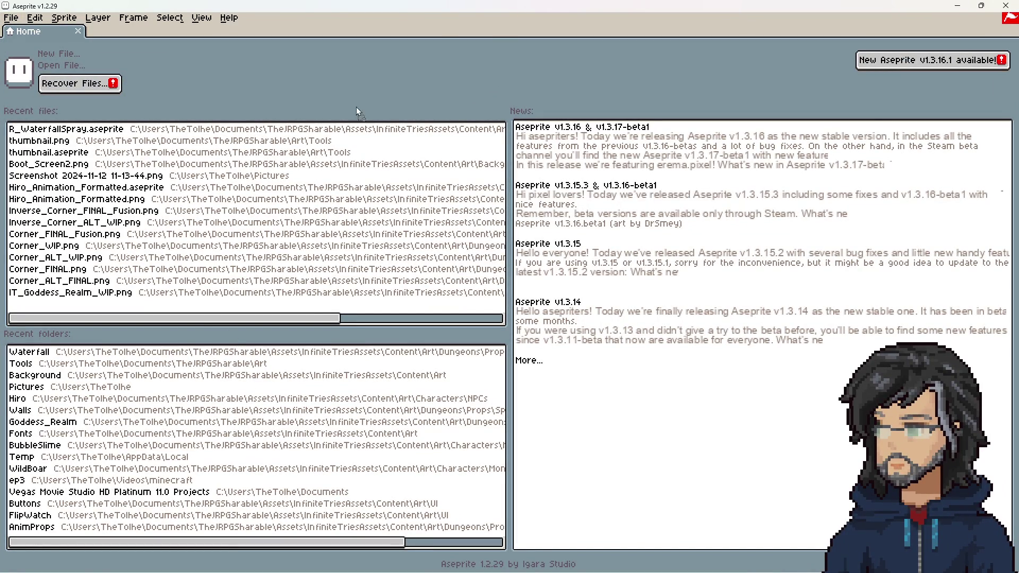
Zoom in and out on the 102×100 Indicator sprite, then switch to Unity
{"action": "scroll", "coordinate": [585, 246], "scroll_direction": "up", "scroll_amount": 4}
{"action": "scroll", "coordinate": [574, 209], "scroll_direction": "down", "scroll_amount": 4}
{"action": "scroll", "coordinate": [558, 218], "scroll_direction": "up", "scroll_amount": 5}
{"action": "scroll", "coordinate": [544, 220], "scroll_direction": "down", "scroll_amount": 1}
{"action": "scroll", "coordinate": [560, 235], "scroll_direction": "down", "scroll_amount": 4}
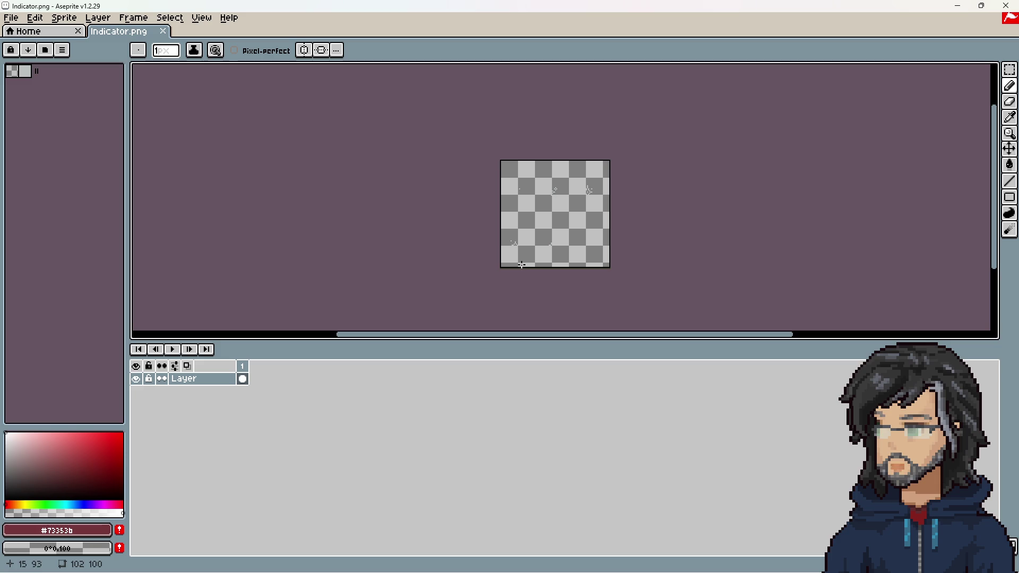
{"action": "scroll", "coordinate": [581, 200], "scroll_direction": "up", "scroll_amount": 2}
{"action": "scroll", "coordinate": [550, 207], "scroll_direction": "down", "scroll_amount": 1}
{"action": "scroll", "coordinate": [549, 207], "scroll_direction": "up", "scroll_amount": 1}
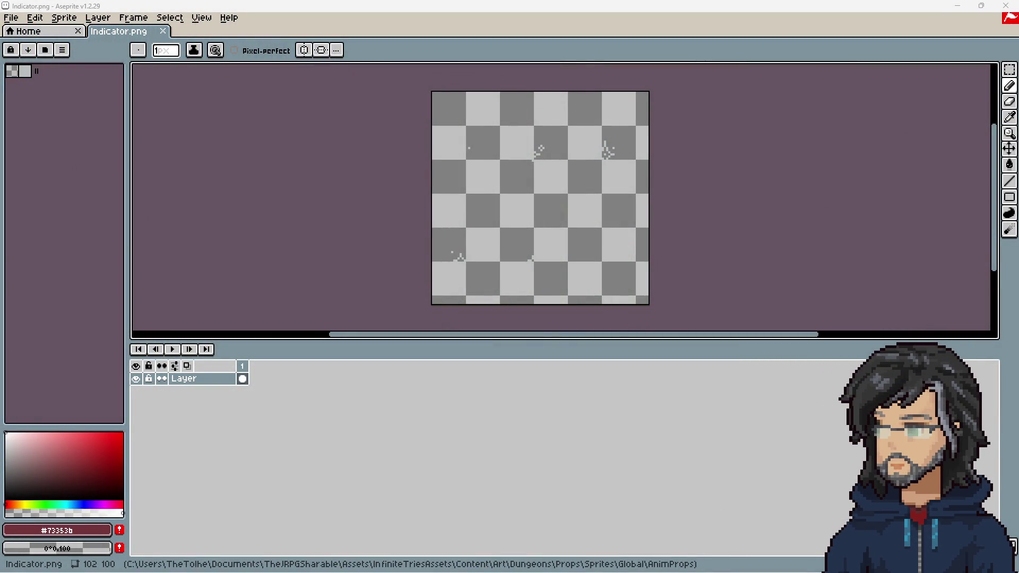
{"action": "left_click", "coordinate": [279, 243]}
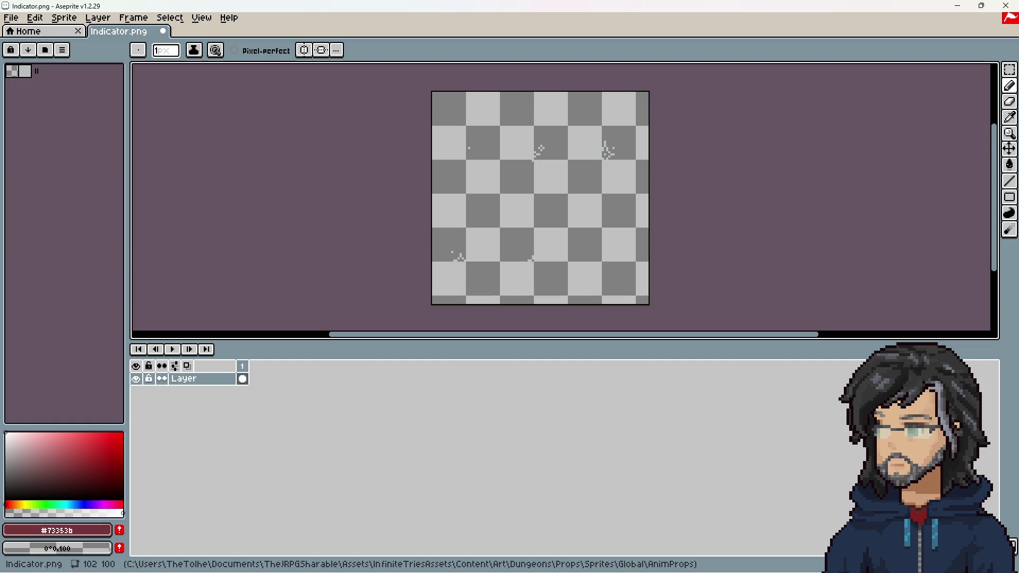
{"action": "key", "text": "alt+Tab"}
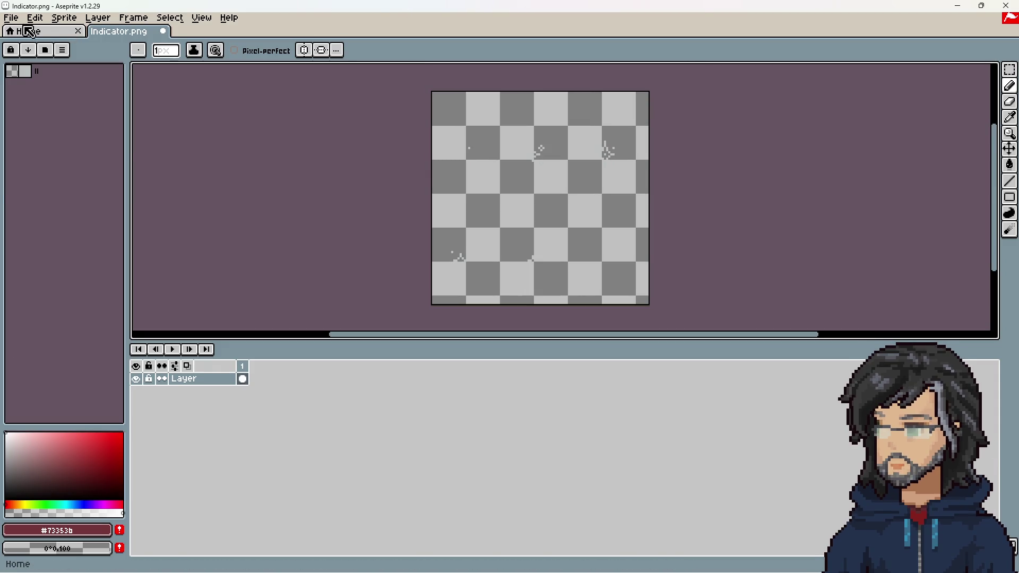
Start Import Sprite Sheet and settle on the By Rows layout with padding off
{"action": "left_click", "coordinate": [20, 21]}
{"action": "left_click", "coordinate": [58, 135]}
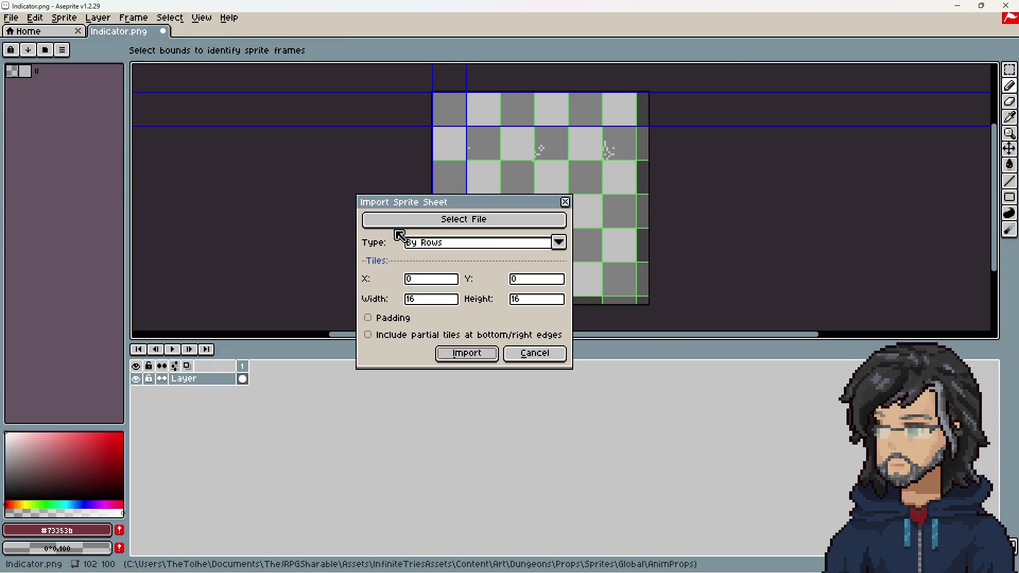
{"action": "mouse_move", "coordinate": [440, 203]}
{"action": "left_mouse_down"}
{"action": "mouse_move", "coordinate": [689, 198]}
{"action": "mouse_move", "coordinate": [790, 150]}
{"action": "mouse_move", "coordinate": [786, 139]}
{"action": "left_mouse_up"}
{"action": "left_click", "coordinate": [795, 181]}
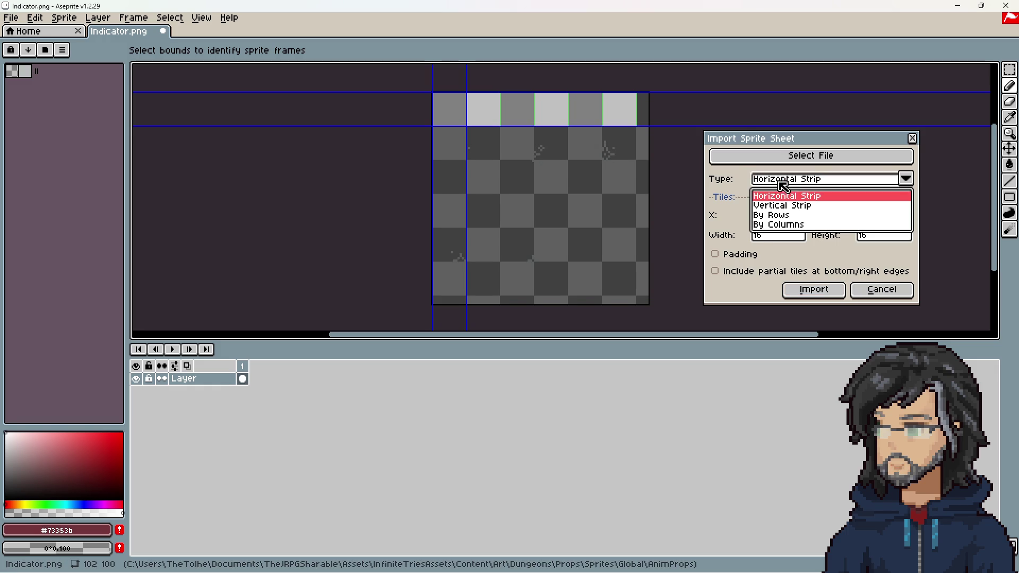
{"action": "left_click", "coordinate": [782, 206]}
{"action": "left_click", "coordinate": [778, 184]}
{"action": "left_click", "coordinate": [772, 225]}
{"action": "left_click", "coordinate": [769, 180]}
{"action": "left_click", "coordinate": [772, 215]}
{"action": "left_click", "coordinate": [739, 255]}
{"action": "left_click", "coordinate": [739, 255]}
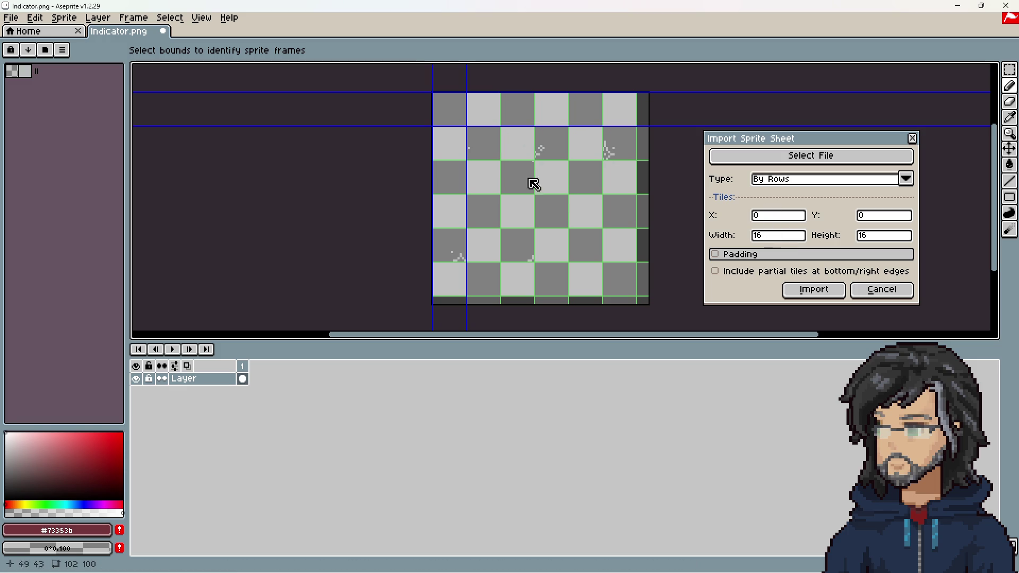
Size the tiles to 34×50 and import the sheet as frames
{"action": "mouse_move", "coordinate": [467, 120]}
{"action": "left_mouse_down"}
{"action": "mouse_move", "coordinate": [501, 120]}
{"action": "mouse_move", "coordinate": [464, 152]}
{"action": "mouse_move", "coordinate": [474, 197]}
{"action": "left_mouse_up"}
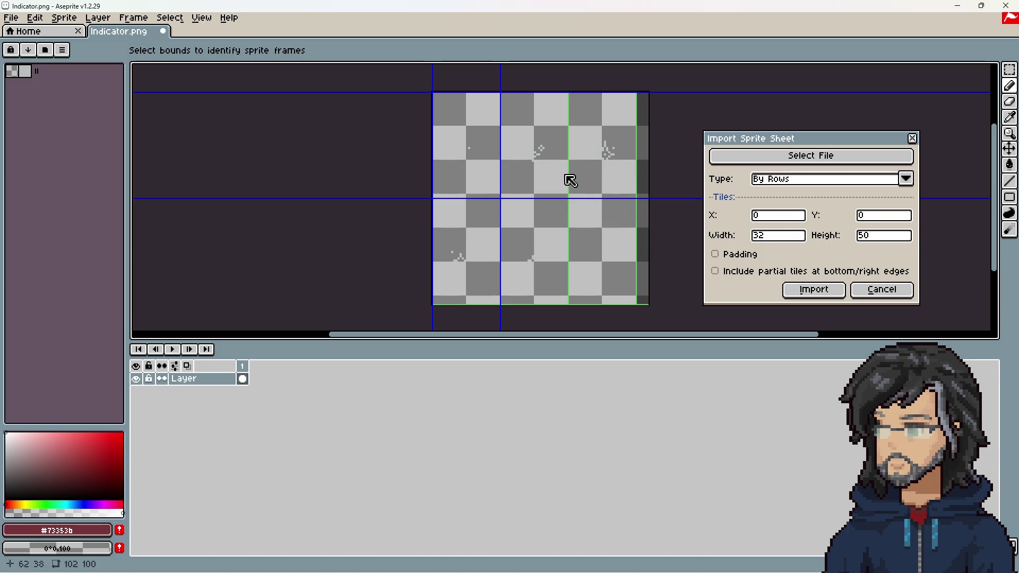
{"action": "left_click_drag", "start_coordinate": [499, 176], "coordinate": [502, 176]}
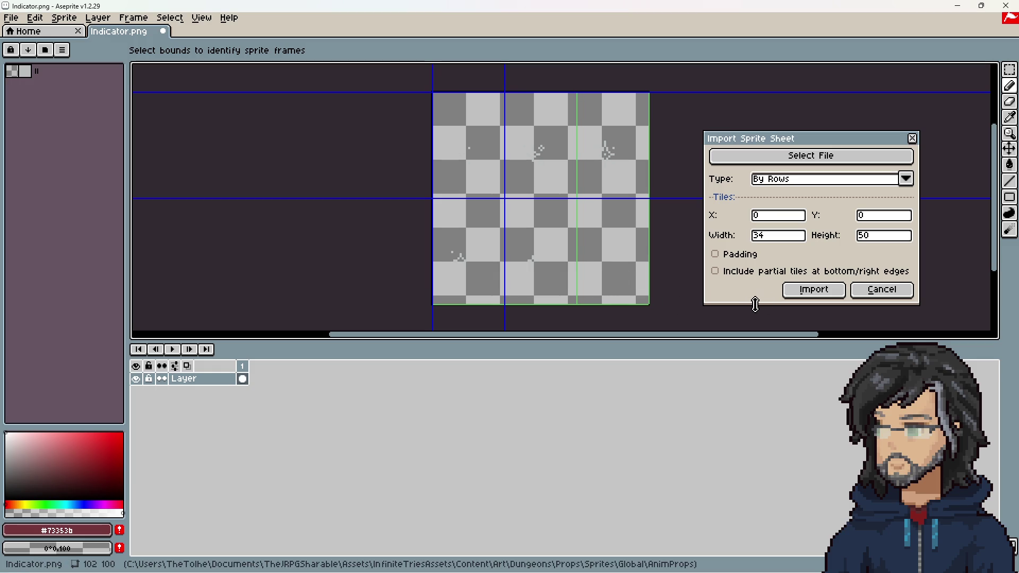
{"action": "left_click", "coordinate": [814, 291]}
Play the six imported frames and zoom to preview them
{"action": "left_click", "coordinate": [174, 350]}
{"action": "scroll", "coordinate": [580, 162], "scroll_direction": "up", "scroll_amount": 3}
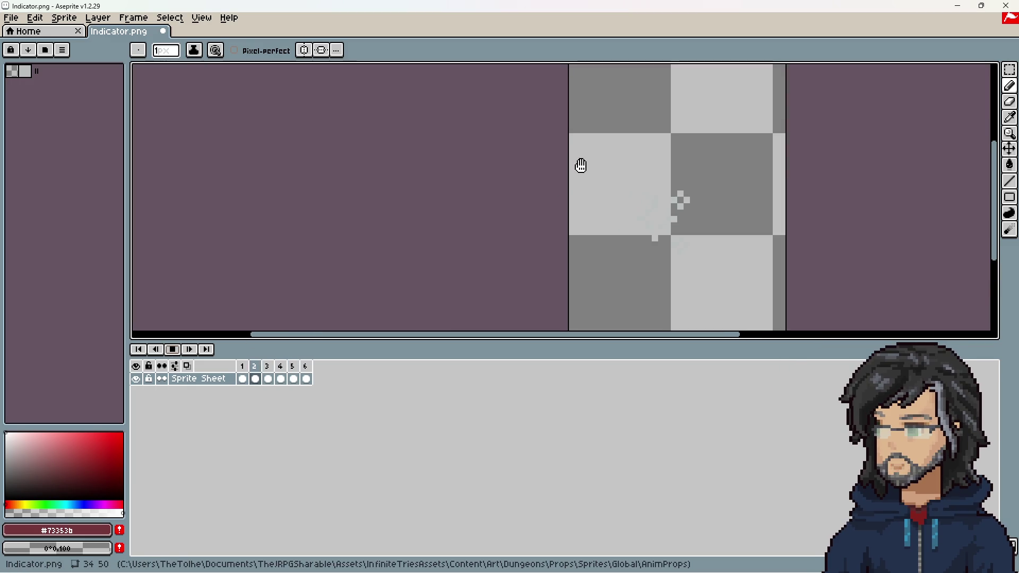
{"action": "scroll", "coordinate": [541, 193], "scroll_direction": "down", "scroll_amount": 1}
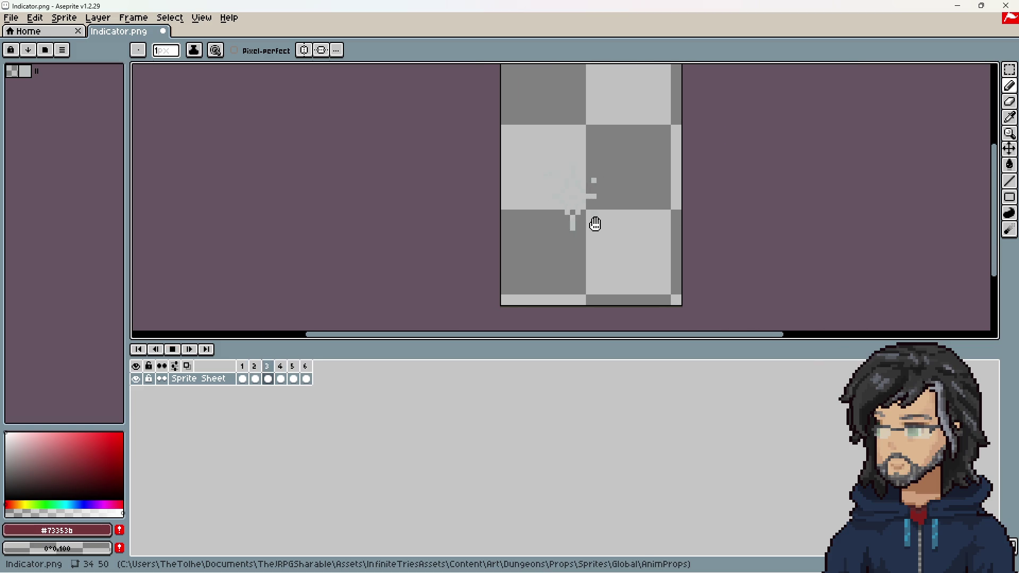
{"action": "scroll", "coordinate": [594, 223], "scroll_direction": "down", "scroll_amount": 2}
Add Layer 1 beneath the Sprite Sheet layer and fill it with magenta
{"action": "right_click", "coordinate": [202, 384]}
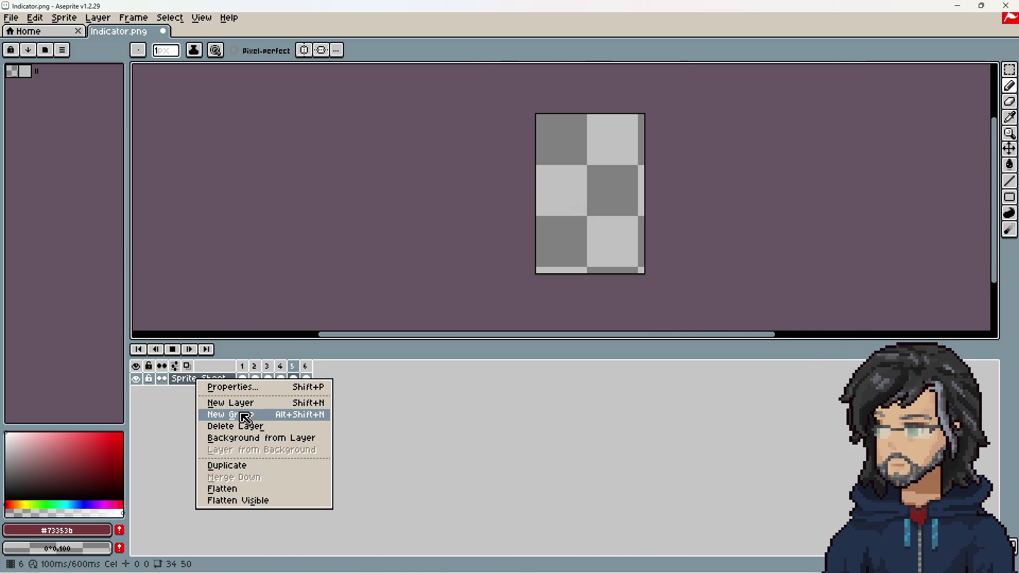
{"action": "left_click", "coordinate": [245, 406]}
{"action": "left_click_drag", "start_coordinate": [211, 378], "coordinate": [207, 398]}
{"action": "left_click", "coordinate": [243, 395]}
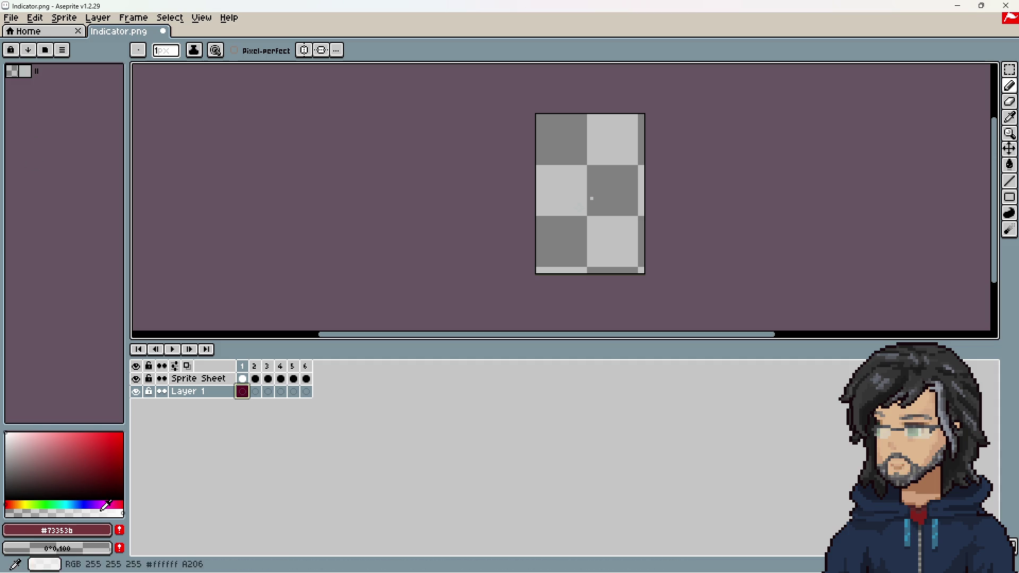
{"action": "left_click", "coordinate": [110, 505]}
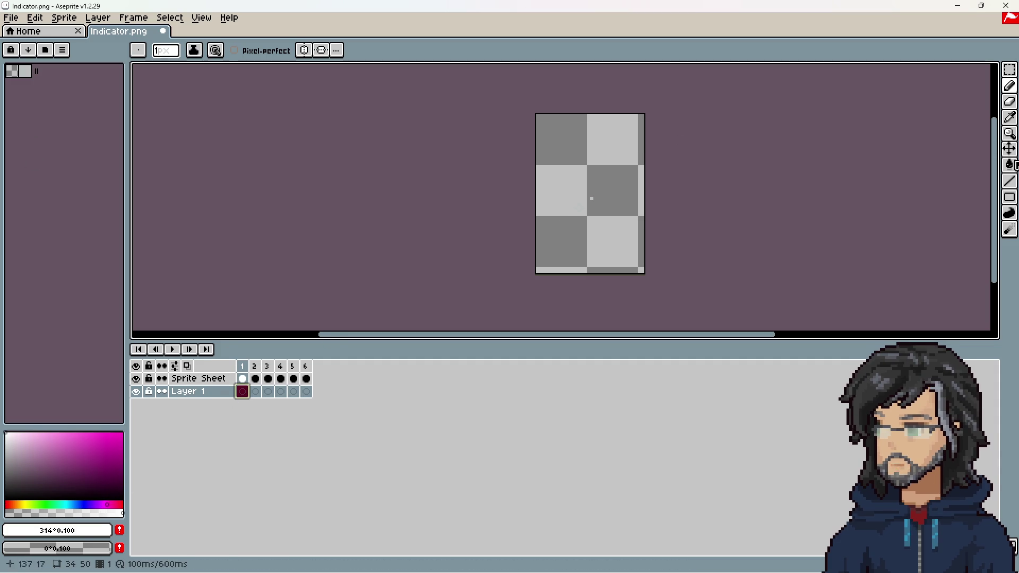
{"action": "left_click", "coordinate": [1010, 165]}
{"action": "left_click", "coordinate": [595, 144]}
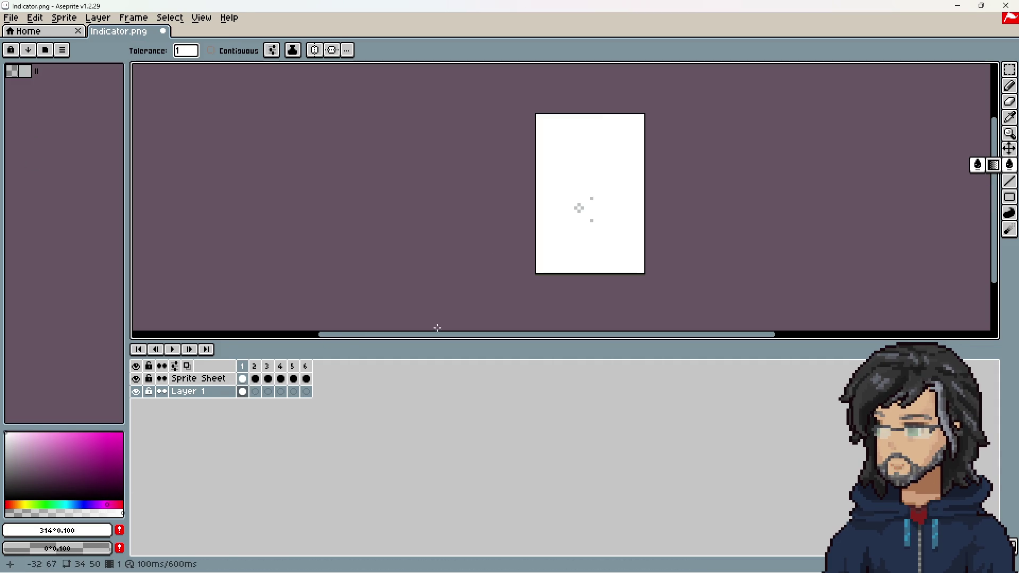
{"action": "left_click", "coordinate": [575, 216]}
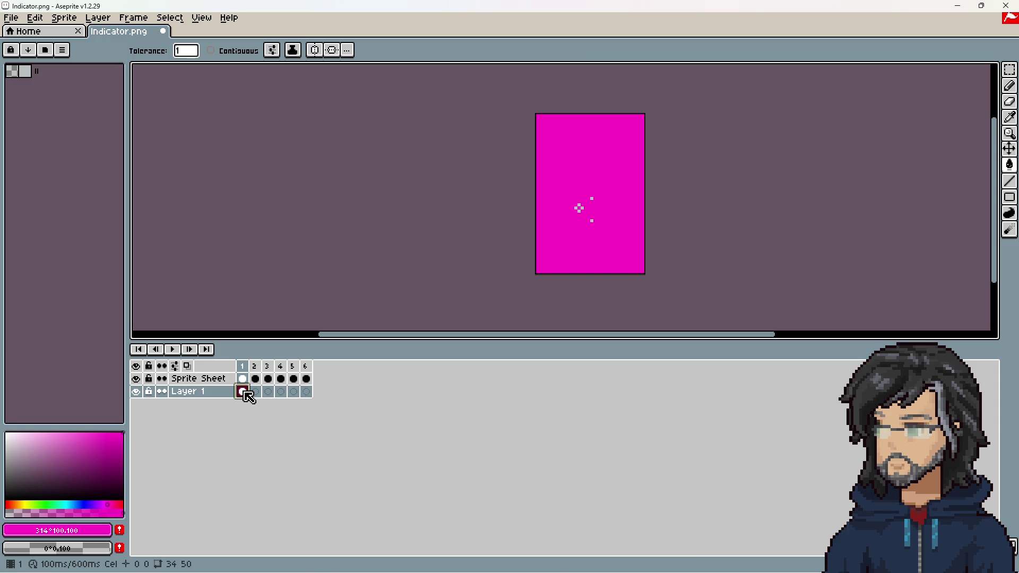
Link Layer 1's magenta cel across all six frames
{"action": "left_click_drag", "start_coordinate": [247, 393], "coordinate": [308, 392]}
{"action": "right_click", "coordinate": [308, 394]}
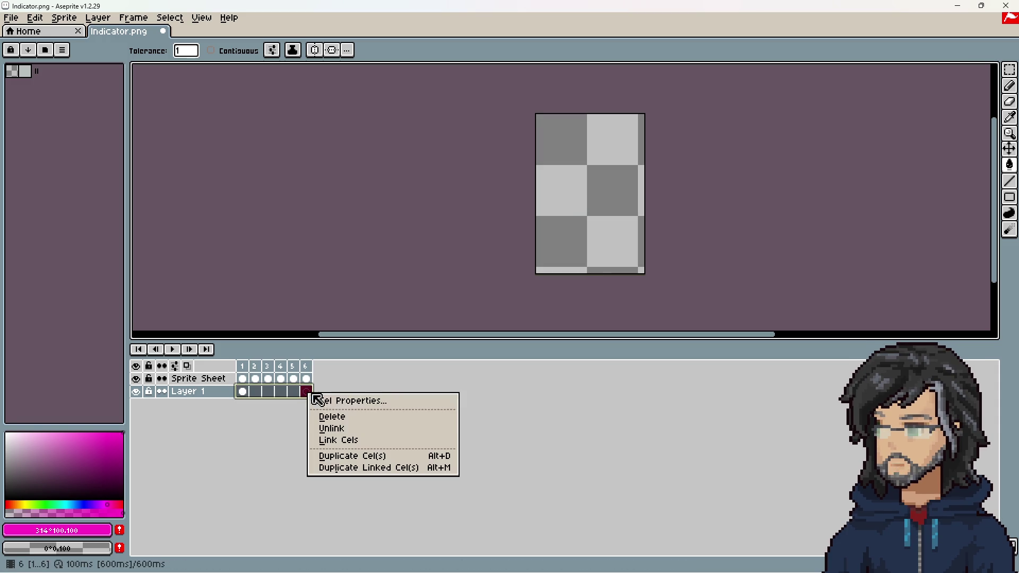
{"action": "left_click", "coordinate": [336, 440]}
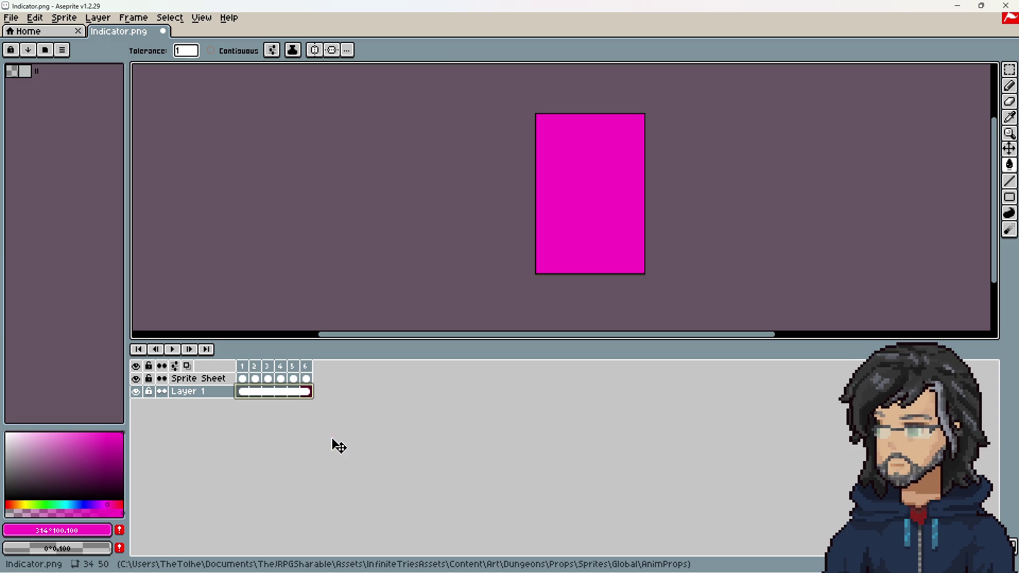
Preview the animation, stop it, and select frames 1–3
{"action": "left_click", "coordinate": [176, 353]}
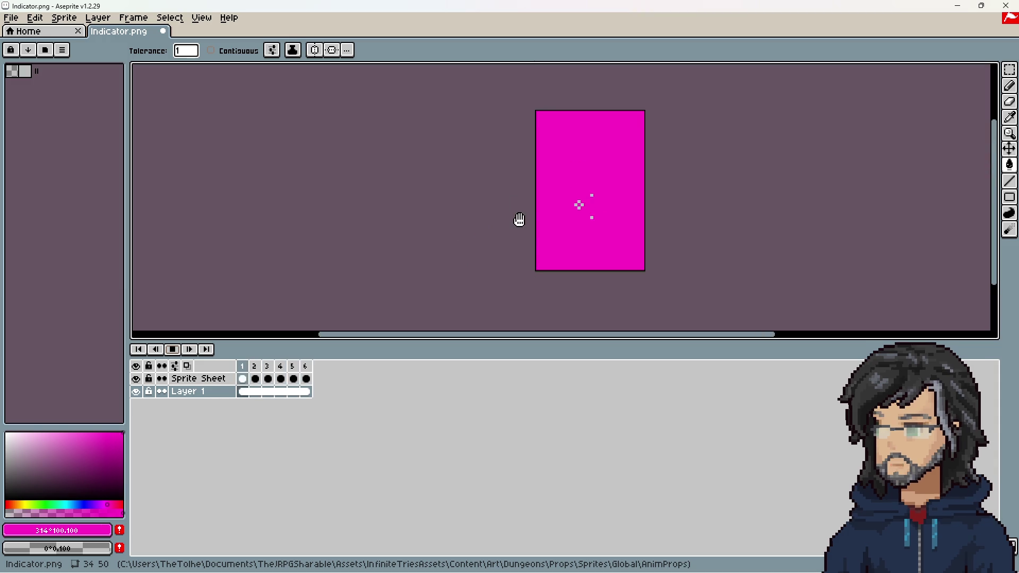
{"action": "scroll", "coordinate": [547, 242], "scroll_direction": "up", "scroll_amount": 2}
{"action": "scroll", "coordinate": [528, 239], "scroll_direction": "down", "scroll_amount": 6}
{"action": "scroll", "coordinate": [523, 255], "scroll_direction": "up", "scroll_amount": 4}
{"action": "scroll", "coordinate": [521, 263], "scroll_direction": "up", "scroll_amount": 1}
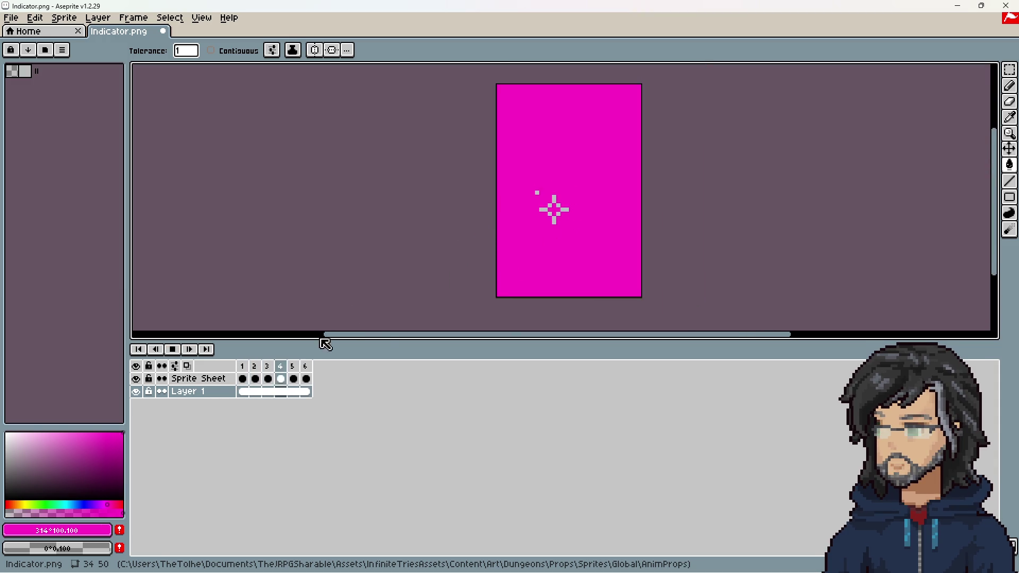
{"action": "key", "text": "Return"}
{"action": "scroll", "coordinate": [467, 223], "scroll_direction": "down", "scroll_amount": 5}
{"action": "scroll", "coordinate": [467, 223], "scroll_direction": "up", "scroll_amount": 4}
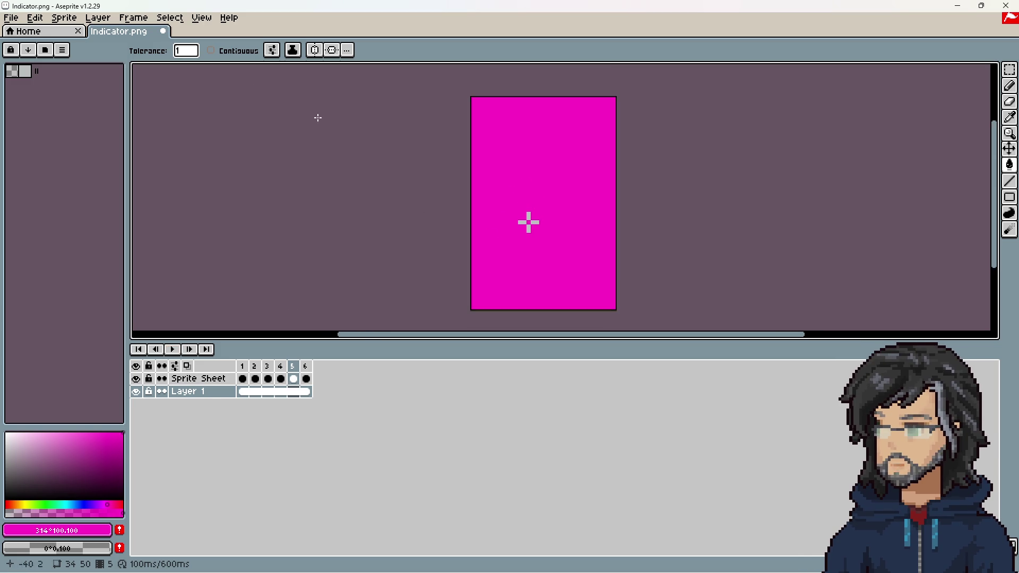
{"action": "left_click_drag", "start_coordinate": [243, 367], "coordinate": [271, 375]}
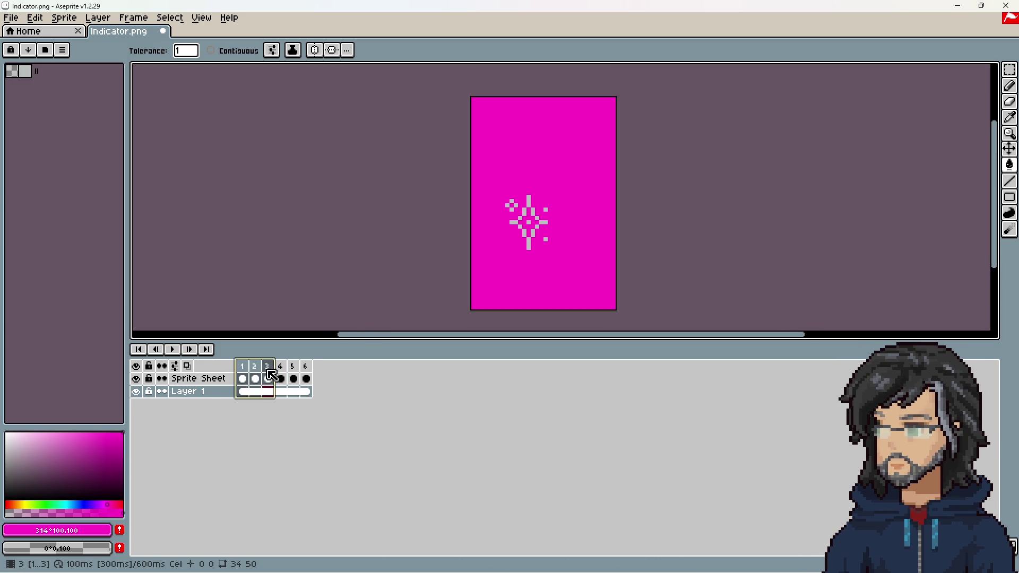
Crop the canvas to 16×16 around the sparkle via Canvas Size
{"action": "key", "text": "ctrl+alt+c"}
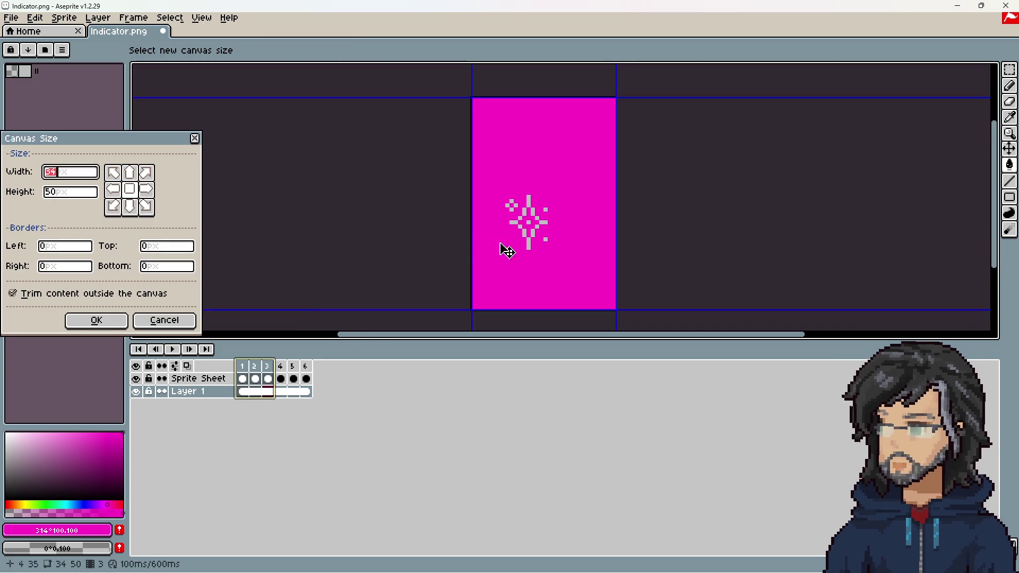
{"action": "left_click_drag", "start_coordinate": [510, 97], "coordinate": [509, 190]}
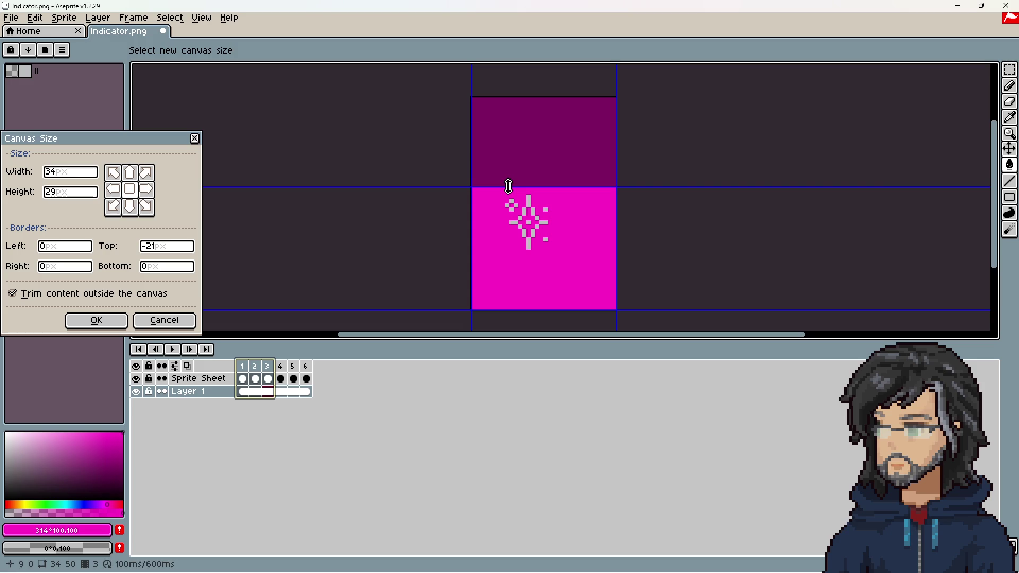
{"action": "left_click_drag", "start_coordinate": [534, 310], "coordinate": [535, 257]}
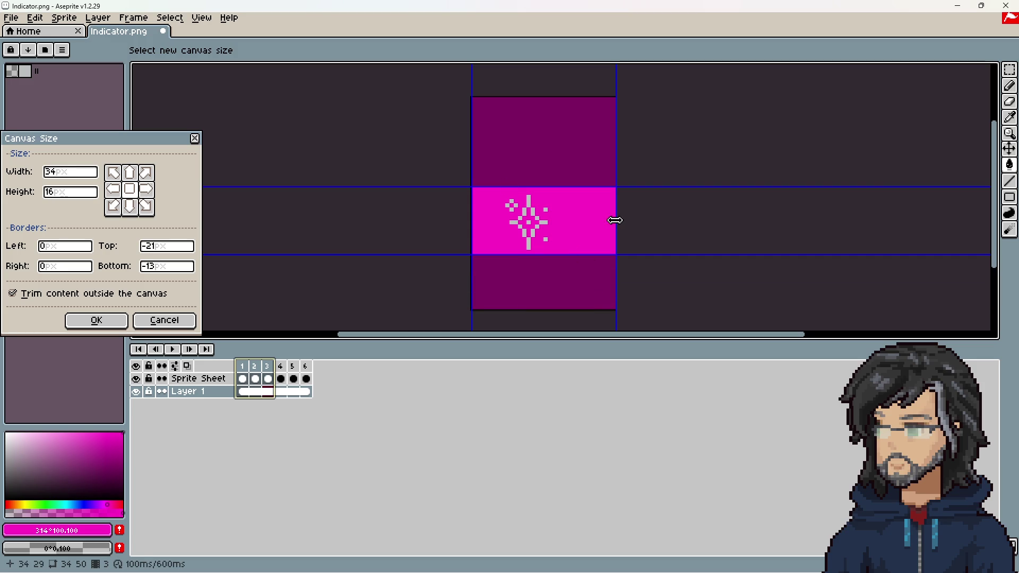
{"action": "left_click_drag", "start_coordinate": [615, 221], "coordinate": [562, 221]}
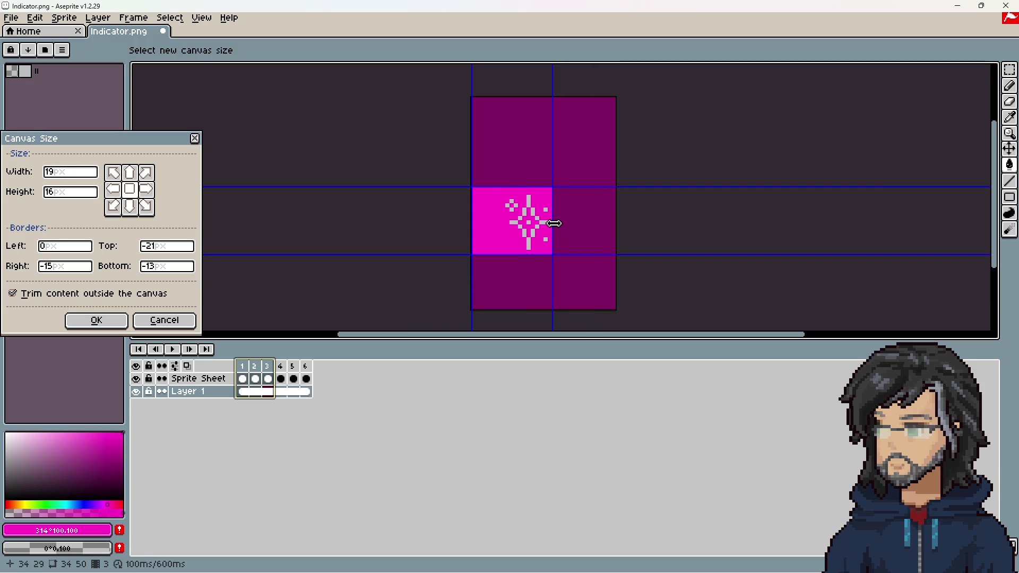
{"action": "left_click_drag", "start_coordinate": [468, 225], "coordinate": [489, 227]}
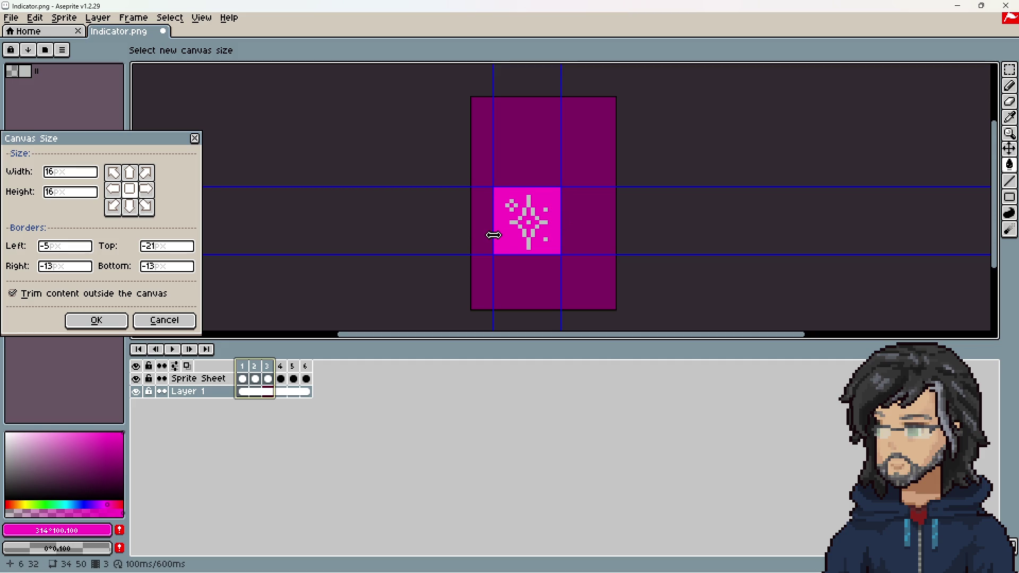
{"action": "left_click", "coordinate": [113, 321]}
Shift the canvas left edge by one pixel and replay the animation to check
{"action": "left_click", "coordinate": [173, 353]}
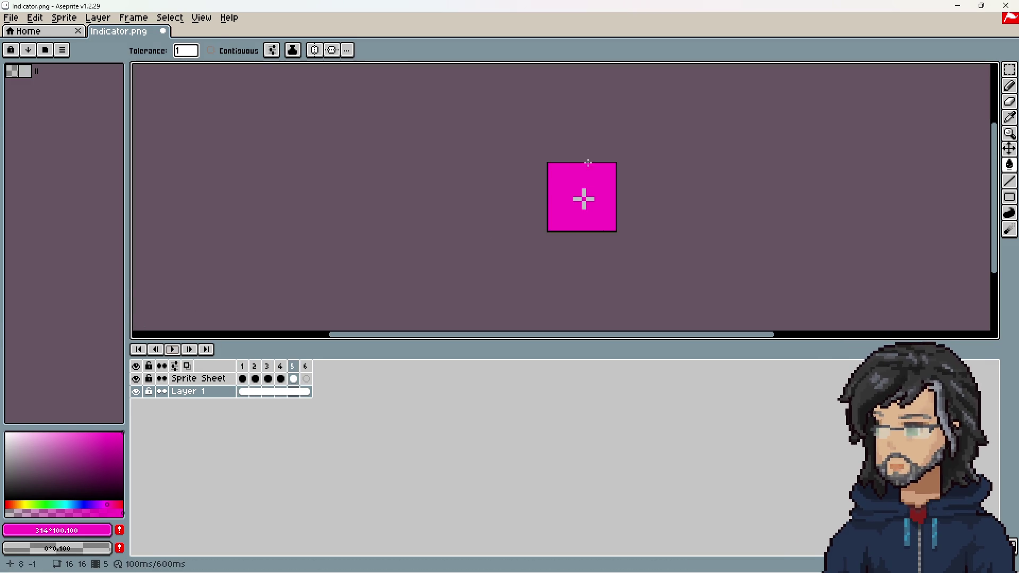
{"action": "key", "text": "ctrl+alt+c"}
{"action": "left_click_drag", "start_coordinate": [547, 198], "coordinate": [548, 198]}
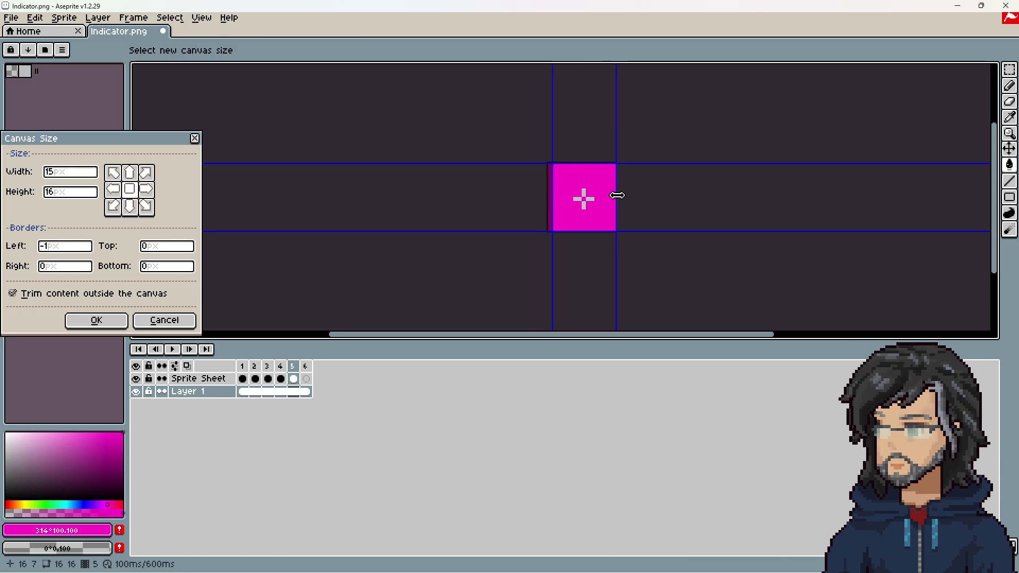
{"action": "left_click", "coordinate": [96, 320]}
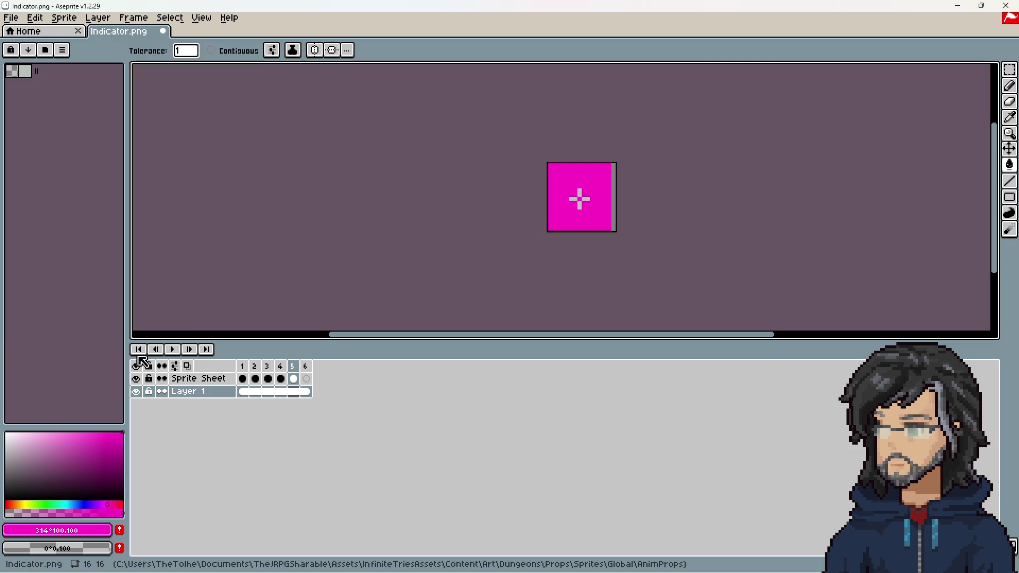
{"action": "left_click", "coordinate": [174, 352]}
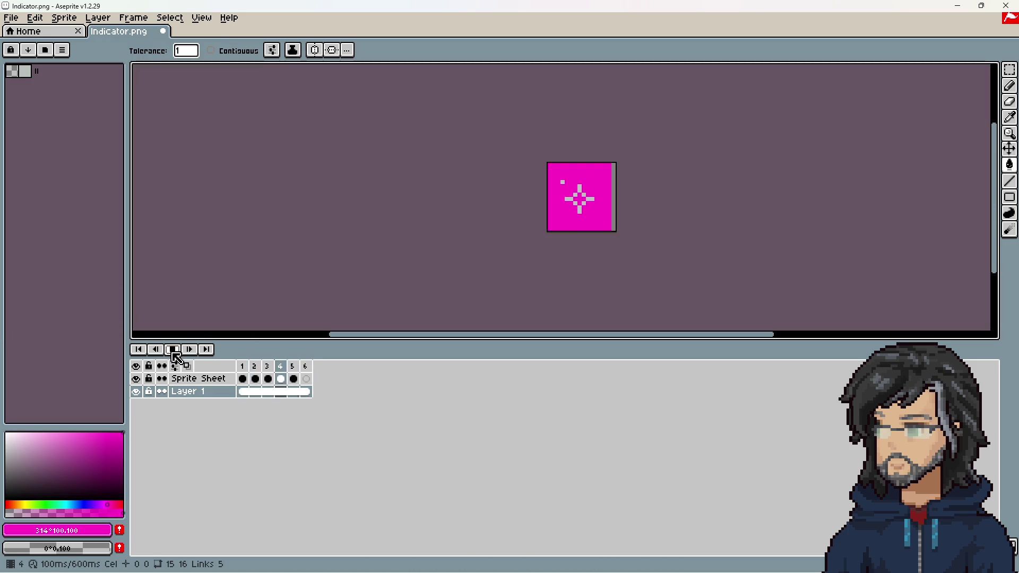
{"action": "left_click", "coordinate": [174, 352]}
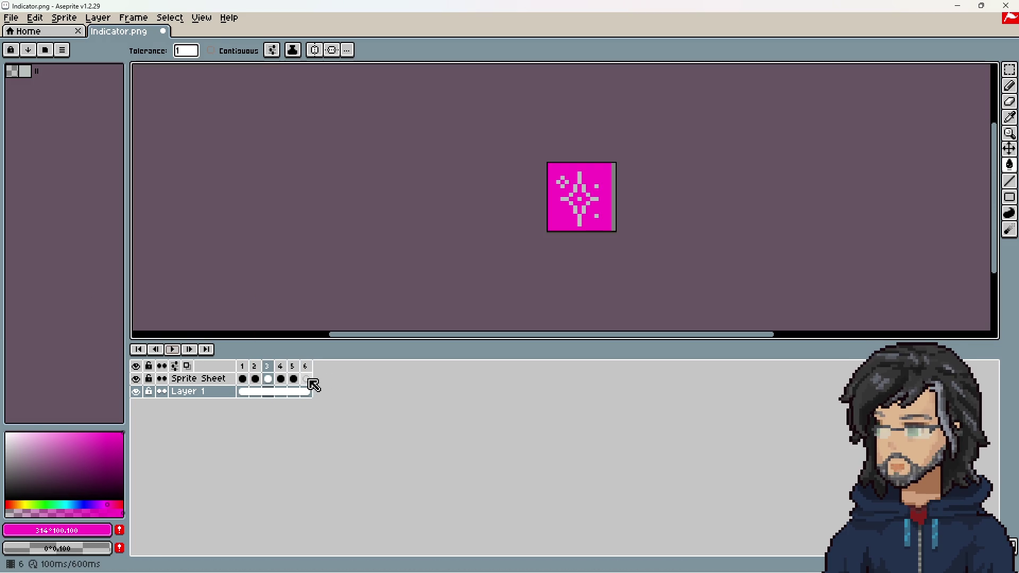
{"action": "left_click", "coordinate": [307, 380]}
{"action": "left_click", "coordinate": [307, 393]}
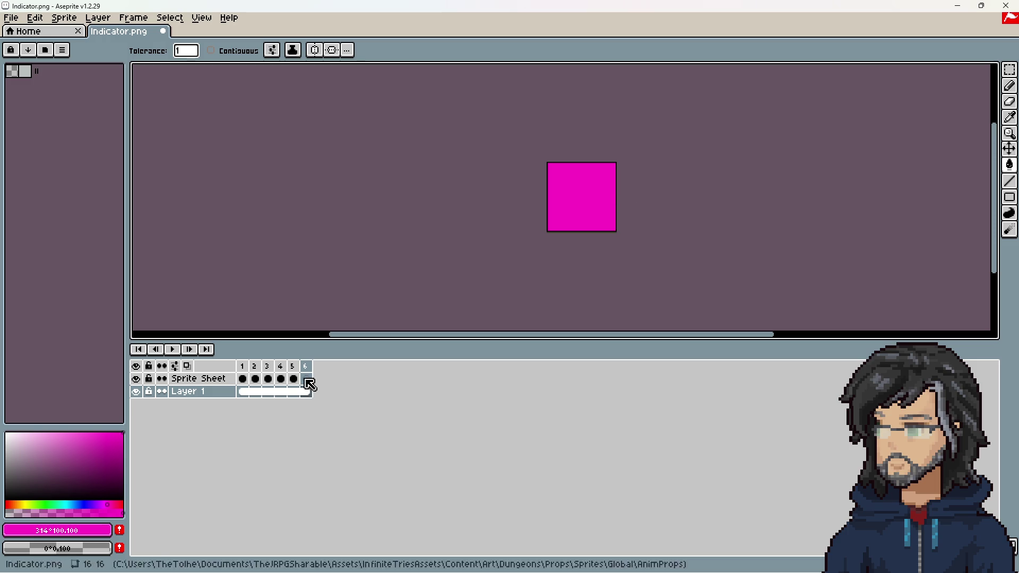
{"action": "left_click", "coordinate": [173, 352]}
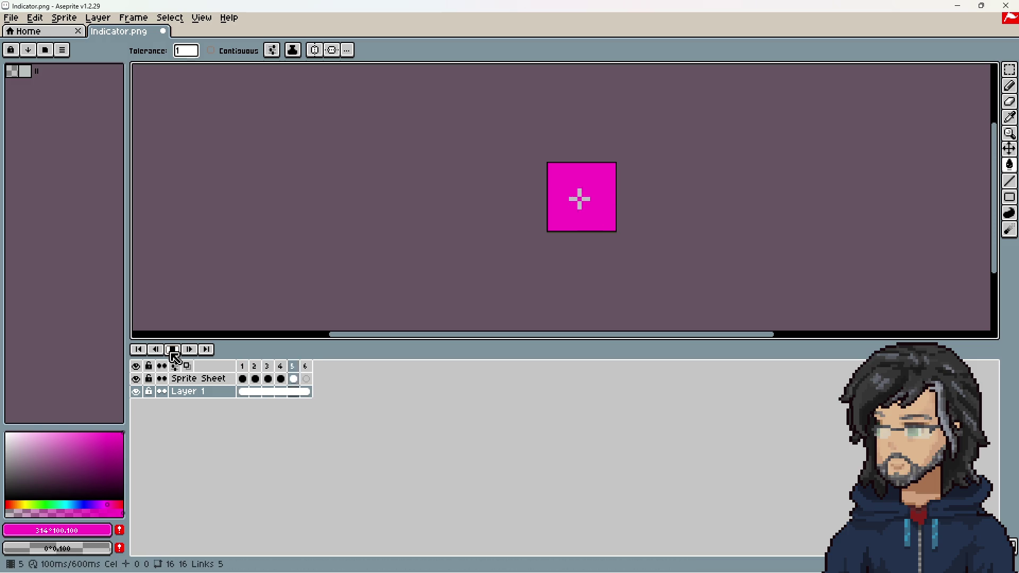
Stop the animation, select the six frames, and hide the magenta Layer 1
{"action": "left_click", "coordinate": [173, 352]}
{"action": "left_click_drag", "start_coordinate": [249, 372], "coordinate": [307, 367]}
{"action": "right_click", "coordinate": [308, 367]}
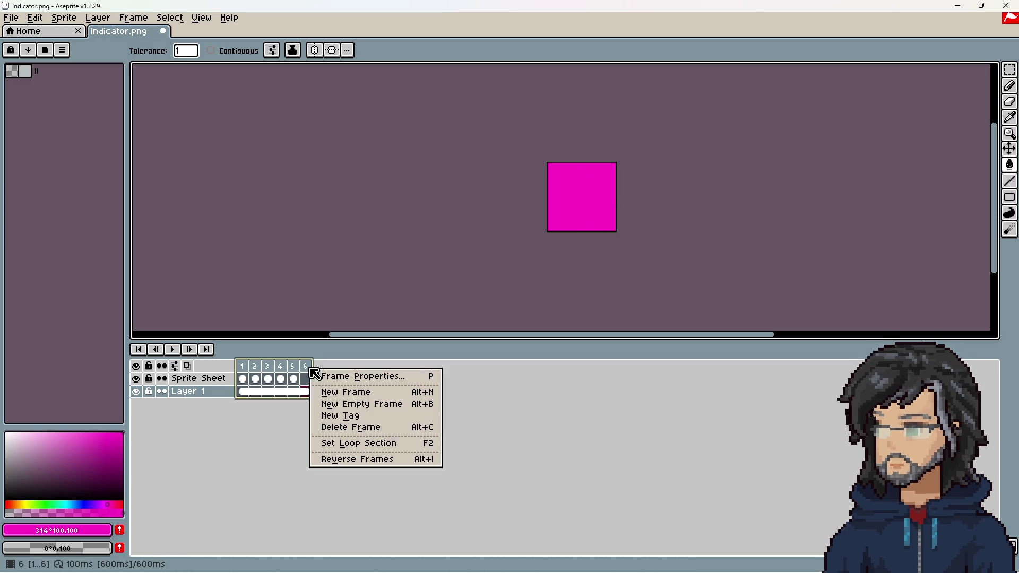
{"action": "left_click", "coordinate": [134, 394]}
{"action": "left_click", "coordinate": [136, 392]}
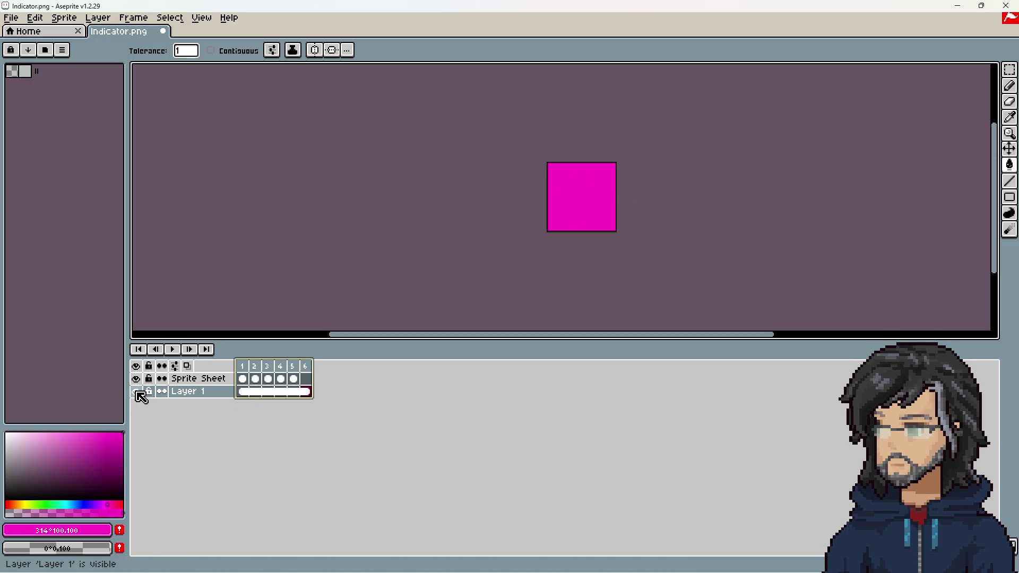
Create an Idle tag spanning frames 1 to 6
{"action": "right_click", "coordinate": [273, 372]}
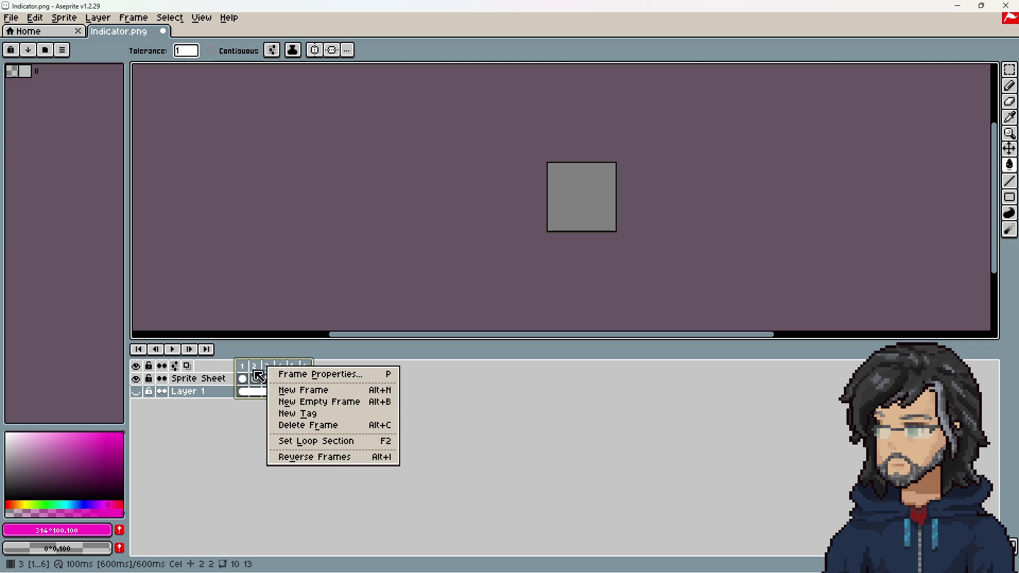
{"action": "left_click", "coordinate": [312, 413]}
{"action": "key", "text": "Return"}
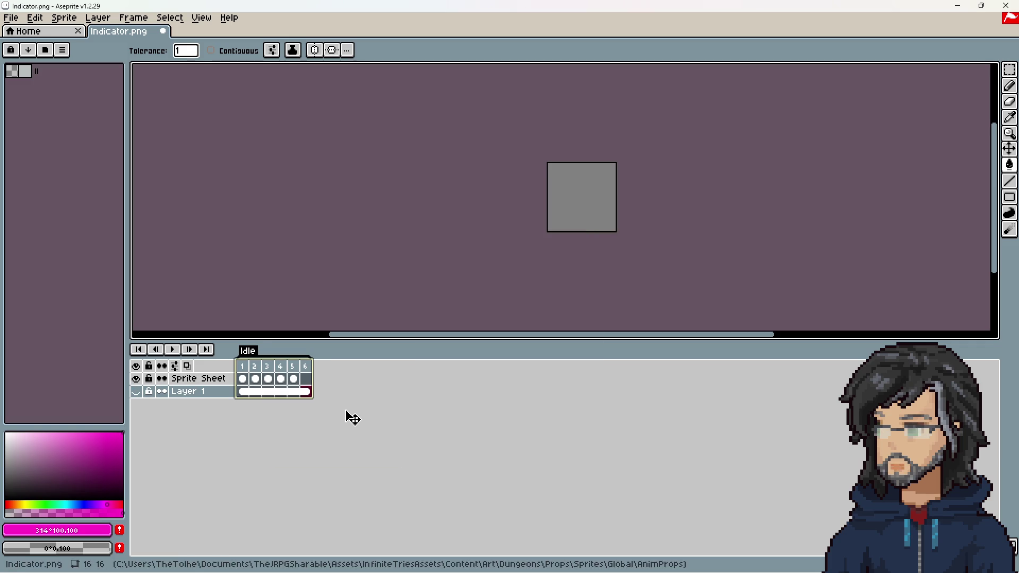
{"action": "left_click", "coordinate": [12, 22]}
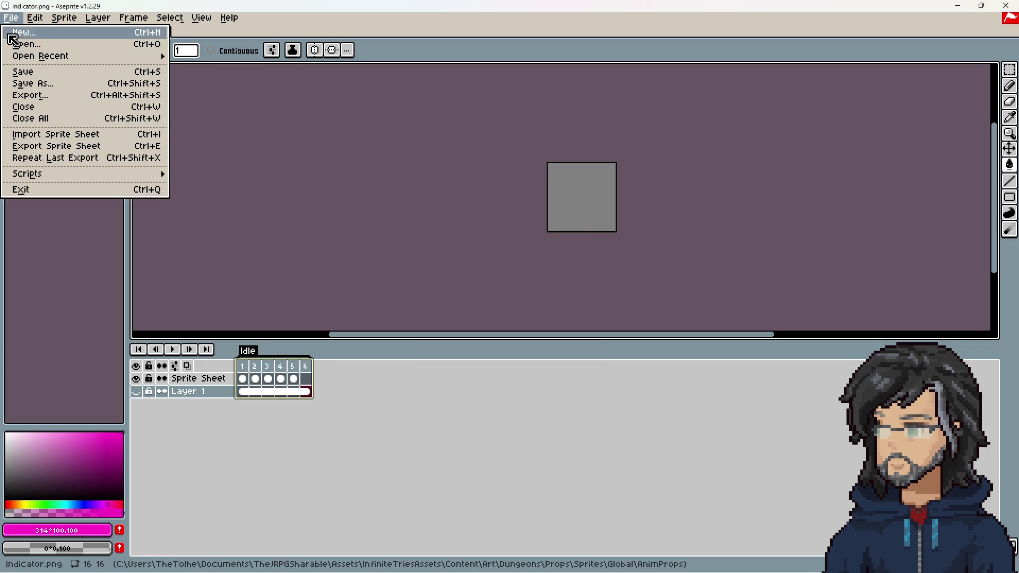
{"action": "left_click", "coordinate": [340, 434]}
Insert a new frame after frame 1
{"action": "left_click", "coordinate": [247, 372]}
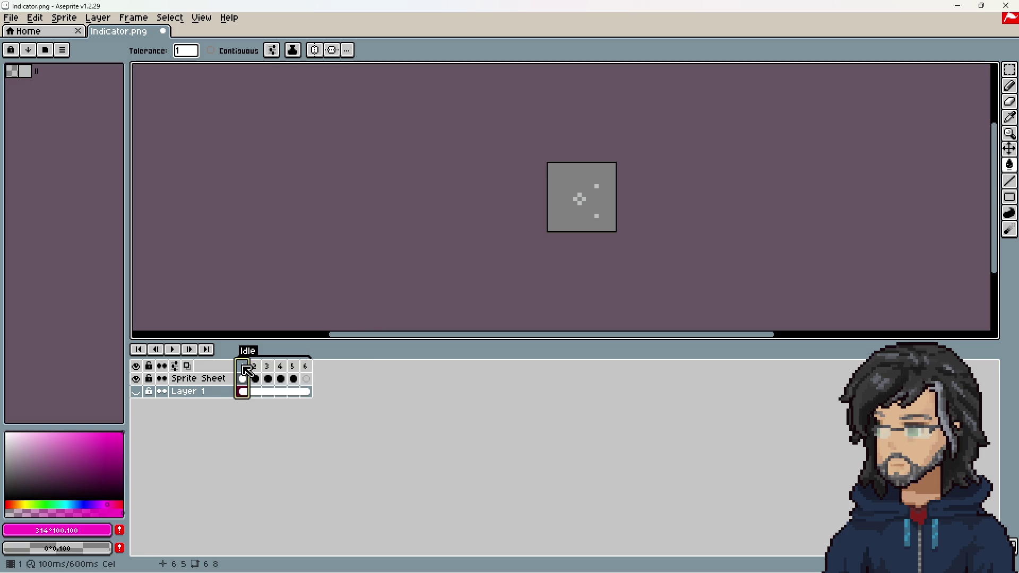
{"action": "right_click", "coordinate": [243, 367]}
{"action": "left_click", "coordinate": [180, 425]}
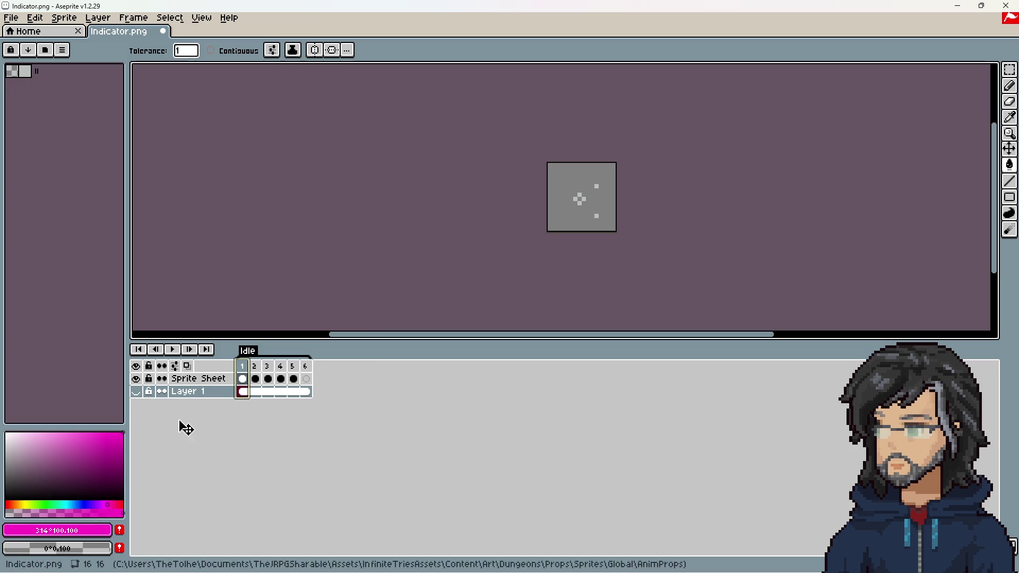
{"action": "right_click", "coordinate": [246, 365]}
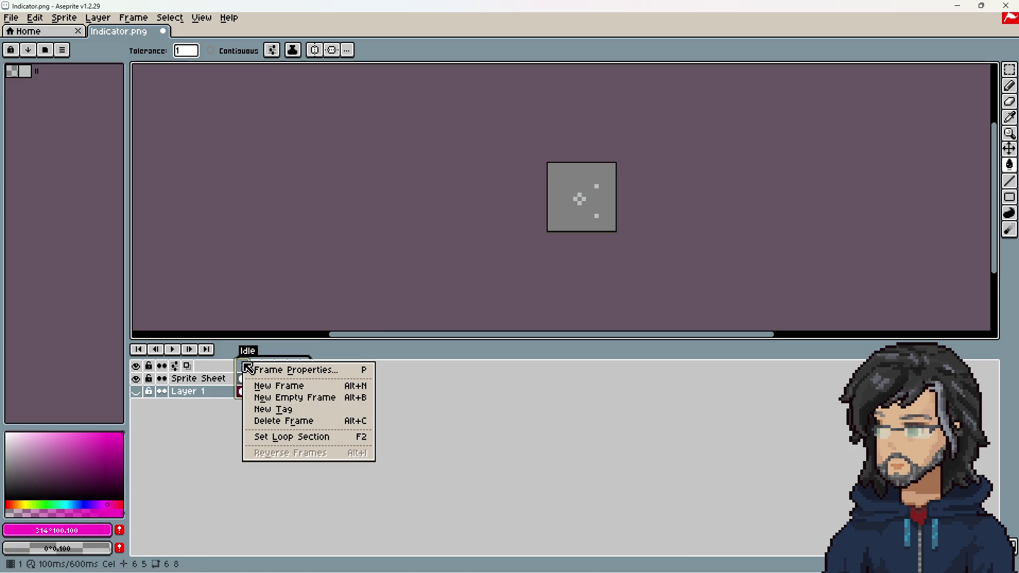
{"action": "left_click", "coordinate": [280, 398]}
Shift the existing tag so it starts at frame 2
{"action": "left_click", "coordinate": [248, 368]}
{"action": "left_click", "coordinate": [243, 379]}
{"action": "double_click", "coordinate": [248, 351]}
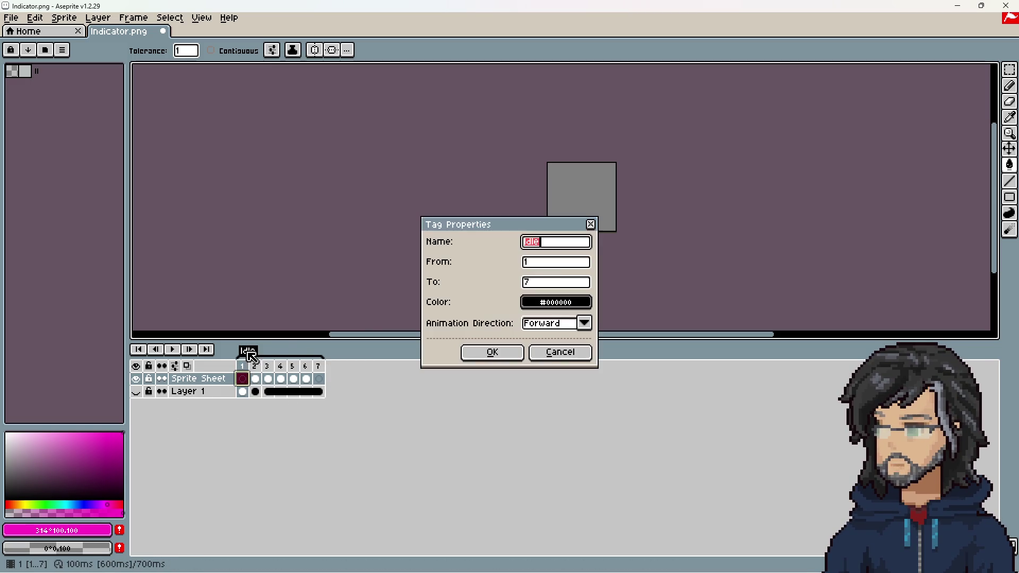
{"action": "key", "text": "Tab"}
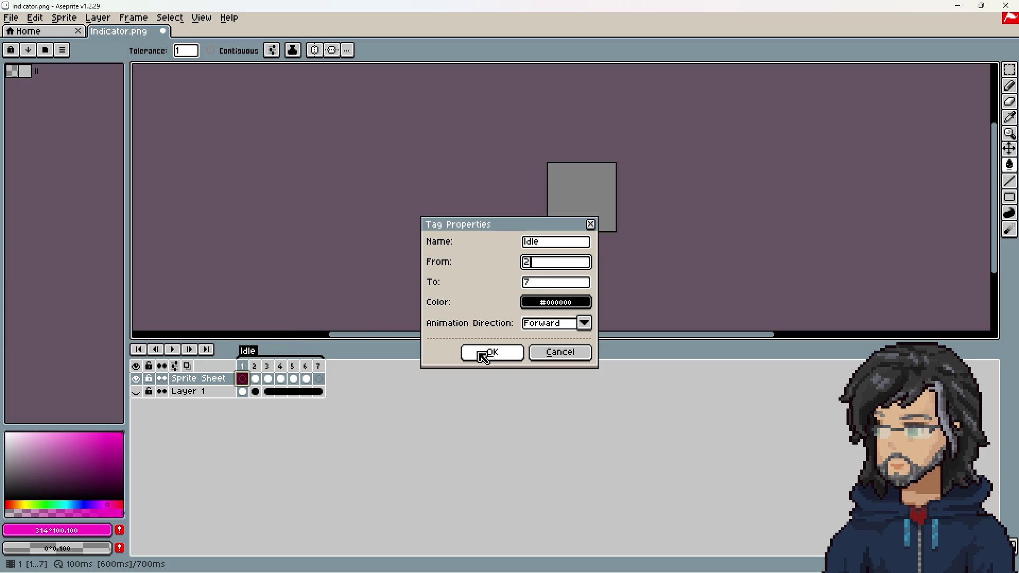
{"action": "left_click", "coordinate": [483, 356]}
Add a new tag named Idle on frame 1 alone
{"action": "right_click", "coordinate": [249, 366]}
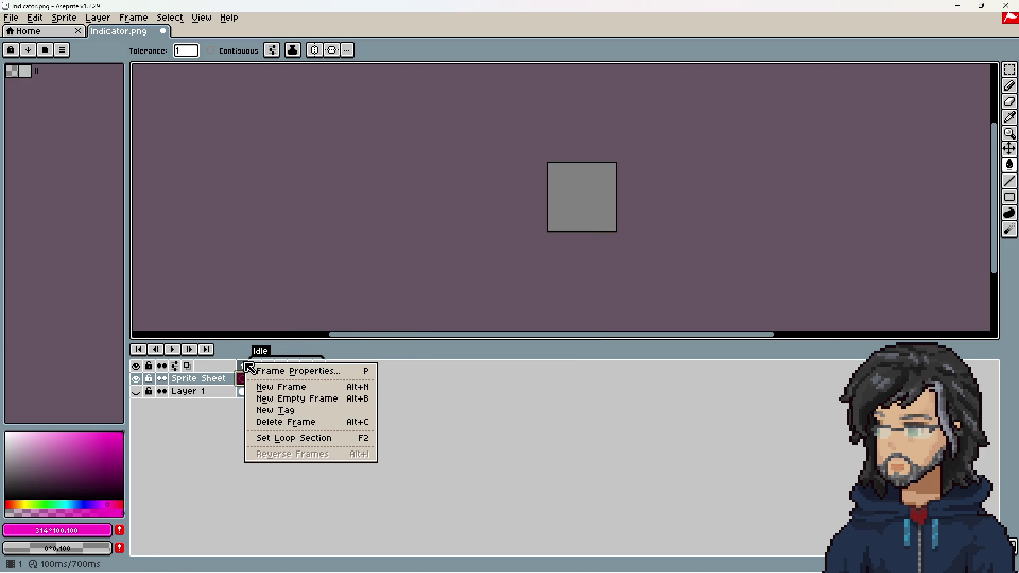
{"action": "left_click", "coordinate": [293, 413]}
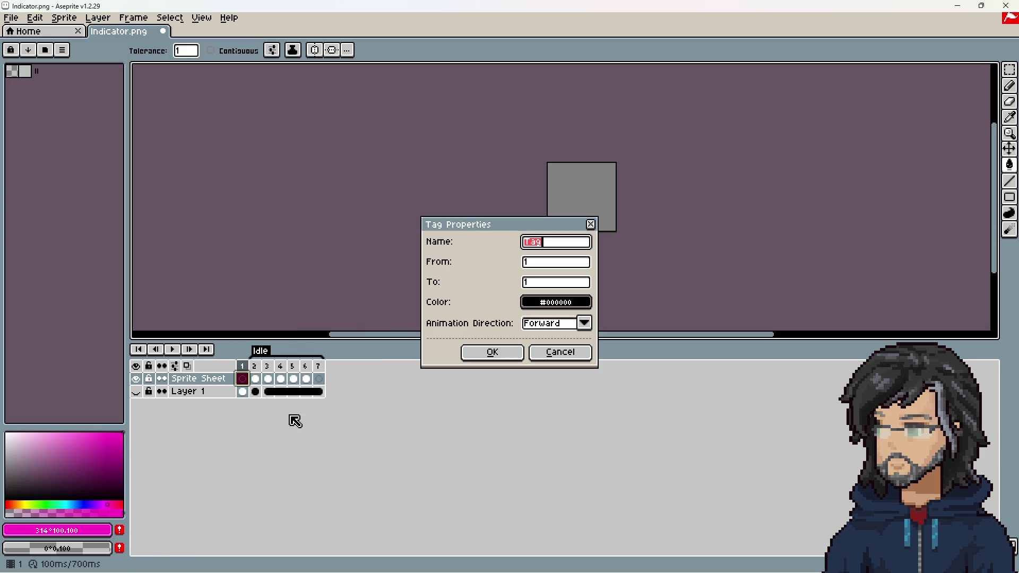
{"action": "type", "text": "e"}
{"action": "key", "text": "Return"}
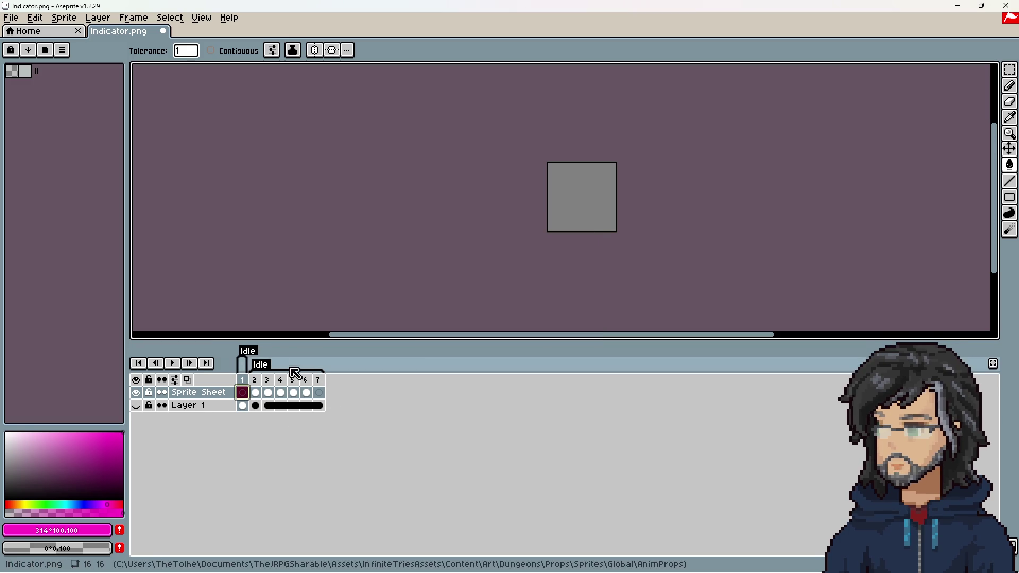
Rename the frames 2–7 tag to Env_1 and minimize Aseprite
{"action": "double_click", "coordinate": [260, 364]}
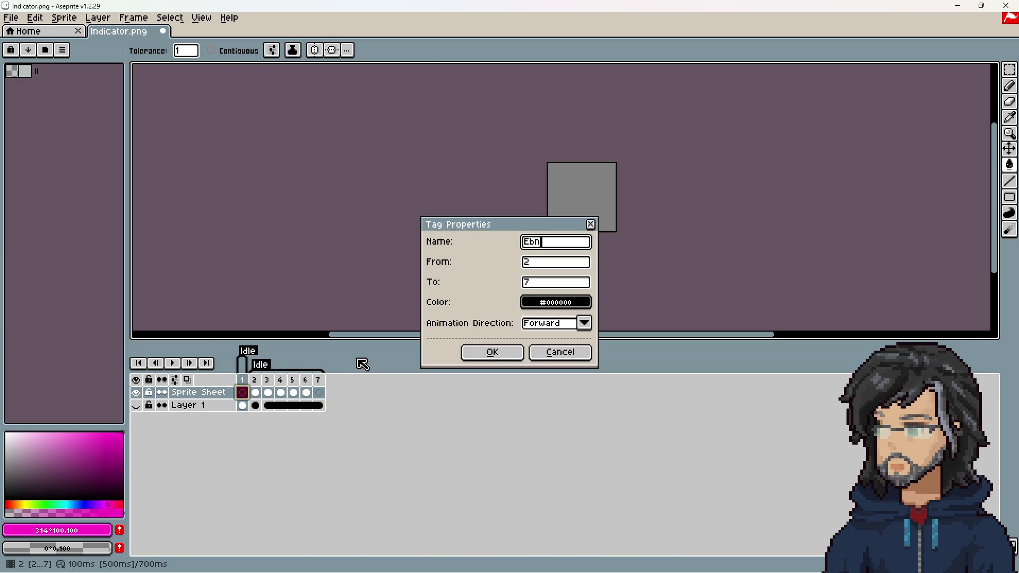
{"action": "type", "text": "1"}
{"action": "key", "text": "Return"}
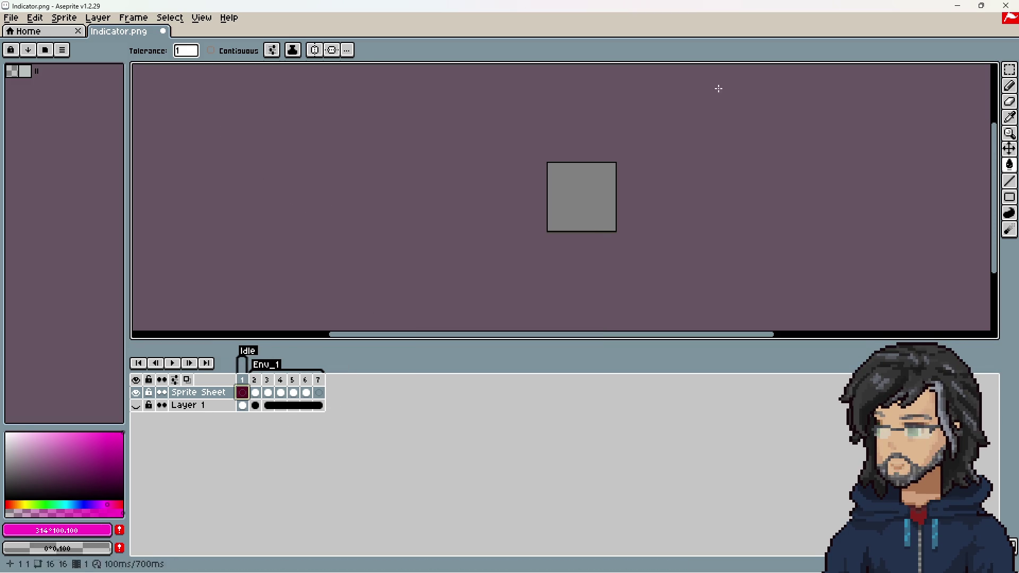
{"action": "left_click", "coordinate": [958, 6]}
Open Sm_Moth.aseprite from Unity's Project window and play its moth animation
{"action": "double_click", "coordinate": [744, 218]}
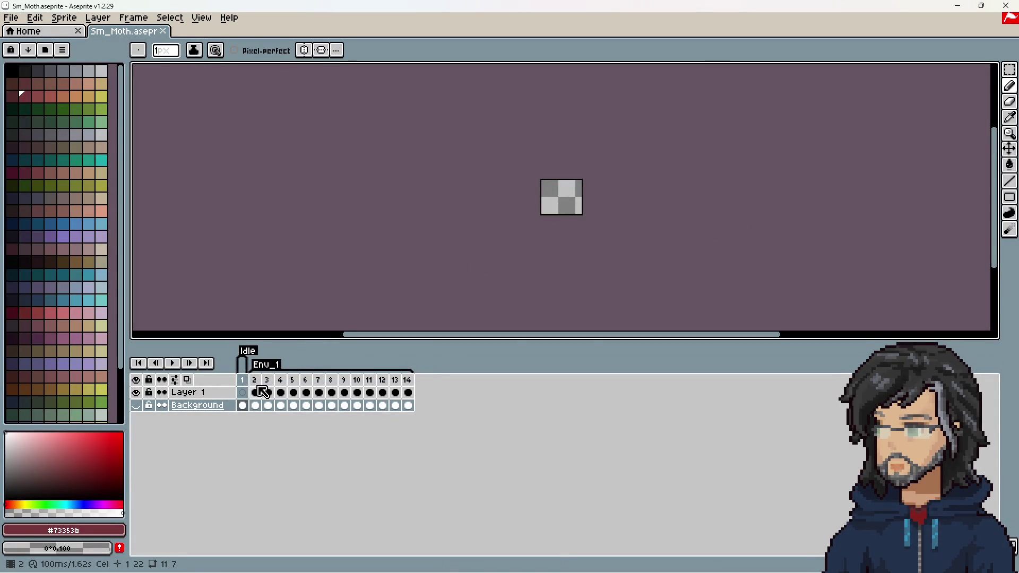
{"action": "left_click", "coordinate": [243, 393]}
{"action": "left_click", "coordinate": [172, 363]}
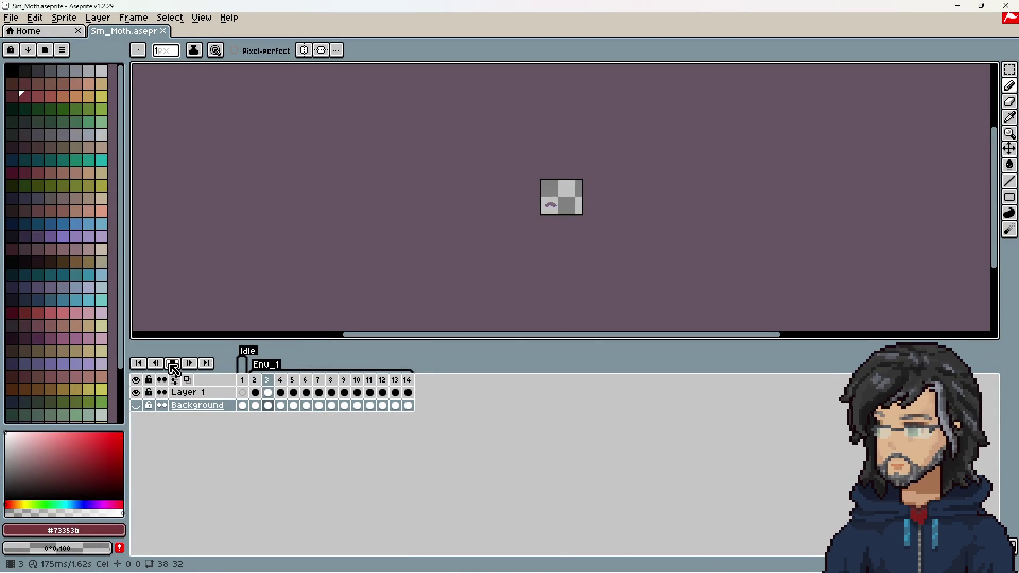
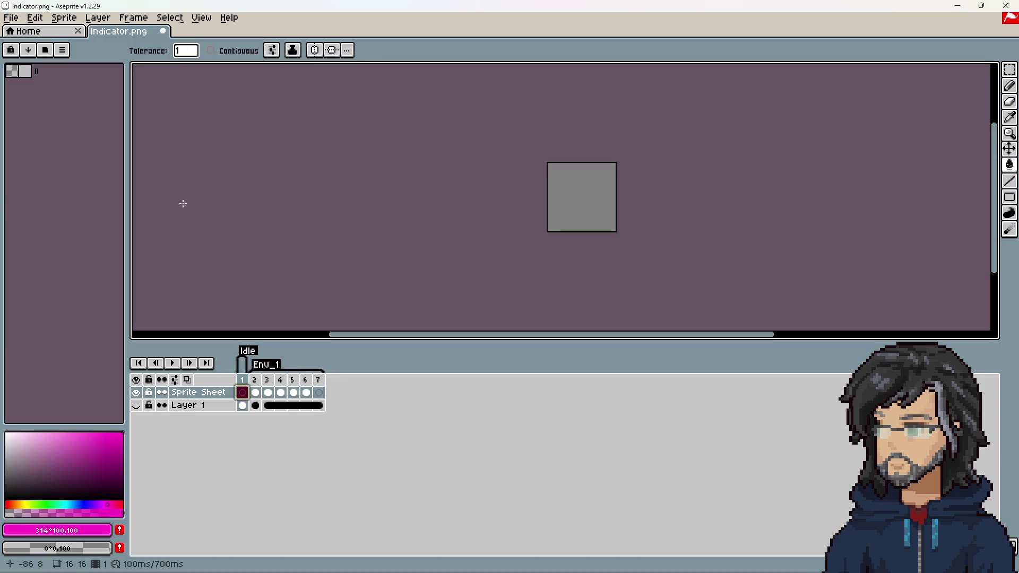
Save the sprite as Indicator.aseprite in the native aseprite file format
{"action": "left_click", "coordinate": [11, 19]}
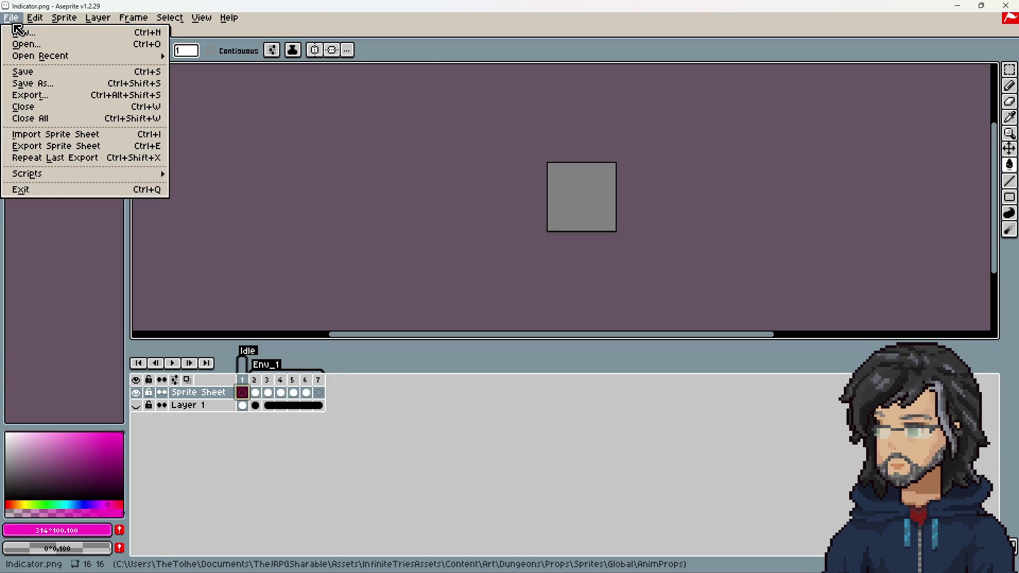
{"action": "left_click", "coordinate": [52, 90]}
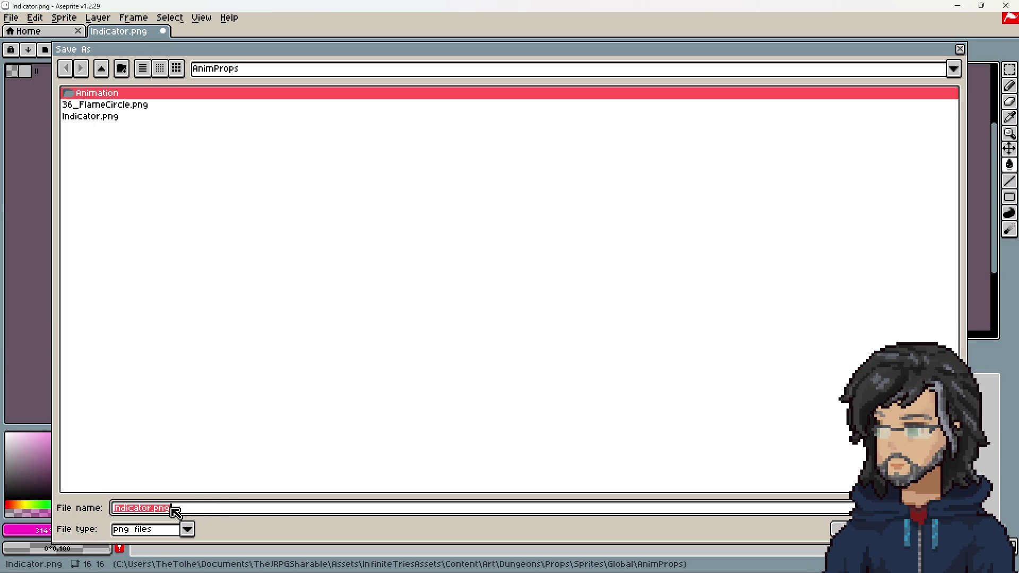
{"action": "left_click", "coordinate": [162, 530]}
{"action": "left_click", "coordinate": [162, 369]}
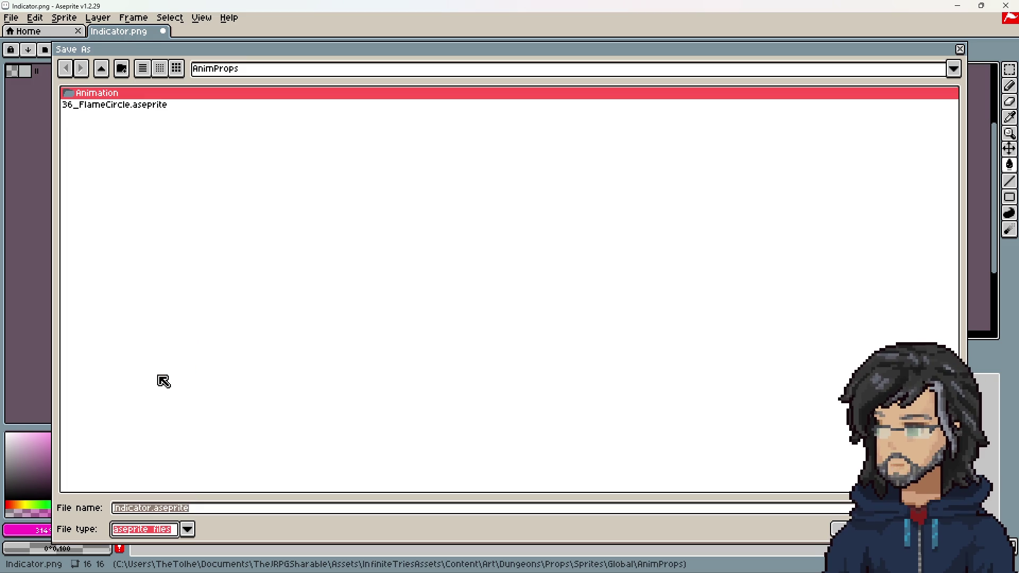
{"action": "left_click", "coordinate": [840, 529]}
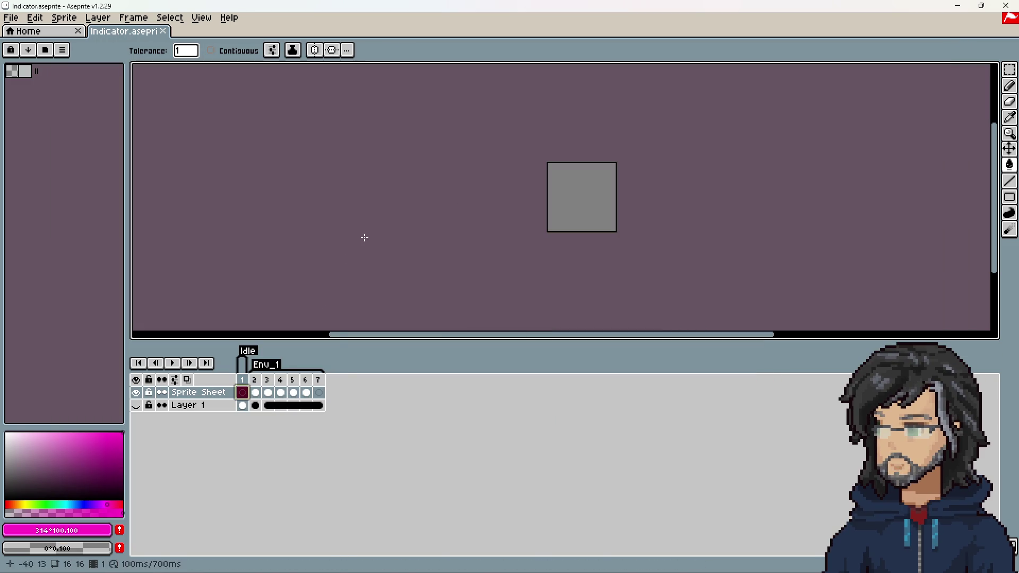
Delete the seventh frame, play back the six-frame loop to check it, and save
{"action": "left_click", "coordinate": [176, 365]}
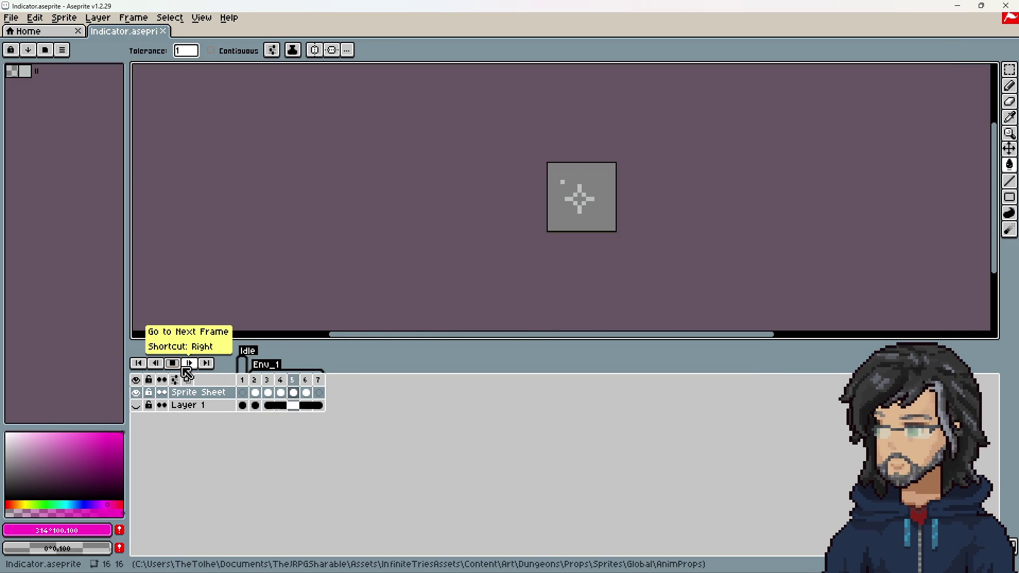
{"action": "right_click", "coordinate": [318, 381]}
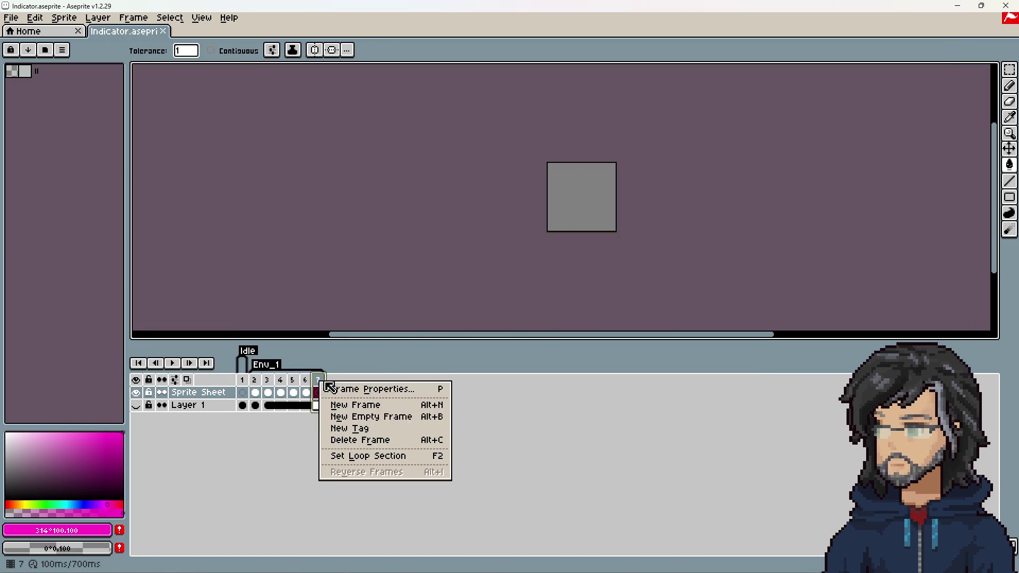
{"action": "left_click", "coordinate": [359, 438]}
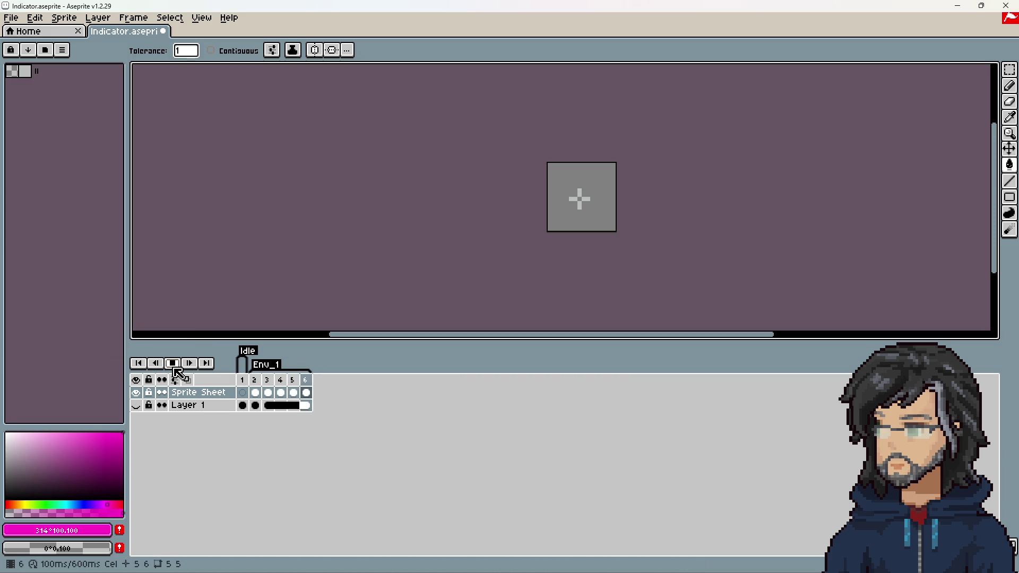
{"action": "left_click", "coordinate": [256, 393]}
{"action": "left_click", "coordinate": [255, 380]}
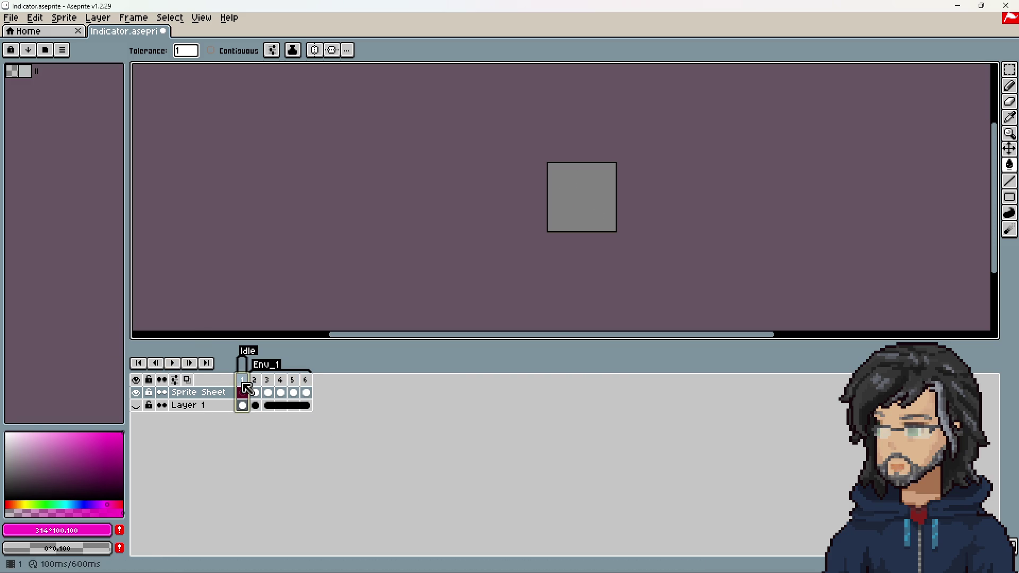
{"action": "left_click", "coordinate": [174, 364]}
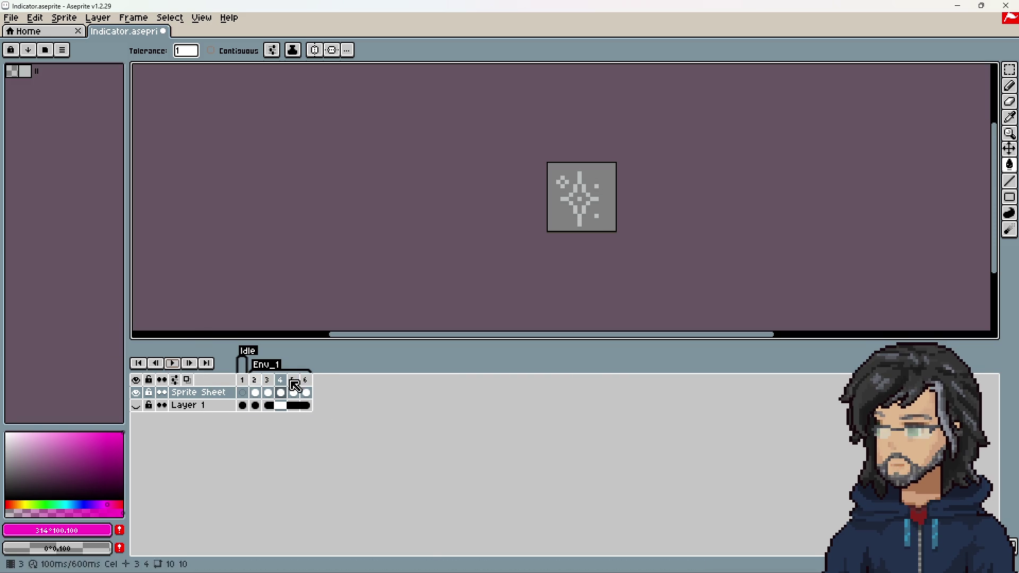
{"action": "left_click", "coordinate": [243, 393]}
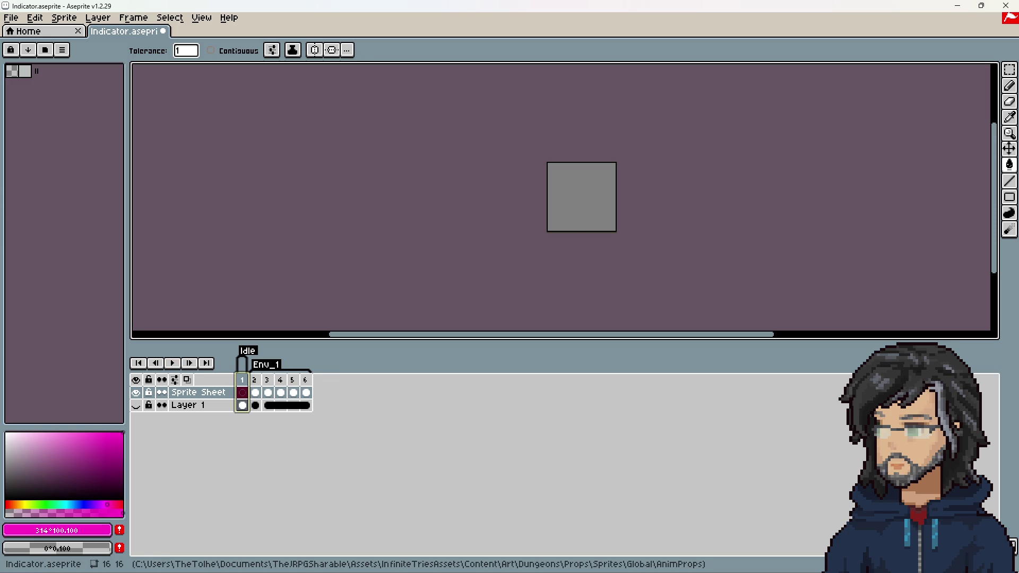
{"action": "key", "text": "ctrl+s"}
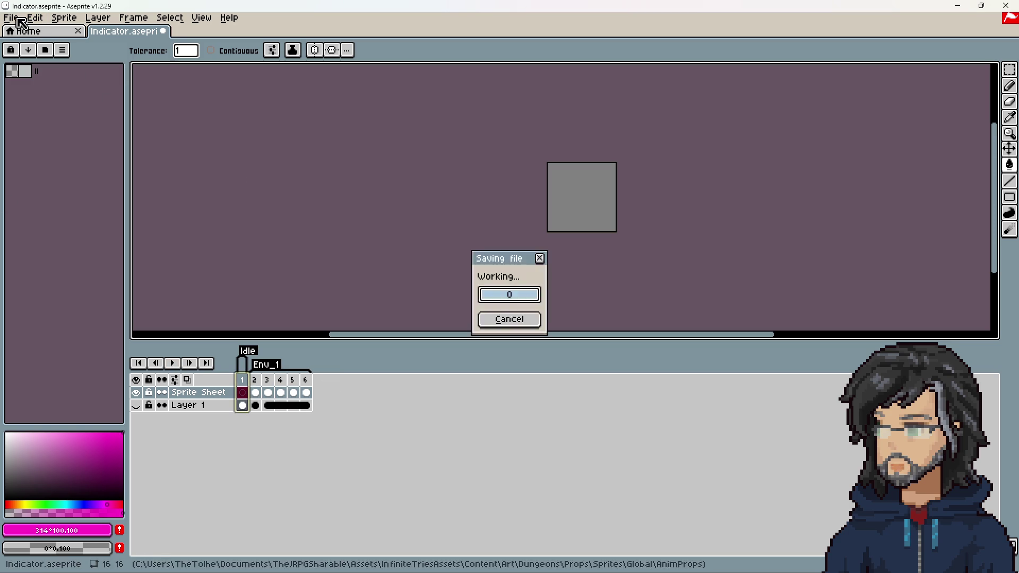
{"action": "left_click", "coordinate": [10, 18]}
Start a sprite sheet export that writes the image over the existing Indicator.png
{"action": "left_click", "coordinate": [69, 151]}
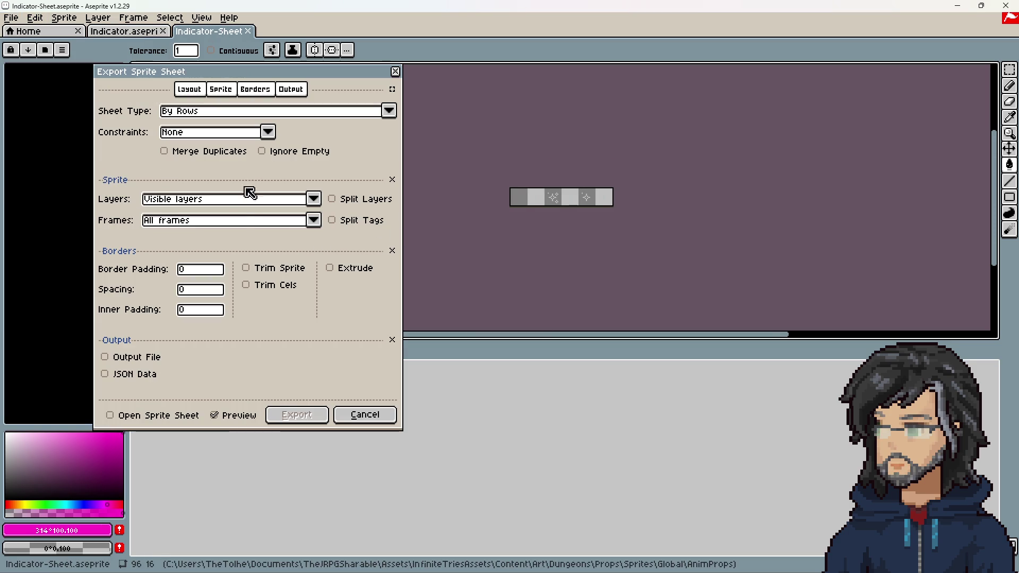
{"action": "left_click", "coordinate": [179, 361]}
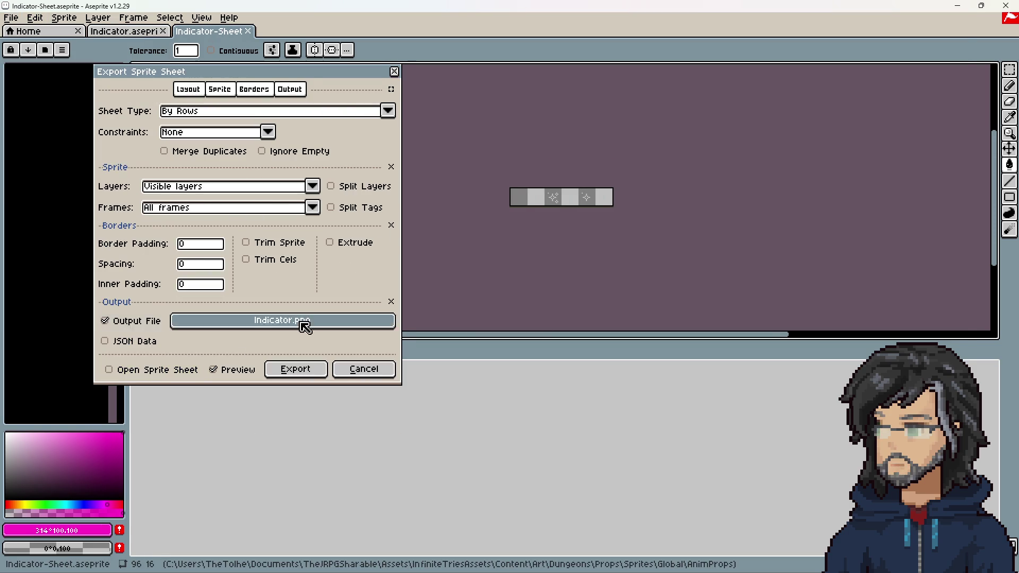
{"action": "left_click", "coordinate": [303, 324]}
{"action": "left_click", "coordinate": [101, 118]}
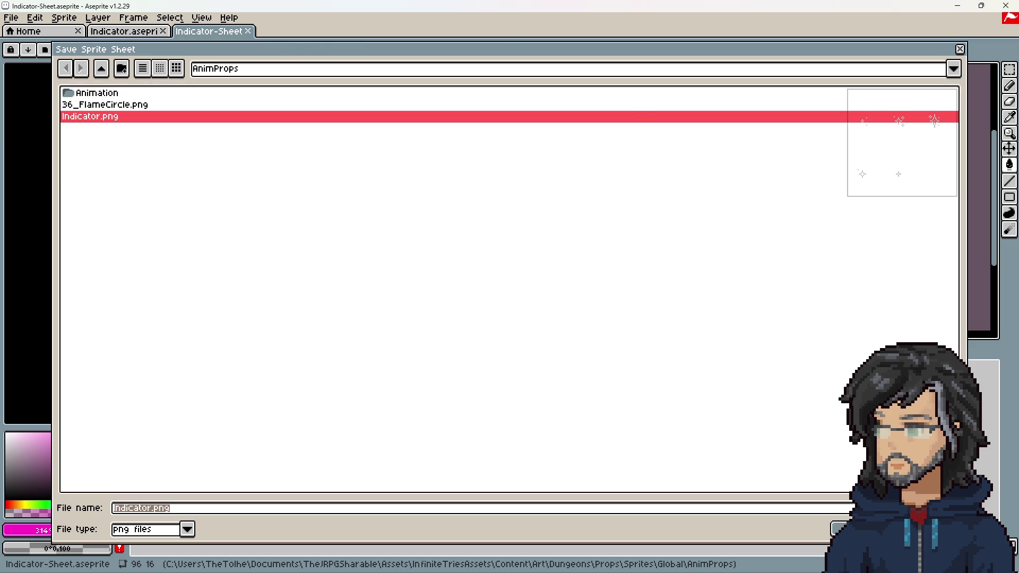
{"action": "left_click", "coordinate": [839, 529]}
{"action": "left_click", "coordinate": [438, 318]}
Write the frame data to Indicator.json in Array format, overwriting the old file
{"action": "left_click", "coordinate": [143, 346]}
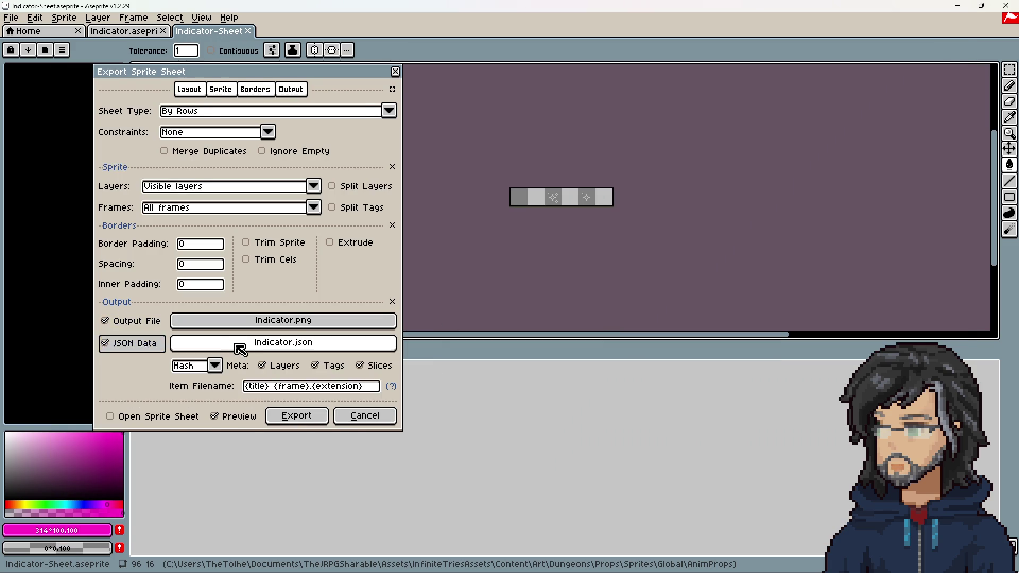
{"action": "left_click", "coordinate": [239, 346]}
{"action": "left_click", "coordinate": [98, 117]}
{"action": "left_click", "coordinate": [839, 528]}
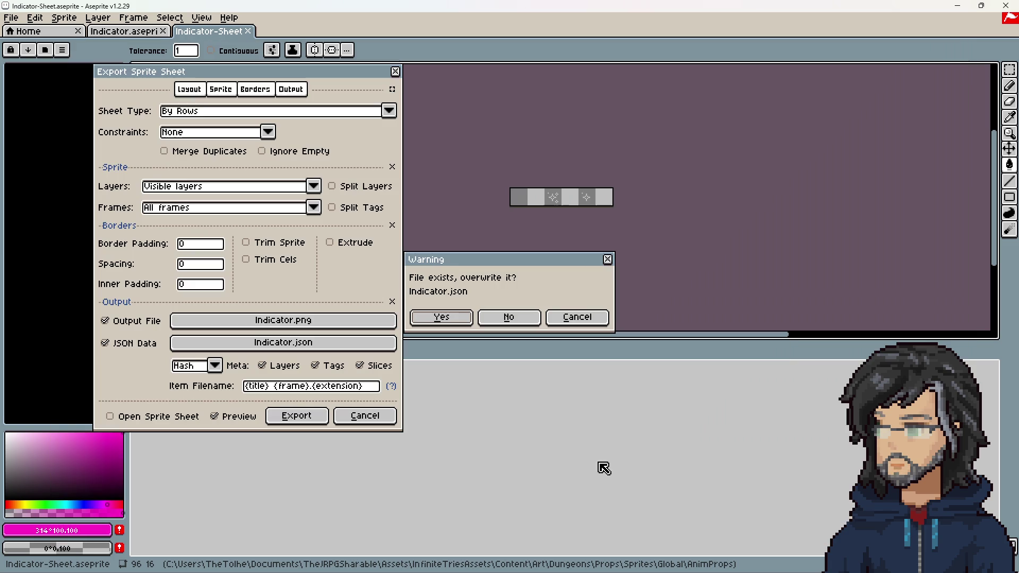
{"action": "left_click", "coordinate": [440, 318]}
{"action": "left_click", "coordinate": [205, 366]}
{"action": "left_click", "coordinate": [185, 393]}
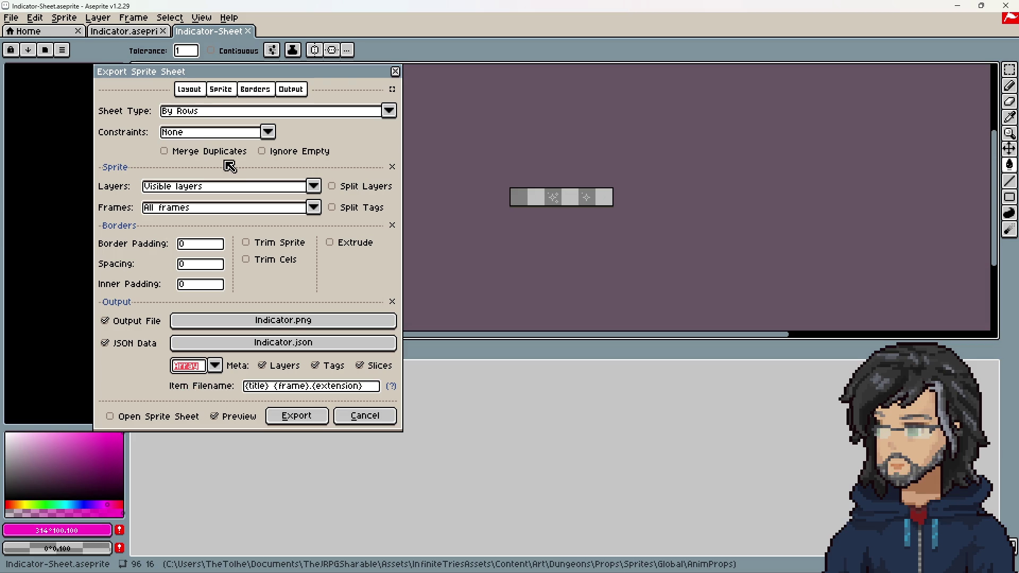
Set the sheet type to Packed and export the sprite sheet
{"action": "left_click", "coordinate": [194, 110]}
{"action": "left_click", "coordinate": [192, 165]}
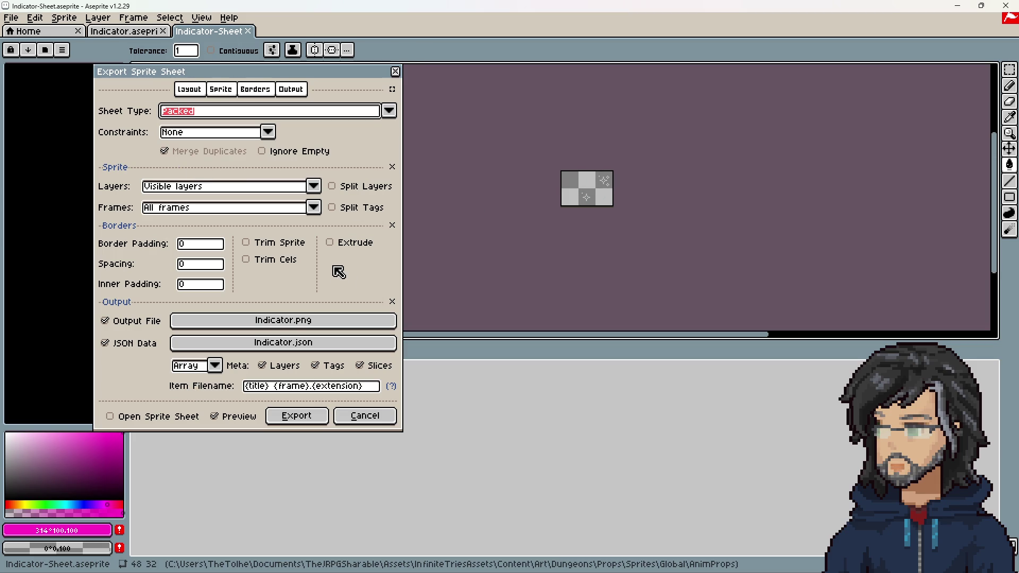
{"action": "scroll", "coordinate": [585, 198], "scroll_direction": "up", "scroll_amount": 5}
{"action": "scroll", "coordinate": [590, 207], "scroll_direction": "down", "scroll_amount": 2}
{"action": "left_click_drag", "start_coordinate": [590, 183], "coordinate": [603, 228]}
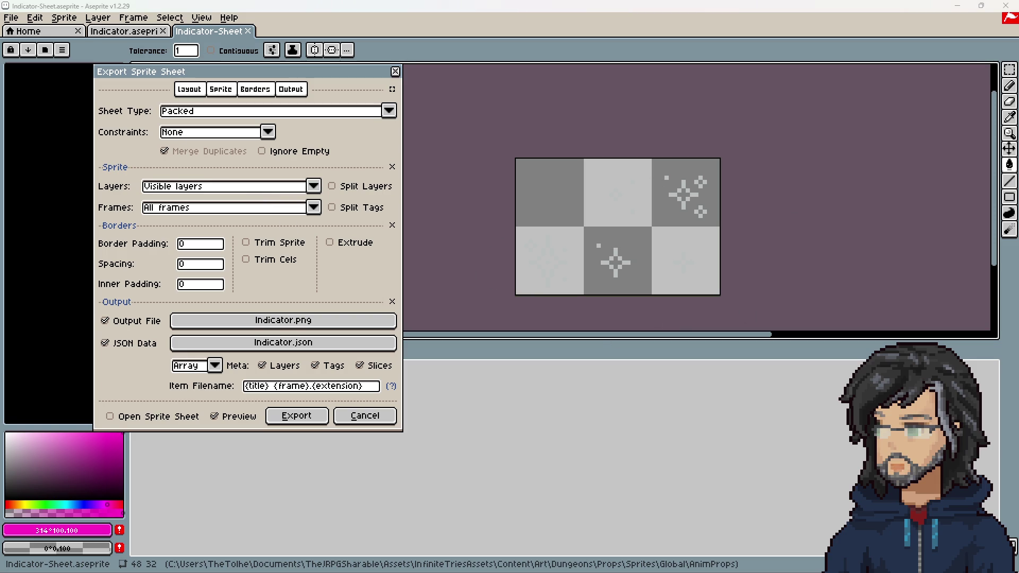
{"action": "left_click", "coordinate": [295, 422]}
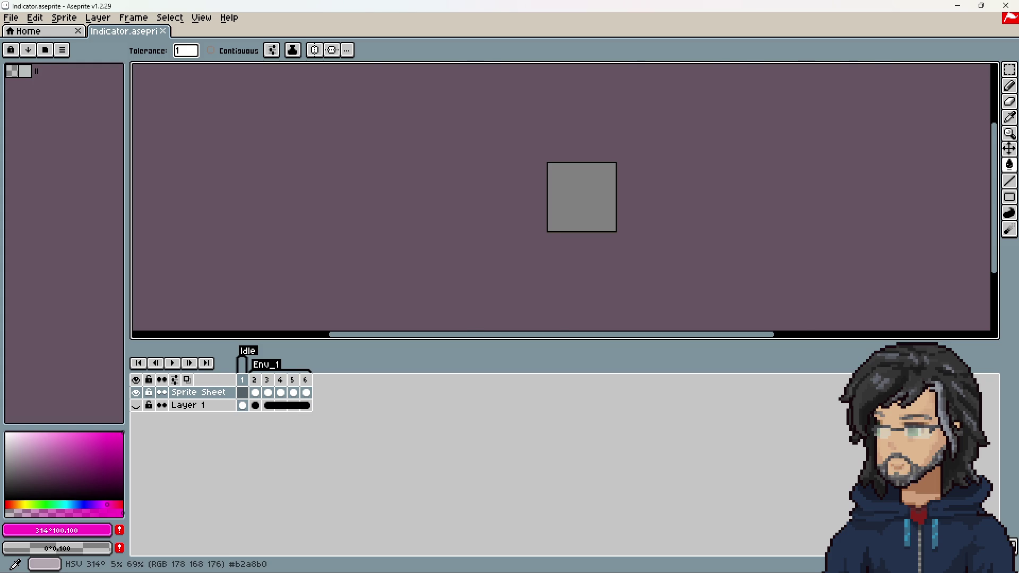
Back in Unity, search the Project for the exported Indicator asset, then clear the search
{"action": "key", "text": "alt+Tab"}
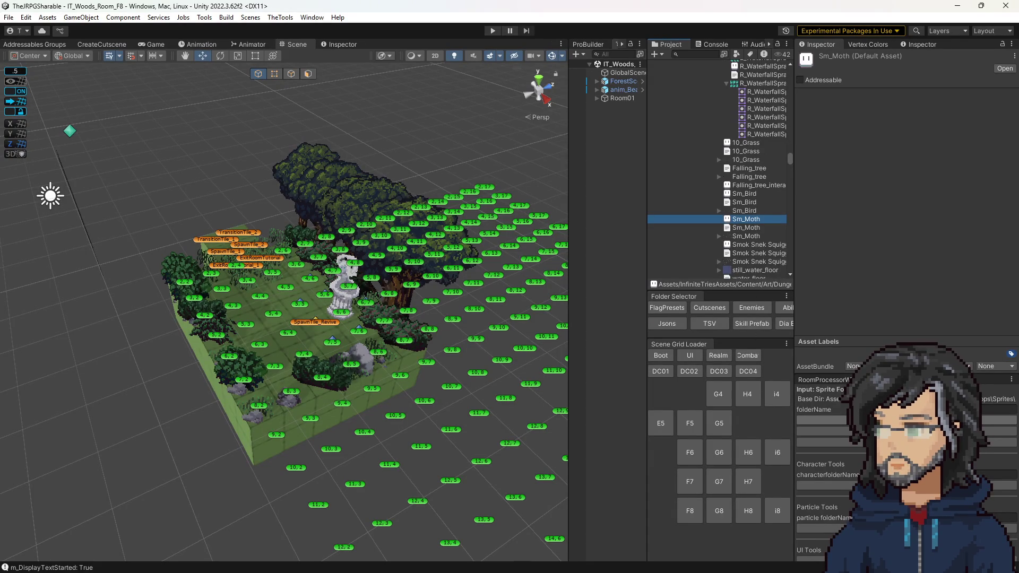
{"action": "left_click", "coordinate": [822, 419]}
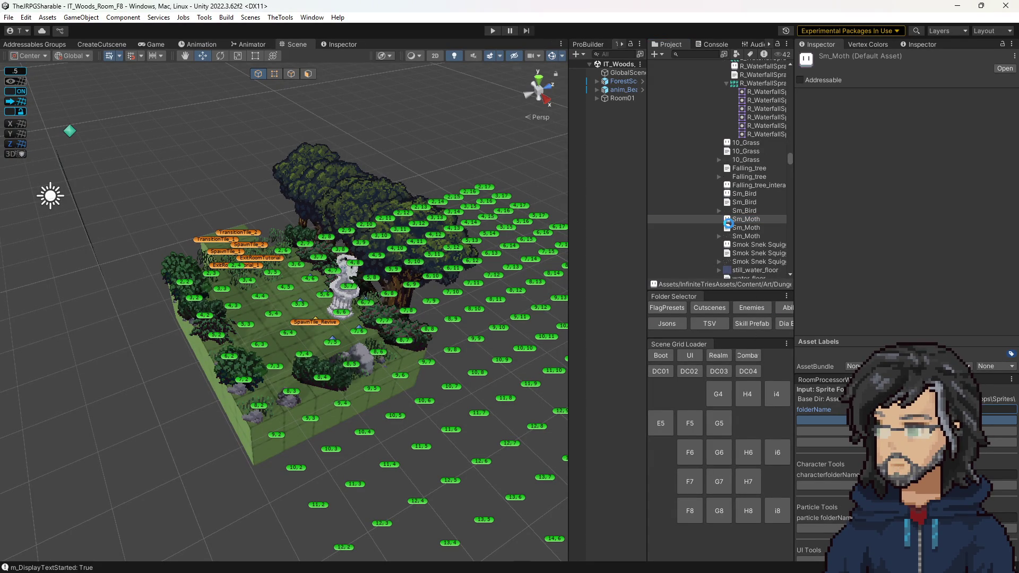
{"action": "scroll", "coordinate": [732, 246], "scroll_direction": "down", "scroll_amount": 5}
{"action": "scroll", "coordinate": [734, 247], "scroll_direction": "up", "scroll_amount": 5}
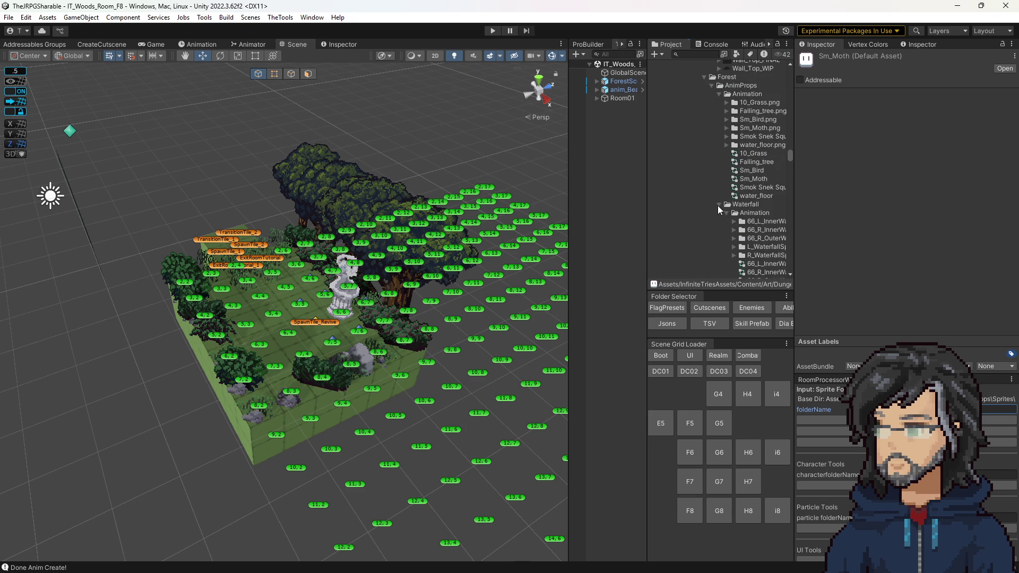
{"action": "scroll", "coordinate": [731, 202], "scroll_direction": "down", "scroll_amount": 5}
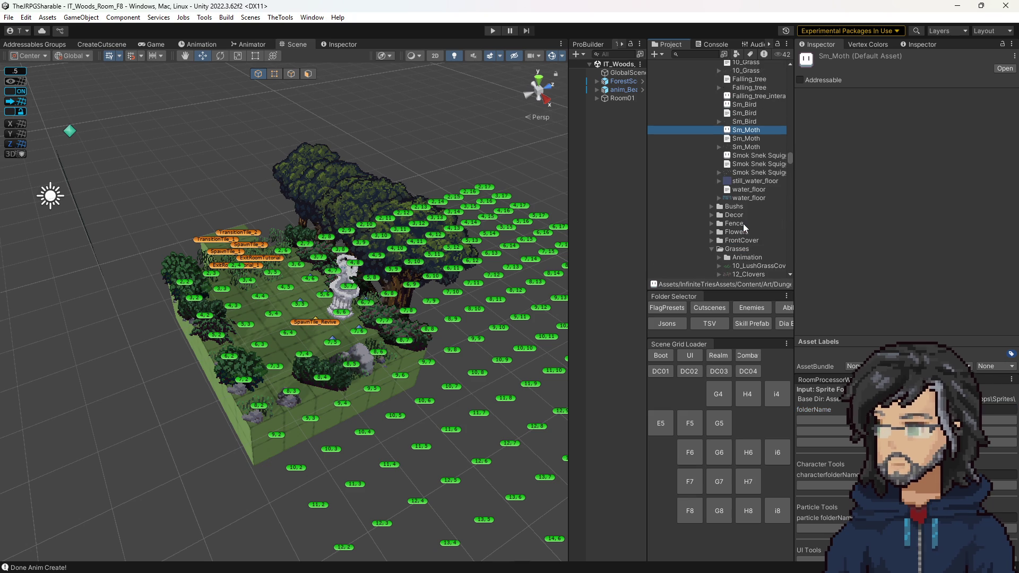
{"action": "scroll", "coordinate": [728, 236], "scroll_direction": "down", "scroll_amount": 4}
{"action": "scroll", "coordinate": [728, 235], "scroll_direction": "down", "scroll_amount": 10}
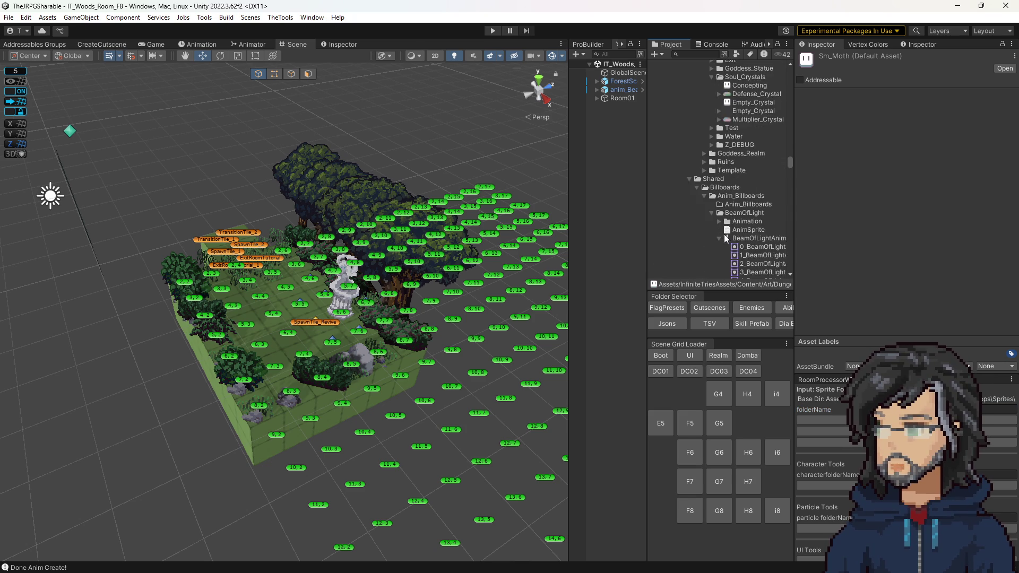
{"action": "scroll", "coordinate": [728, 236], "scroll_direction": "down", "scroll_amount": 9}
{"action": "scroll", "coordinate": [726, 248], "scroll_direction": "up", "scroll_amount": 5}
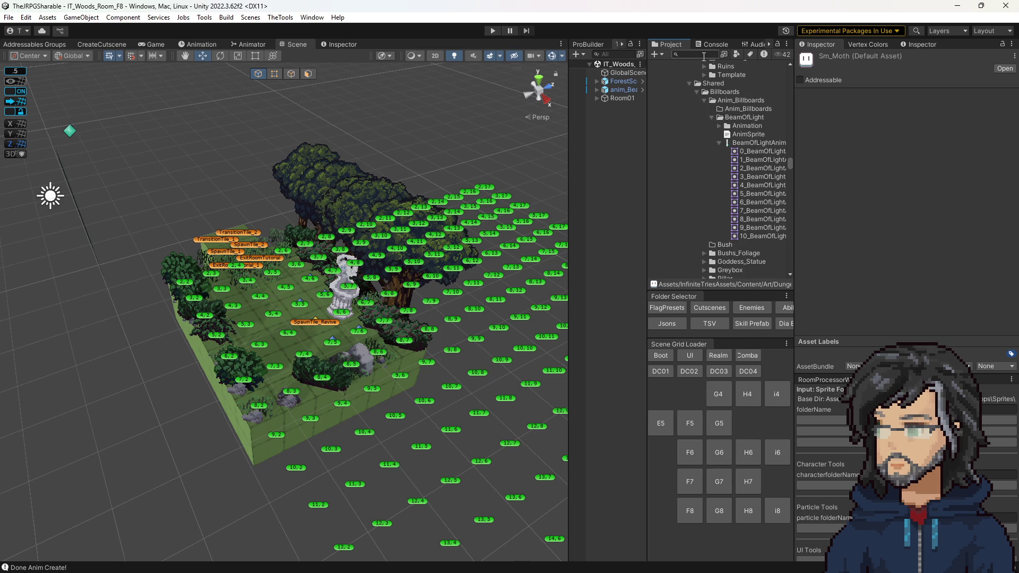
{"action": "type", "text": "indicato"}
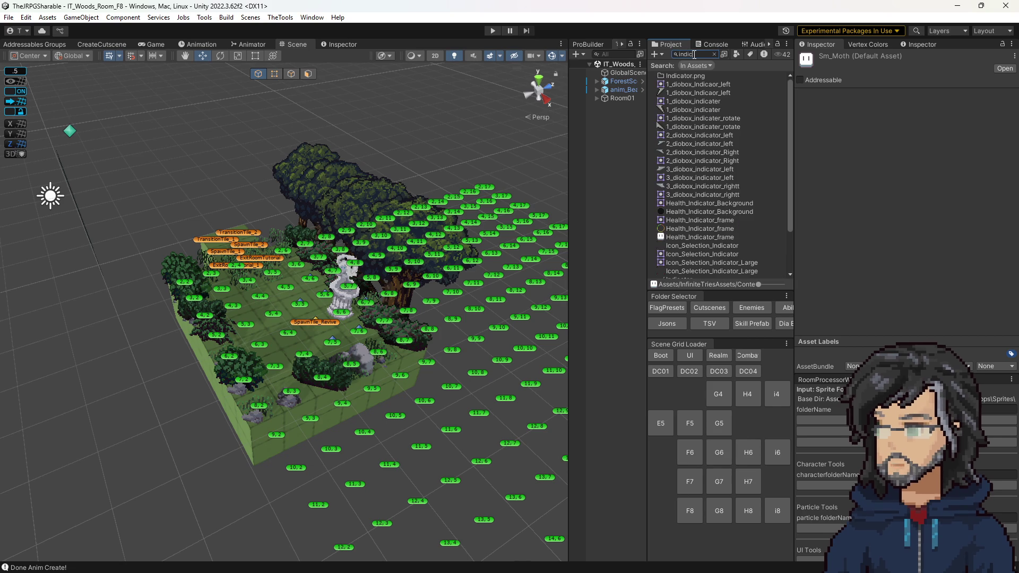
{"action": "key", "text": "BackSpace"}
{"action": "key", "text": "BackSpace"}
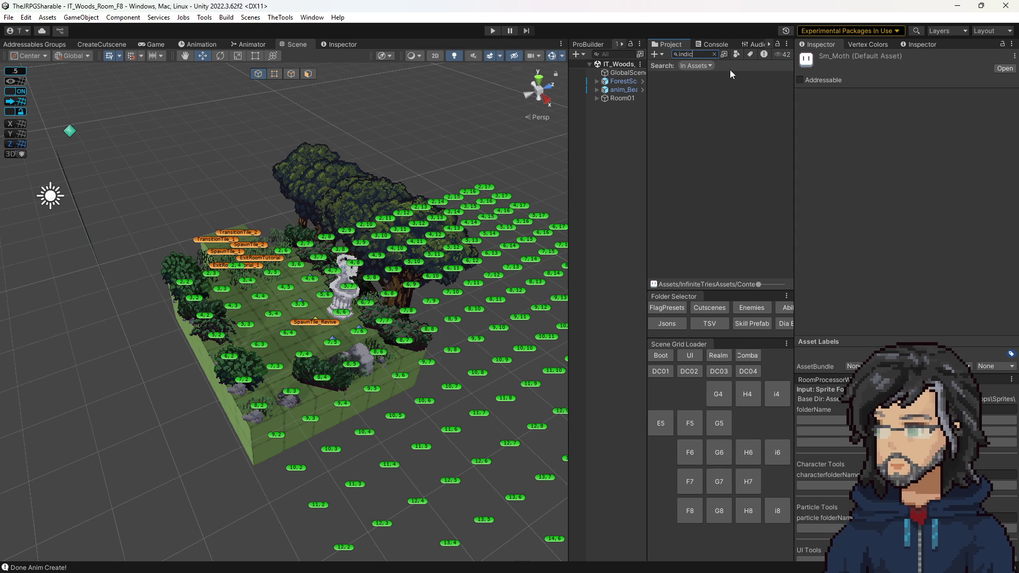
{"action": "left_click", "coordinate": [694, 77]}
{"action": "left_click", "coordinate": [713, 55]}
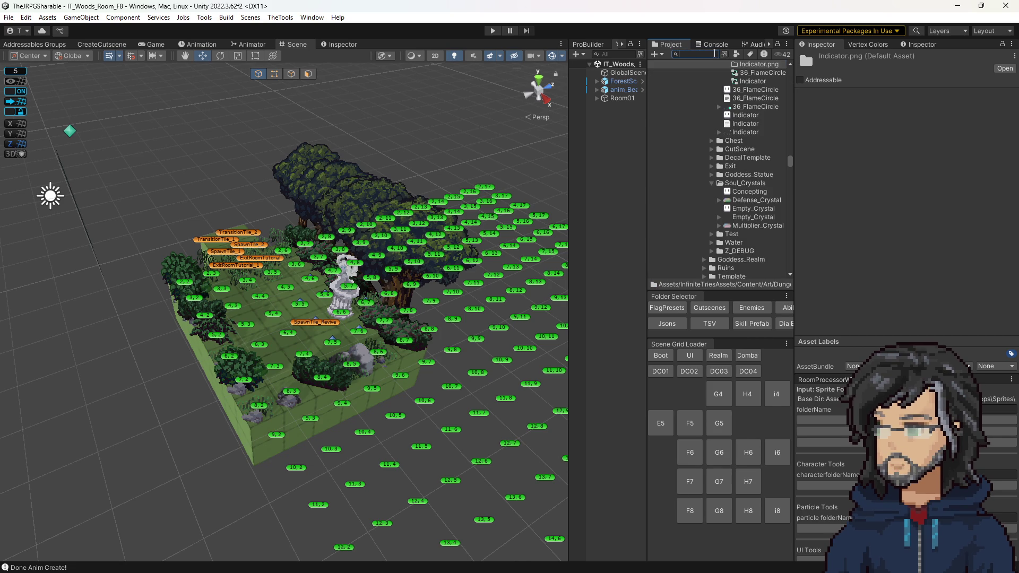
Select Indicator.png in Global/AnimProps/Animation and expand it to show its animation clips
{"action": "left_click", "coordinate": [913, 409]}
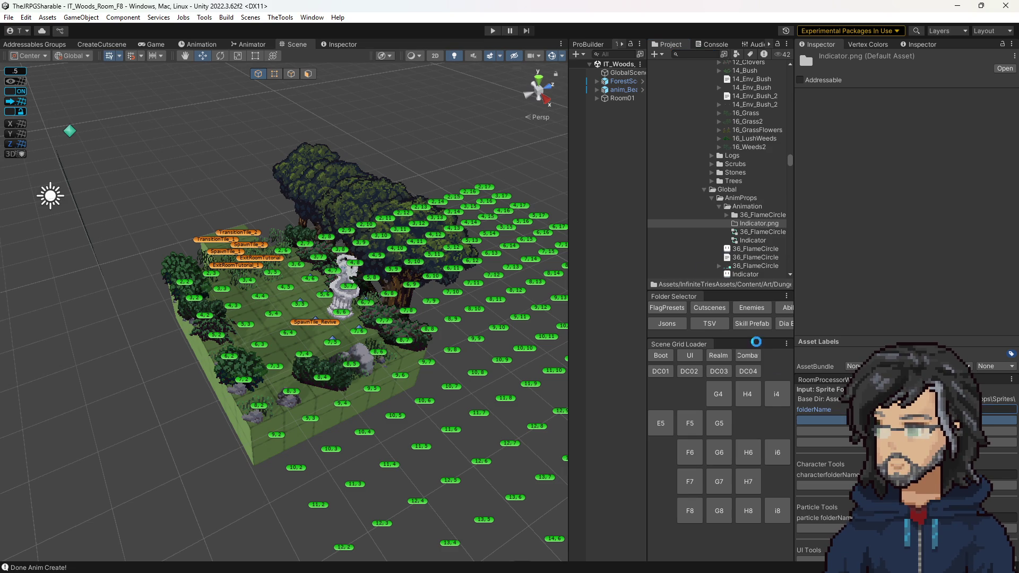
{"action": "left_click", "coordinate": [727, 224]}
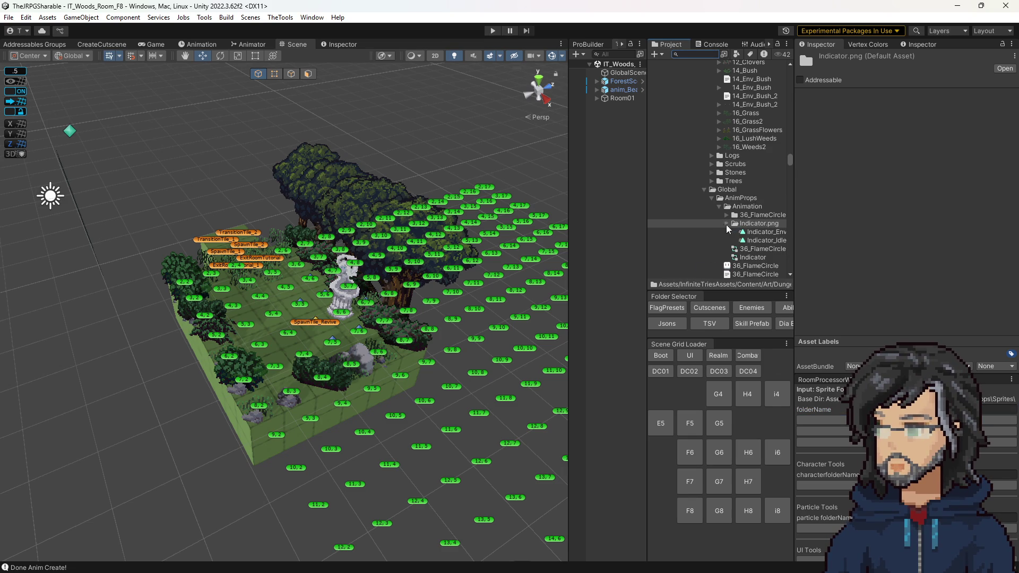
{"action": "scroll", "coordinate": [746, 235], "scroll_direction": "down", "scroll_amount": 1}
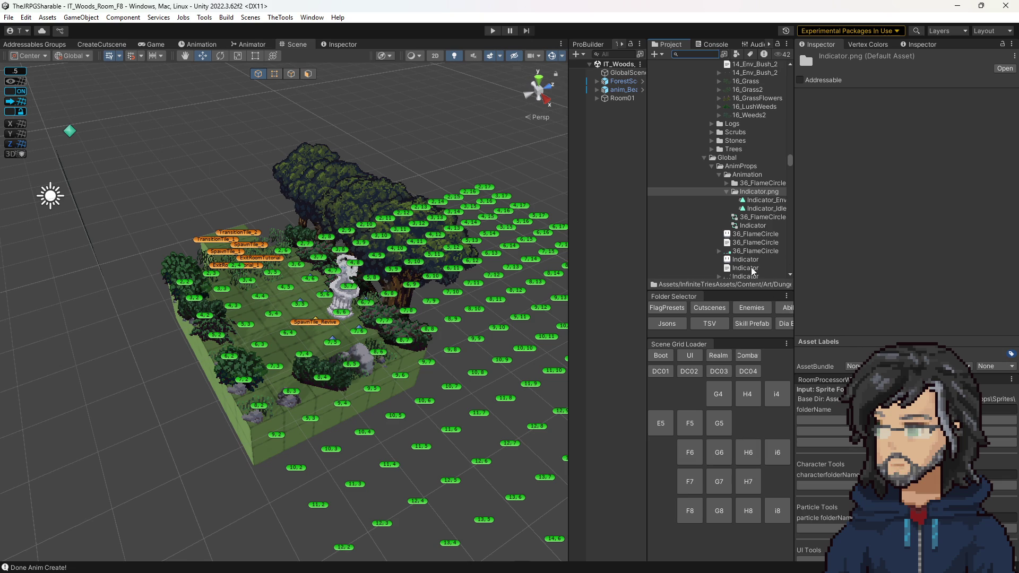
{"action": "double_click", "coordinate": [753, 225]}
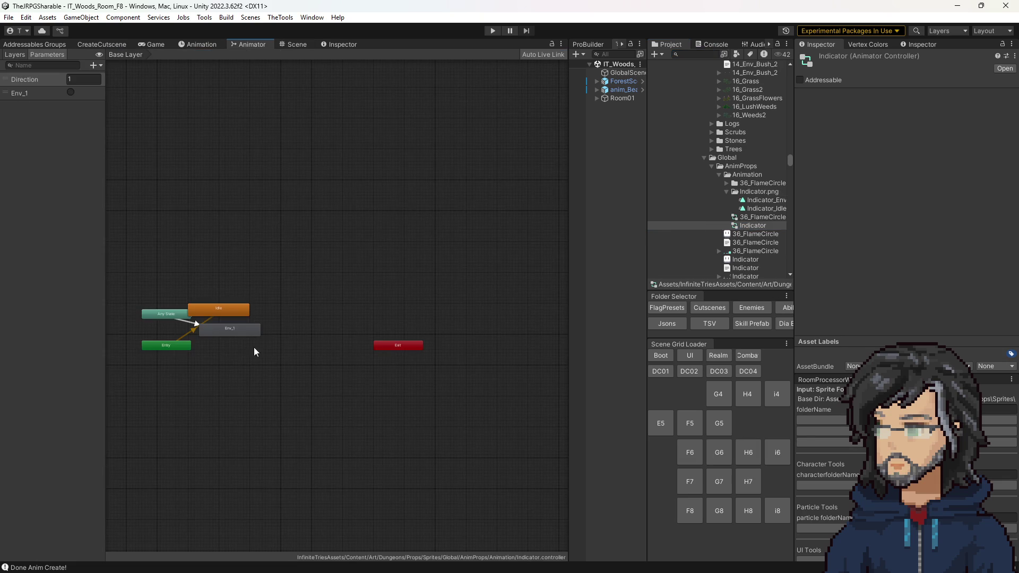
Move the Env_1 and Idle states to tidier positions in the Animator graph
{"action": "scroll", "coordinate": [267, 350], "scroll_direction": "up", "scroll_amount": 3}
{"action": "left_click", "coordinate": [299, 375]}
{"action": "left_click_drag", "start_coordinate": [299, 376], "coordinate": [287, 366]}
{"action": "left_click_drag", "start_coordinate": [260, 308], "coordinate": [289, 302]}
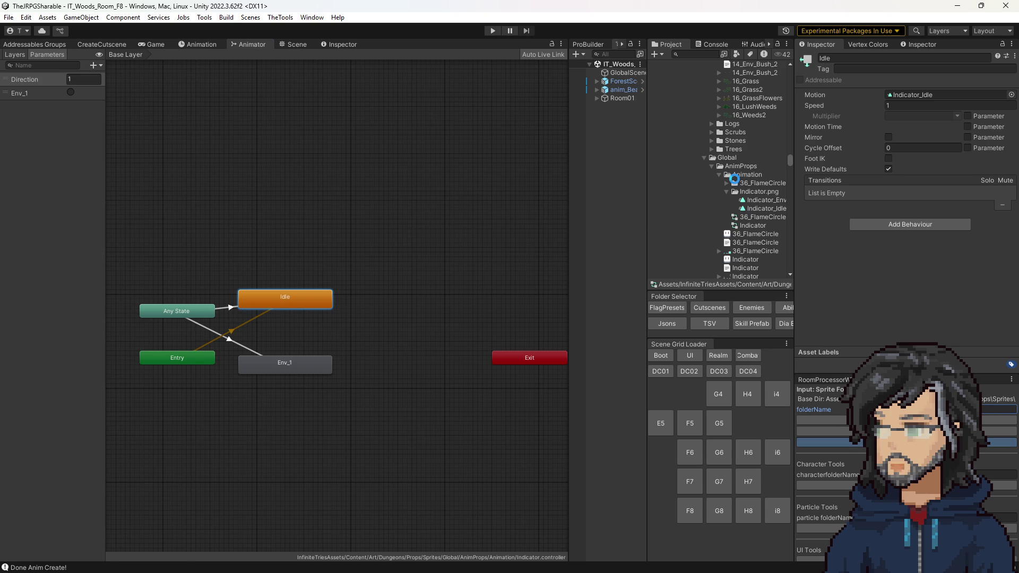
Collapse the Forest folder and select the Indicator prefab in AnimProps
{"action": "scroll", "coordinate": [729, 208], "scroll_direction": "up", "scroll_amount": 5}
{"action": "scroll", "coordinate": [728, 205], "scroll_direction": "up", "scroll_amount": 3}
{"action": "left_click", "coordinate": [704, 152]}
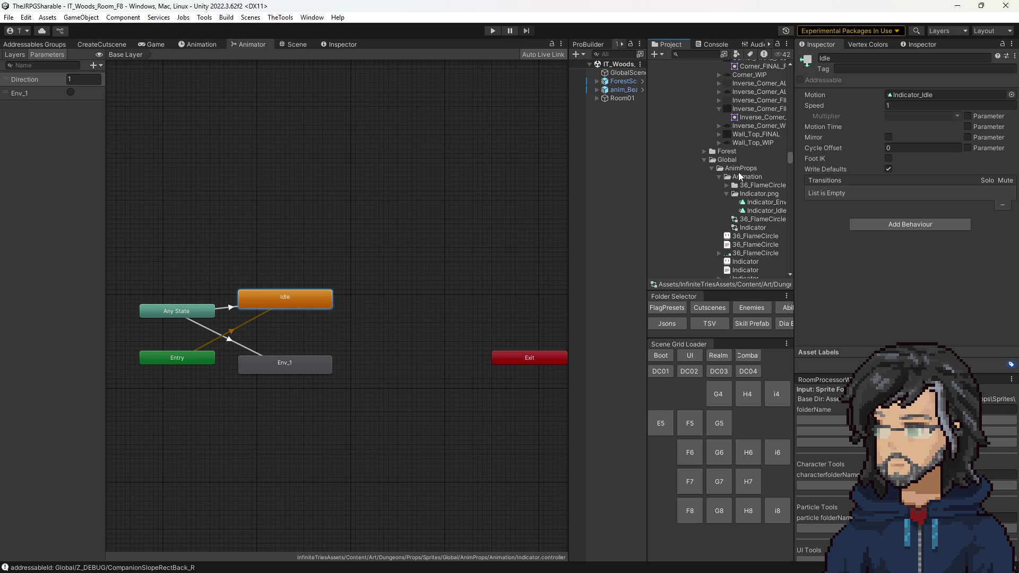
{"action": "scroll", "coordinate": [713, 168], "scroll_direction": "down", "scroll_amount": 10}
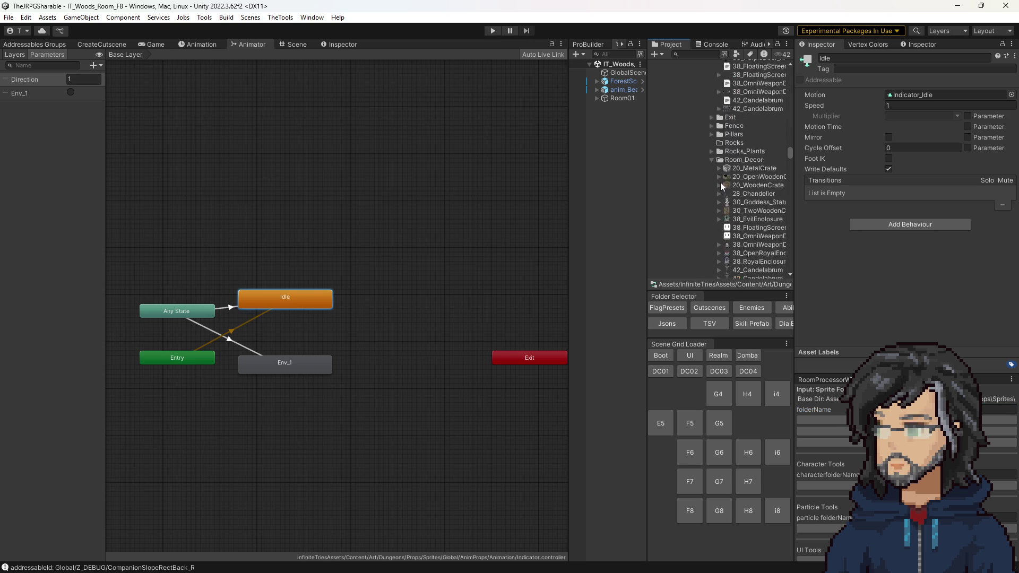
{"action": "scroll", "coordinate": [721, 186], "scroll_direction": "up", "scroll_amount": 5}
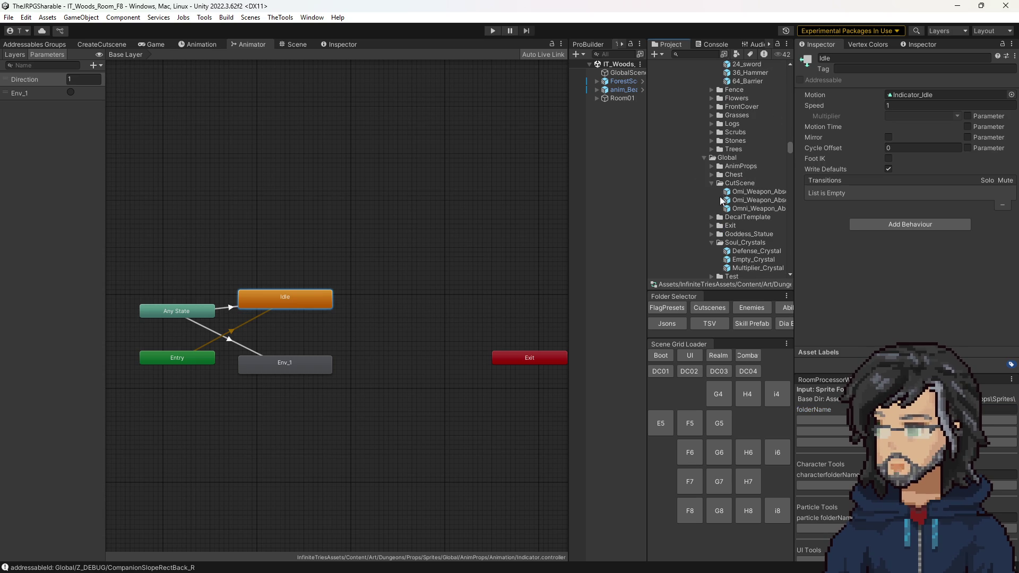
{"action": "left_click", "coordinate": [713, 167]}
Open the Indicator prefab, expand its range fields, and set the Start Delay Range maximum to 7
{"action": "double_click", "coordinate": [719, 183]}
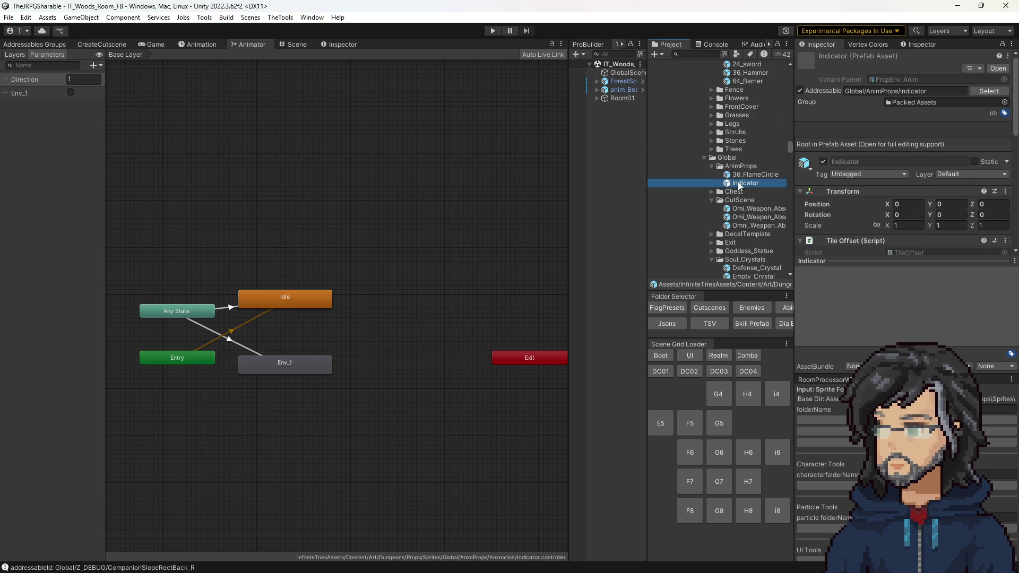
{"action": "scroll", "coordinate": [914, 296], "scroll_direction": "down", "scroll_amount": 3}
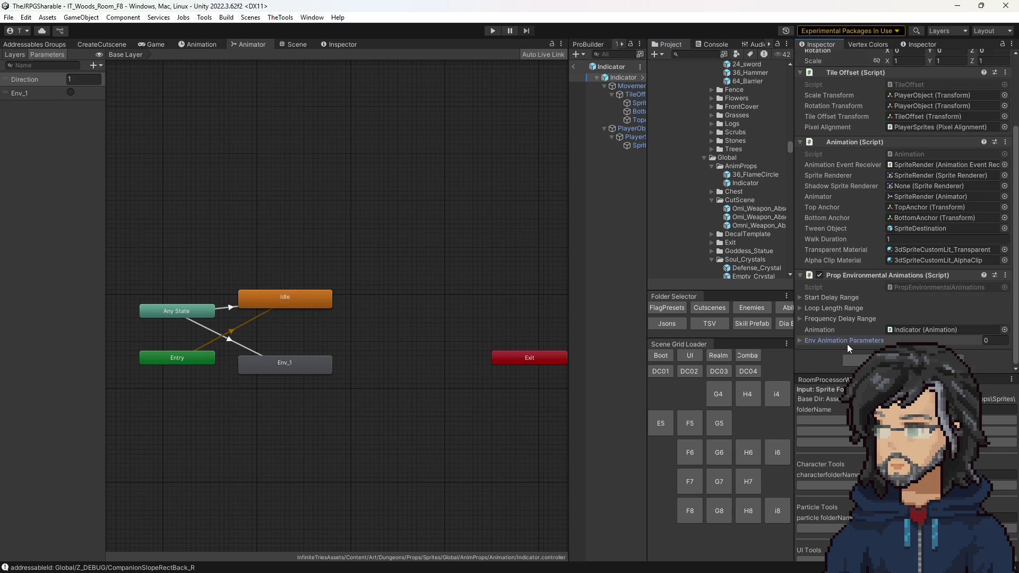
{"action": "left_click", "coordinate": [849, 342]}
{"action": "scroll", "coordinate": [848, 342], "scroll_direction": "down", "scroll_amount": 1}
{"action": "left_click", "coordinate": [832, 294]}
{"action": "left_click", "coordinate": [832, 282]}
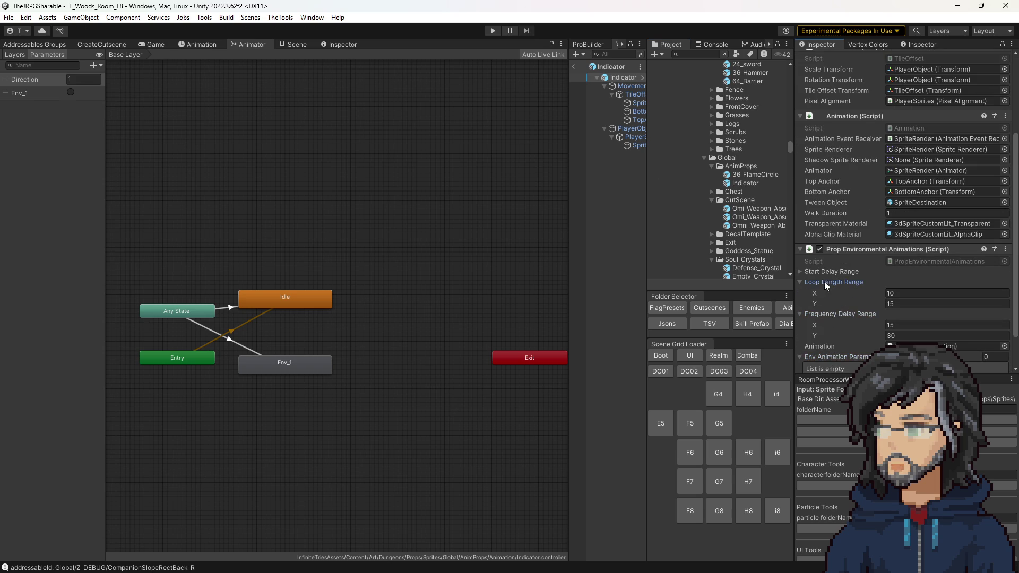
{"action": "left_click", "coordinate": [828, 272]}
{"action": "scroll", "coordinate": [863, 302], "scroll_direction": "down", "scroll_amount": 2}
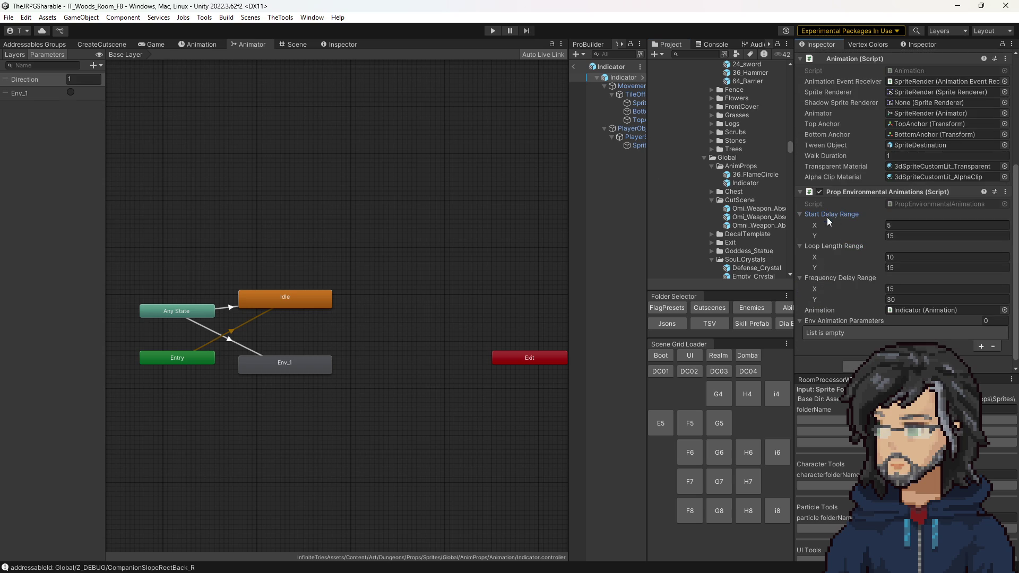
{"action": "left_click", "coordinate": [899, 226]}
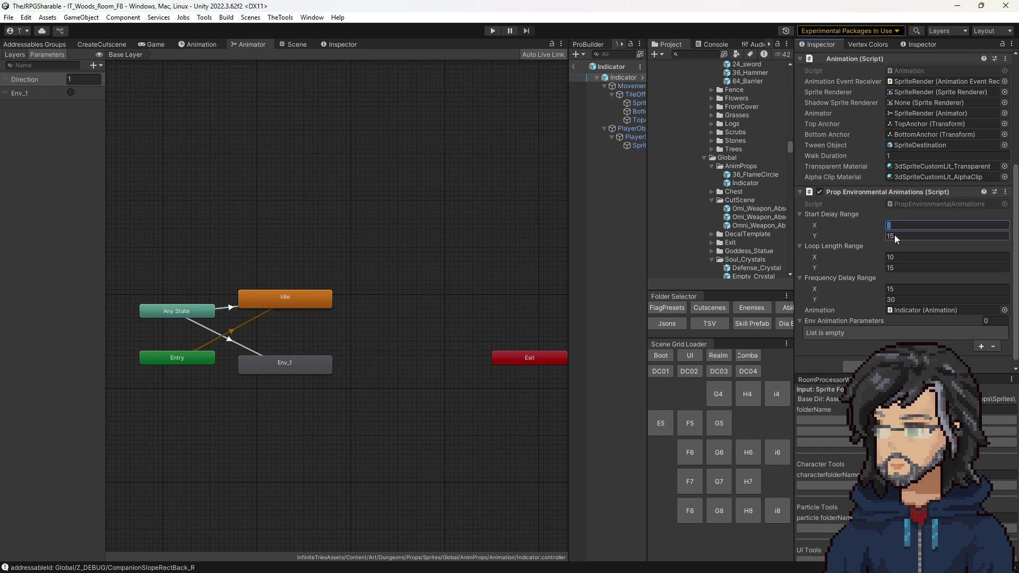
{"action": "type", "text": "5"}
{"action": "left_click", "coordinate": [896, 238]}
{"action": "type", "text": "7"}
{"action": "left_click", "coordinate": [905, 259]}
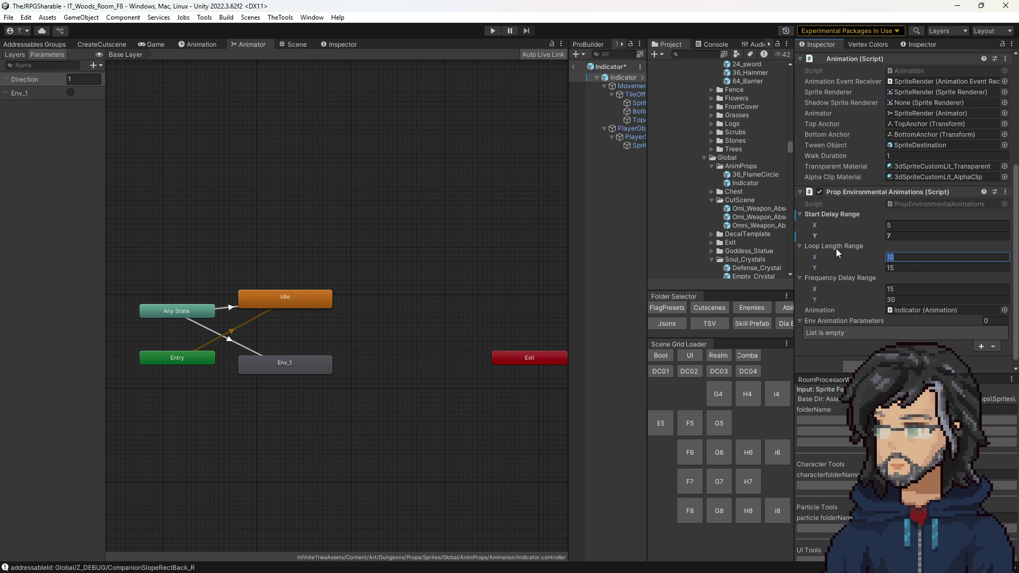
{"action": "double_click", "coordinate": [925, 201]}
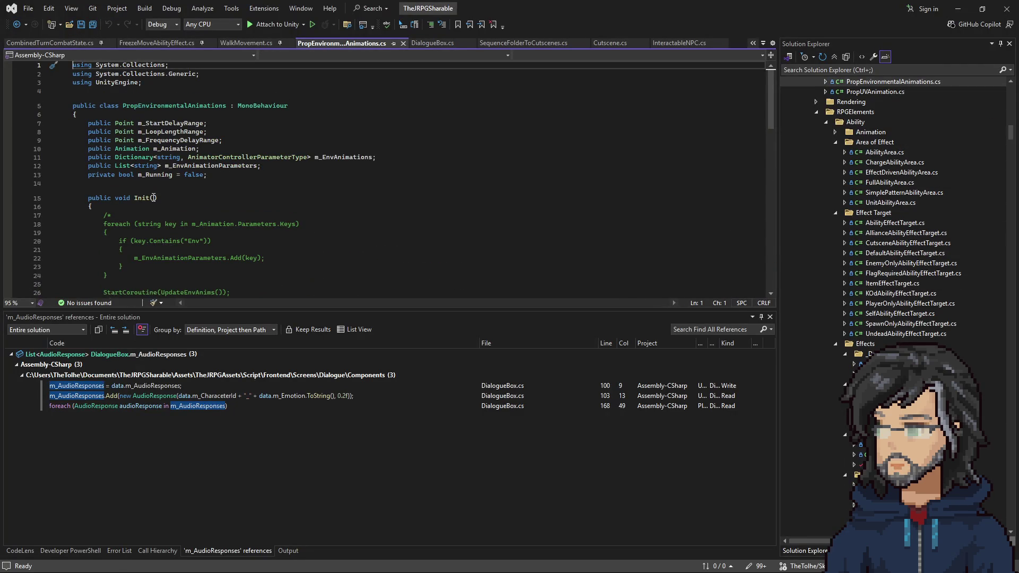
{"action": "scroll", "coordinate": [160, 200], "scroll_direction": "down", "scroll_amount": 2}
{"action": "left_click", "coordinate": [160, 80]}
{"action": "scroll", "coordinate": [181, 159], "scroll_direction": "down", "scroll_amount": 16}
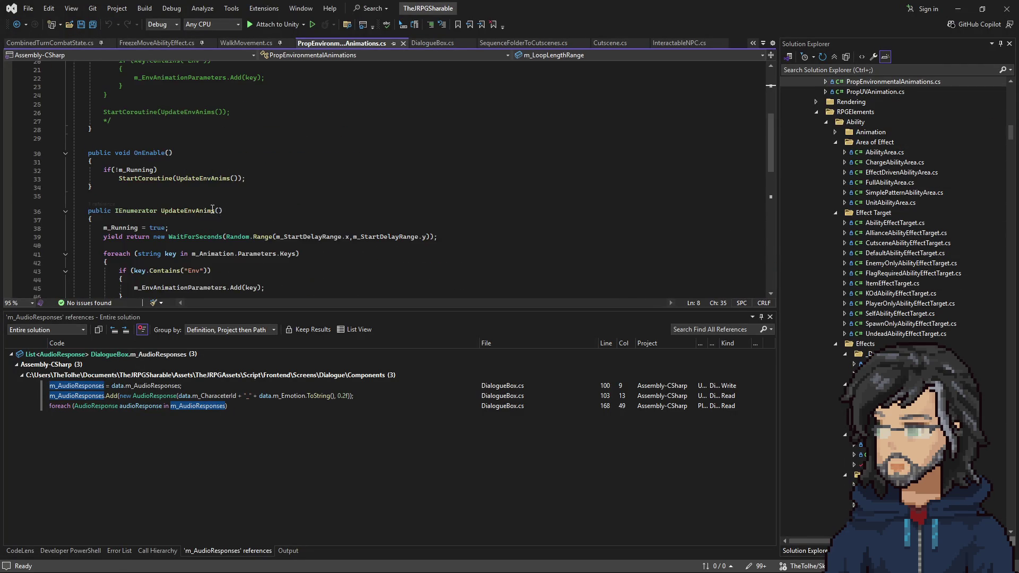
{"action": "scroll", "coordinate": [230, 219], "scroll_direction": "up", "scroll_amount": 4}
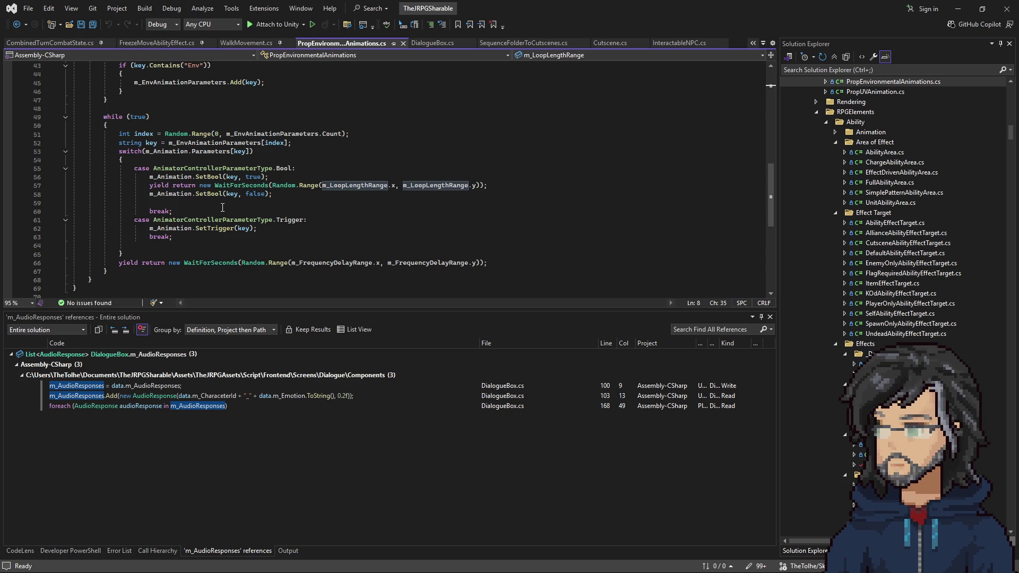
{"action": "left_click", "coordinate": [958, 9]}
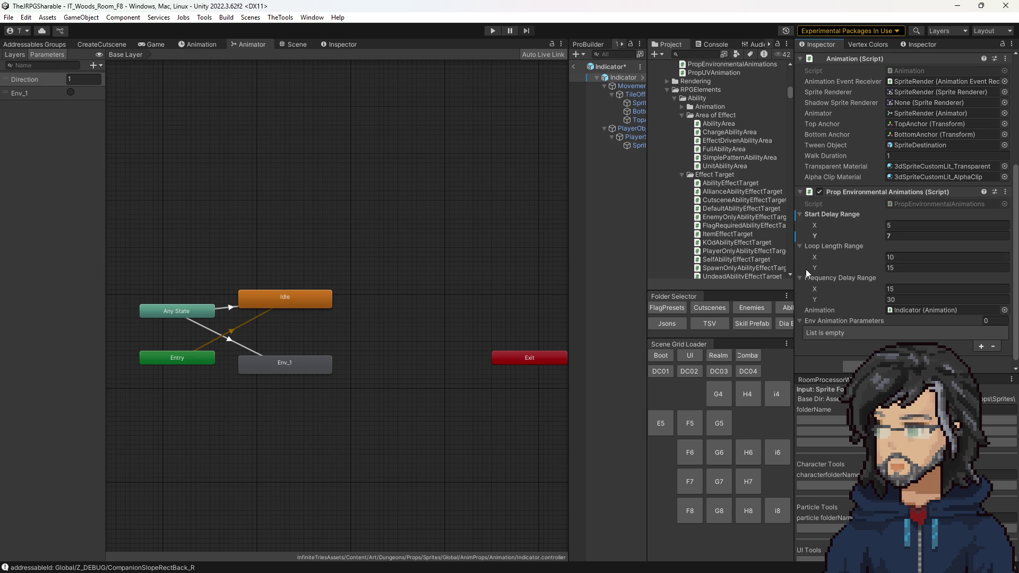
Re-expand Loop Length Range and open PropEnvironmentalAnimations from the component's Script field
{"action": "left_click", "coordinate": [843, 246]}
{"action": "left_click", "coordinate": [835, 261]}
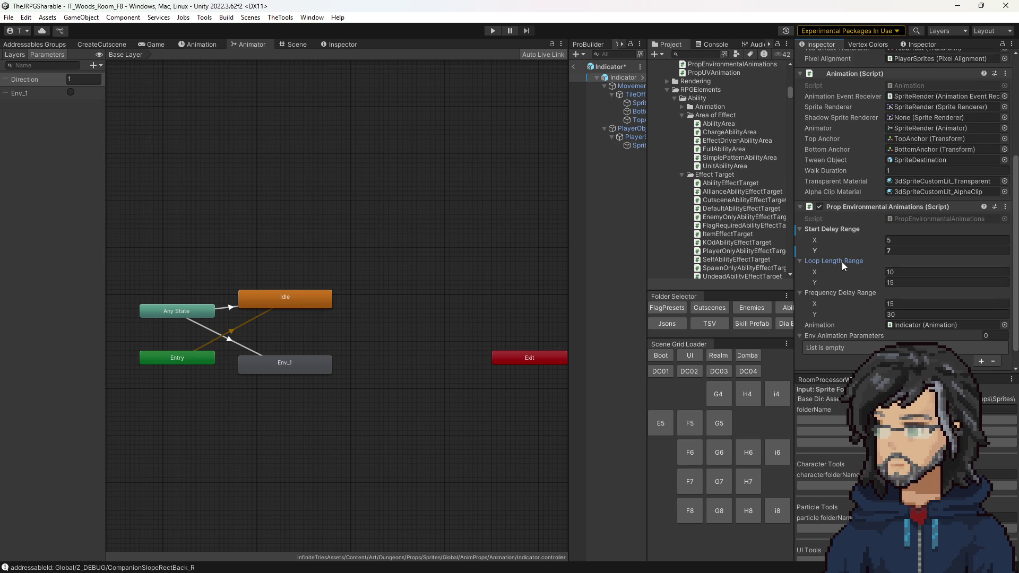
{"action": "double_click", "coordinate": [916, 219]}
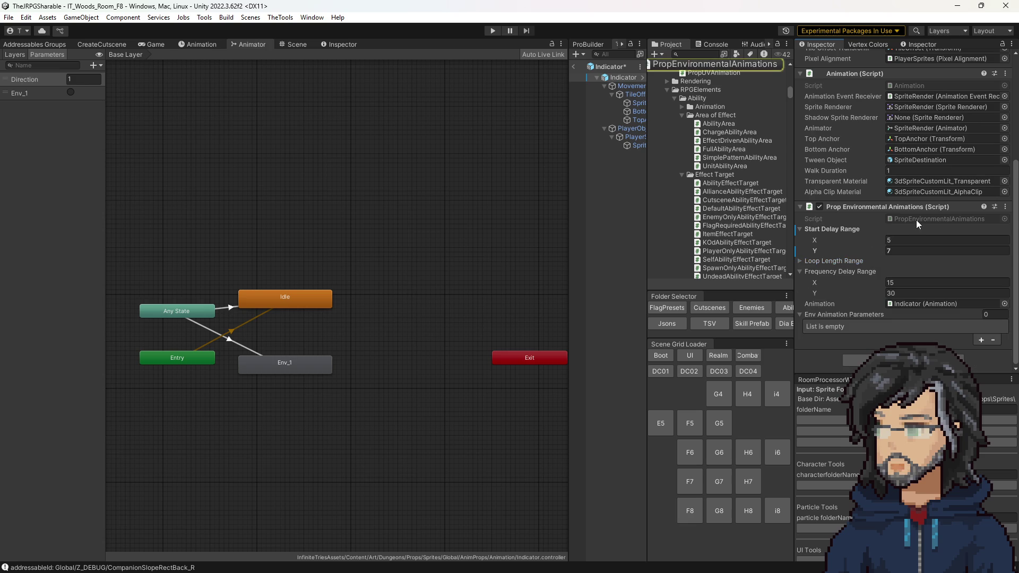
{"action": "scroll", "coordinate": [229, 173], "scroll_direction": "up", "scroll_amount": 14}
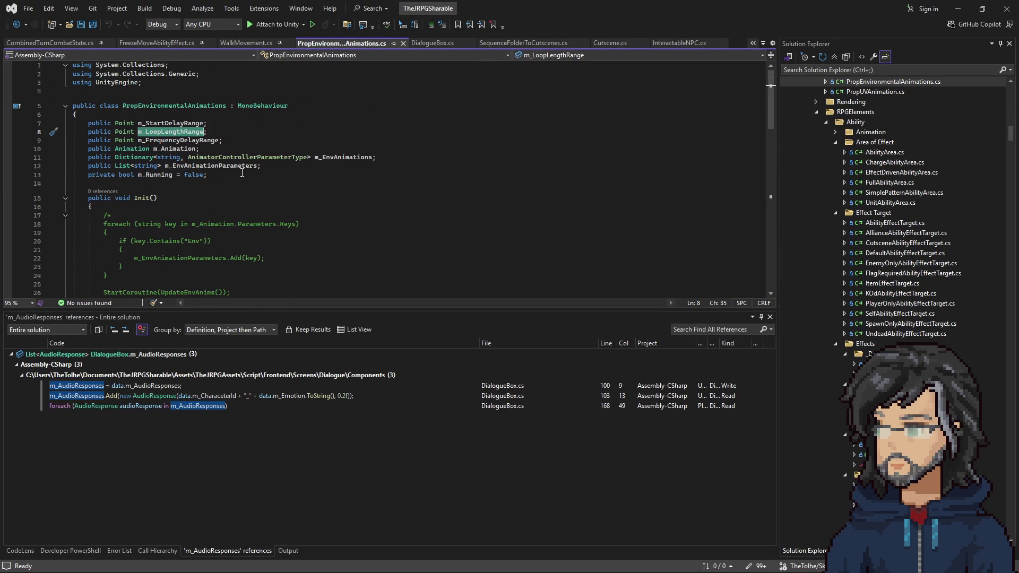
Add [Tooltip("Only Used for Bool Animations")] above m_LoopLengthRange and save the script
{"action": "key", "text": "ctrl+Return"}
{"action": "type", "text": "["}
{"action": "type", "text": "Tooltip(\""}
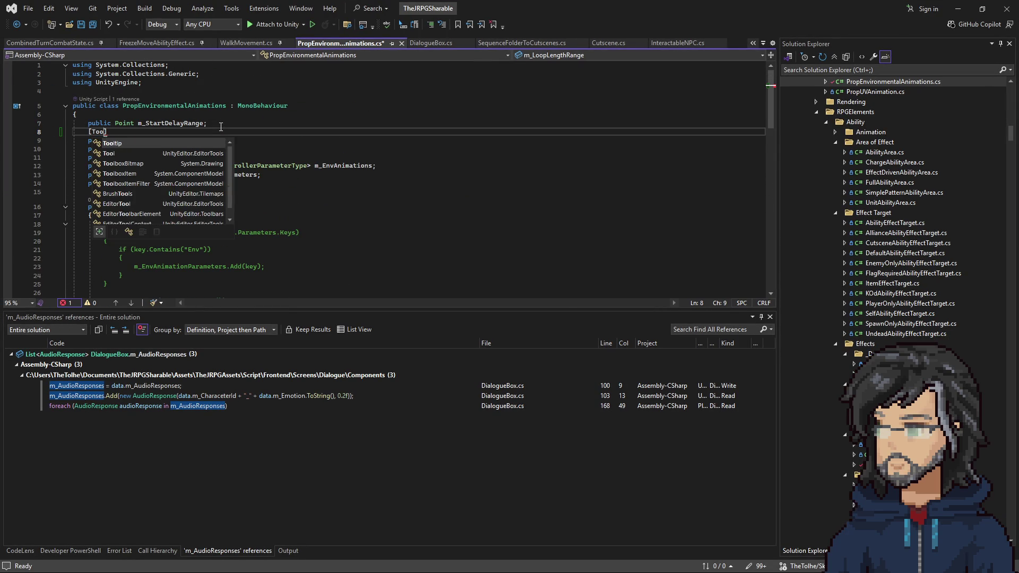
{"action": "type", "text": "()"}
{"action": "type", "text": "\""}
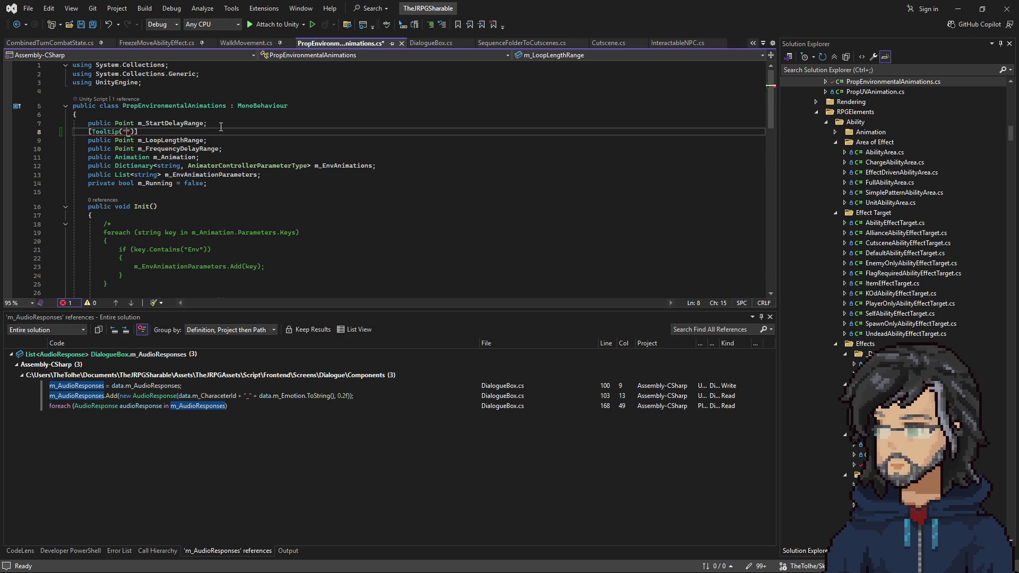
{"action": "type", "text": "ly Used for B"}
{"action": "type", "text": " ool"}
{"action": "type", "text": "Animations"}
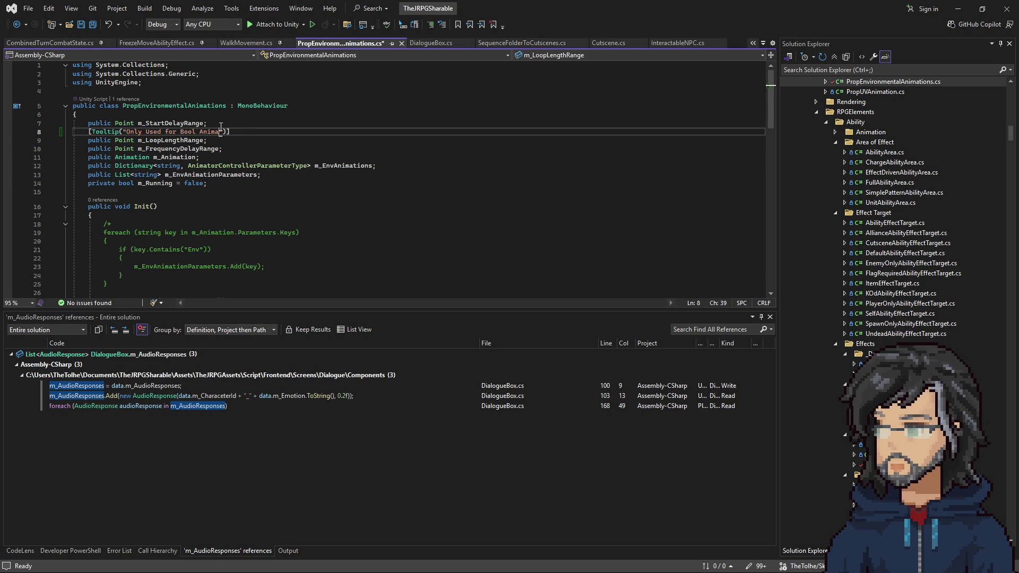
{"action": "left_click", "coordinate": [449, 168]}
{"action": "key", "text": "ctrl+s"}
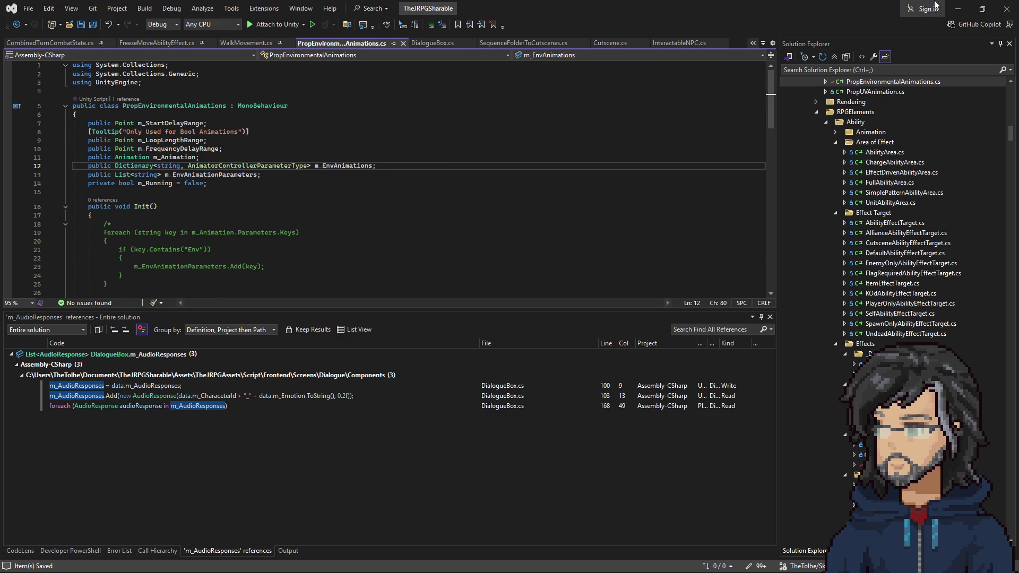
{"action": "key", "text": "alt+Tab"}
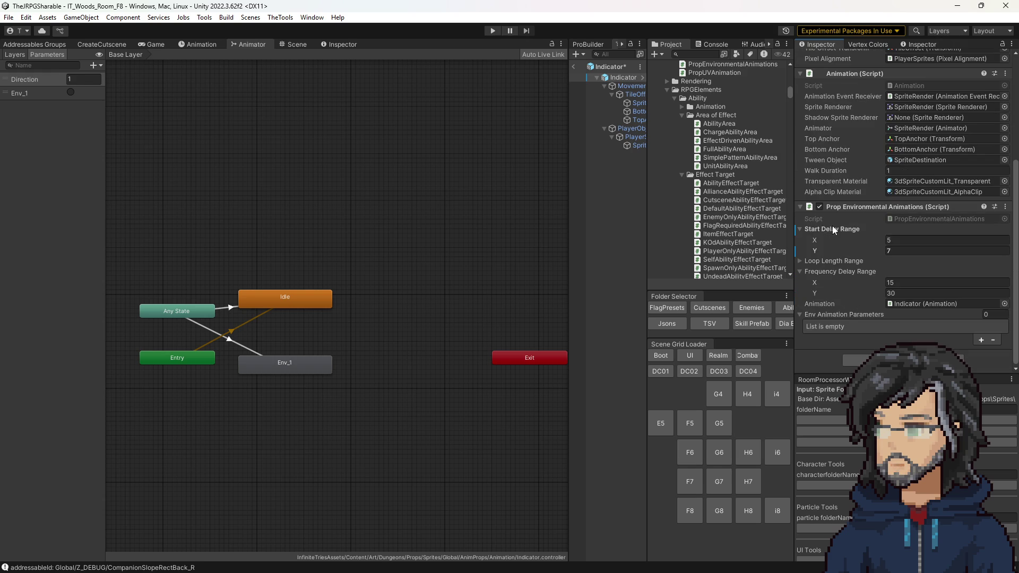
Set the Frequency Delay Range to 7–10, then exit Prefab Mode back to the woods scene
{"action": "mouse_move", "coordinate": [835, 262]}
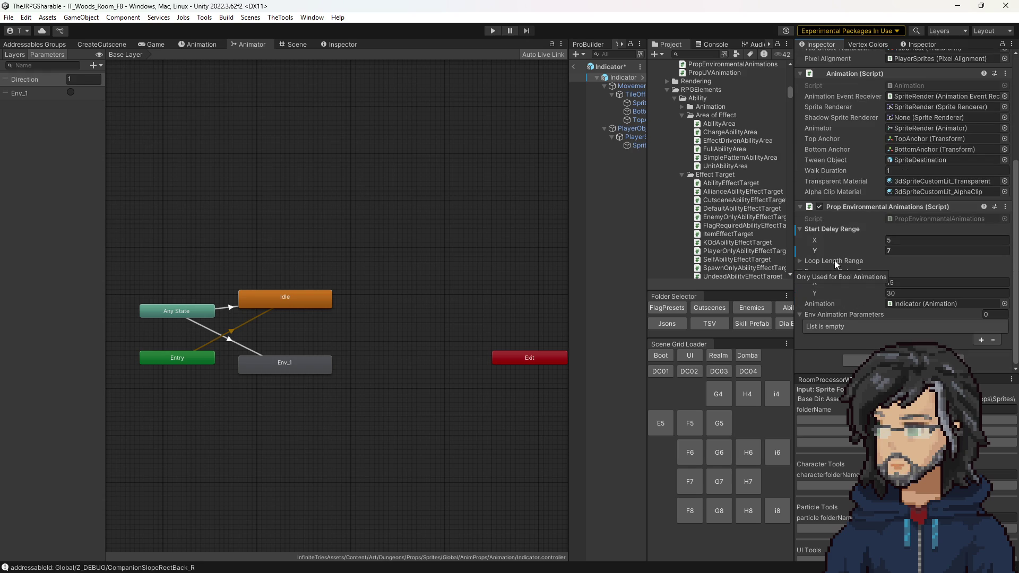
{"action": "left_click", "coordinate": [932, 286]}
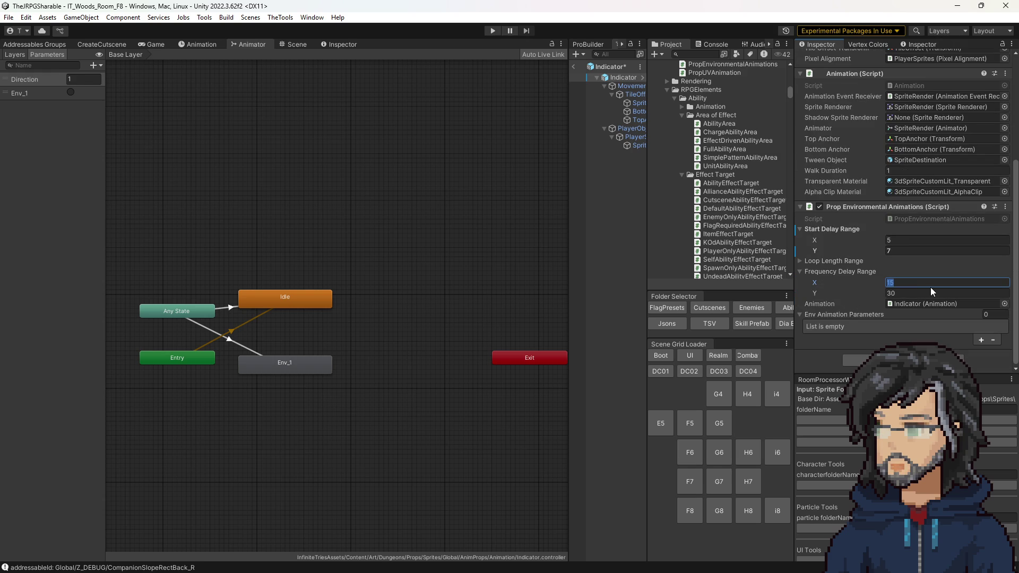
{"action": "type", "text": "5"}
{"action": "left_click", "coordinate": [913, 292]}
{"action": "key", "text": "shift+Tab"}
{"action": "key", "text": "Tab"}
{"action": "type", "text": "10"}
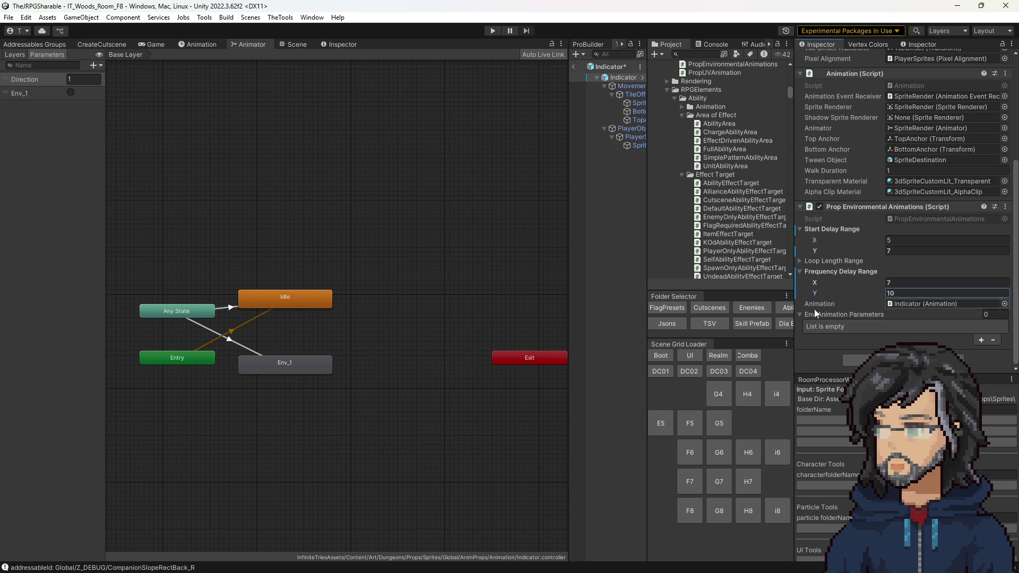
{"action": "left_click", "coordinate": [611, 195]}
{"action": "left_click", "coordinate": [576, 66]}
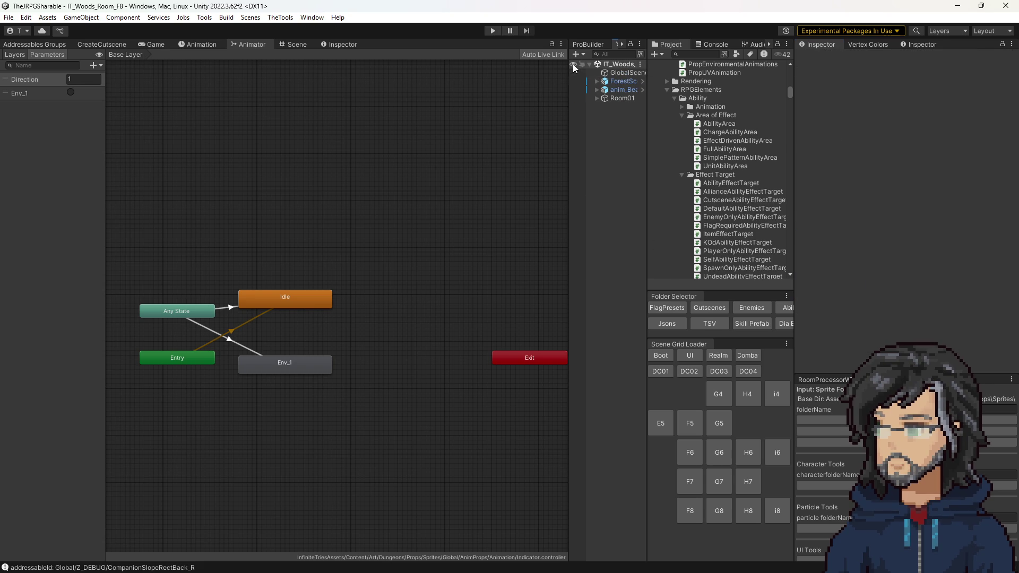
Load the G7 woods room, frame the bridge stump in the Scene view, and select it
{"action": "left_click", "coordinate": [147, 45]}
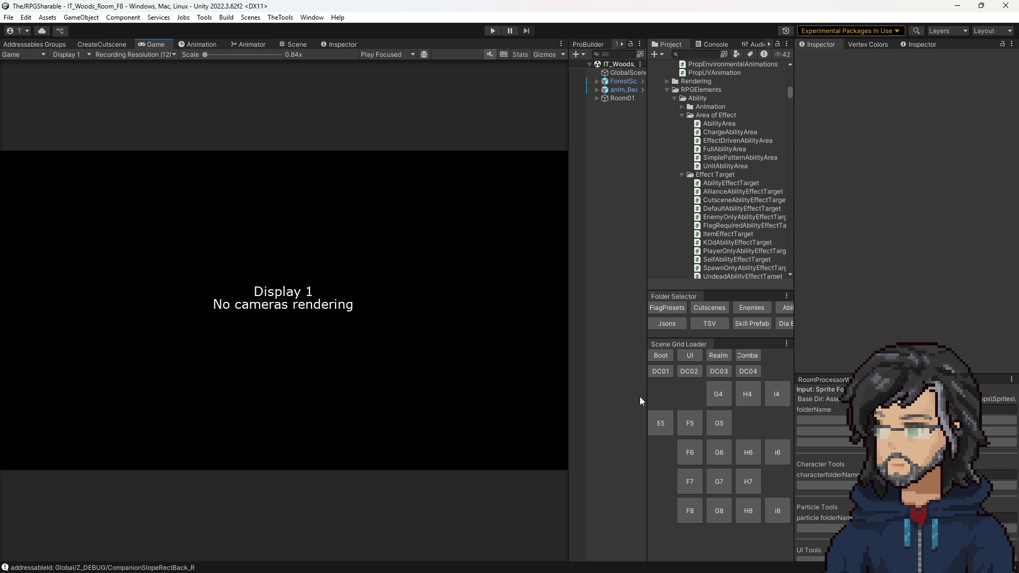
{"action": "left_click", "coordinate": [719, 481]}
{"action": "left_click", "coordinate": [297, 45]}
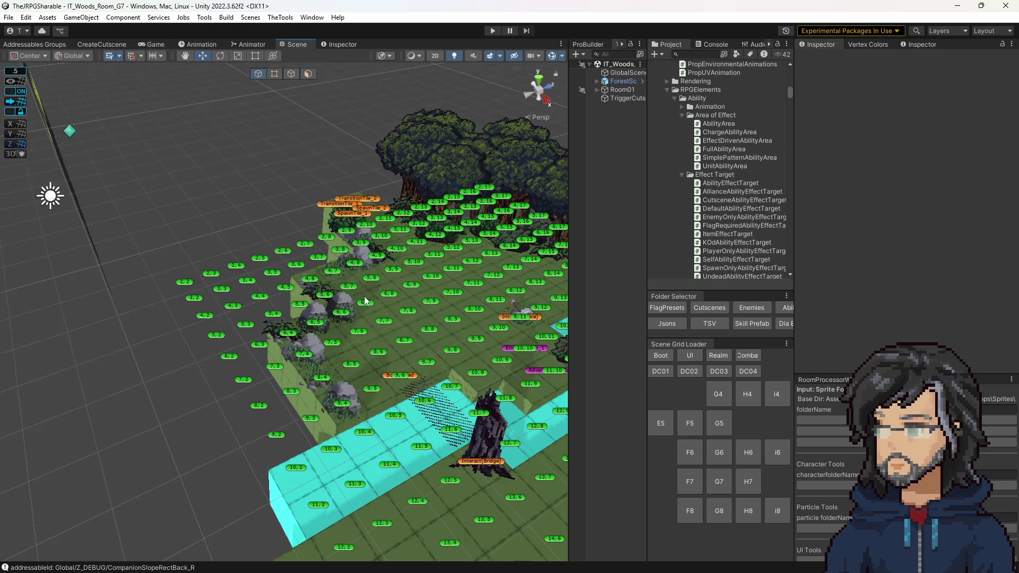
{"action": "scroll", "coordinate": [432, 416], "scroll_direction": "up", "scroll_amount": 10}
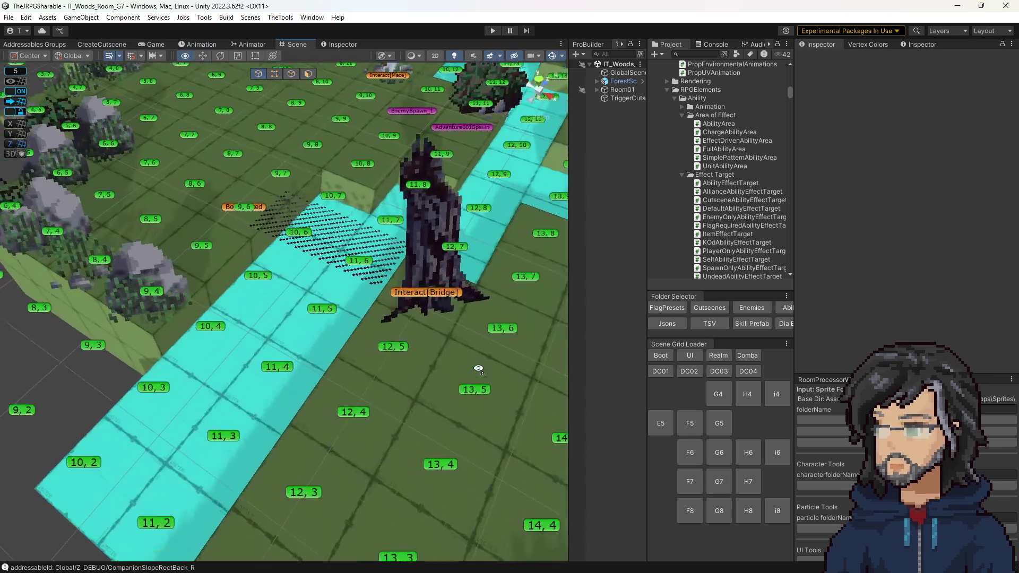
{"action": "left_click_drag", "start_coordinate": [453, 366], "coordinate": [381, 298]}
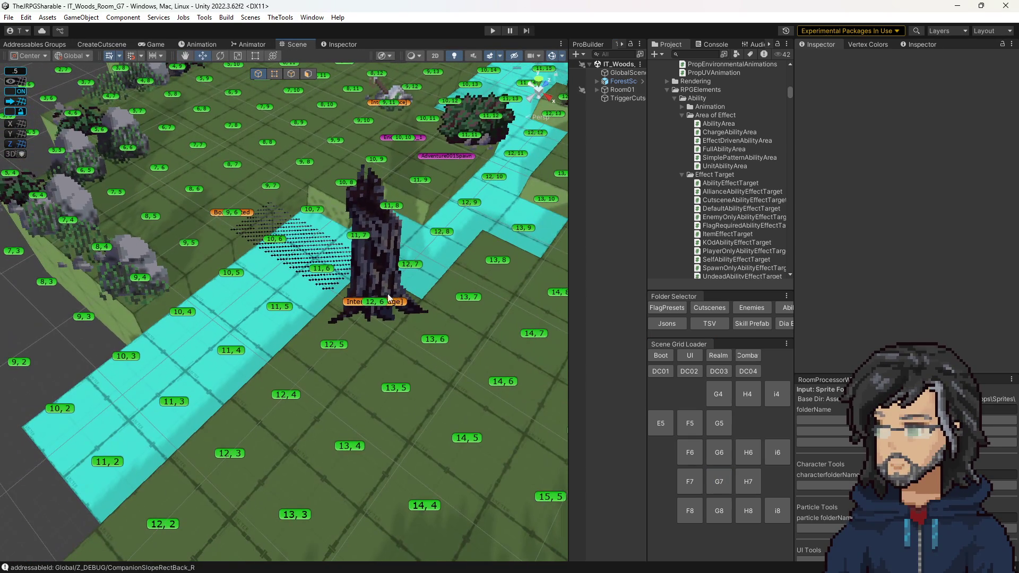
{"action": "left_click", "coordinate": [406, 310]}
{"action": "scroll", "coordinate": [919, 291], "scroll_direction": "down", "scroll_amount": 10}
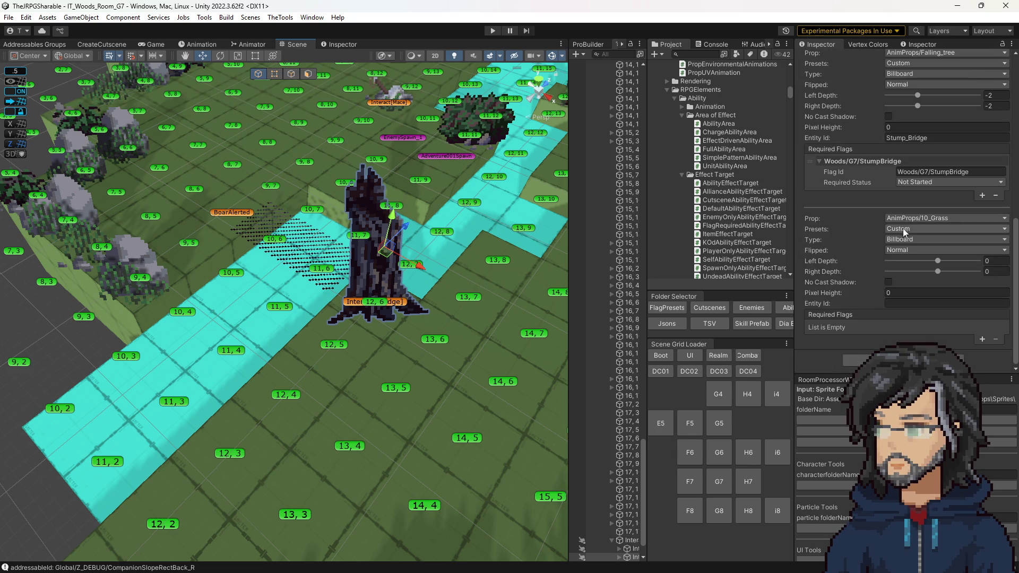
Run PopulateProps on Props_TempPass so Indicator appears among the room's prop options
{"action": "left_click", "coordinate": [901, 219]}
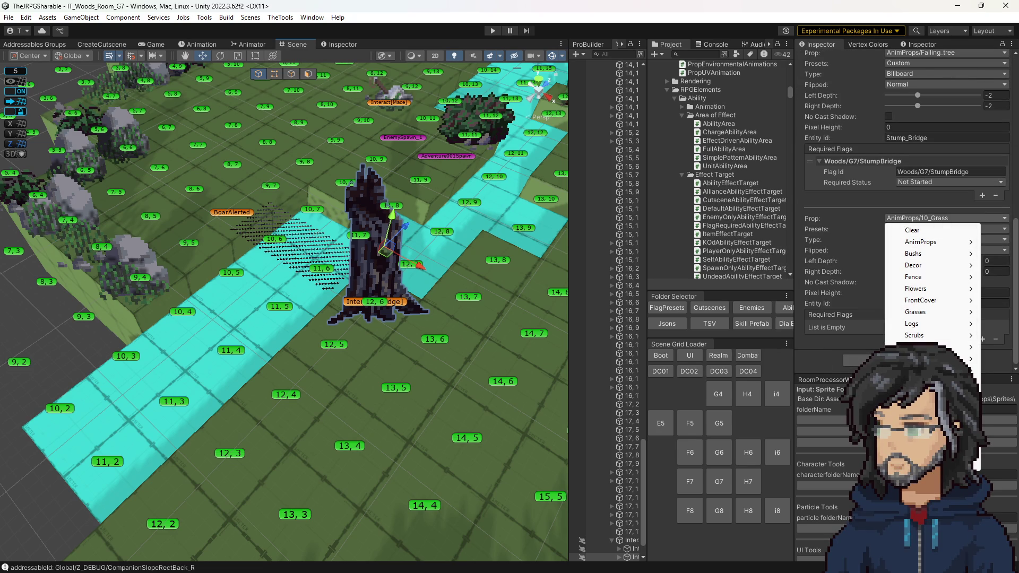
{"action": "left_click", "coordinate": [900, 220]}
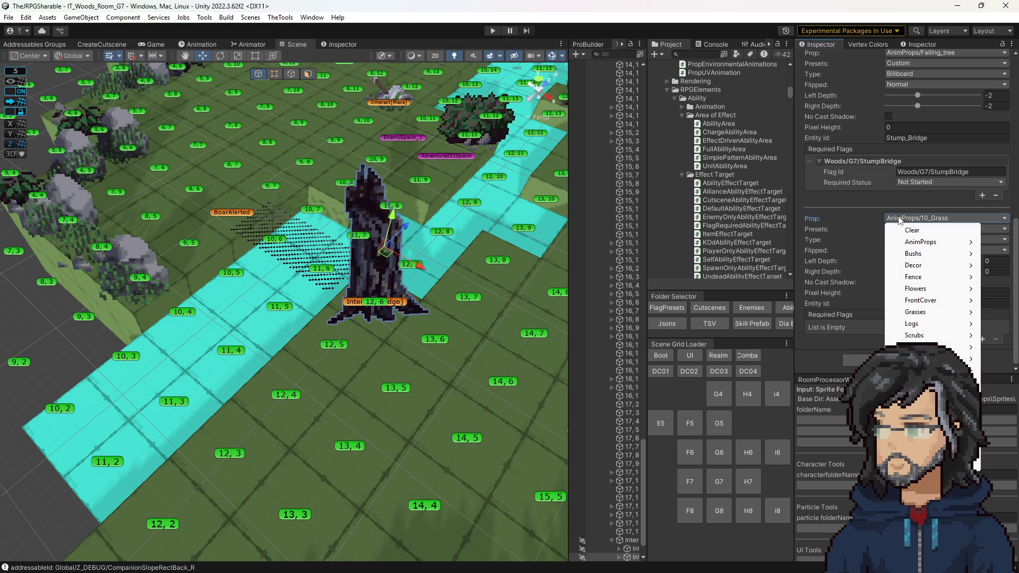
{"action": "left_click", "coordinate": [819, 367]}
{"action": "scroll", "coordinate": [585, 200], "scroll_direction": "up", "scroll_amount": 15}
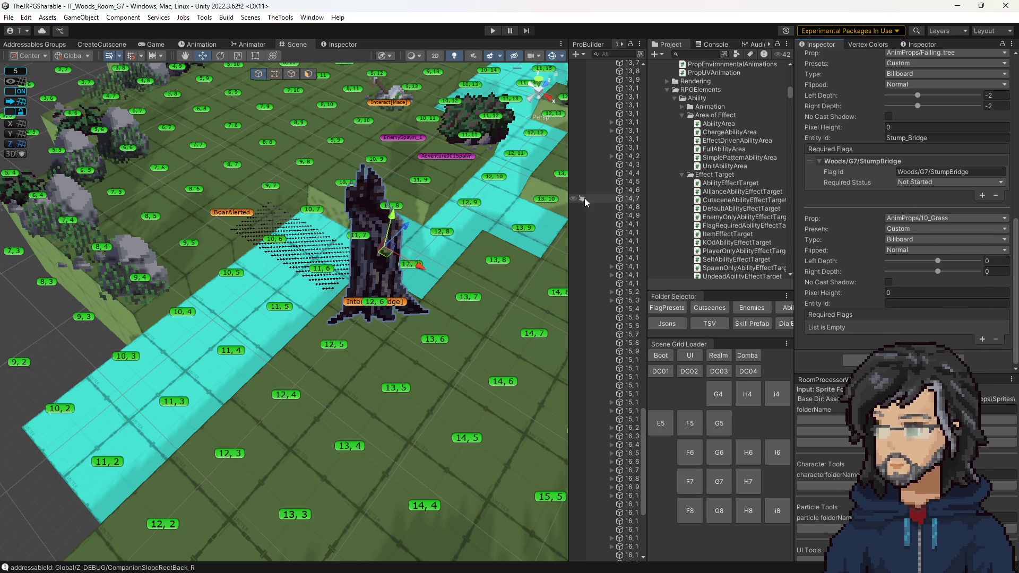
{"action": "scroll", "coordinate": [617, 193], "scroll_direction": "up", "scroll_amount": 20}
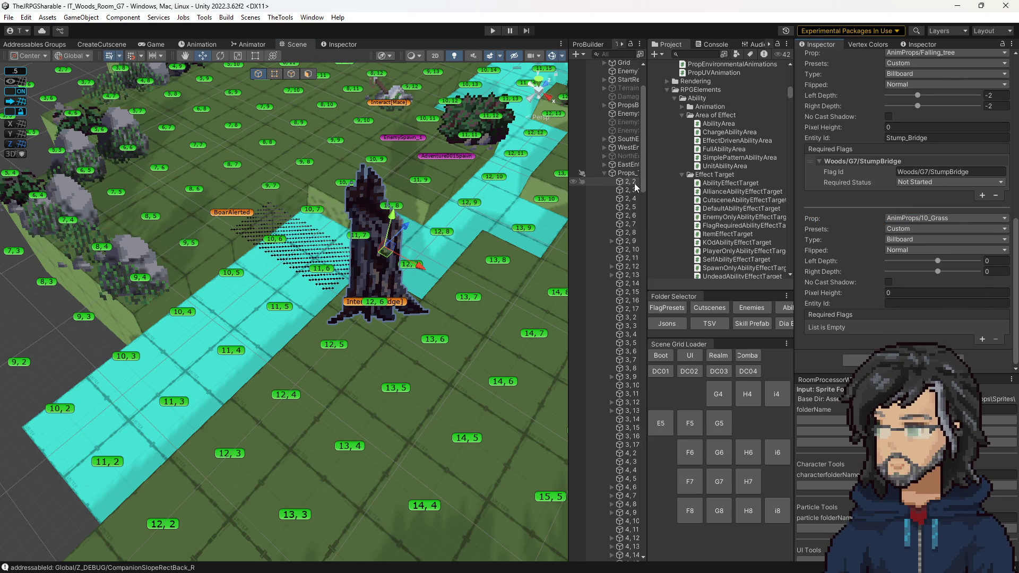
{"action": "left_click", "coordinate": [620, 260]}
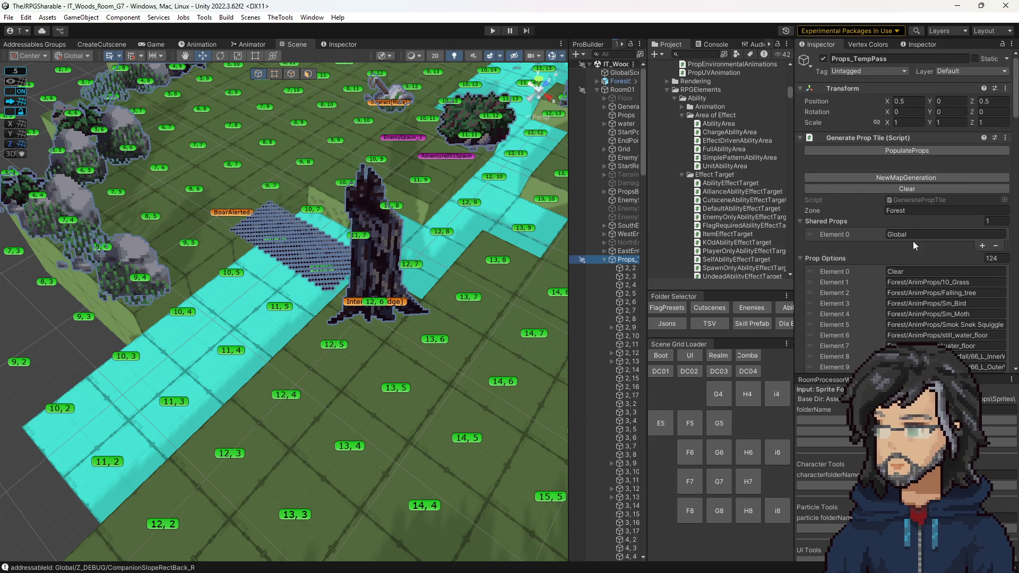
{"action": "left_click", "coordinate": [888, 150]}
Reselect the stump's bridge interactable and set its second Prop to AnimProps/Indicator
{"action": "left_click", "coordinate": [373, 307]}
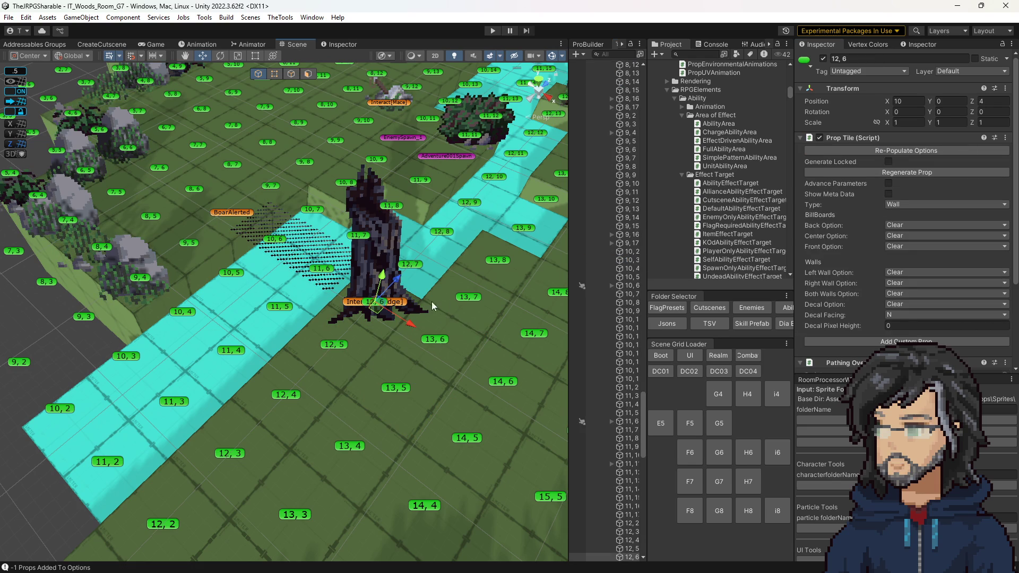
{"action": "left_click", "coordinate": [404, 306]}
{"action": "scroll", "coordinate": [920, 259], "scroll_direction": "down", "scroll_amount": 5}
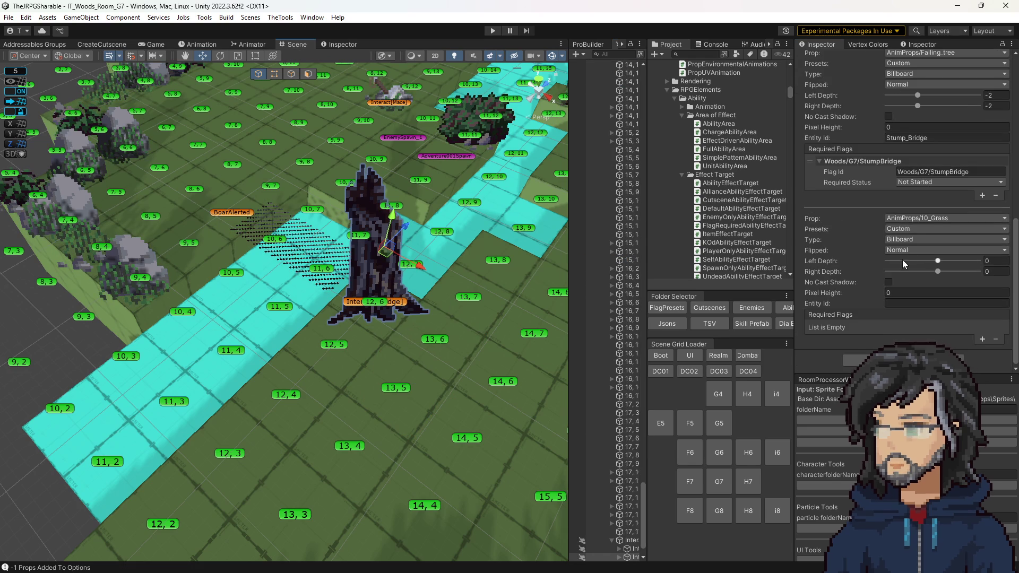
{"action": "left_click", "coordinate": [907, 220]}
{"action": "mouse_move", "coordinate": [909, 242]}
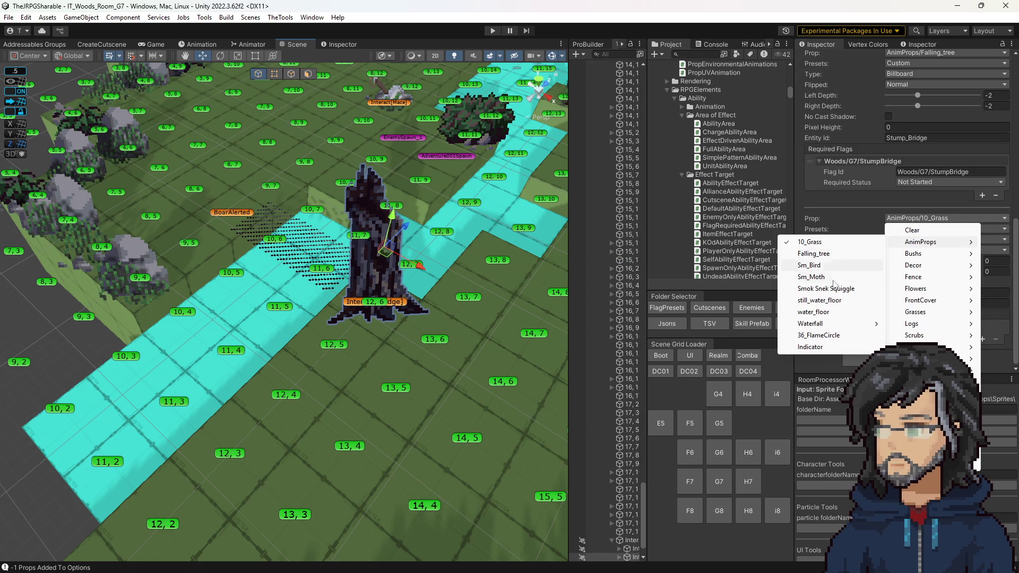
{"action": "left_click", "coordinate": [810, 347]}
{"action": "mouse_move", "coordinate": [461, 324]}
{"action": "left_mouse_down"}
{"action": "mouse_move", "coordinate": [410, 360]}
{"action": "mouse_move", "coordinate": [534, 325]}
{"action": "mouse_move", "coordinate": [566, 312]}
{"action": "mouse_move", "coordinate": [564, 303]}
{"action": "left_mouse_up"}
{"action": "scroll", "coordinate": [599, 493], "scroll_direction": "down", "scroll_amount": 2}
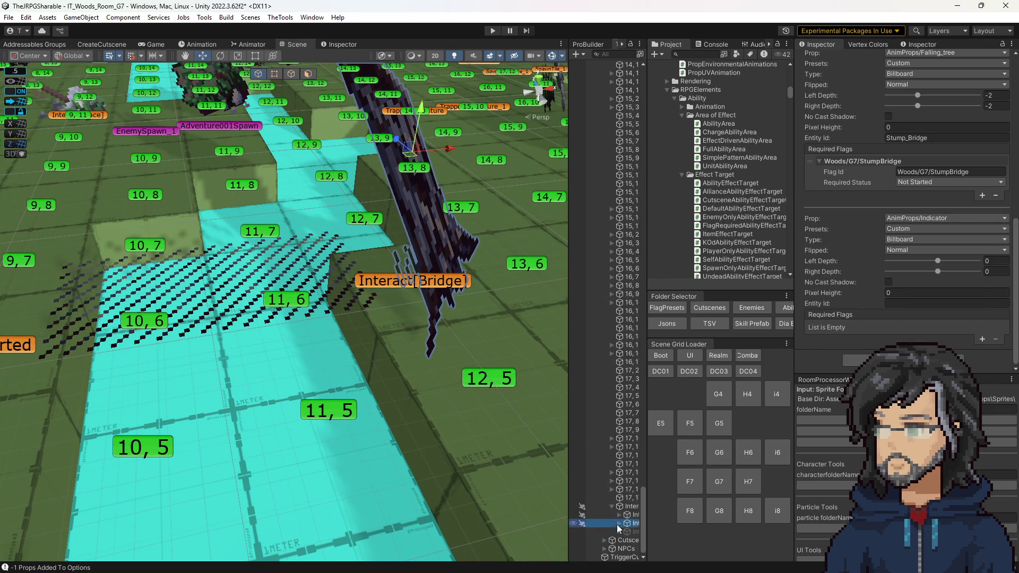
Delete the leftover 10_Grass(Clone) under Interact[Bridge]
{"action": "left_click", "coordinate": [617, 524]}
{"action": "left_click_drag", "start_coordinate": [570, 499], "coordinate": [505, 500]}
{"action": "scroll", "coordinate": [584, 515], "scroll_direction": "down", "scroll_amount": 2}
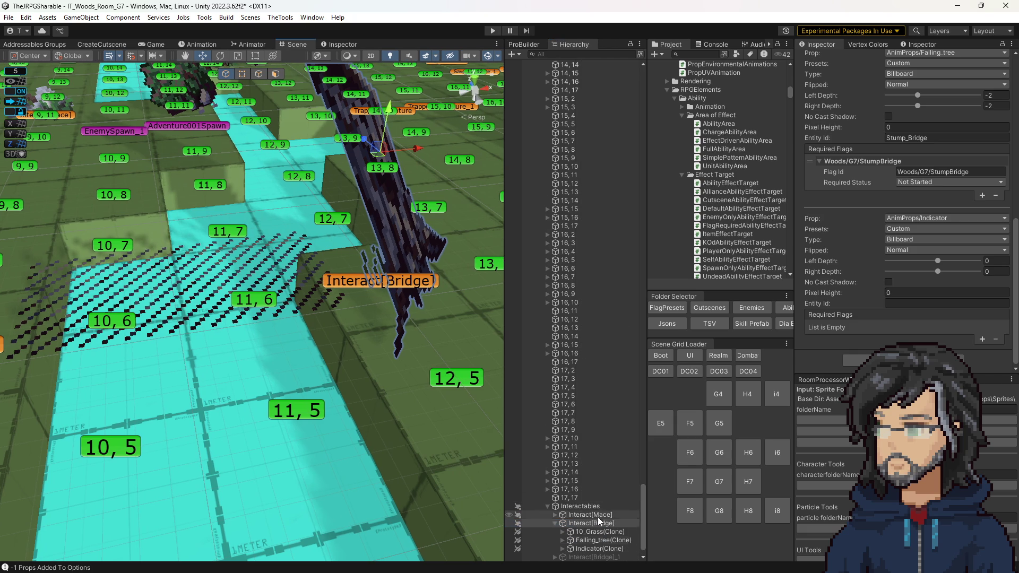
{"action": "left_click", "coordinate": [601, 508]}
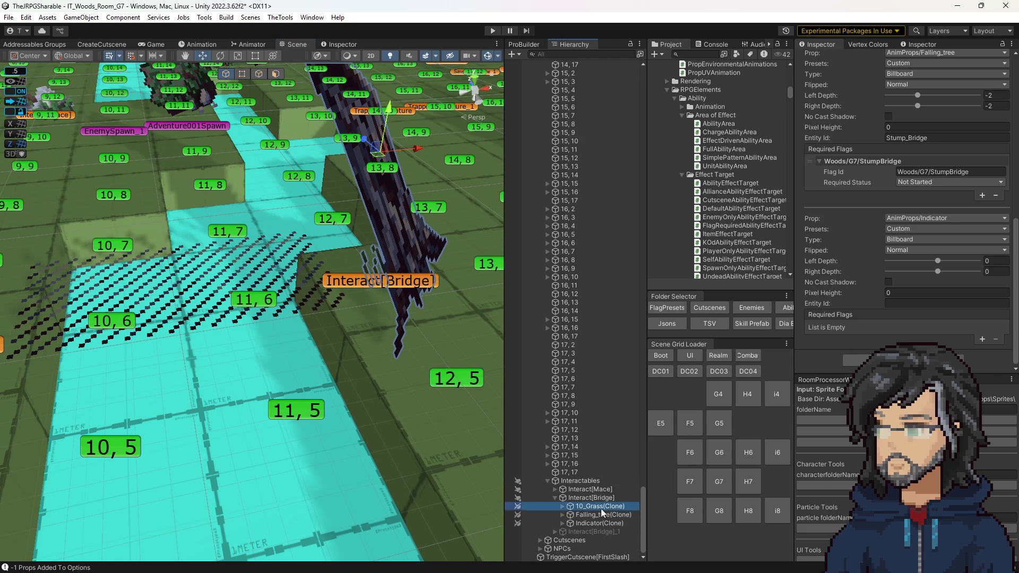
{"action": "key", "text": "Delete"}
Inspect the Indicator(Clone)'s SpriteRender object and locate its Indicator animator controller
{"action": "left_click", "coordinate": [591, 507]}
{"action": "key", "text": "f"}
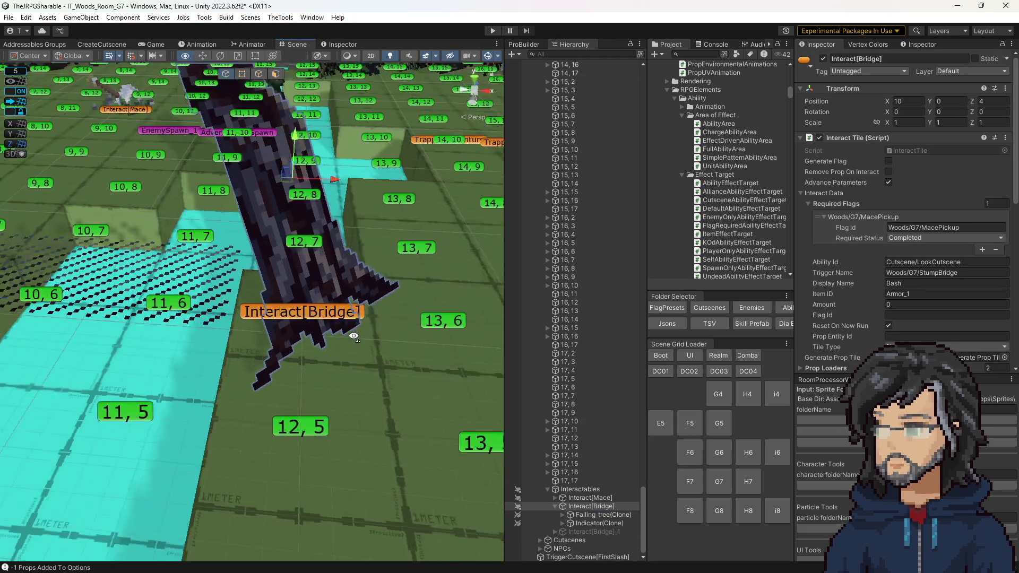
{"action": "scroll", "coordinate": [863, 312], "scroll_direction": "down", "scroll_amount": 10}
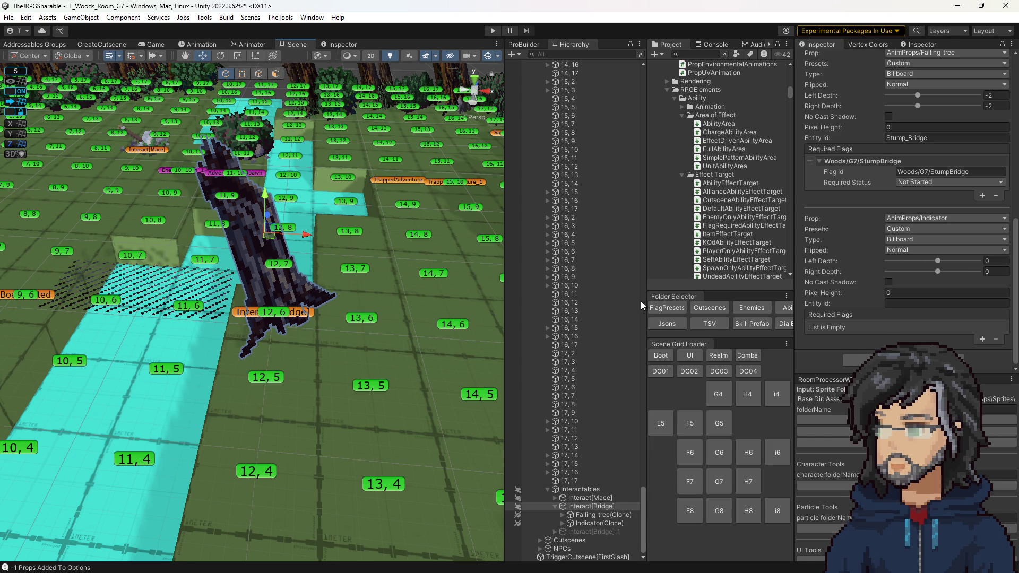
{"action": "left_click", "coordinate": [593, 523]}
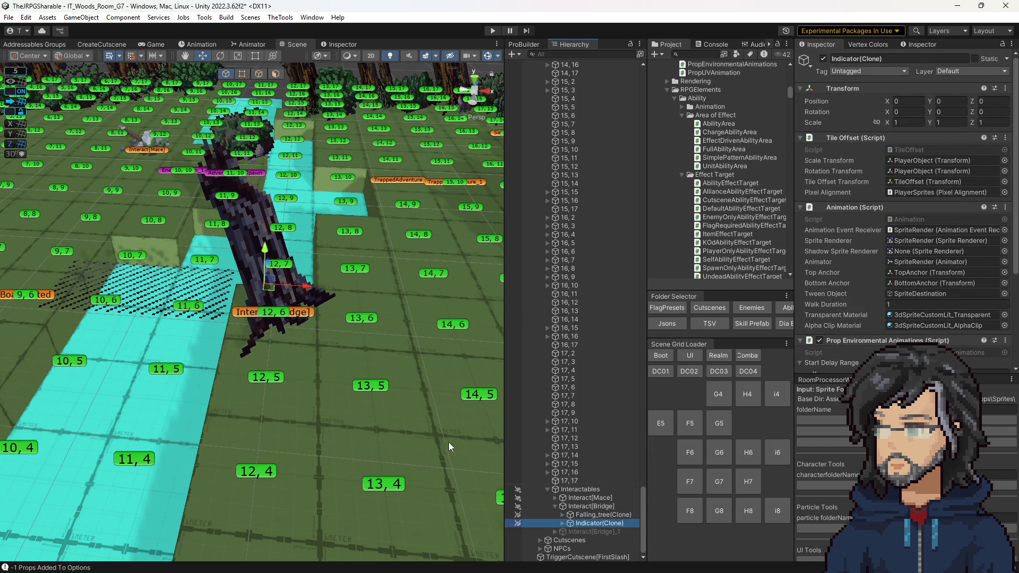
{"action": "mouse_move", "coordinate": [482, 462]}
{"action": "left_mouse_down"}
{"action": "mouse_move", "coordinate": [490, 426]}
{"action": "mouse_move", "coordinate": [517, 420]}
{"action": "mouse_move", "coordinate": [566, 515]}
{"action": "left_mouse_up"}
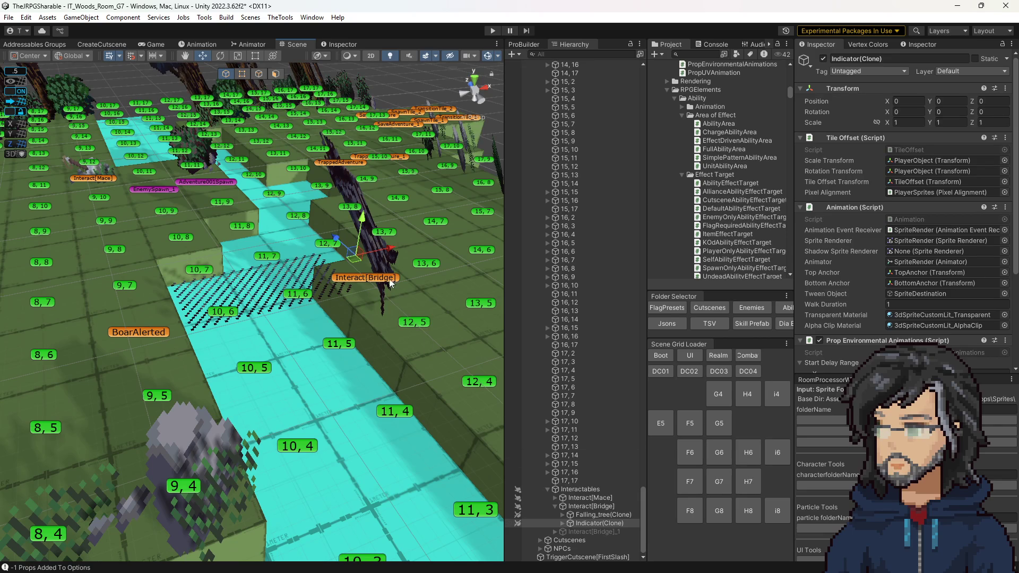
{"action": "left_click", "coordinate": [562, 524]}
{"action": "left_click", "coordinate": [570, 541]}
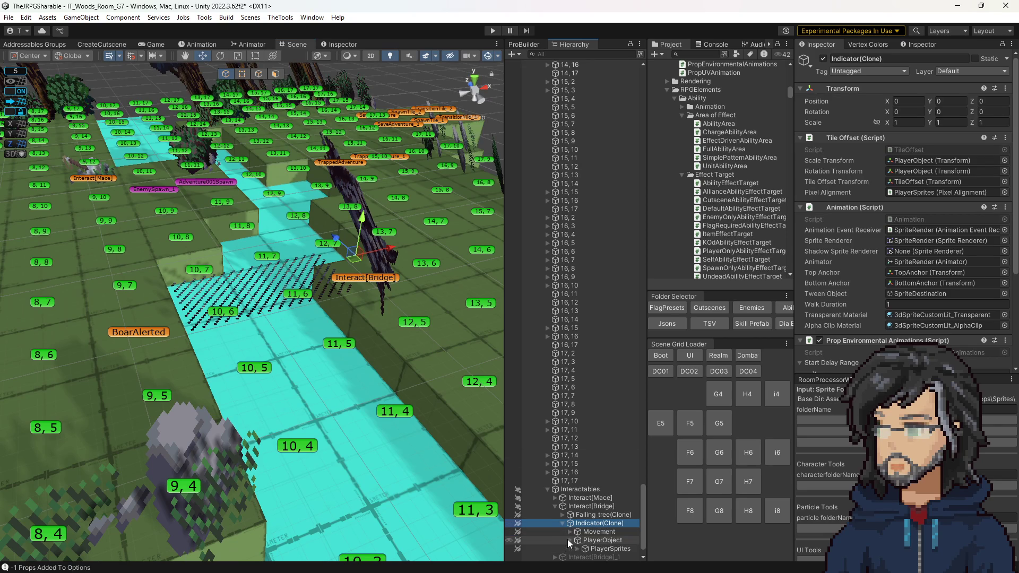
{"action": "left_click", "coordinate": [578, 549]}
{"action": "left_click", "coordinate": [613, 557]}
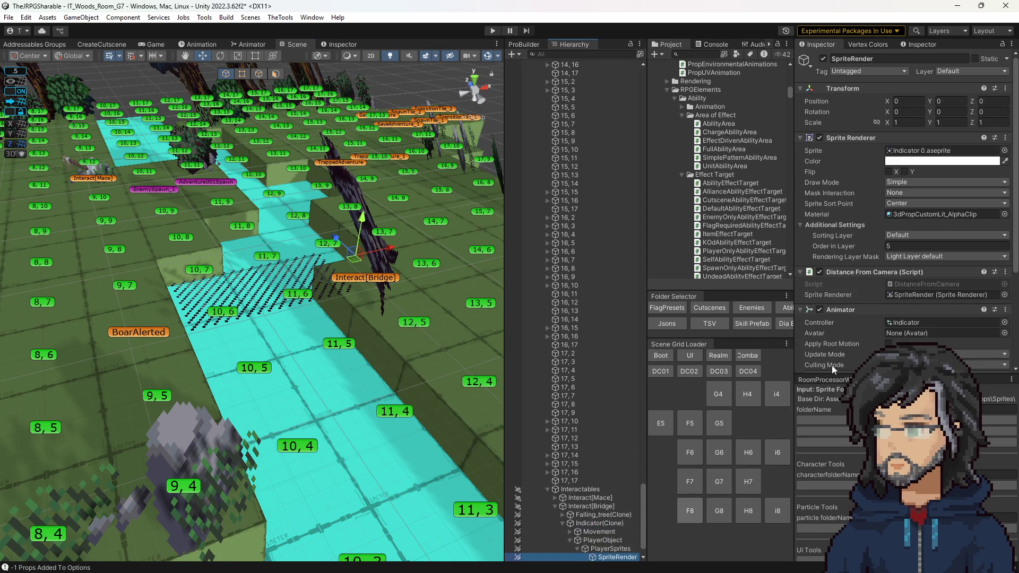
{"action": "scroll", "coordinate": [889, 301], "scroll_direction": "down", "scroll_amount": 2}
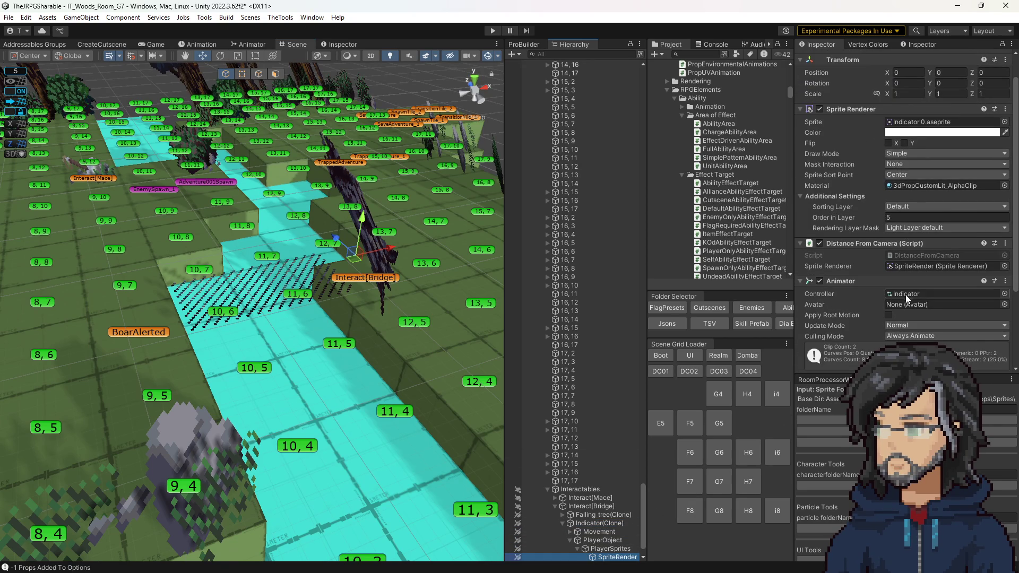
{"action": "left_click", "coordinate": [905, 295]}
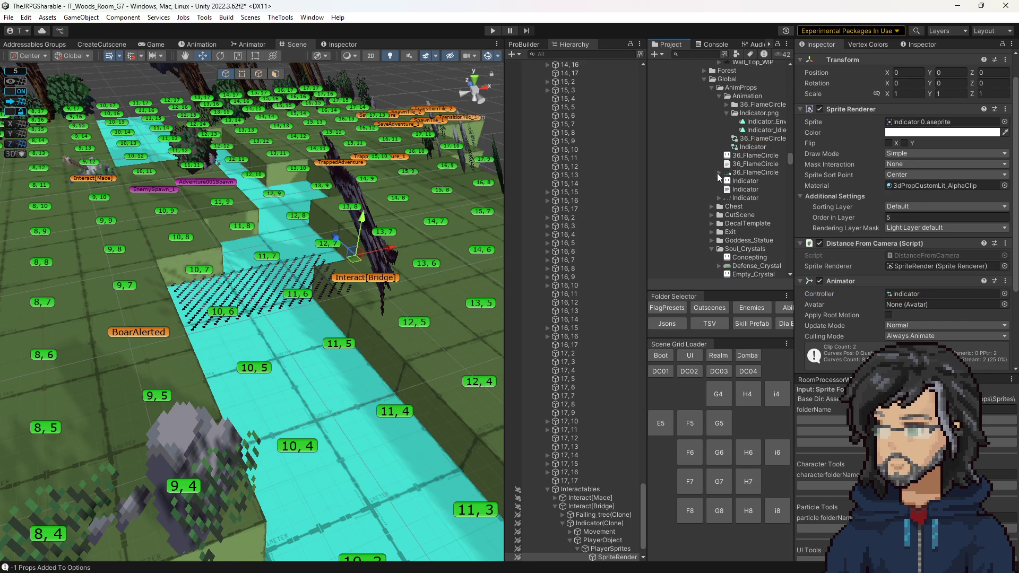
Switch the SpriteRender's sprite to Indicator 2 from the Indicator texture
{"action": "left_click", "coordinate": [720, 173]}
{"action": "left_click", "coordinate": [719, 173]}
{"action": "left_click", "coordinate": [723, 198]}
{"action": "left_click", "coordinate": [720, 197]}
{"action": "left_click", "coordinate": [605, 558]}
{"action": "left_click_drag", "start_coordinate": [766, 223], "coordinate": [934, 154]}
On Interact[Bridge], adjust the Indicator prop's depths, bringing Right Depth to -2
{"action": "left_click_drag", "start_coordinate": [390, 267], "coordinate": [361, 261]}
{"action": "scroll", "coordinate": [361, 260], "scroll_direction": "down", "scroll_amount": 8}
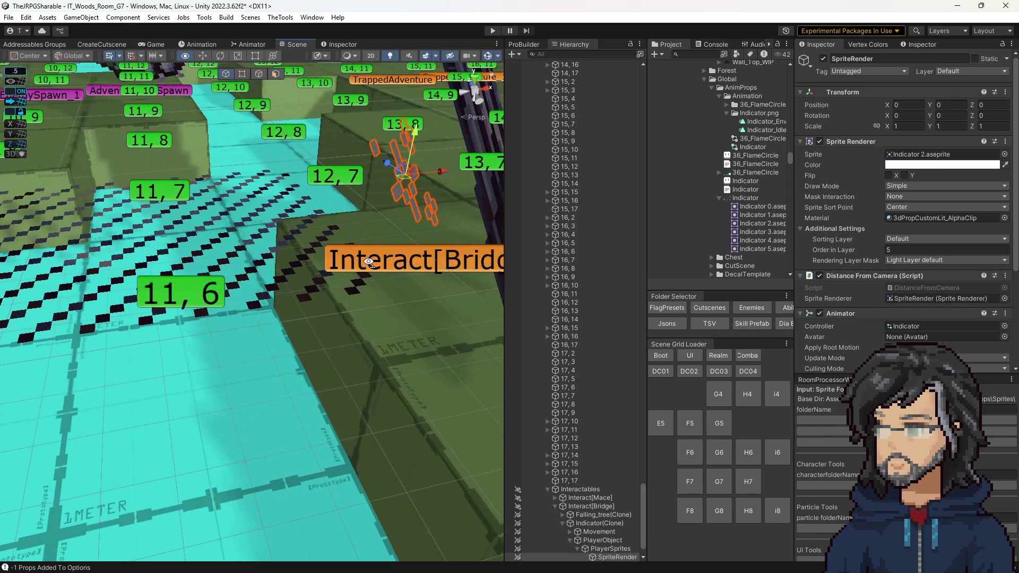
{"action": "scroll", "coordinate": [370, 272], "scroll_direction": "down", "scroll_amount": 3}
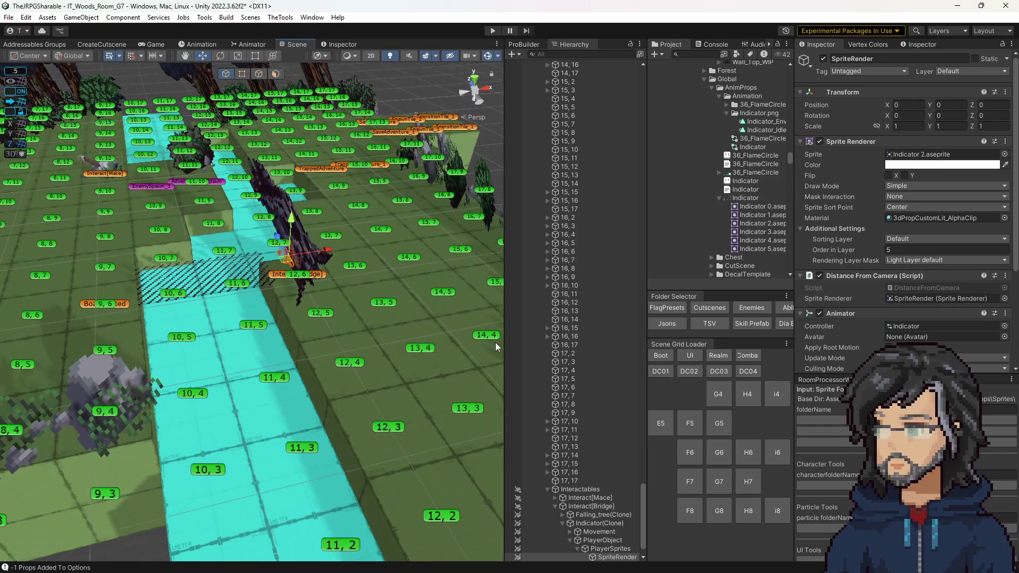
{"action": "left_click", "coordinate": [591, 521]}
{"action": "scroll", "coordinate": [903, 239], "scroll_direction": "down", "scroll_amount": 3}
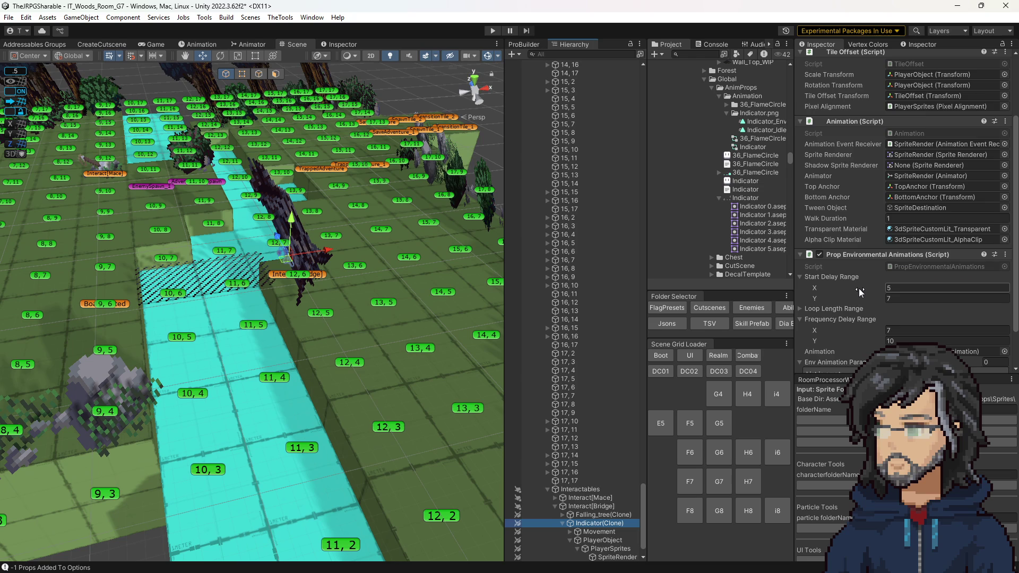
{"action": "left_click", "coordinate": [591, 505]}
{"action": "scroll", "coordinate": [939, 307], "scroll_direction": "down", "scroll_amount": 5}
{"action": "left_click_drag", "start_coordinate": [938, 261], "coordinate": [950, 262]}
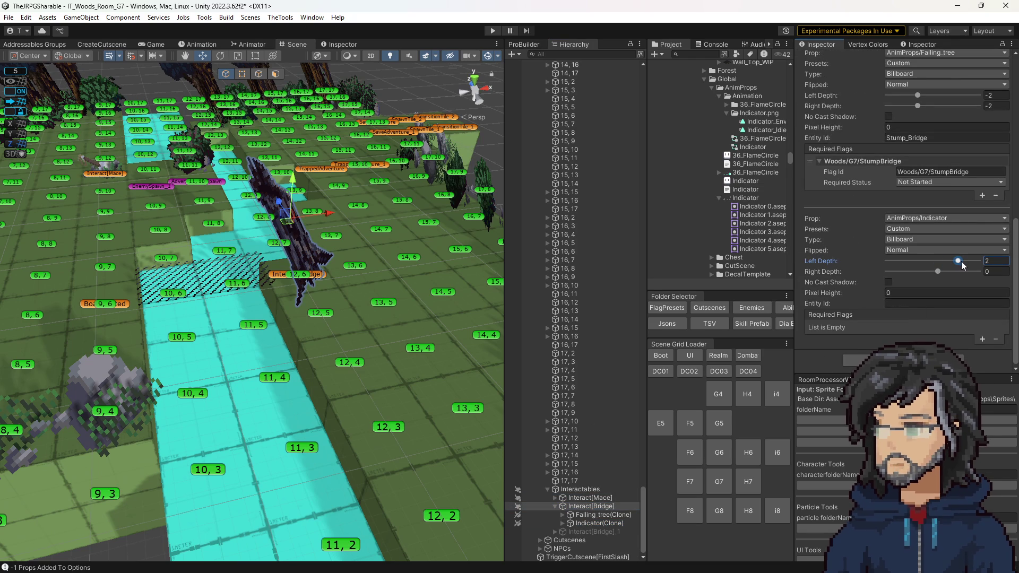
{"action": "scroll", "coordinate": [929, 245], "scroll_direction": "up", "scroll_amount": 4}
{"action": "scroll", "coordinate": [941, 247], "scroll_direction": "down", "scroll_amount": 3}
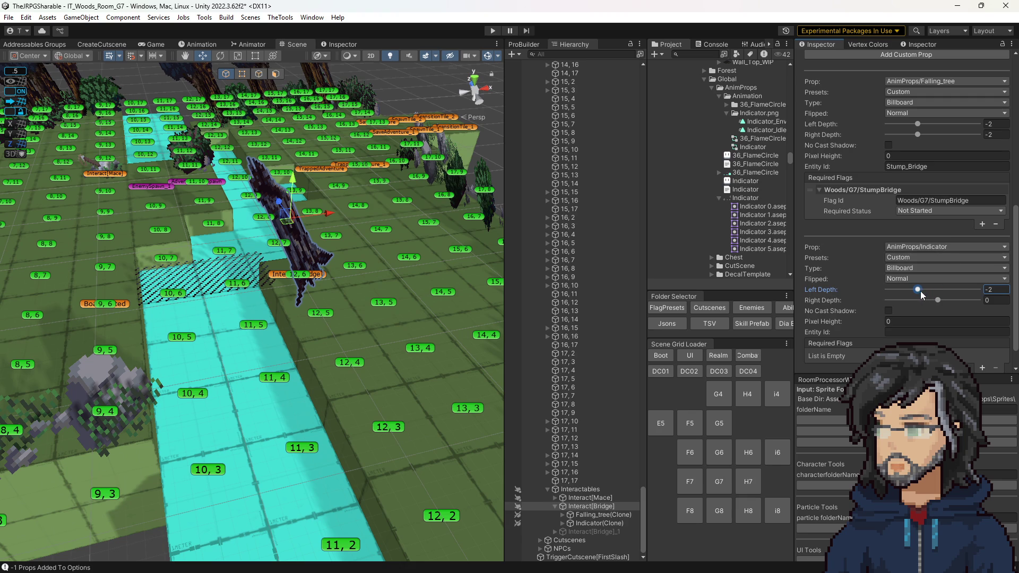
{"action": "mouse_move", "coordinate": [937, 301]}
{"action": "left_mouse_down"}
{"action": "mouse_move", "coordinate": [918, 303]}
{"action": "mouse_move", "coordinate": [910, 289]}
{"action": "left_mouse_up"}
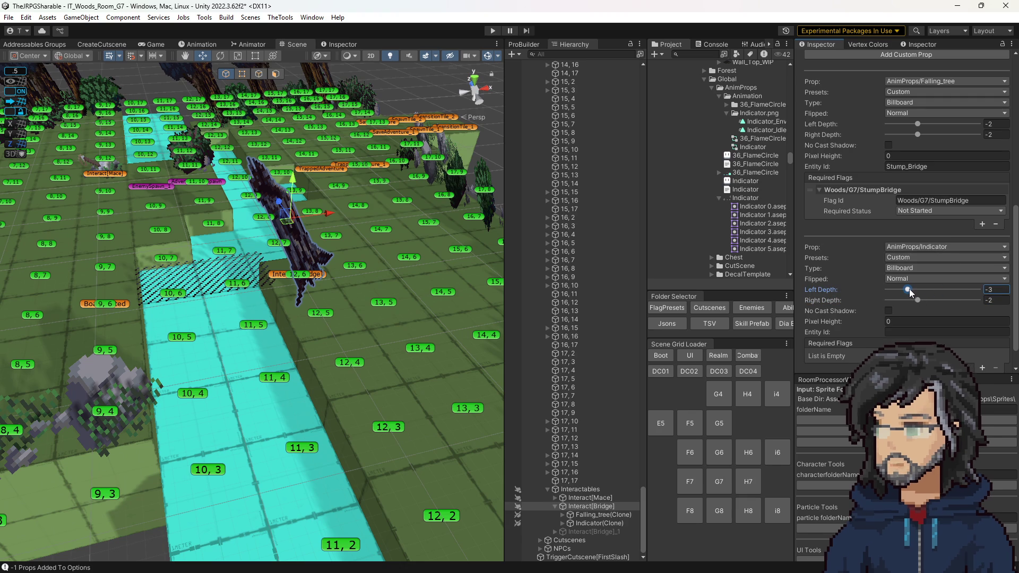
Swap the second prop loader's prop to 10_Grass
{"action": "left_click", "coordinate": [908, 248]}
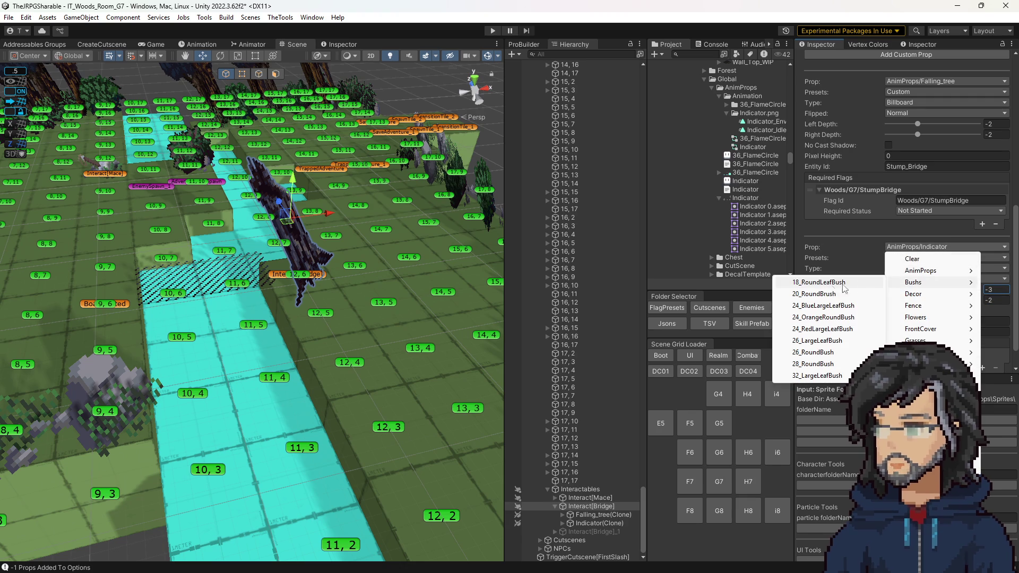
{"action": "mouse_move", "coordinate": [919, 274]}
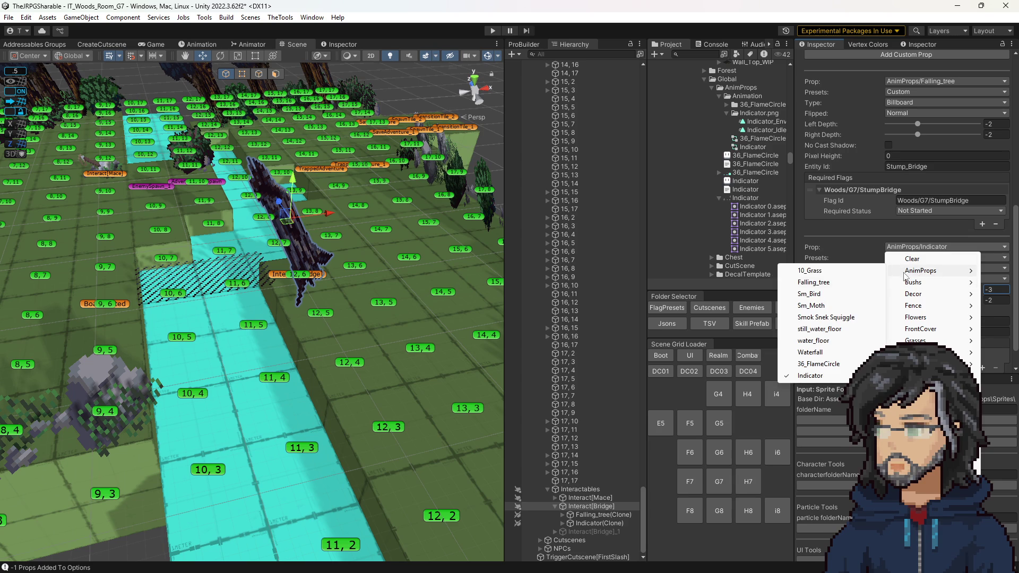
{"action": "left_click", "coordinate": [802, 269]}
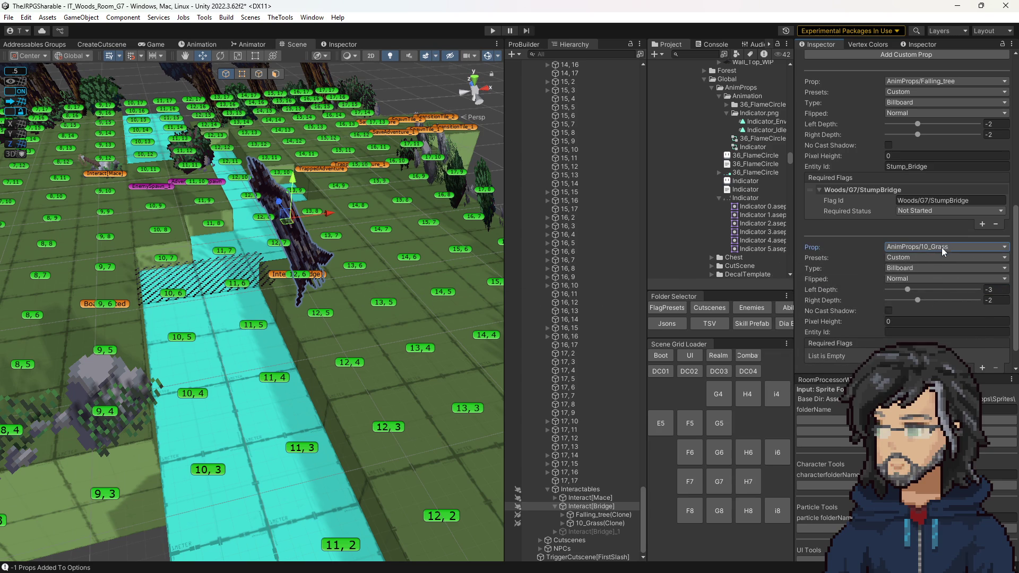
Give 10_Grass Left and Right Depth -3, Pixel Height 15, No Cast Shadow, and save
{"action": "left_click_drag", "start_coordinate": [918, 300], "coordinate": [909, 300]}
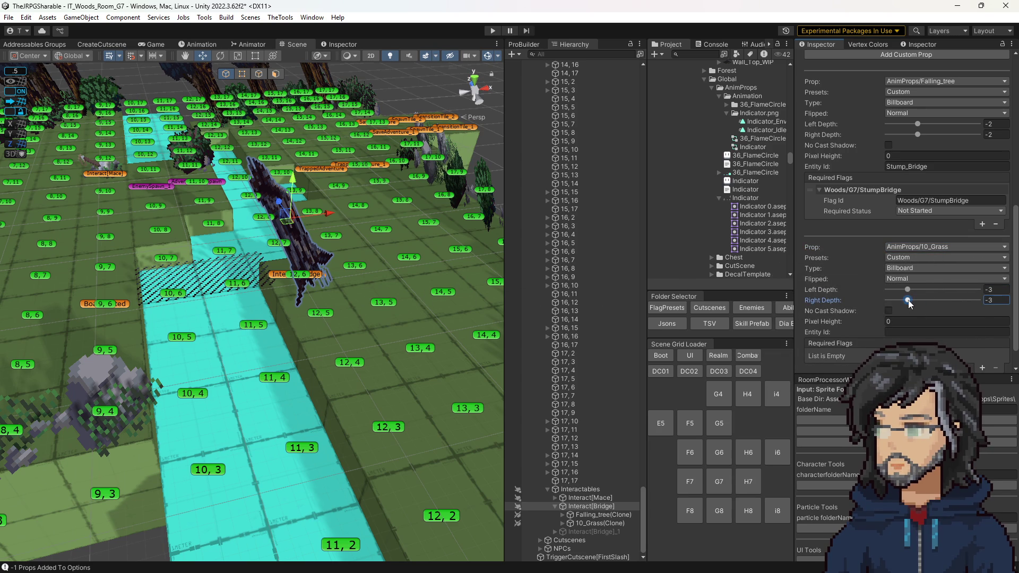
{"action": "mouse_move", "coordinate": [223, 290]}
{"action": "left_mouse_down"}
{"action": "mouse_move", "coordinate": [122, 287]}
{"action": "mouse_move", "coordinate": [590, 295]}
{"action": "left_mouse_up"}
{"action": "left_click_drag", "start_coordinate": [862, 321], "coordinate": [877, 322]}
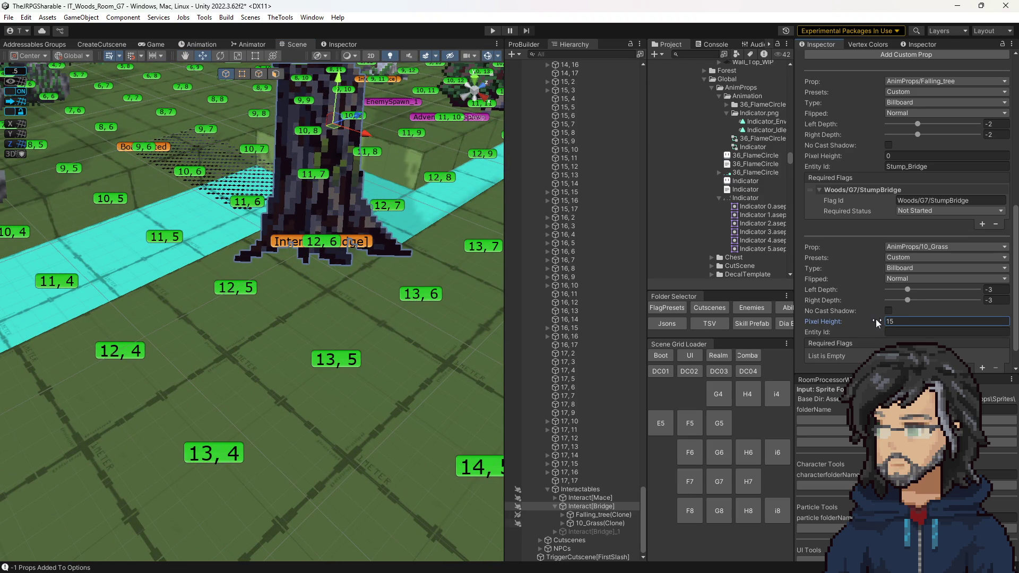
{"action": "mouse_move", "coordinate": [478, 269]}
{"action": "left_mouse_down"}
{"action": "mouse_move", "coordinate": [292, 263]}
{"action": "mouse_move", "coordinate": [501, 278]}
{"action": "mouse_move", "coordinate": [449, 262]}
{"action": "left_mouse_up"}
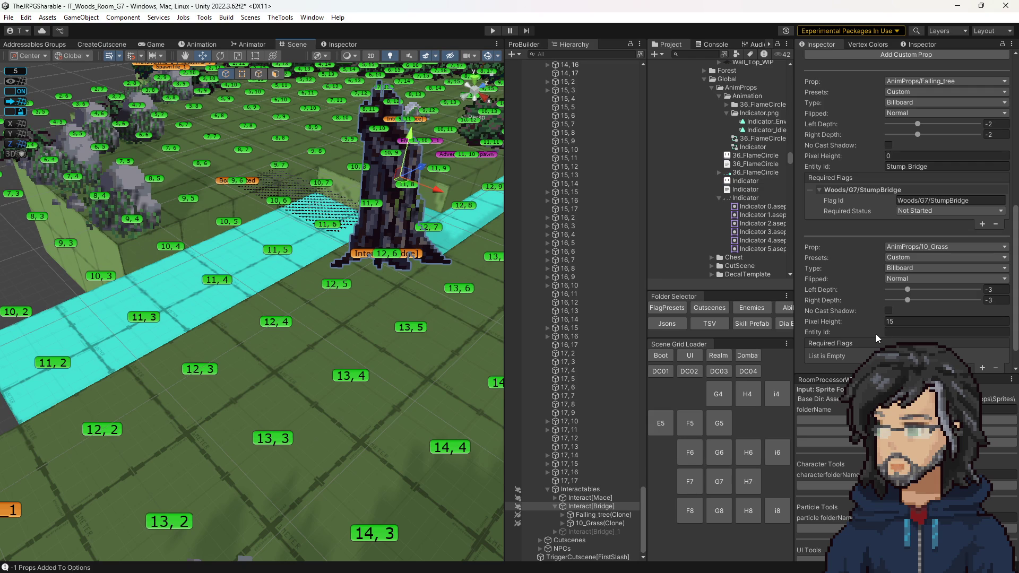
{"action": "left_click_drag", "start_coordinate": [906, 290], "coordinate": [878, 296]}
{"action": "left_click", "coordinate": [985, 290]}
{"action": "type", "text": "-3"}
{"action": "left_click", "coordinate": [889, 311]}
{"action": "scroll", "coordinate": [345, 382], "scroll_direction": "down", "scroll_amount": 2}
{"action": "key", "text": "ctrl+s"}
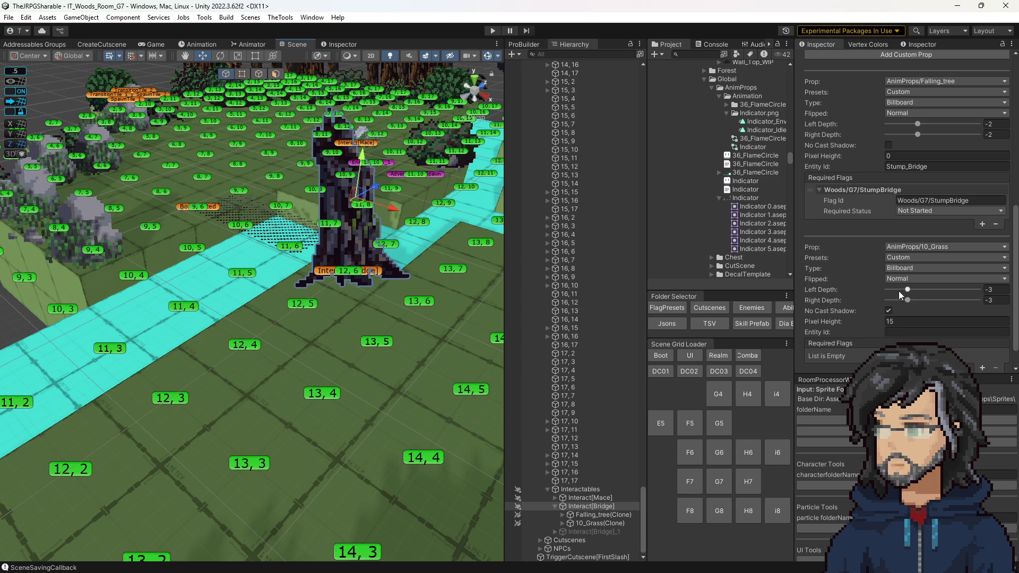
{"action": "left_click_drag", "start_coordinate": [364, 337], "coordinate": [366, 316]}
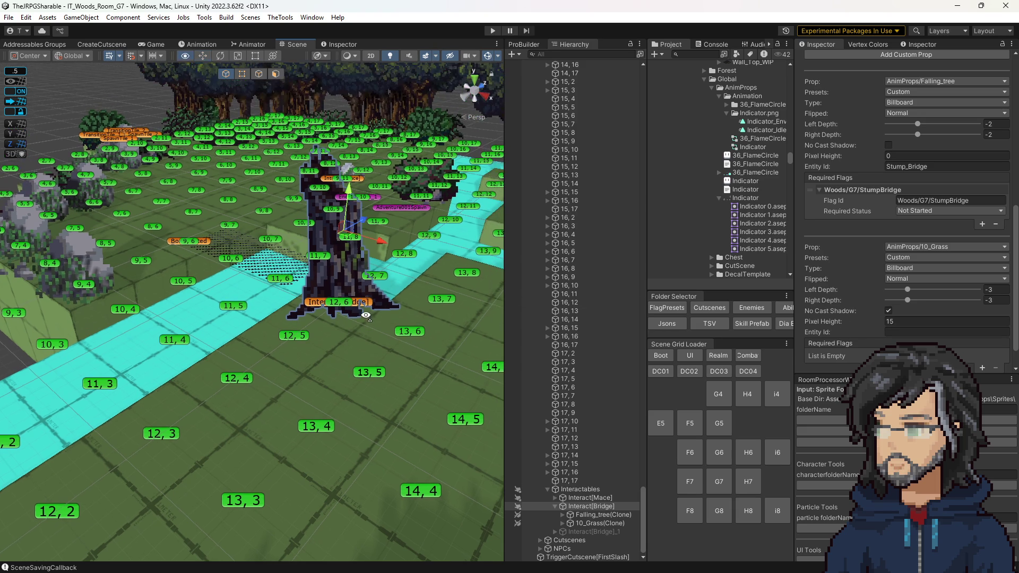
{"action": "left_click", "coordinate": [901, 250]}
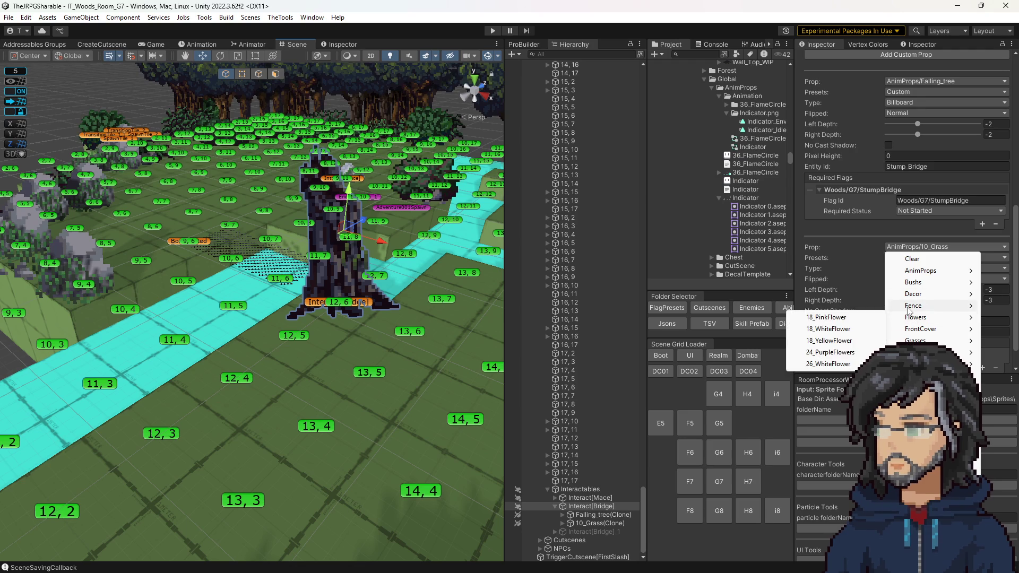
Swap the second prop to Chest/Chest and view the stump in isometric projection
{"action": "mouse_move", "coordinate": [910, 309]}
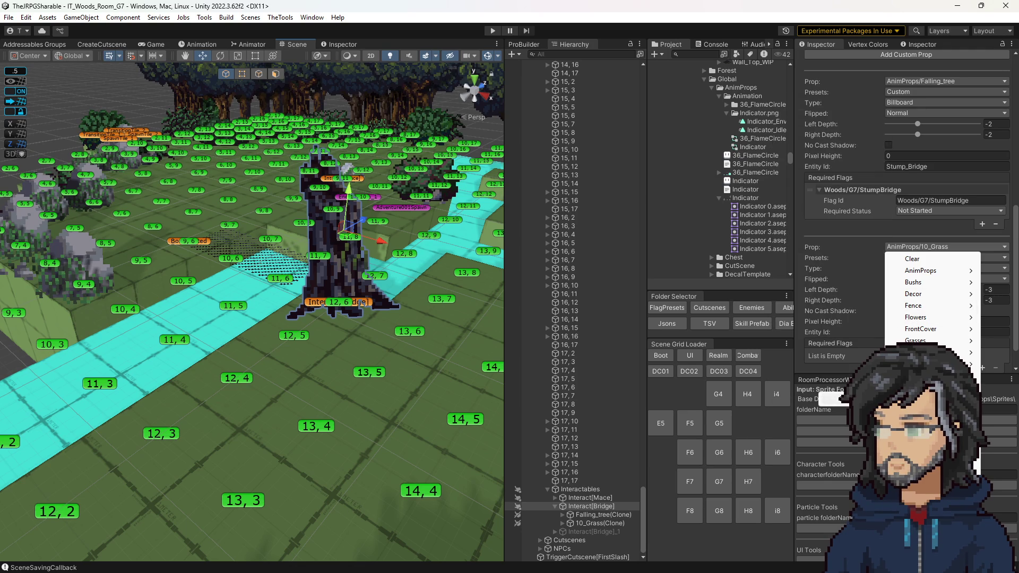
{"action": "left_click", "coordinate": [923, 366]}
{"action": "mouse_move", "coordinate": [333, 313]}
{"action": "left_mouse_down"}
{"action": "mouse_move", "coordinate": [223, 307]}
{"action": "mouse_move", "coordinate": [386, 121]}
{"action": "left_mouse_up"}
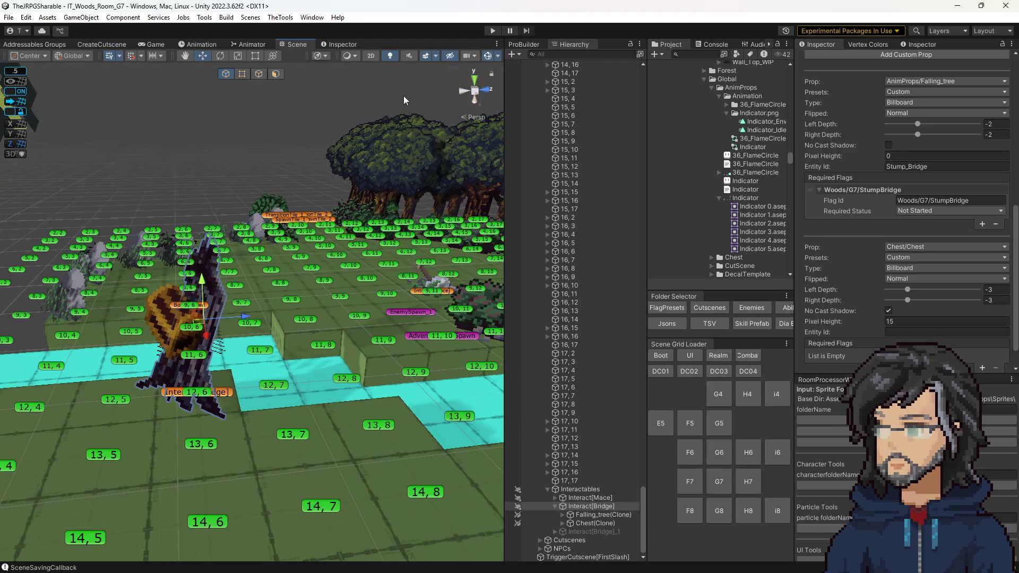
{"action": "left_click", "coordinate": [477, 97]}
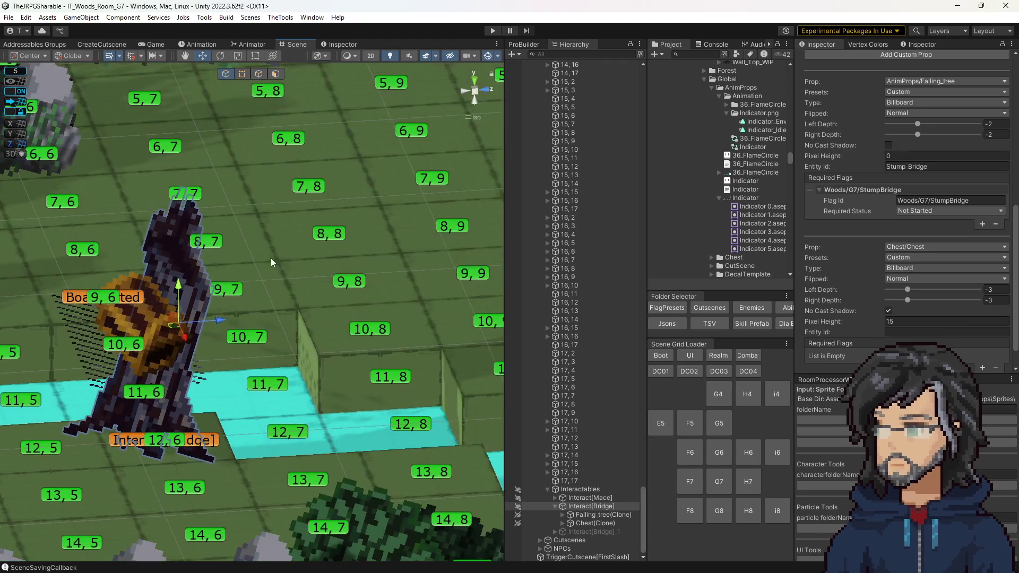
{"action": "scroll", "coordinate": [350, 338], "scroll_direction": "up", "scroll_amount": 5}
{"action": "left_click_drag", "start_coordinate": [350, 338], "coordinate": [403, 371]}
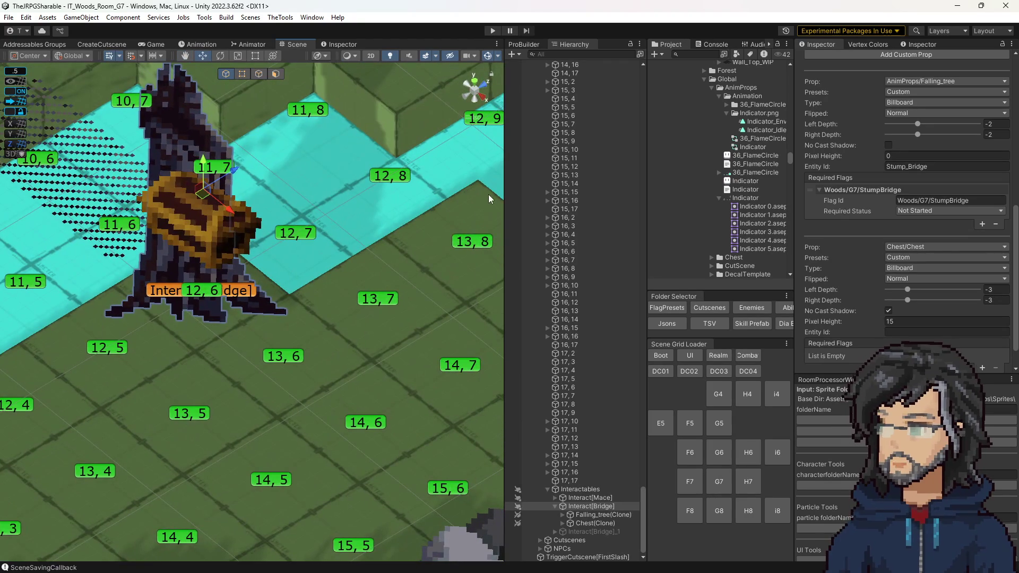
{"action": "left_click_drag", "start_coordinate": [644, 518], "coordinate": [641, 58]}
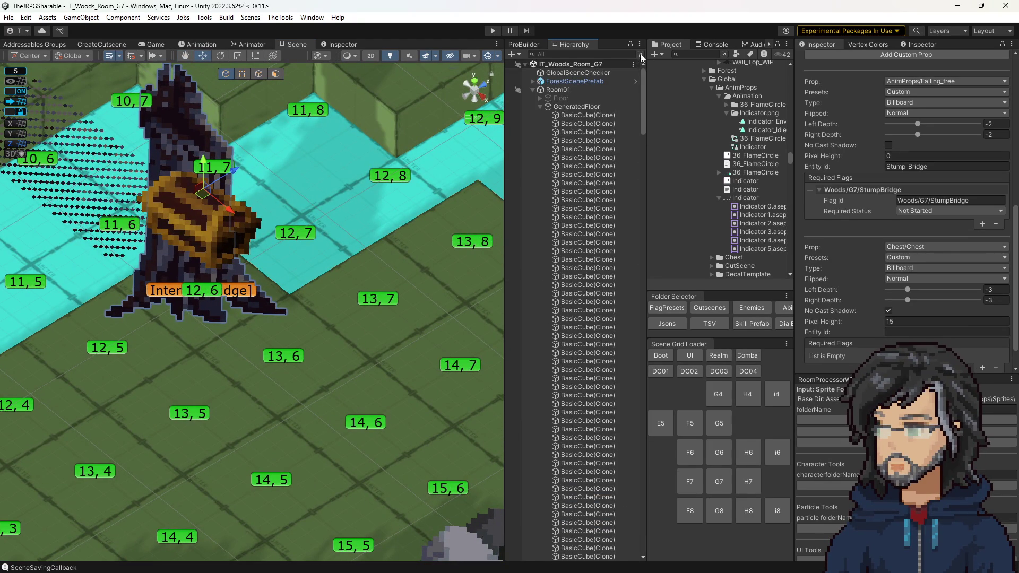
Inspect DungeonCam and its cm camera child, then align the scene view to DungeonCam
{"action": "left_click", "coordinate": [533, 82]}
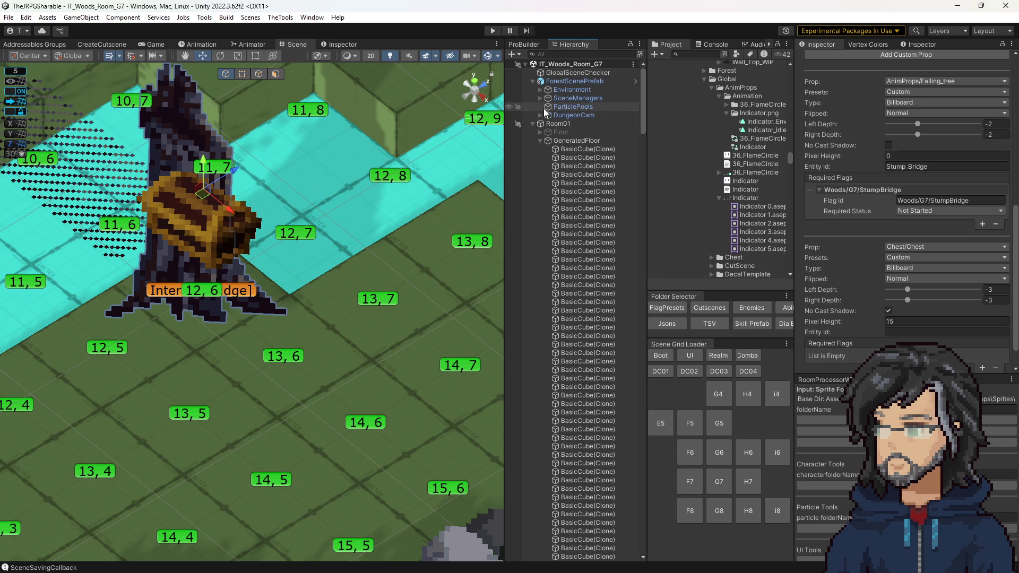
{"action": "left_click", "coordinate": [540, 115]}
{"action": "left_click", "coordinate": [567, 125]}
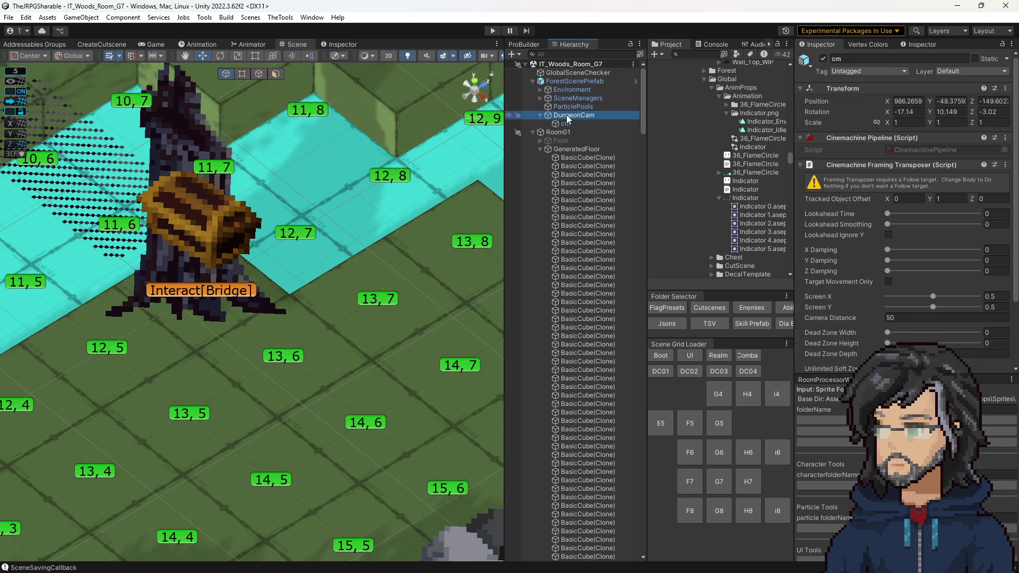
{"action": "left_click", "coordinate": [573, 115]}
{"action": "left_click", "coordinate": [540, 115]}
{"action": "left_click", "coordinate": [74, 18]}
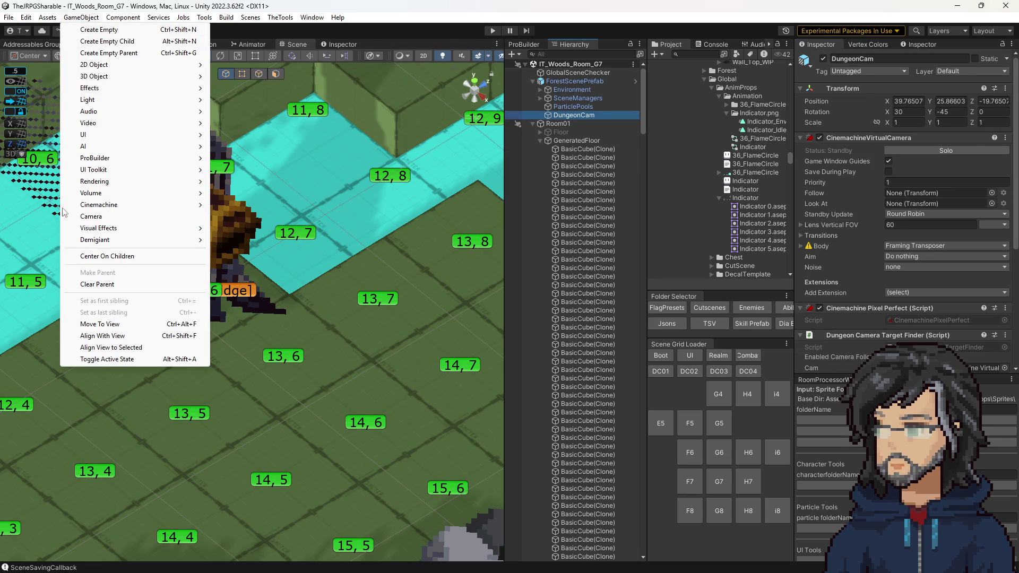
{"action": "left_click", "coordinate": [113, 348]}
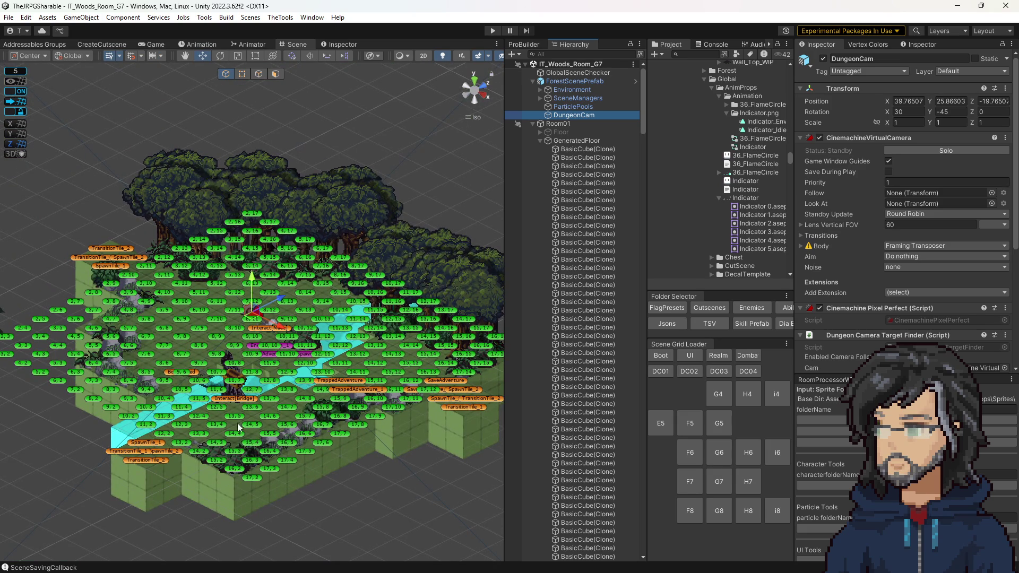
Select Interact[Bridge] and adjust panel widths and the tile-label display
{"action": "left_click_drag", "start_coordinate": [505, 63], "coordinate": [586, 64]}
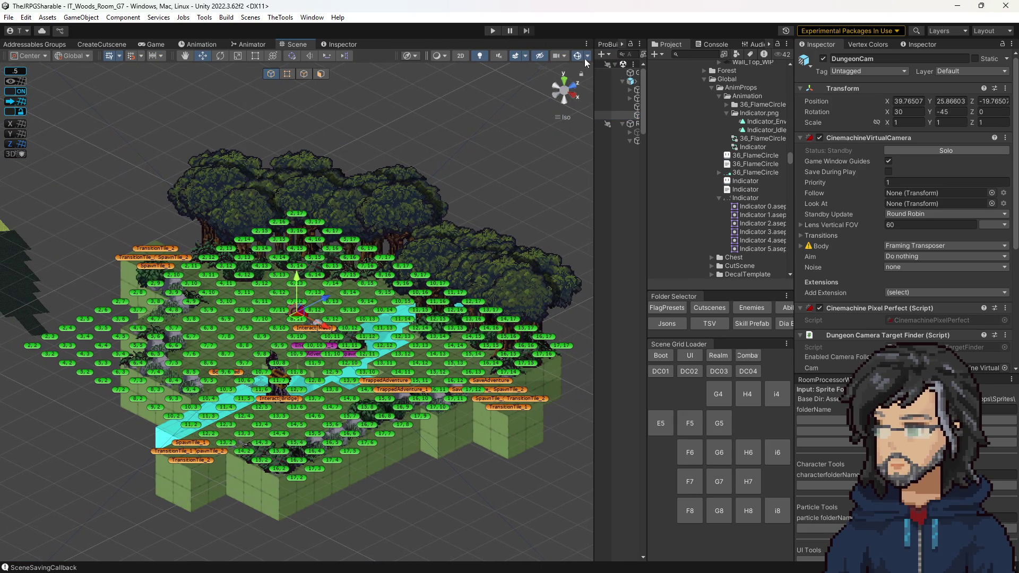
{"action": "left_click", "coordinate": [301, 402]}
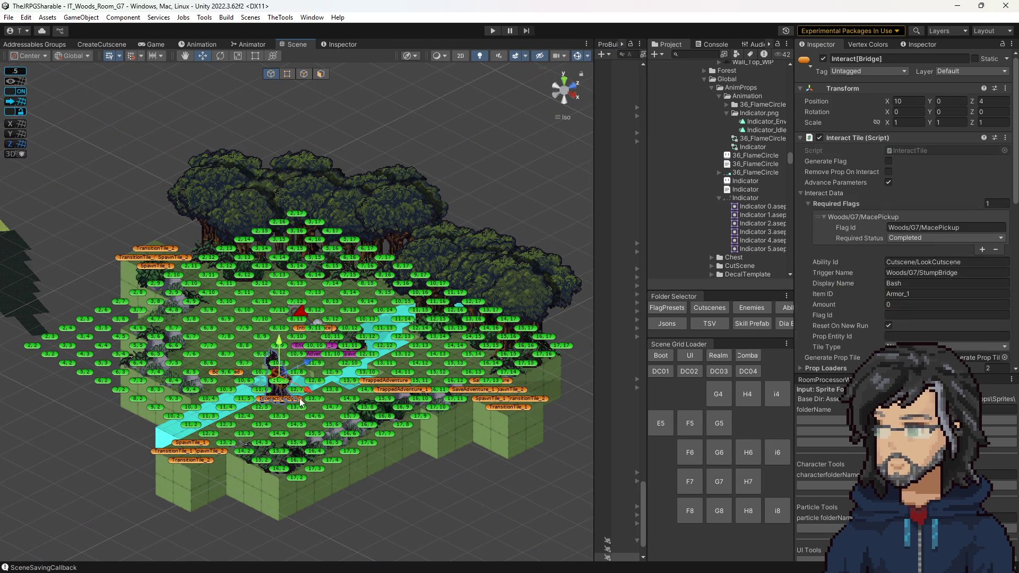
{"action": "left_click", "coordinate": [579, 58]}
{"action": "scroll", "coordinate": [263, 466], "scroll_direction": "up", "scroll_amount": 5}
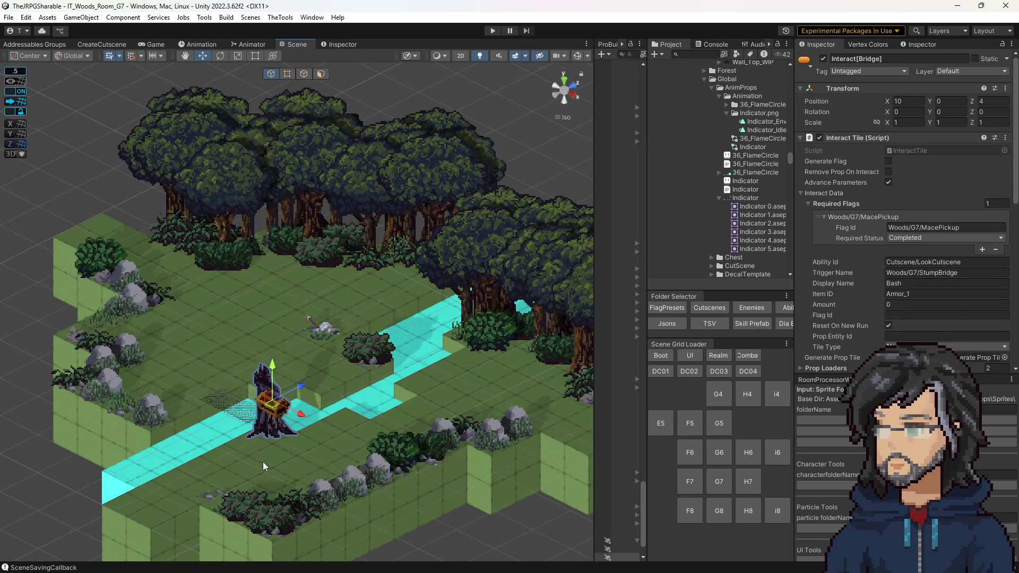
{"action": "scroll", "coordinate": [263, 461], "scroll_direction": "down", "scroll_amount": 3}
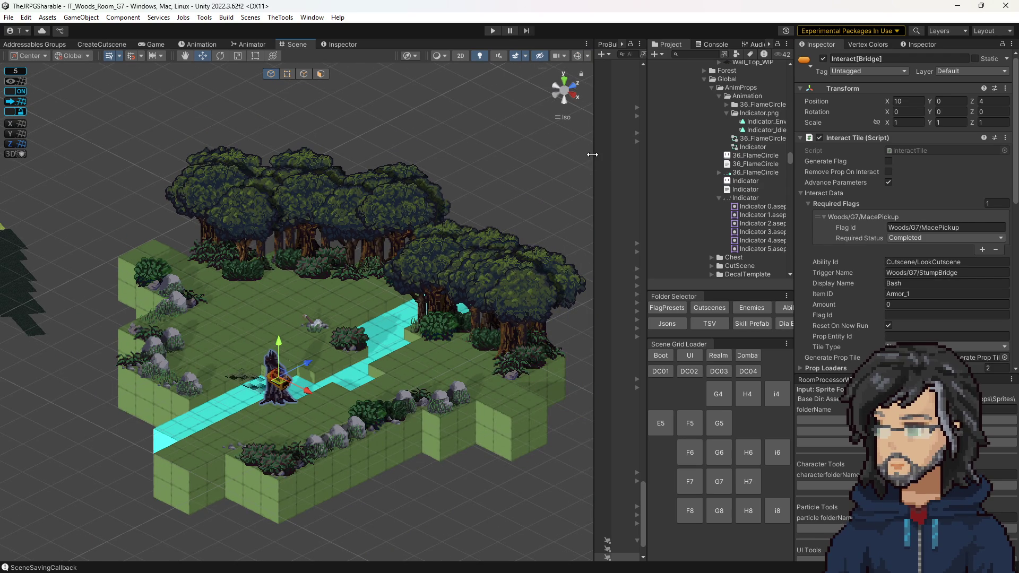
{"action": "left_click_drag", "start_coordinate": [591, 155], "coordinate": [475, 146]}
{"action": "left_click", "coordinate": [469, 56]}
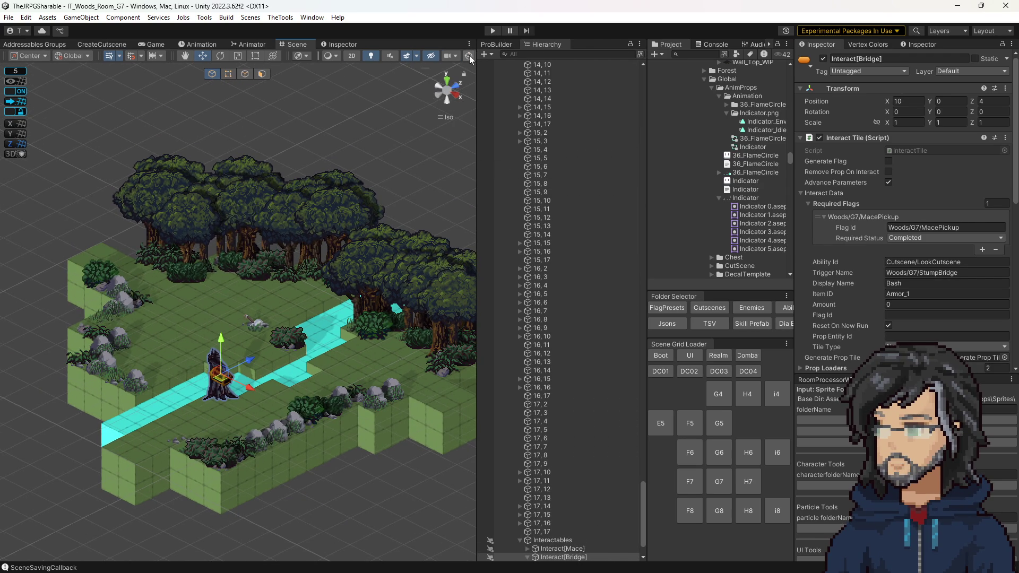
Realign the view to DungeonCam, reselect Interact[Bridge], hide tile labels and widen the scene view
{"action": "left_click", "coordinate": [238, 315]}
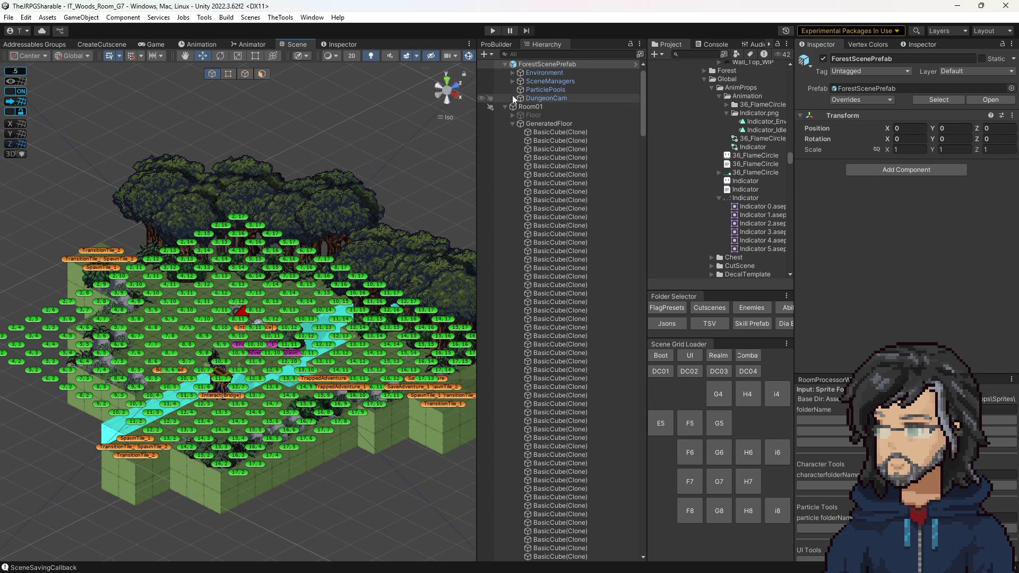
{"action": "left_click", "coordinate": [512, 98]}
{"action": "left_click", "coordinate": [82, 18]}
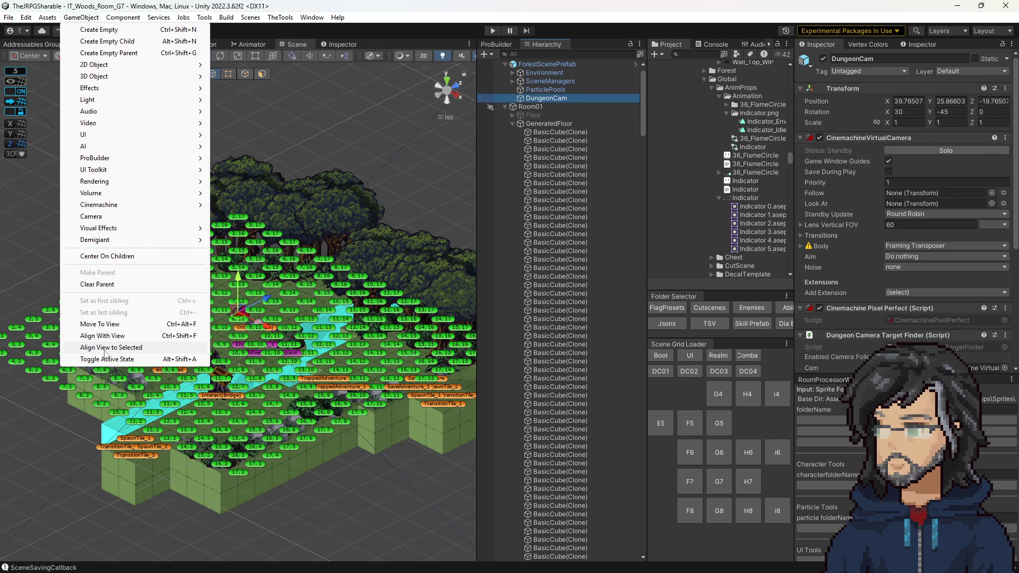
{"action": "left_click", "coordinate": [105, 348]}
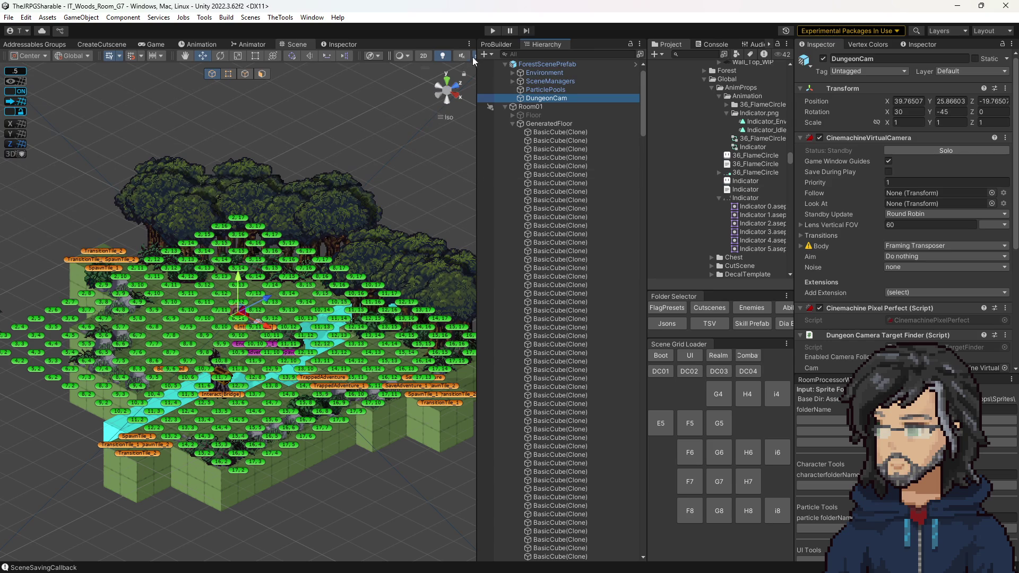
{"action": "left_click", "coordinate": [235, 395]}
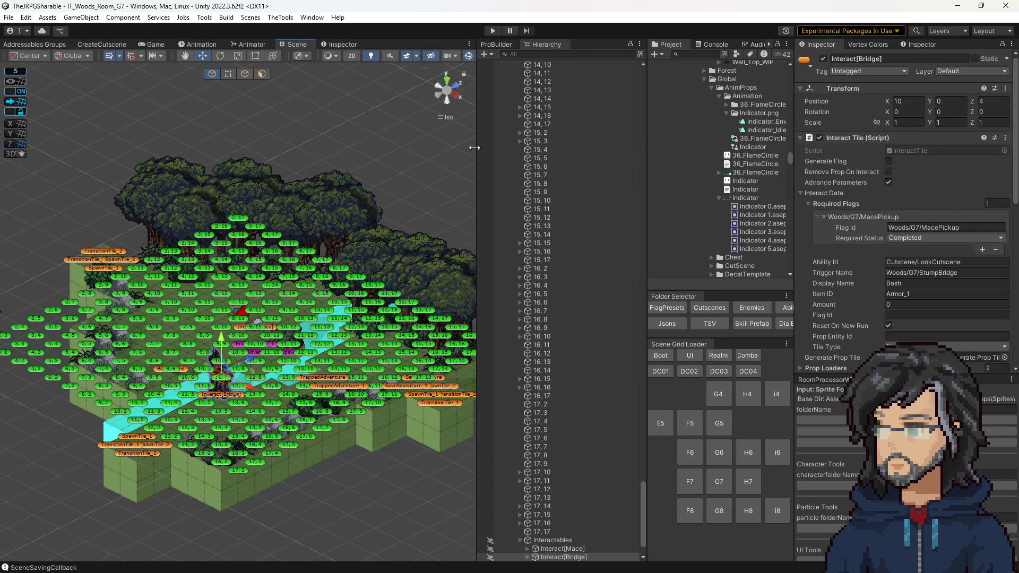
{"action": "left_click", "coordinate": [469, 57]}
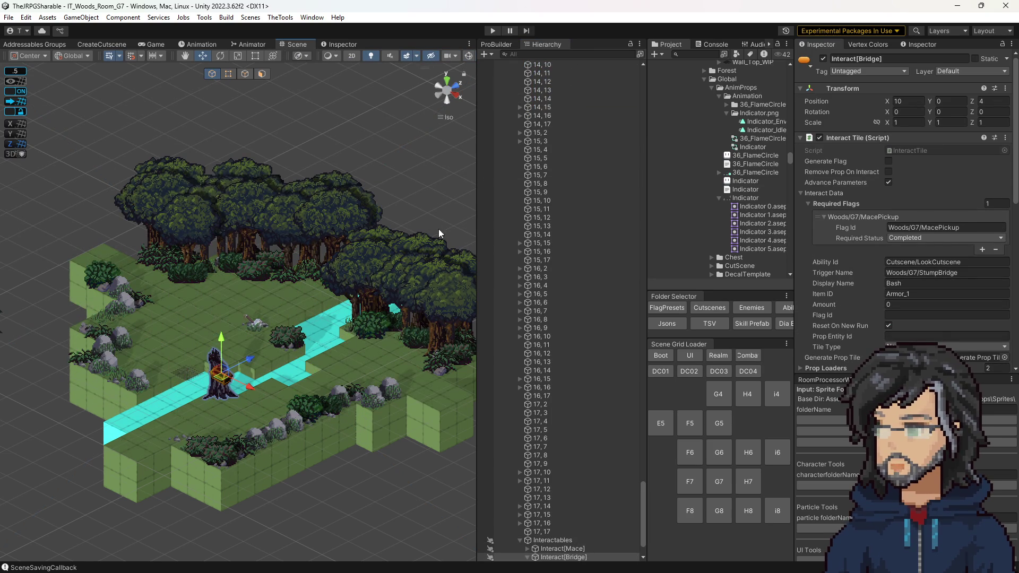
{"action": "left_click_drag", "start_coordinate": [477, 220], "coordinate": [642, 226]}
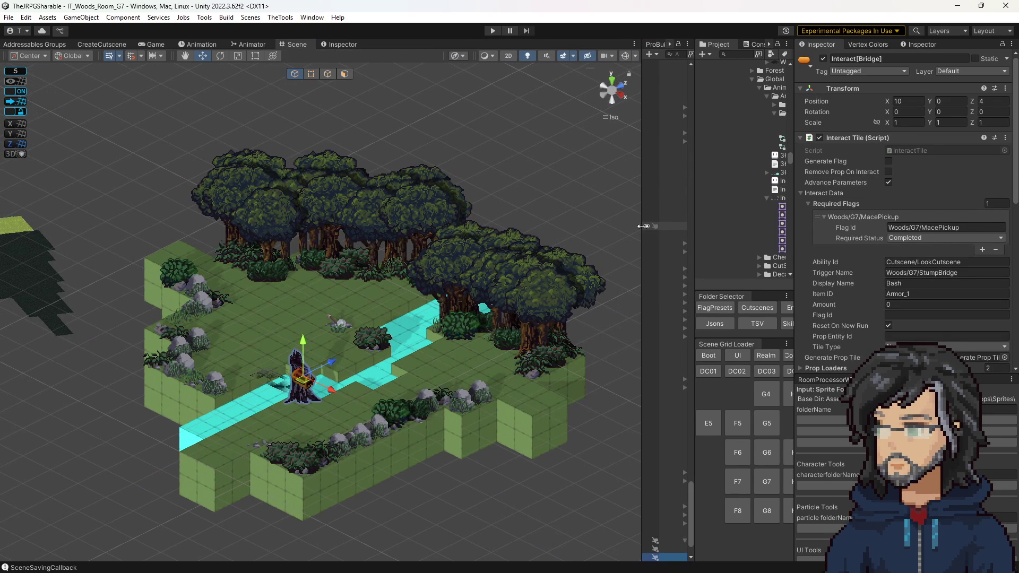
{"action": "scroll", "coordinate": [894, 273], "scroll_direction": "down", "scroll_amount": 3}
{"action": "scroll", "coordinate": [894, 272], "scroll_direction": "down", "scroll_amount": 4}
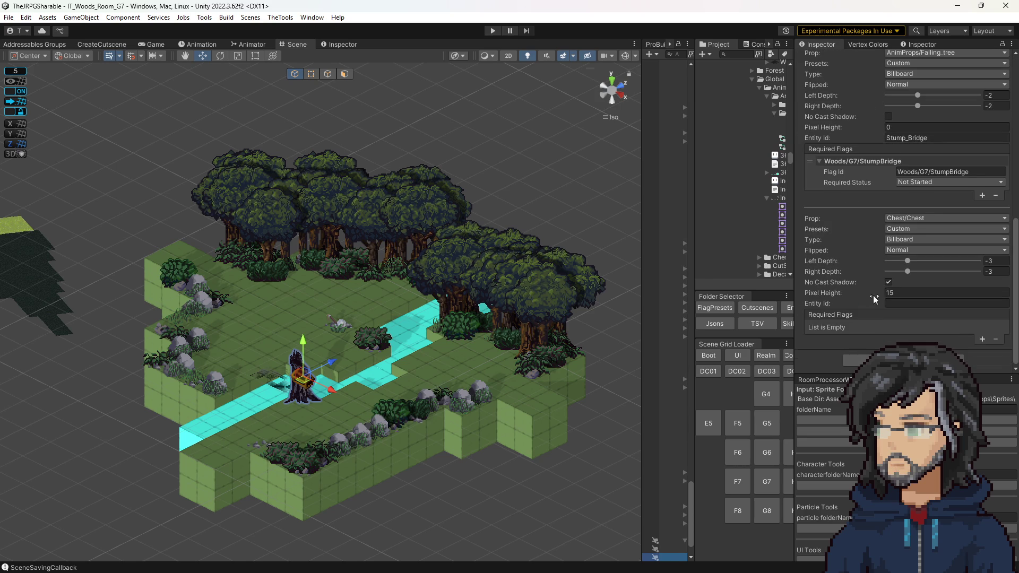
Lower the chest prop's Left Depth to -4 and try Pixel Height values 5, 20, 10, 13
{"action": "left_click_drag", "start_coordinate": [909, 263], "coordinate": [891, 262]}
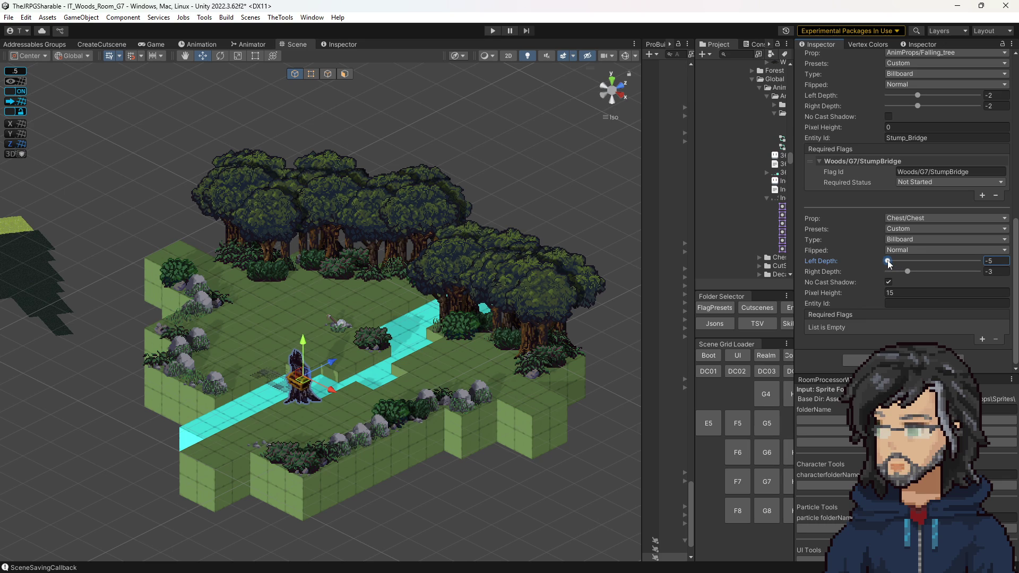
{"action": "double_click", "coordinate": [892, 292]}
{"action": "type", "text": "5"}
{"action": "key", "text": "Return"}
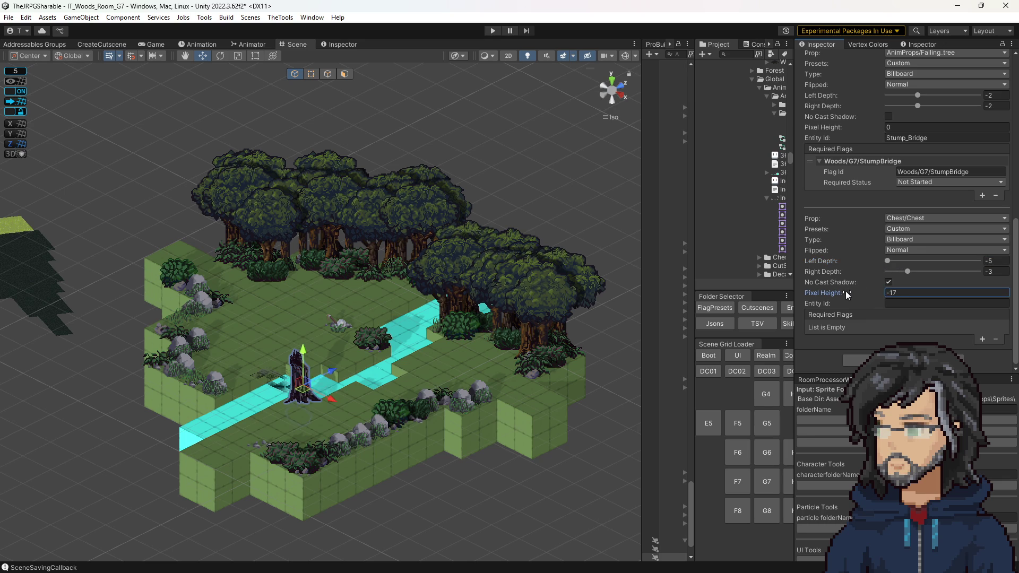
{"action": "type", "text": "20"}
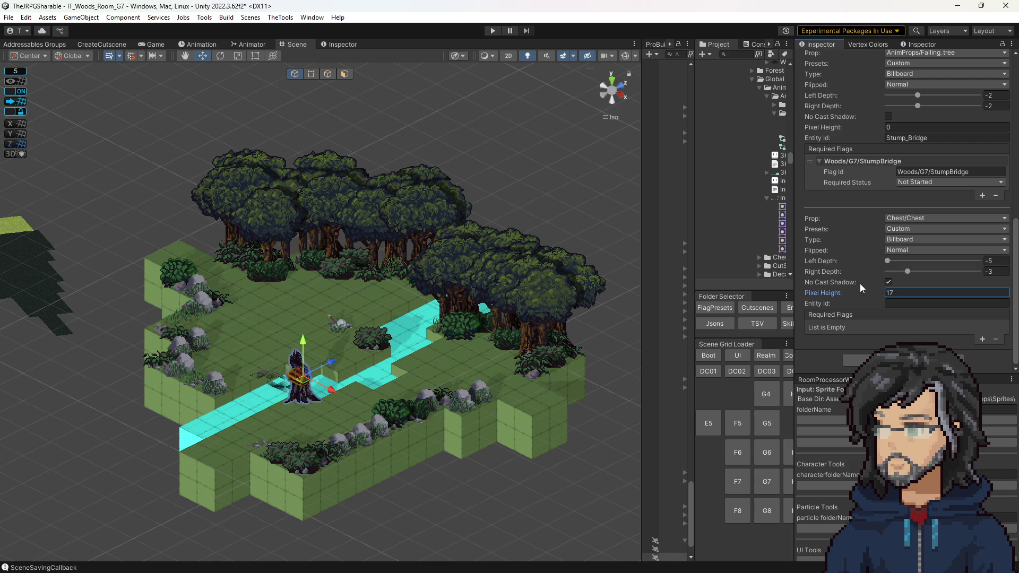
{"action": "key", "text": "BackSpace"}
{"action": "key", "text": "BackSpace"}
{"action": "type", "text": "10"}
{"action": "key", "text": "BackSpace"}
{"action": "type", "text": "3"}
Settle the chest prop at Pixel Height 15 and Left Depth -4
{"action": "left_click_drag", "start_coordinate": [888, 260], "coordinate": [890, 260]}
{"action": "key", "text": "Tab"}
{"action": "key", "text": "Tab"}
{"action": "type", "text": "30"}
{"action": "left_click_drag", "start_coordinate": [858, 296], "coordinate": [843, 297]}
{"action": "type", "text": "15"}
{"action": "left_click", "coordinate": [897, 260]}
{"action": "mouse_move", "coordinate": [902, 259]}
{"action": "left_mouse_down"}
{"action": "mouse_move", "coordinate": [937, 264]}
{"action": "mouse_move", "coordinate": [855, 263]}
{"action": "mouse_move", "coordinate": [924, 263]}
{"action": "mouse_move", "coordinate": [887, 262]}
{"action": "mouse_move", "coordinate": [927, 273]}
{"action": "mouse_move", "coordinate": [870, 274]}
{"action": "mouse_move", "coordinate": [917, 272]}
{"action": "mouse_move", "coordinate": [908, 272]}
{"action": "left_mouse_up"}
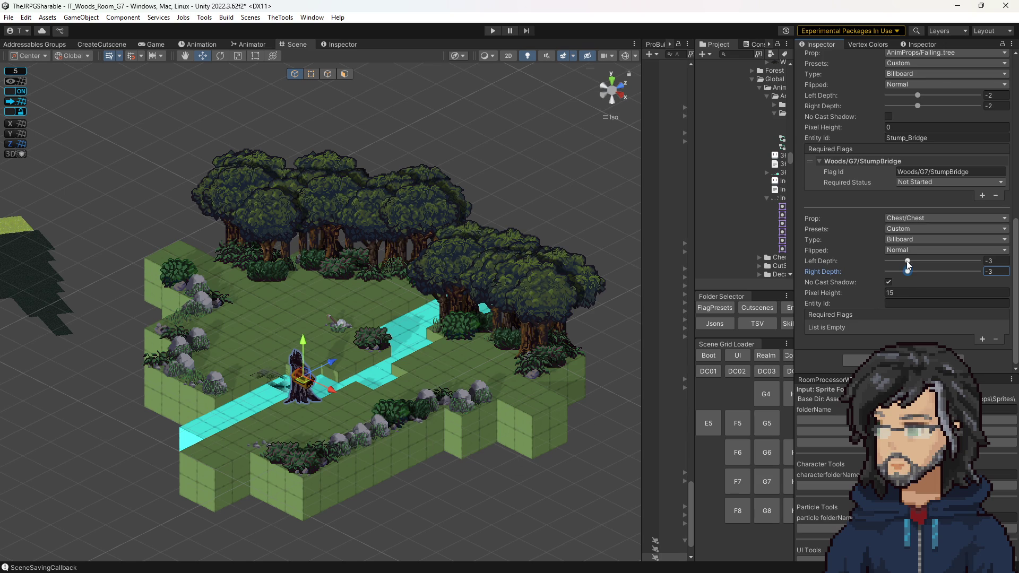
{"action": "left_click_drag", "start_coordinate": [907, 262], "coordinate": [901, 262]}
Save the scene and switch back to a perspective view of the island
{"action": "scroll", "coordinate": [428, 376], "scroll_direction": "up", "scroll_amount": 5}
{"action": "scroll", "coordinate": [474, 337], "scroll_direction": "down", "scroll_amount": 5}
{"action": "key", "text": "ctrl+s"}
{"action": "left_click", "coordinate": [611, 91]}
{"action": "mouse_move", "coordinate": [444, 261]}
{"action": "left_mouse_down"}
{"action": "mouse_move", "coordinate": [426, 257]}
{"action": "mouse_move", "coordinate": [437, 278]}
{"action": "left_mouse_up"}
{"action": "scroll", "coordinate": [414, 282], "scroll_direction": "up", "scroll_amount": 5}
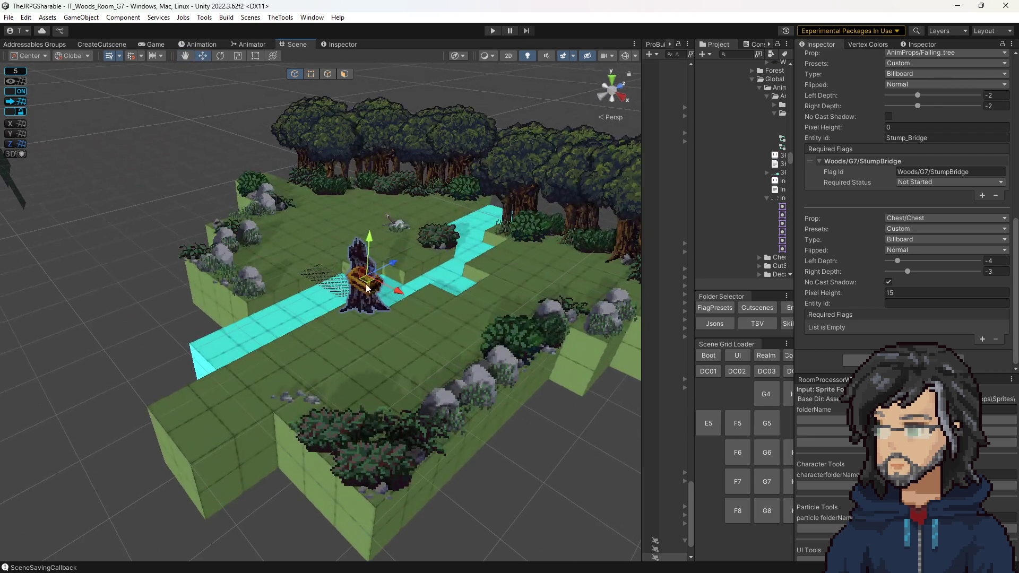
{"action": "left_click", "coordinate": [931, 218]}
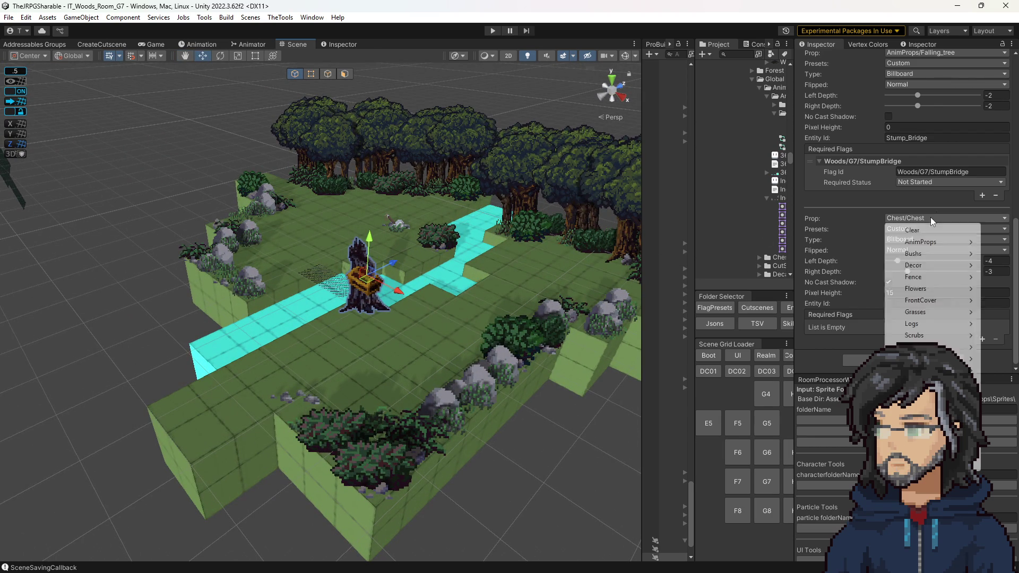
Replace the prop with AnimProps/Indicator and enter play mode
{"action": "mouse_move", "coordinate": [925, 242]}
{"action": "left_click", "coordinate": [809, 348]}
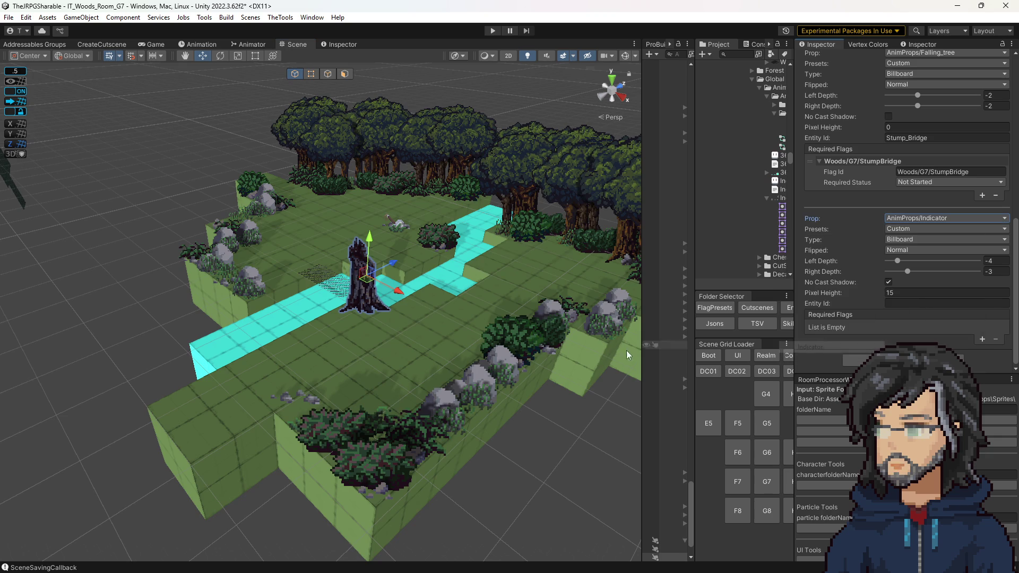
{"action": "left_click", "coordinate": [492, 30]}
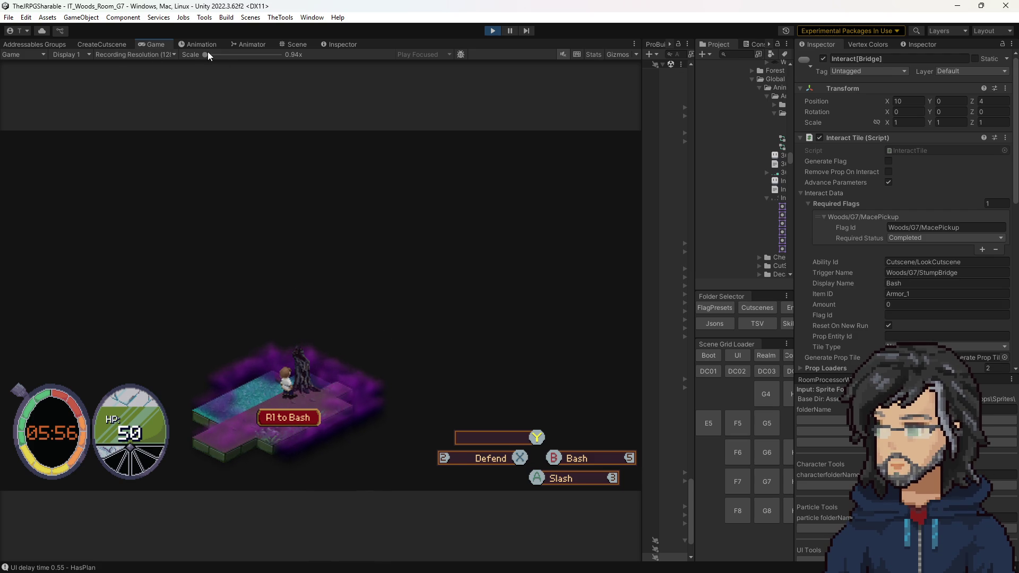
Set the Game view to 1x and select the spawned Indicator(Clone) to edit Frequency Delay Range
{"action": "left_click_drag", "start_coordinate": [205, 54], "coordinate": [207, 55]}
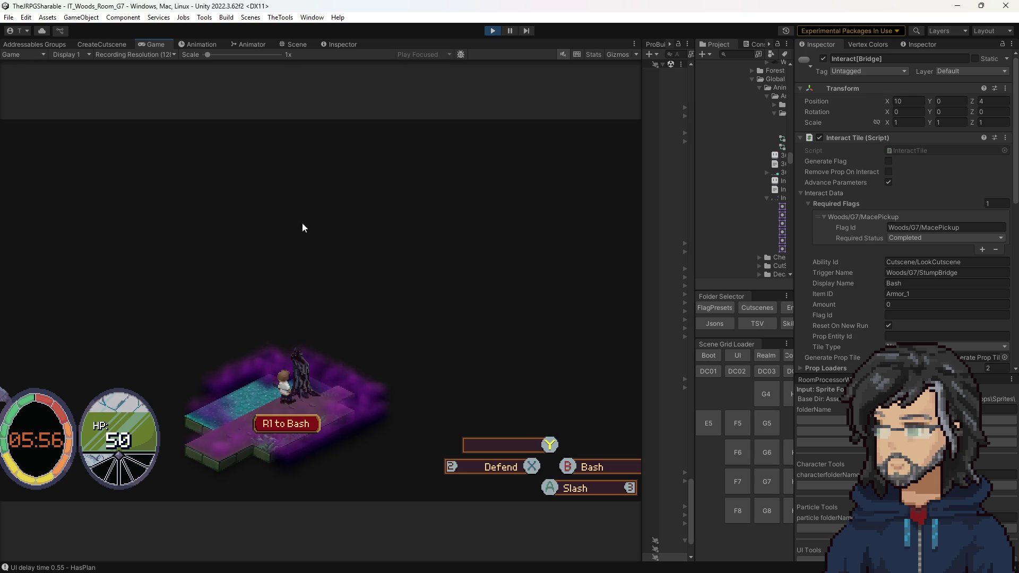
{"action": "left_click", "coordinate": [285, 43]}
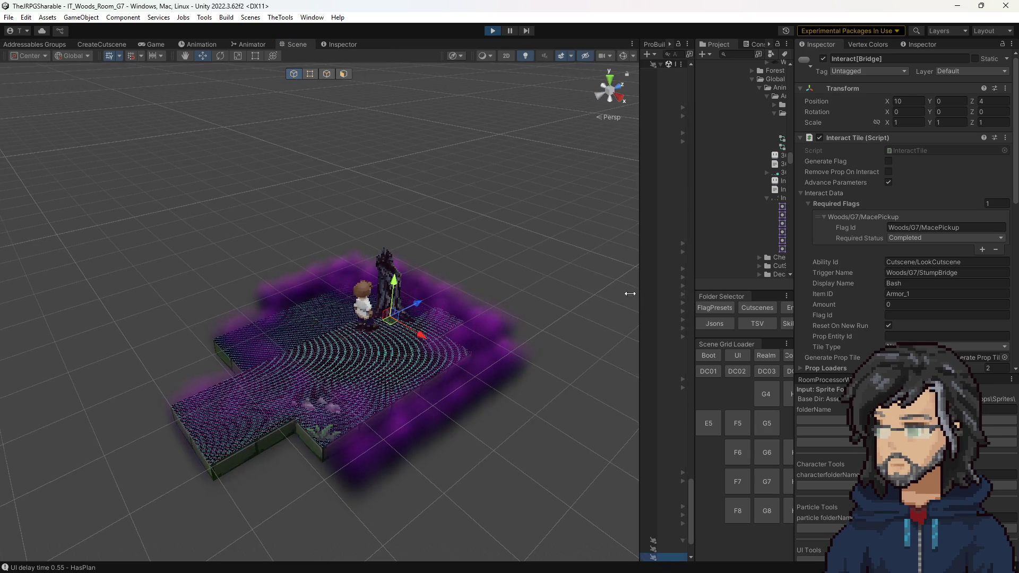
{"action": "left_click_drag", "start_coordinate": [642, 292], "coordinate": [510, 308]}
{"action": "left_click", "coordinate": [340, 331]}
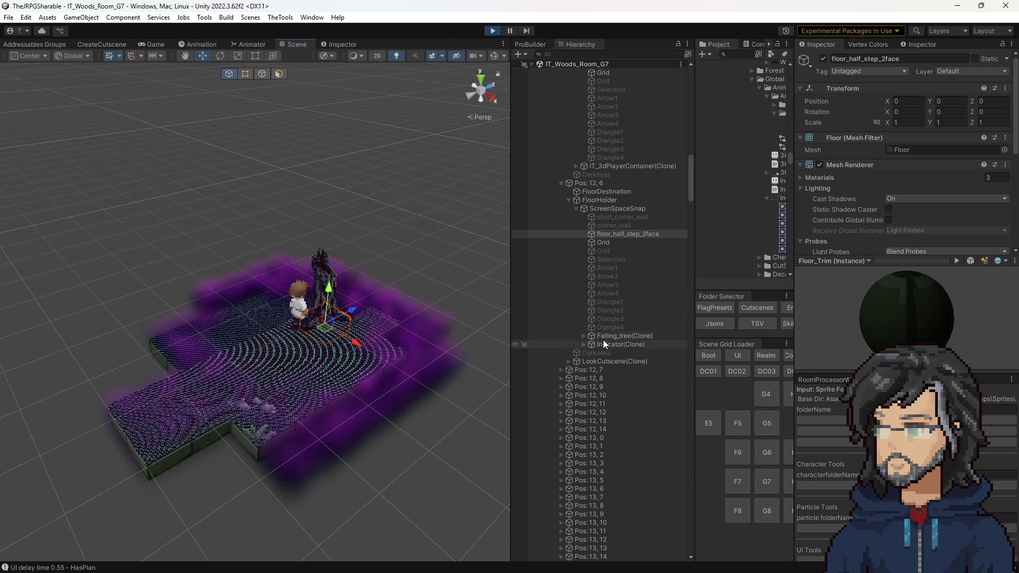
{"action": "left_click", "coordinate": [606, 344]}
{"action": "scroll", "coordinate": [923, 288], "scroll_direction": "down", "scroll_amount": 5}
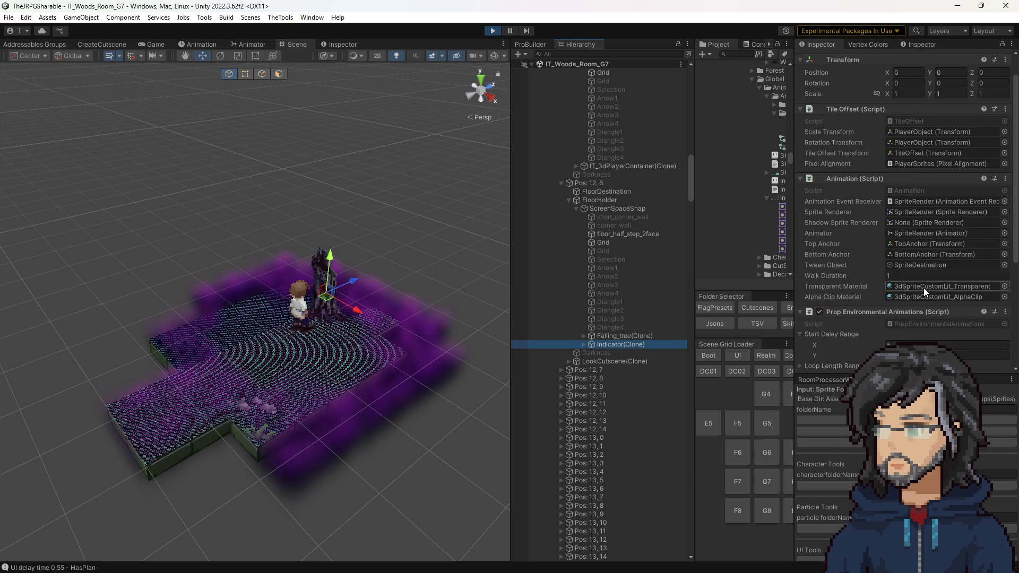
{"action": "left_click", "coordinate": [895, 274]}
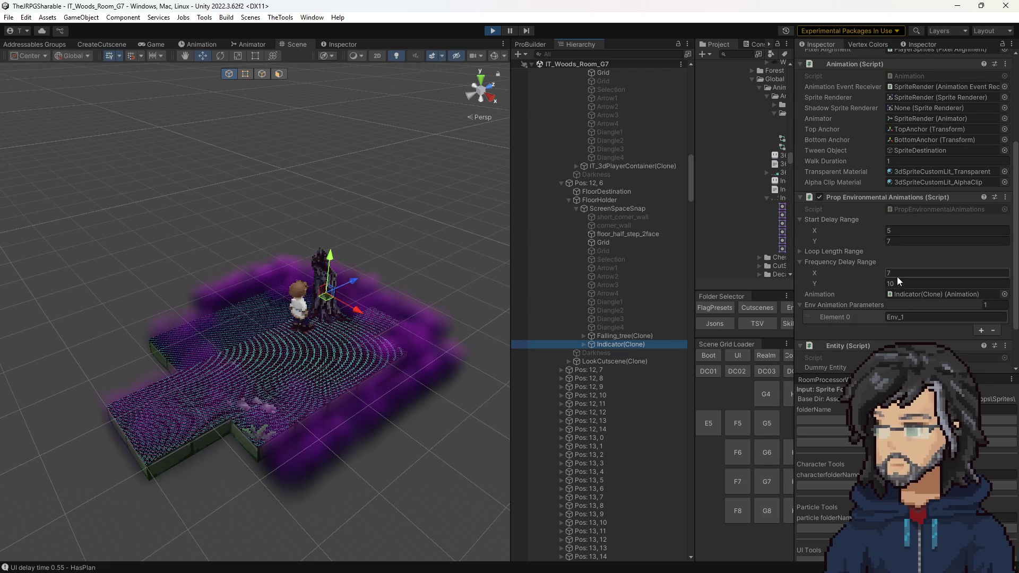
Try a Frequency Delay Range of 1 and 1 and watch the running game
{"action": "type", "text": "1"}
{"action": "key", "text": "Tab"}
{"action": "type", "text": "1"}
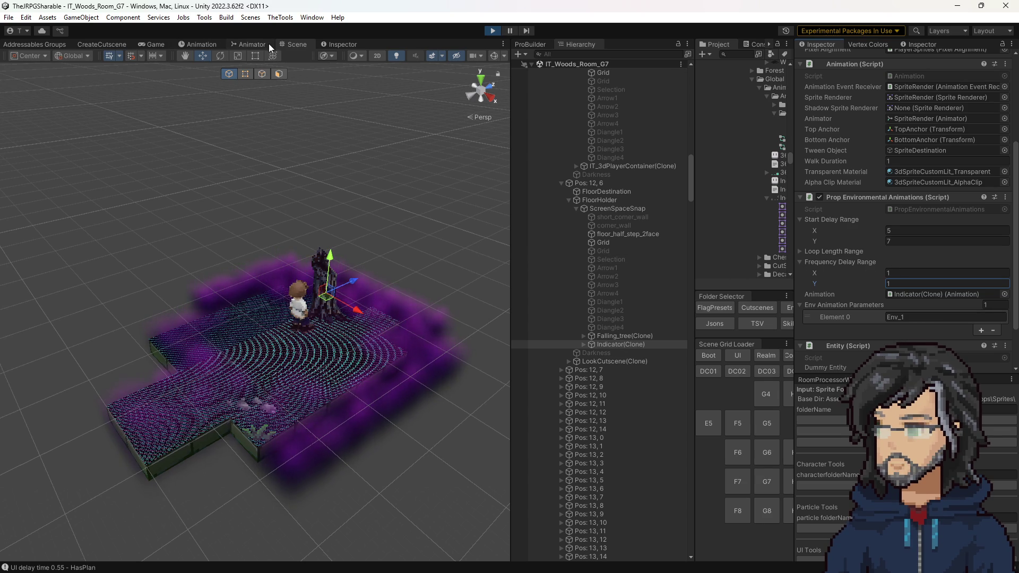
{"action": "left_click", "coordinate": [155, 43]}
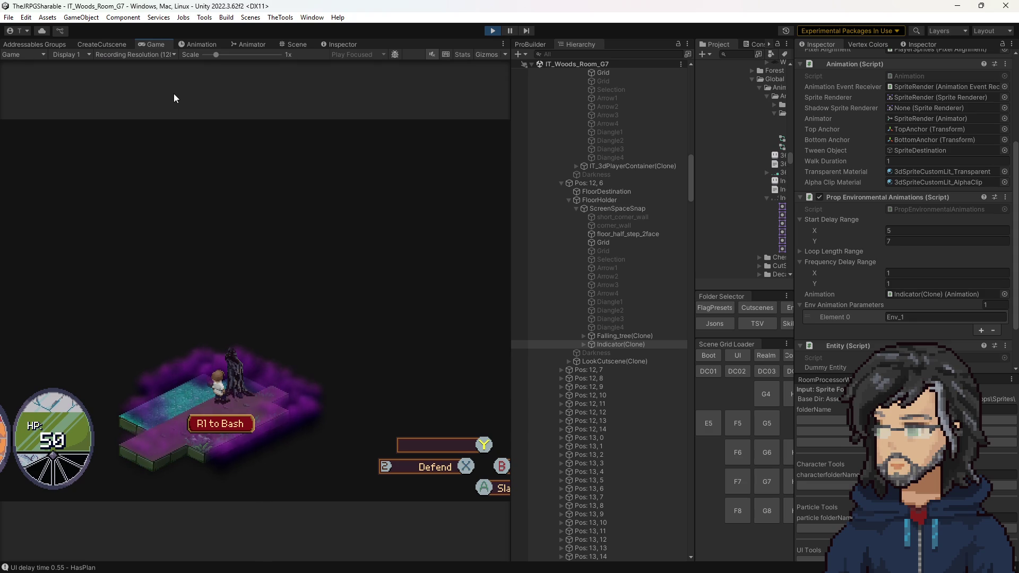
Change the Frequency Delay Range to 2 and 3, then walk the player onto the bridge
{"action": "left_click", "coordinate": [896, 284]}
{"action": "type", "text": "2"}
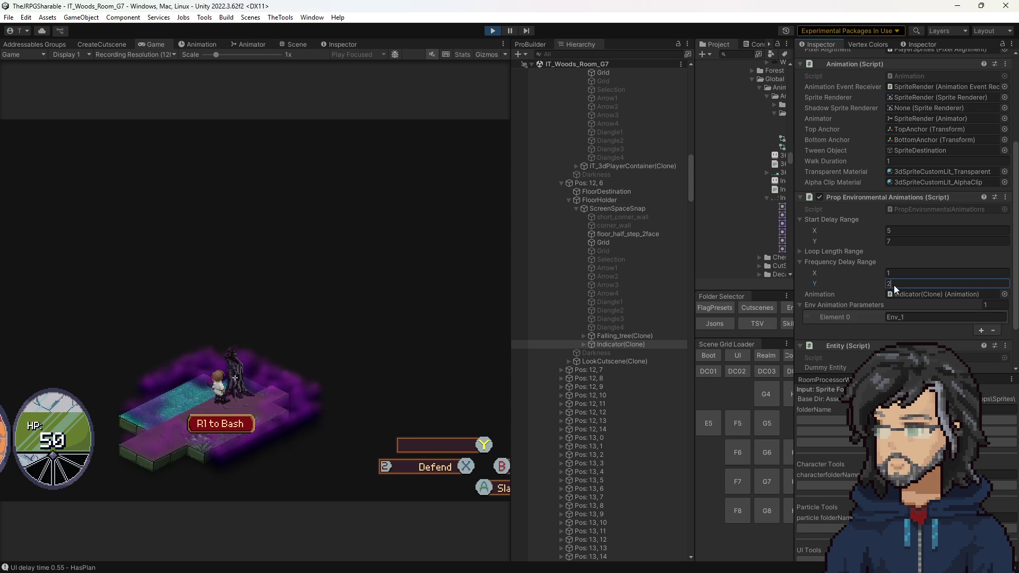
{"action": "left_click", "coordinate": [903, 275]}
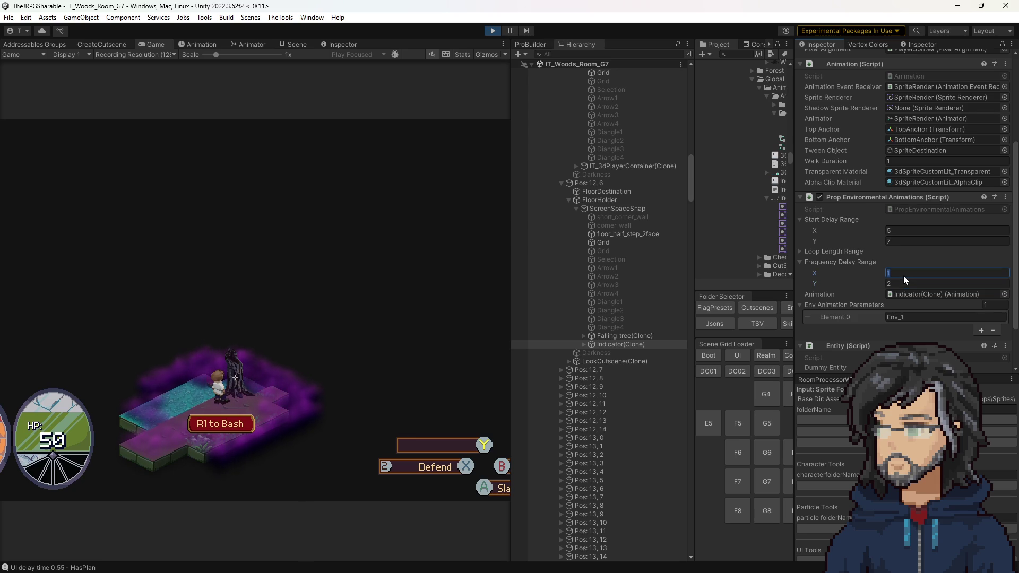
{"action": "type", "text": "2"}
{"action": "left_click", "coordinate": [896, 285]}
{"action": "type", "text": "3"}
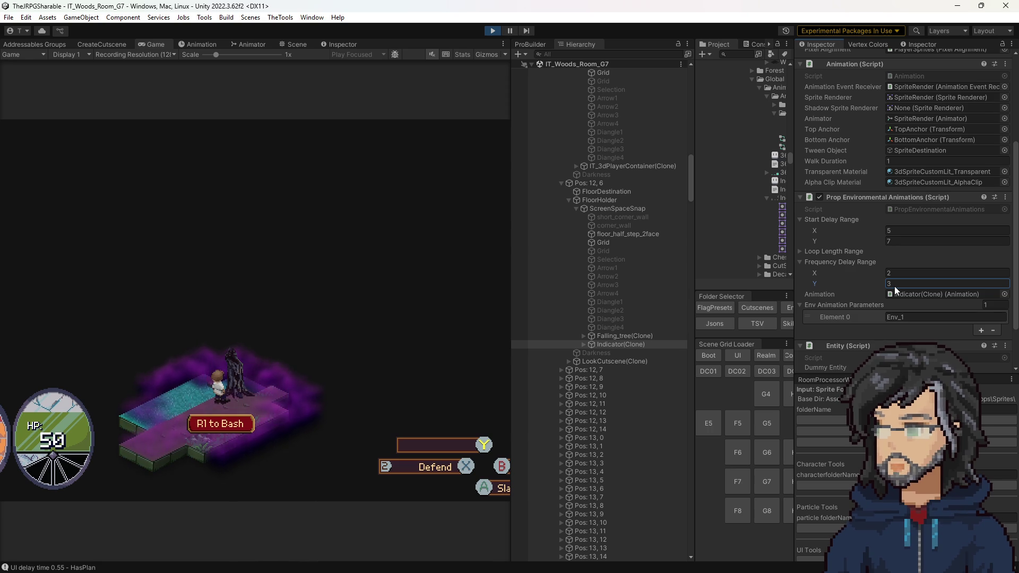
{"action": "left_click", "coordinate": [914, 227]}
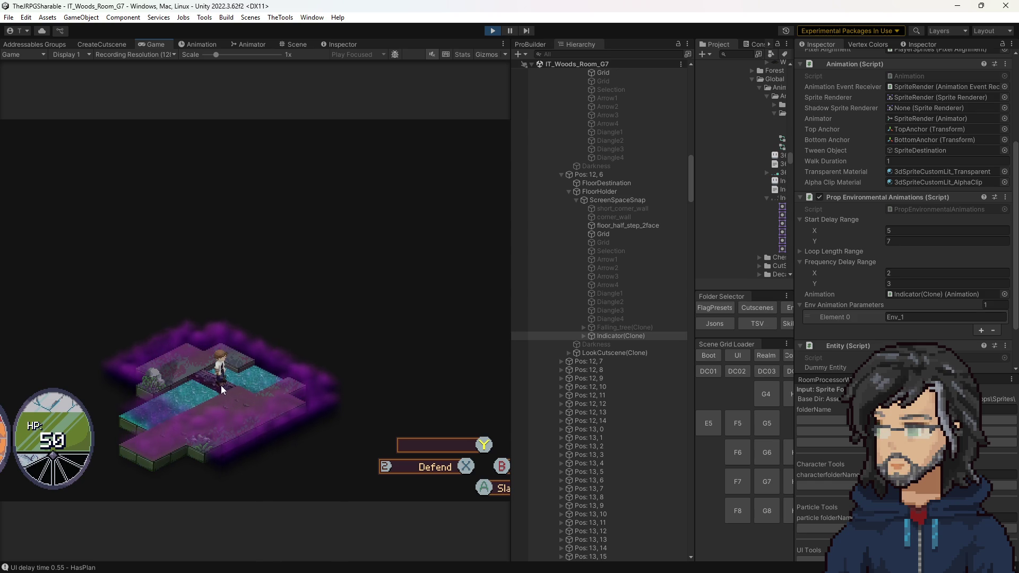
{"action": "key", "text": "a"}
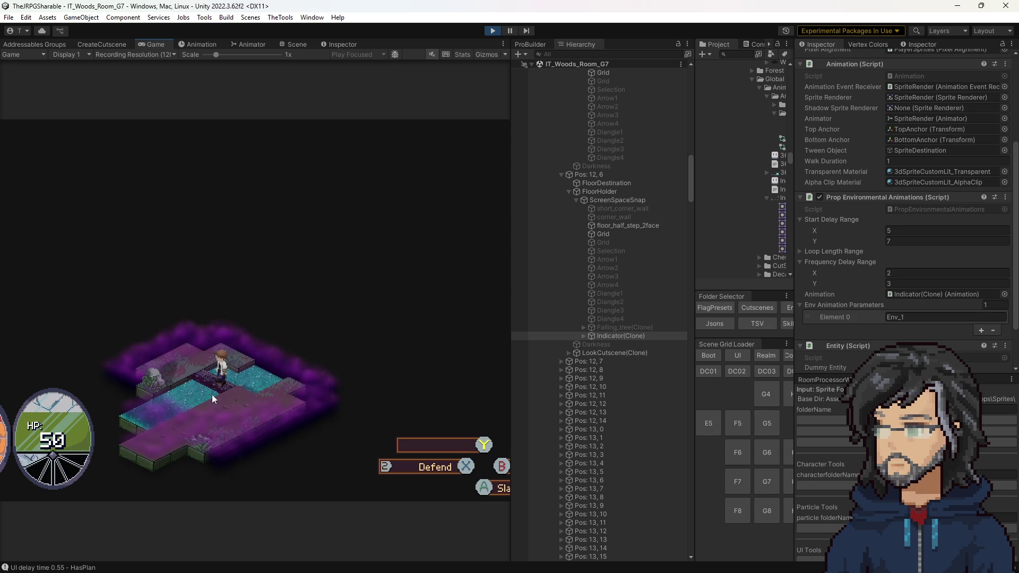
{"action": "left_click", "coordinate": [283, 44]}
{"action": "scroll", "coordinate": [421, 220], "scroll_direction": "up", "scroll_amount": 10}
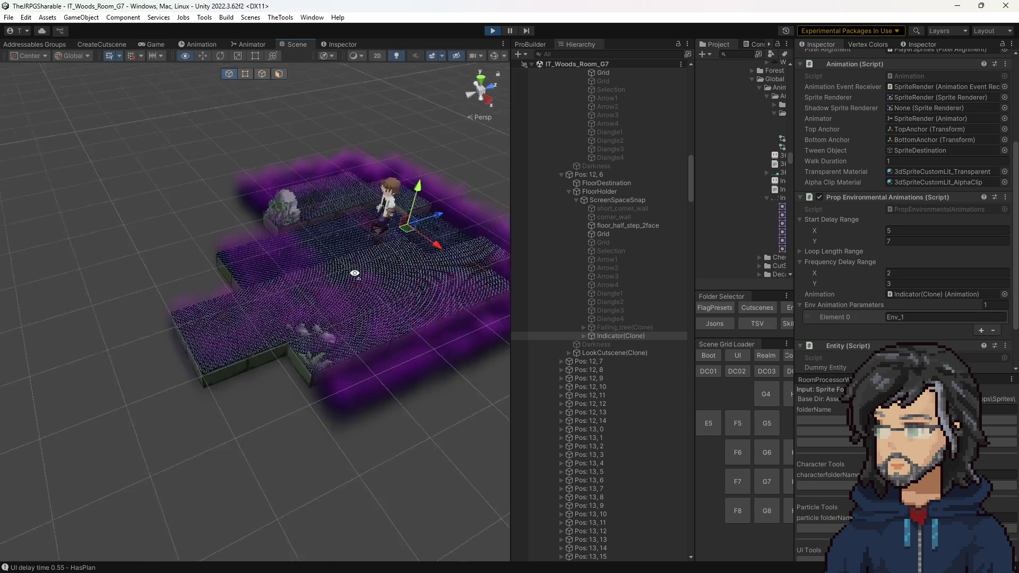
Step the player one tile right off the bridge and back left, then stop play
{"action": "scroll", "coordinate": [333, 346], "scroll_direction": "up", "scroll_amount": 10}
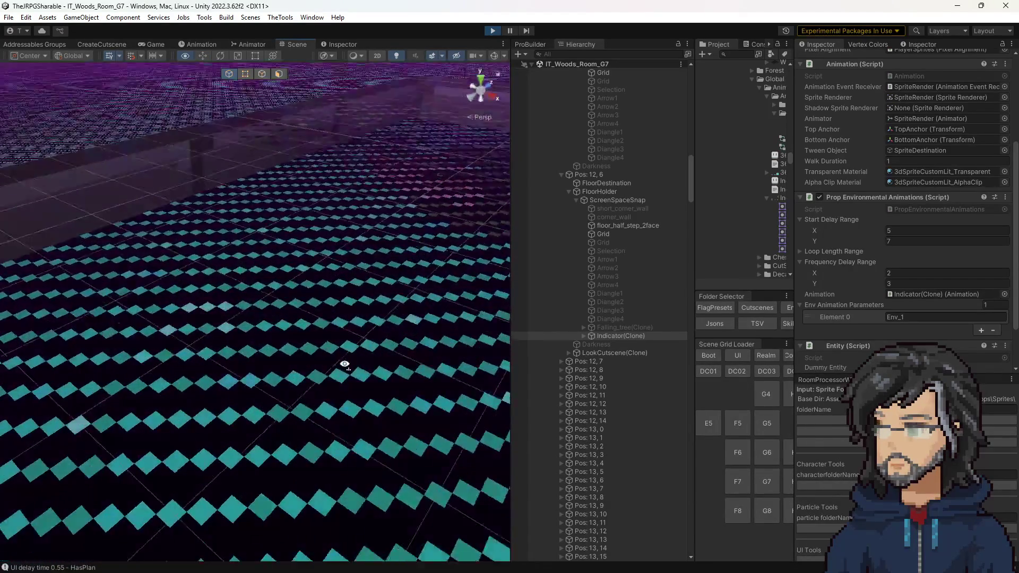
{"action": "scroll", "coordinate": [344, 365], "scroll_direction": "down", "scroll_amount": 10}
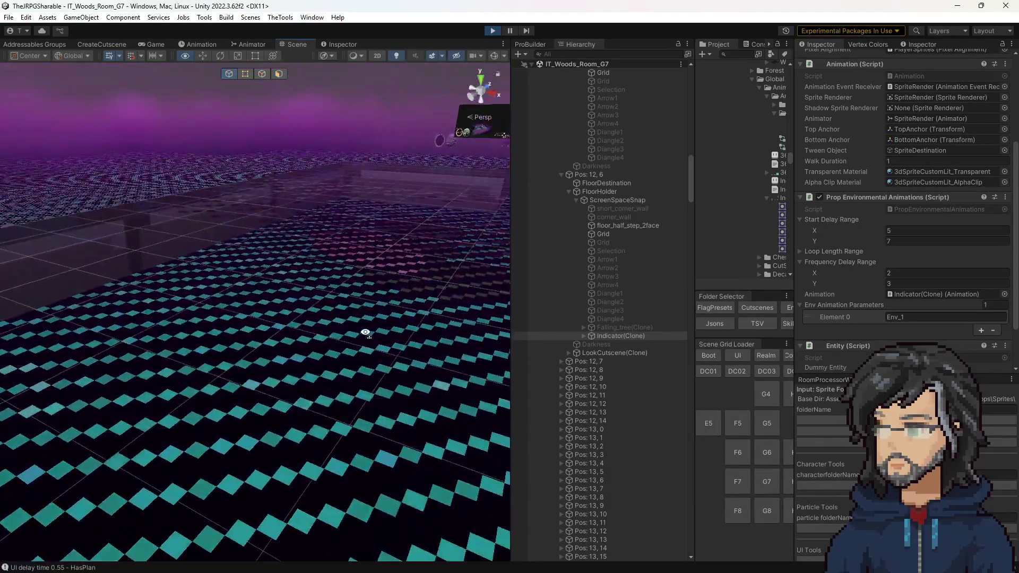
{"action": "scroll", "coordinate": [365, 319], "scroll_direction": "up", "scroll_amount": 10}
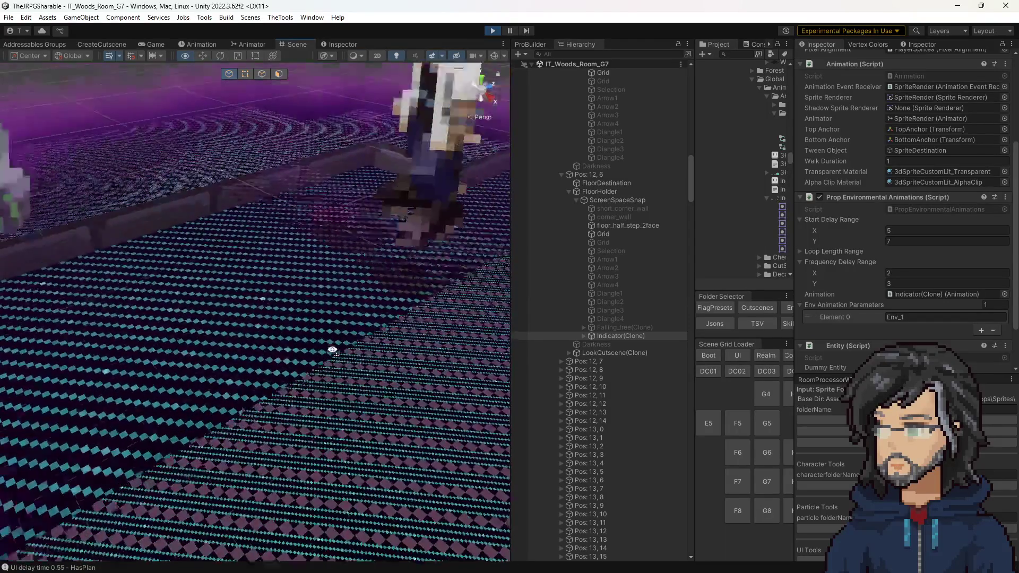
{"action": "mouse_move", "coordinate": [332, 350]}
{"action": "left_mouse_down"}
{"action": "mouse_move", "coordinate": [170, 334]}
{"action": "mouse_move", "coordinate": [355, 334]}
{"action": "mouse_move", "coordinate": [386, 299]}
{"action": "mouse_move", "coordinate": [460, 286]}
{"action": "mouse_move", "coordinate": [410, 302]}
{"action": "mouse_move", "coordinate": [177, 289]}
{"action": "mouse_move", "coordinate": [290, 322]}
{"action": "left_mouse_up"}
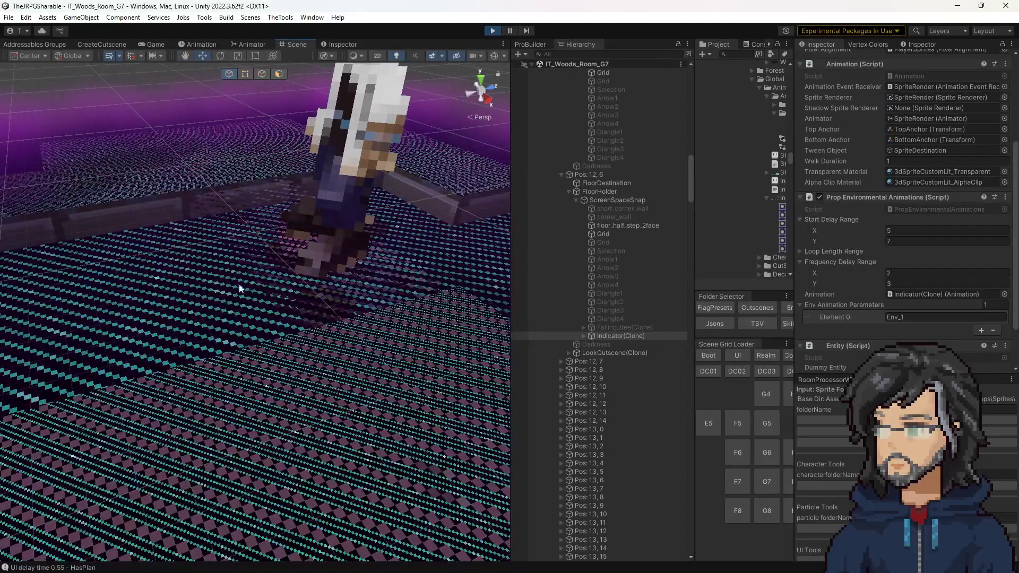
{"action": "mouse_move", "coordinate": [226, 254]}
{"action": "left_mouse_down"}
{"action": "mouse_move", "coordinate": [239, 266]}
{"action": "mouse_move", "coordinate": [271, 217]}
{"action": "left_mouse_up"}
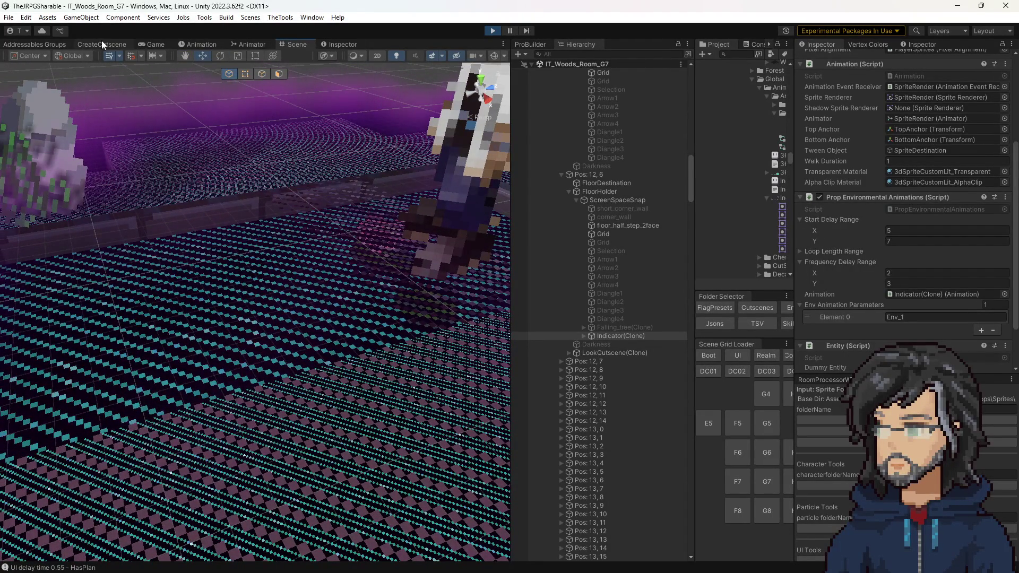
{"action": "left_click", "coordinate": [150, 42]}
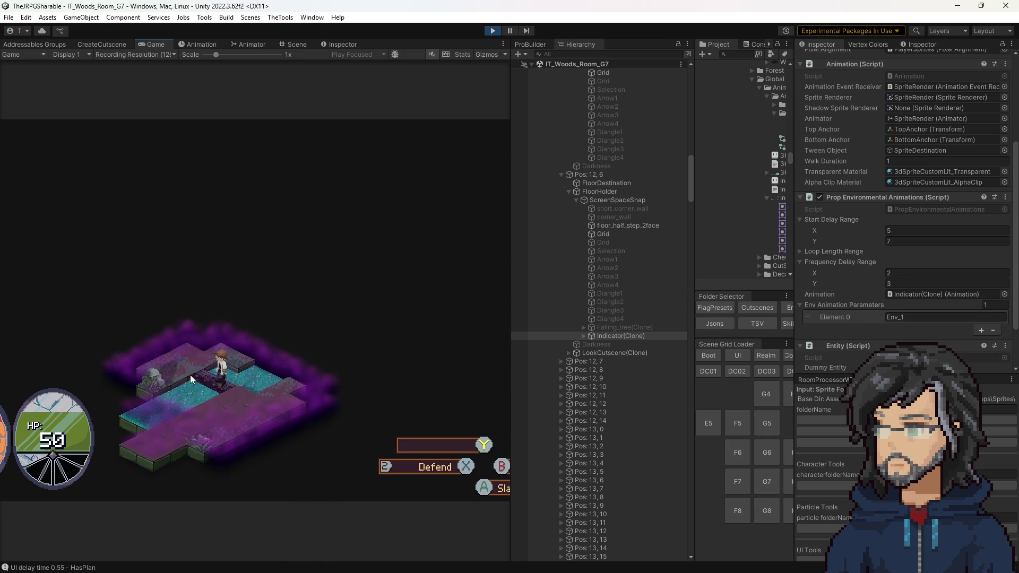
{"action": "key", "text": "Right"}
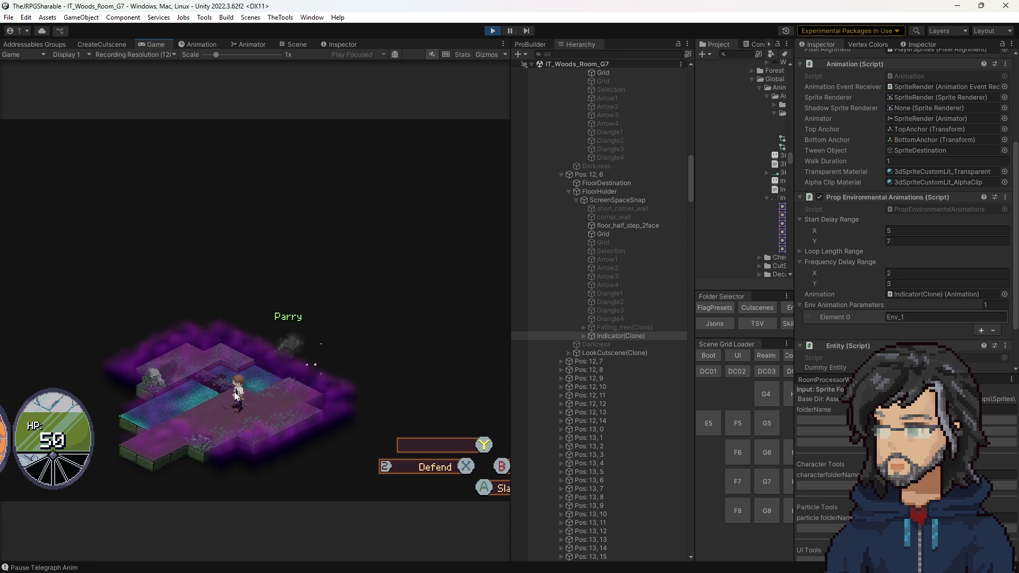
{"action": "key", "text": "Left"}
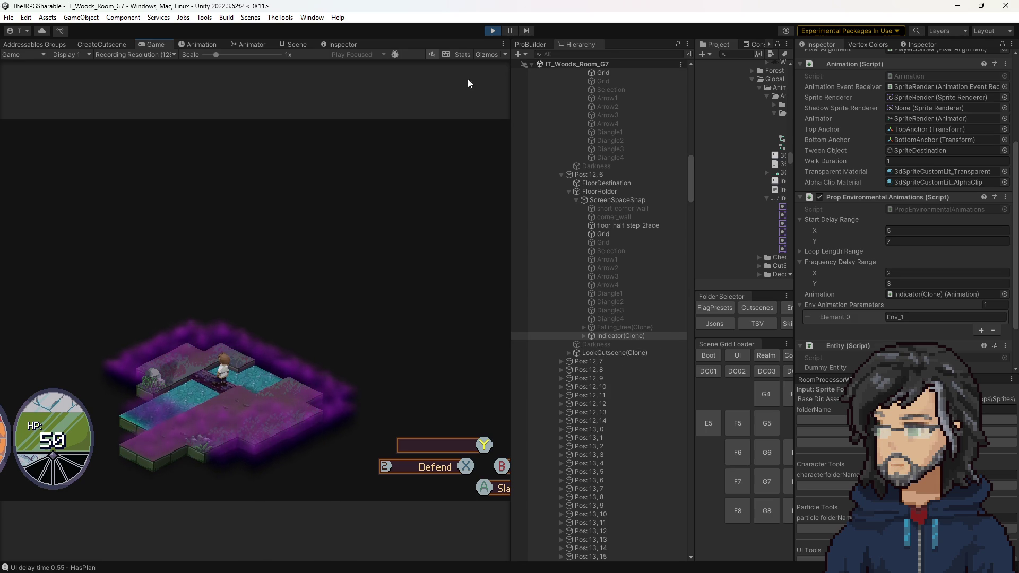
{"action": "left_click", "coordinate": [491, 31]}
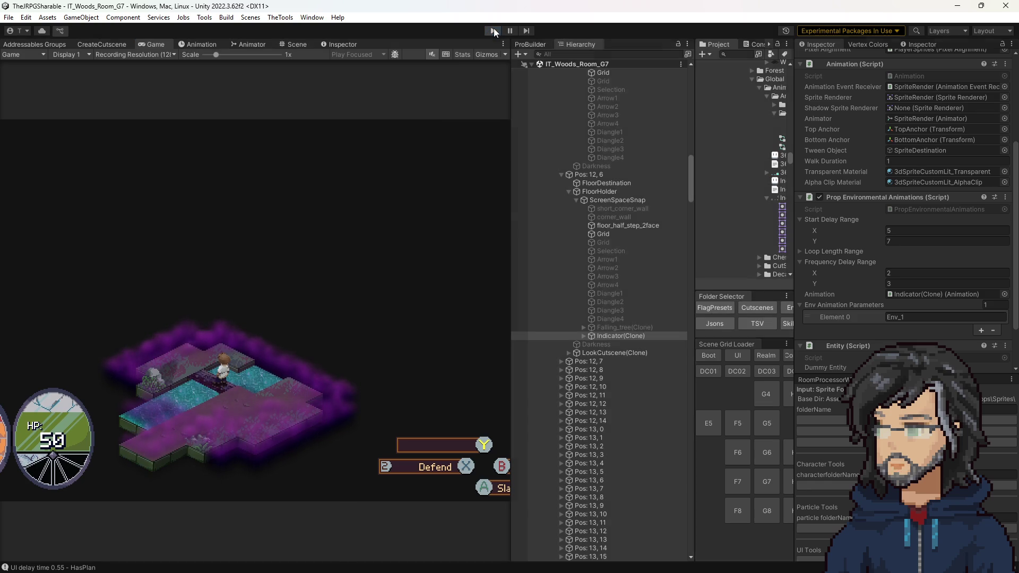
Select Interact[Bridge] and review its Interact Tile and Prop Loader fields in the Inspector
{"action": "scroll", "coordinate": [318, 367], "scroll_direction": "down", "scroll_amount": 10}
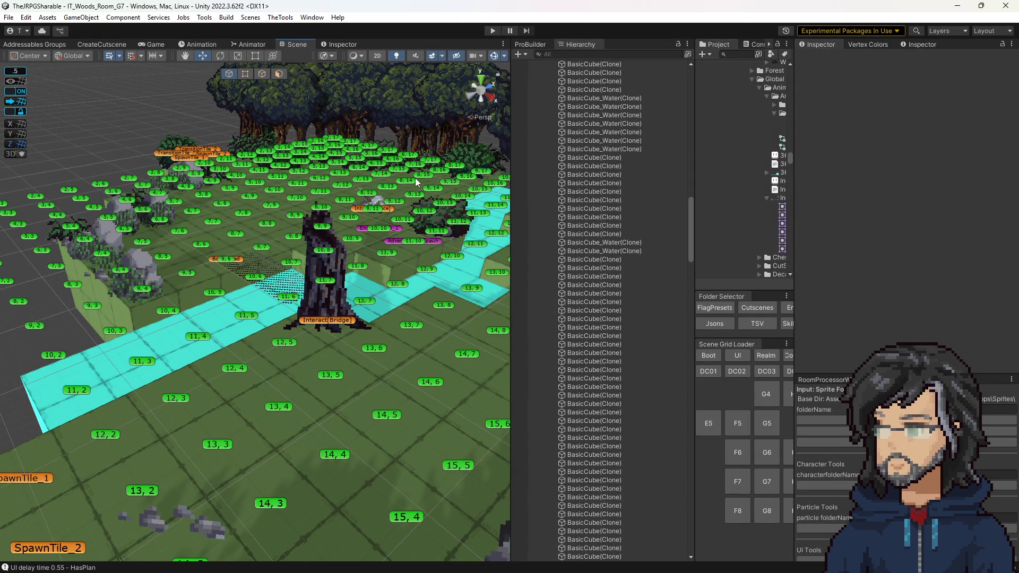
{"action": "left_click", "coordinate": [346, 325]}
{"action": "scroll", "coordinate": [924, 273], "scroll_direction": "down", "scroll_amount": 10}
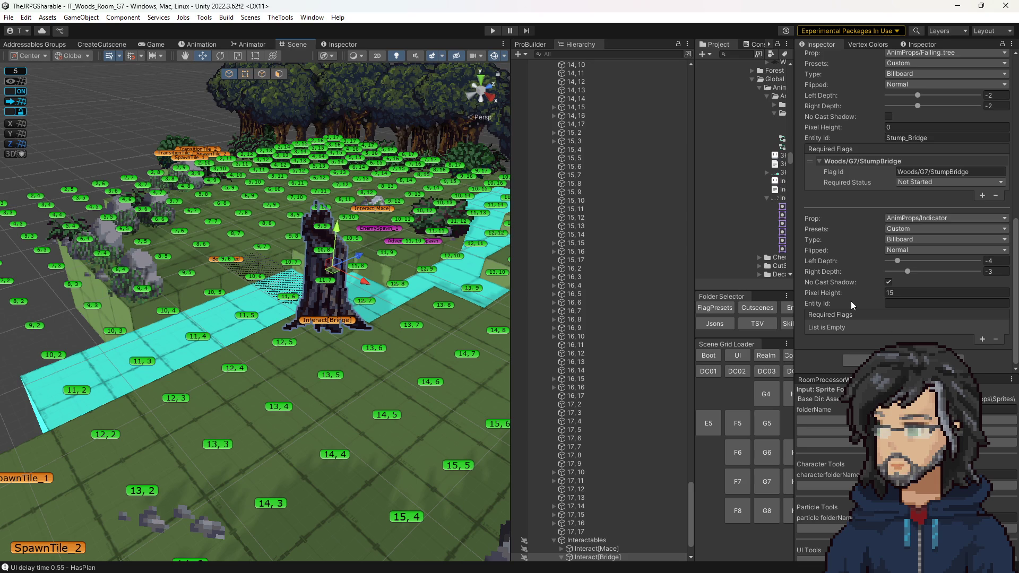
{"action": "scroll", "coordinate": [860, 282], "scroll_direction": "up", "scroll_amount": 10}
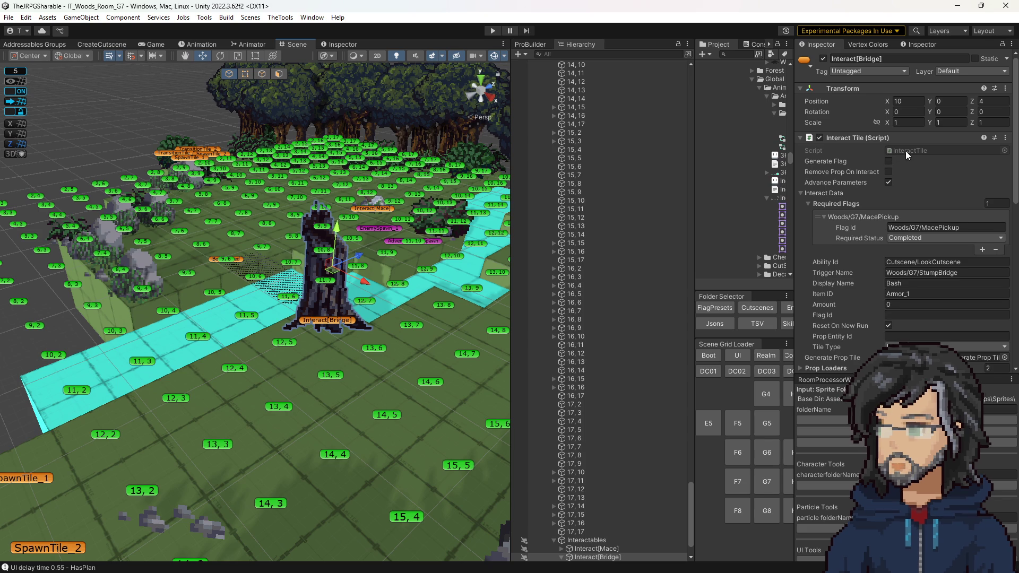
{"action": "scroll", "coordinate": [897, 272], "scroll_direction": "down", "scroll_amount": 8}
{"action": "scroll", "coordinate": [872, 268], "scroll_direction": "up", "scroll_amount": 8}
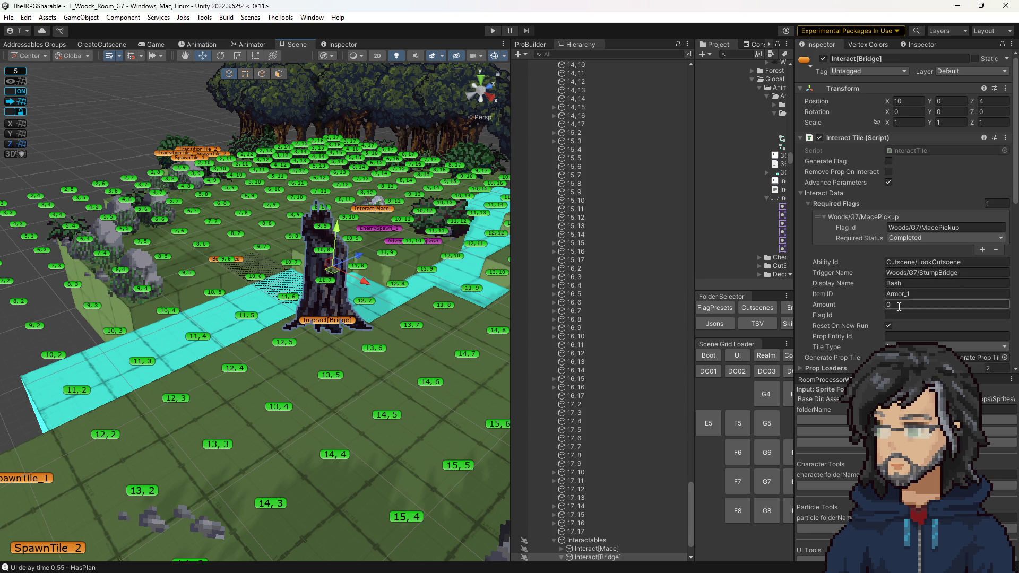
{"action": "left_click", "coordinate": [901, 151]}
Open InteractTile.cs, jump to the CoreTileInteractData definition, and duplicate the m_TileType field line
{"action": "double_click", "coordinate": [901, 152]}
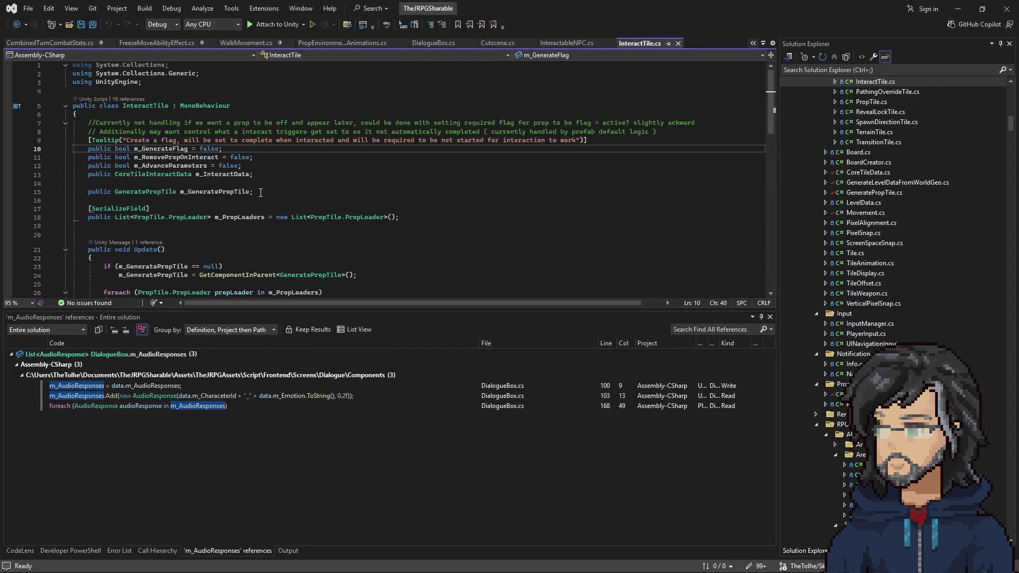
{"action": "right_click", "coordinate": [162, 175]}
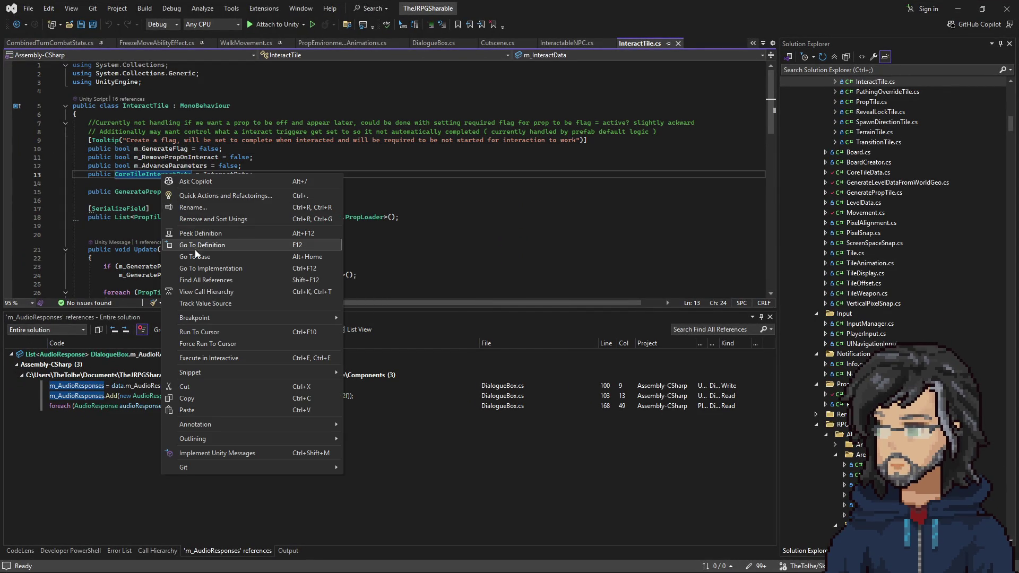
{"action": "left_click", "coordinate": [196, 248]}
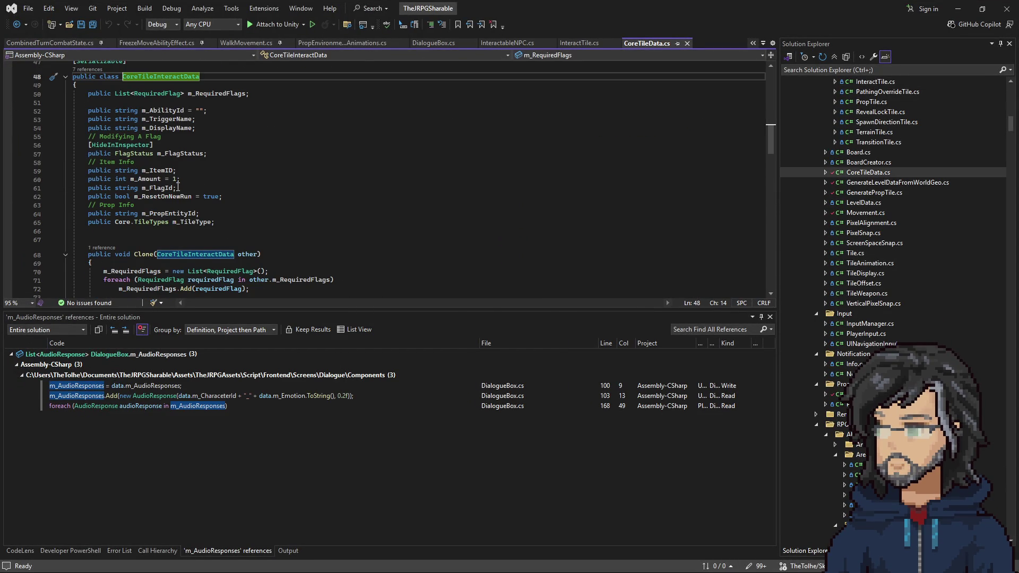
{"action": "triple_click", "coordinate": [217, 223]}
{"action": "key", "text": "ctrl+d"}
Add a public enum InteractionIndicatorType with None = 0 and Sparkle inside CoreTileInteractData
{"action": "scroll", "coordinate": [194, 227], "scroll_direction": "up", "scroll_amount": 8}
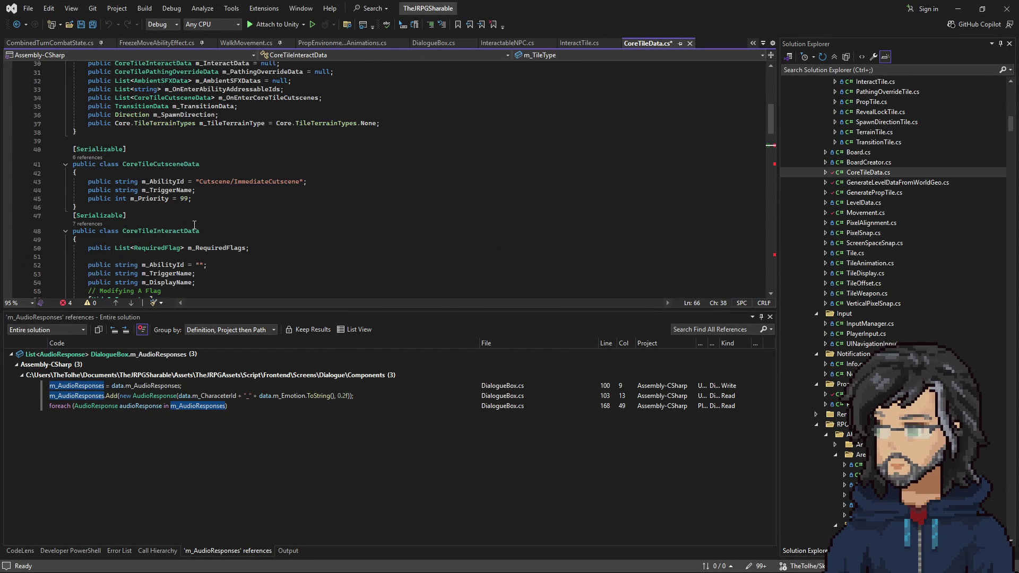
{"action": "scroll", "coordinate": [194, 226], "scroll_direction": "up", "scroll_amount": 8}
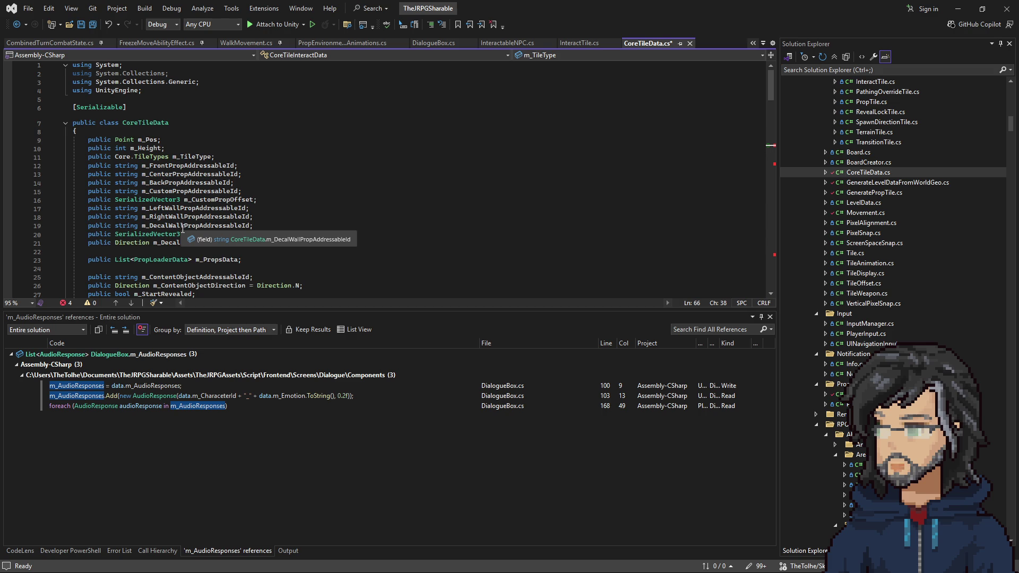
{"action": "scroll", "coordinate": [182, 229], "scroll_direction": "down", "scroll_amount": 8}
{"action": "scroll", "coordinate": [183, 229], "scroll_direction": "down", "scroll_amount": 9}
{"action": "scroll", "coordinate": [182, 229], "scroll_direction": "up", "scroll_amount": 3}
{"action": "left_click", "coordinate": [129, 153]}
{"action": "left_click", "coordinate": [115, 137]}
{"action": "key", "text": "Return"}
{"action": "key", "text": "ctrl+Return"}
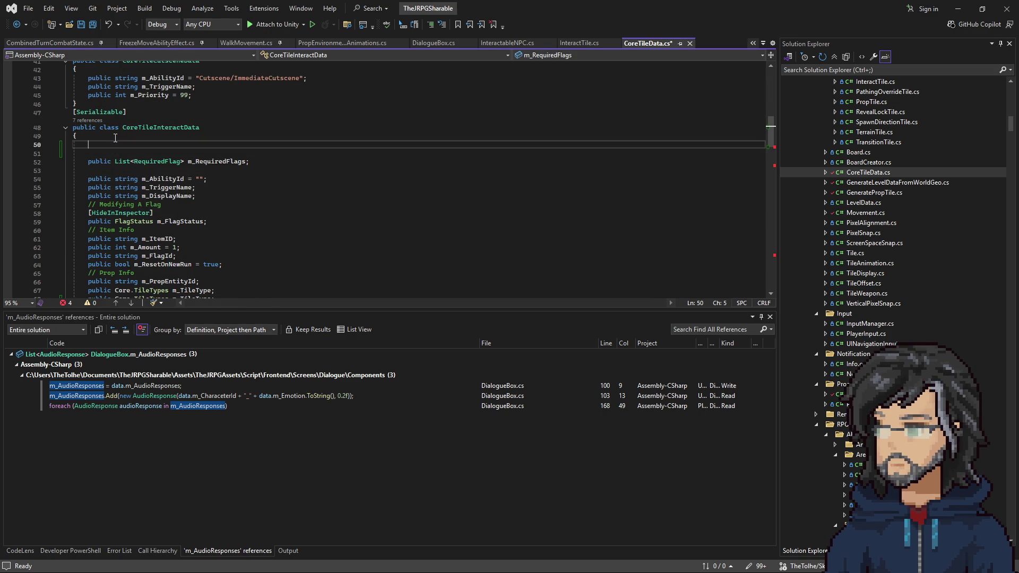
{"action": "type", "text": "public "}
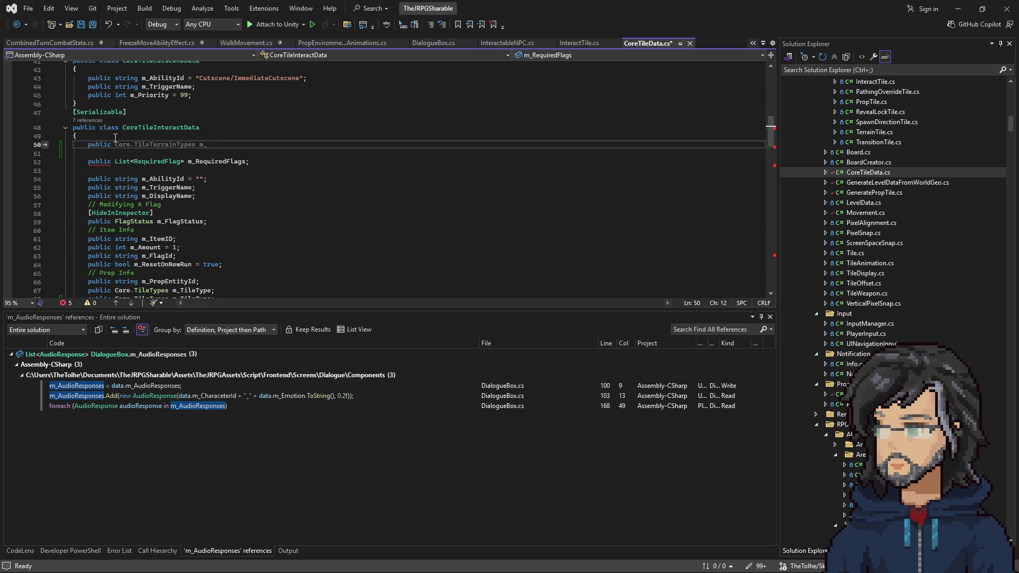
{"action": "type", "text": "enum "}
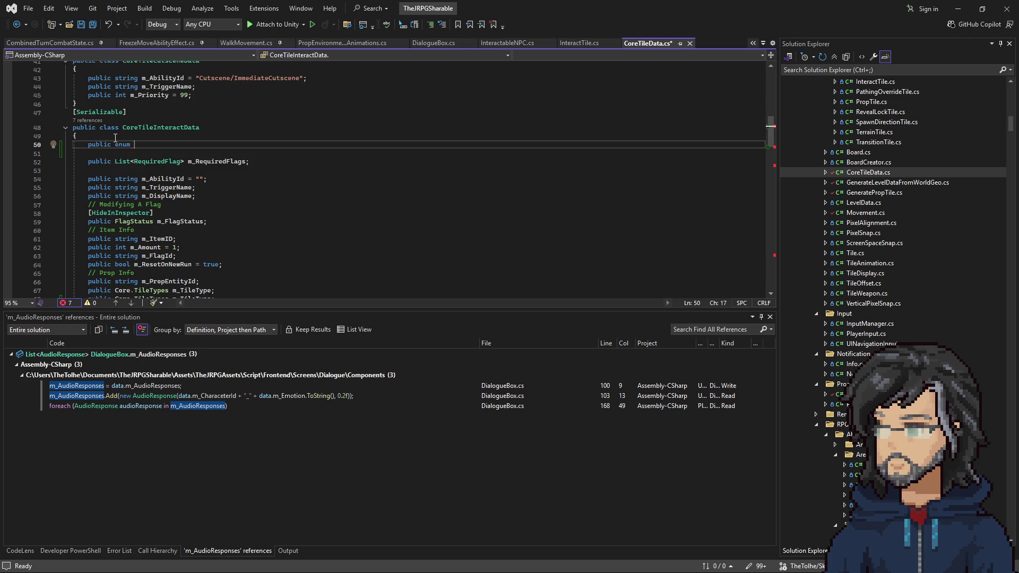
{"action": "type", "text": "InteractionIndicator"}
{"action": "type", "text": "Type"}
{"action": "key", "text": "Return"}
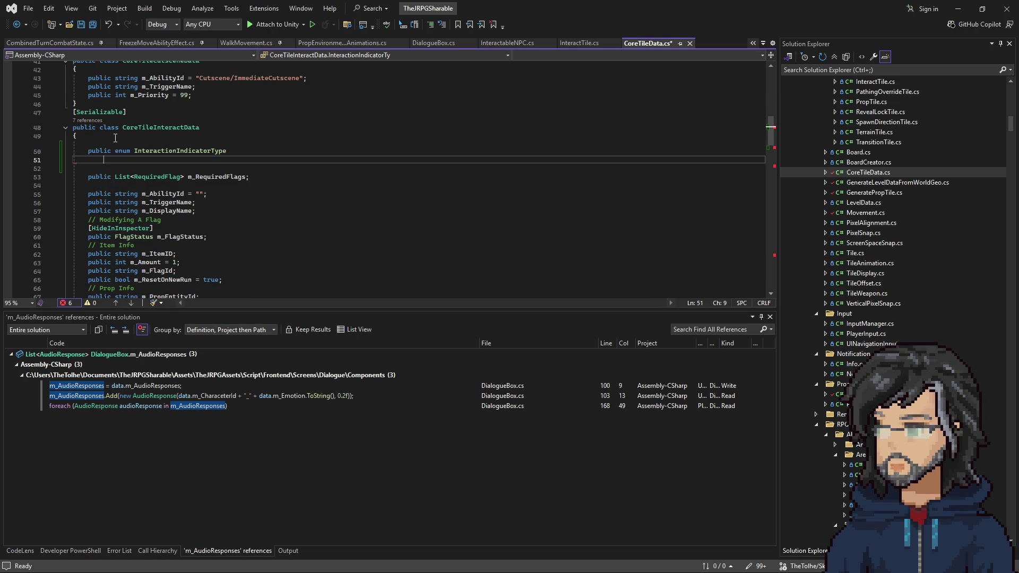
{"action": "type", "text": "{}"}
{"action": "key", "text": "Return"}
{"action": "type", "text": "None = 0,"}
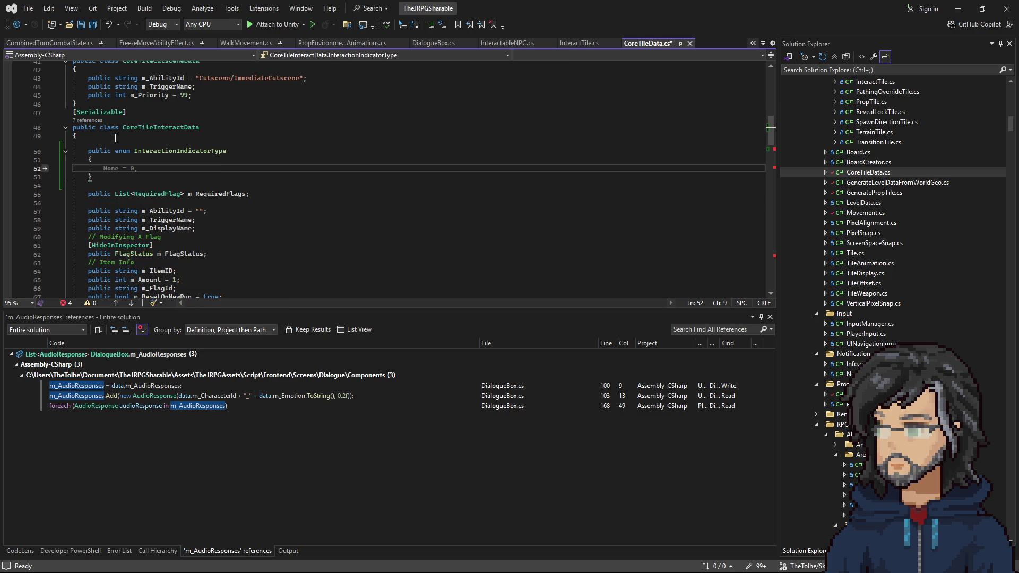
{"action": "key", "text": "Return"}
{"action": "type", "text": "Sparklem"}
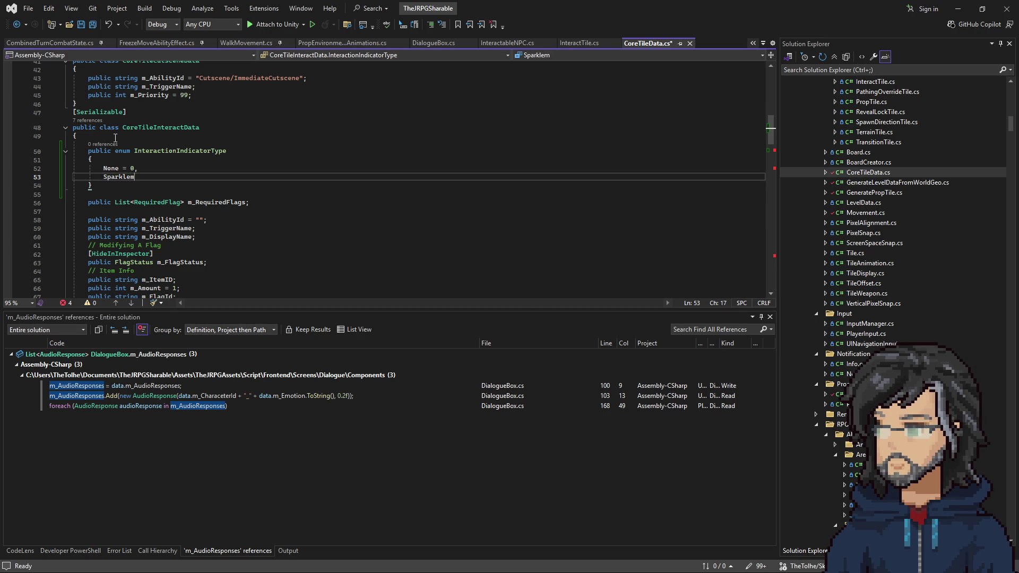
{"action": "key", "text": "BackSpace"}
{"action": "type", "text": "= 1,"}
Turn the duplicated field into an InteractionIndicatorType field named m_IndicatorType
{"action": "left_click", "coordinate": [210, 151]}
{"action": "scroll", "coordinate": [187, 180], "scroll_direction": "down", "scroll_amount": 6}
{"action": "left_click_drag", "start_coordinate": [170, 185], "coordinate": [114, 186]}
{"action": "type", "text": "InteractionIndicatorType"}
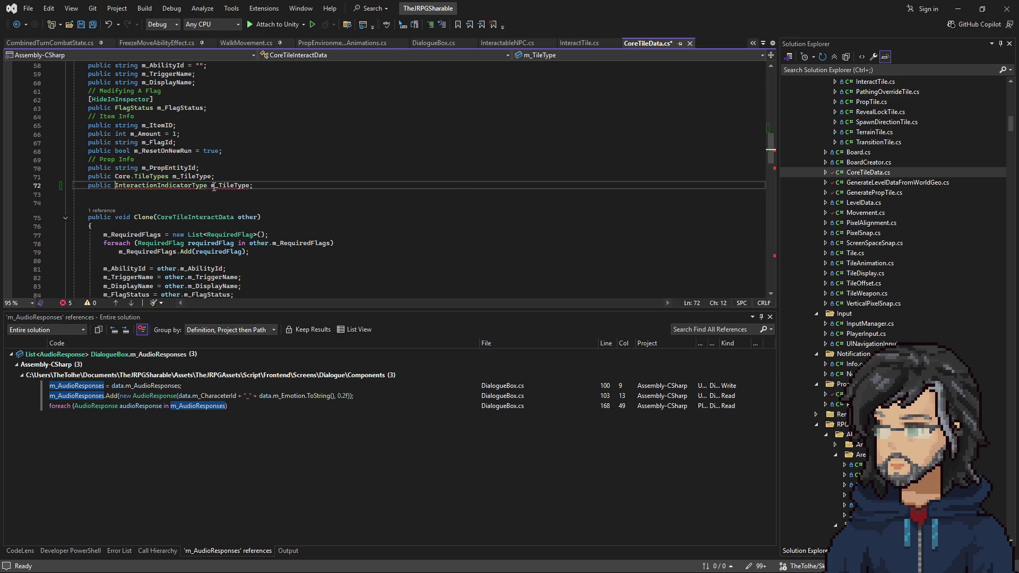
{"action": "left_click_drag", "start_coordinate": [211, 186], "coordinate": [254, 186]}
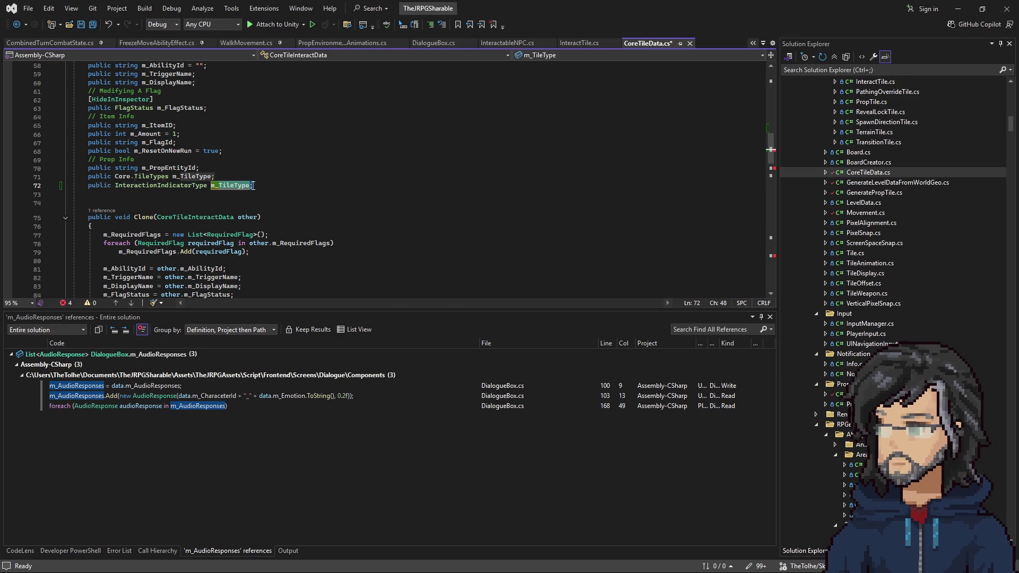
{"action": "type", "text": "m_IndicatorT"}
{"action": "left_click", "coordinate": [277, 144]}
Rename the enum to IndicatorType, update the field's type to match, and save CoreTileData.cs
{"action": "scroll", "coordinate": [285, 188], "scroll_direction": "up", "scroll_amount": 6}
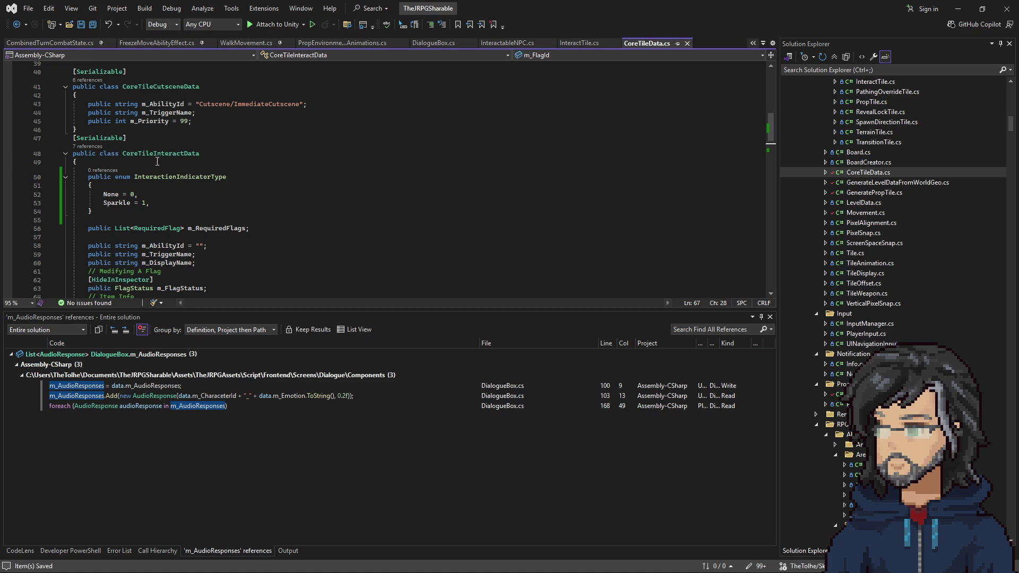
{"action": "left_click_drag", "start_coordinate": [179, 177], "coordinate": [134, 177]}
{"action": "key", "text": "BackSpace"}
{"action": "double_click", "coordinate": [152, 178]}
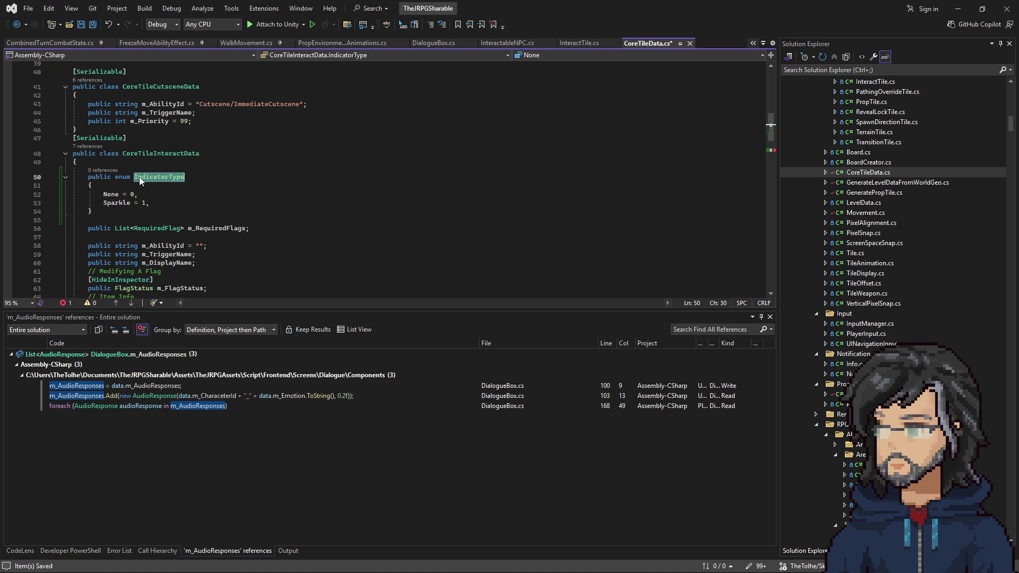
{"action": "scroll", "coordinate": [150, 160], "scroll_direction": "down", "scroll_amount": 5}
{"action": "double_click", "coordinate": [139, 212]}
{"action": "type", "text": "IndicatorType"}
{"action": "left_click", "coordinate": [257, 201]}
{"action": "key", "text": "ctrl+s"}
{"action": "left_click", "coordinate": [959, 9]}
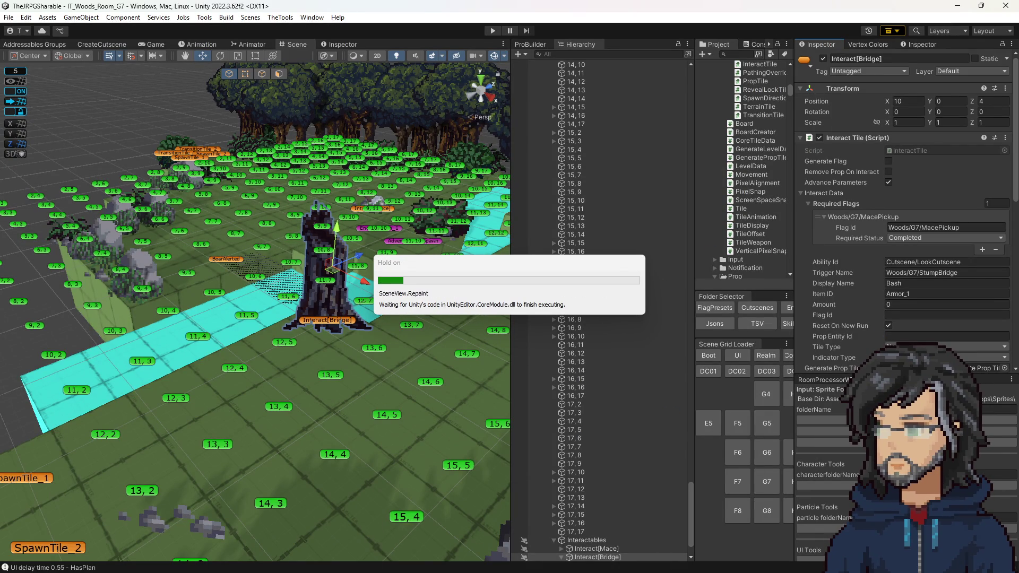
Set the bridge tile's Indicator Type to Sparkle, then return to CoreTileData.cs in Visual Studio
{"action": "left_click", "coordinate": [903, 301]}
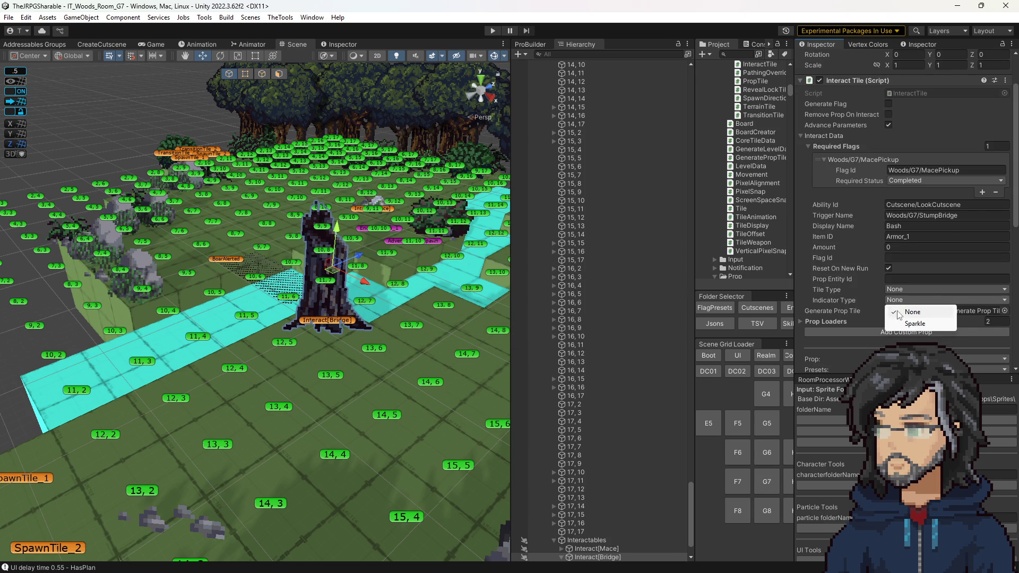
{"action": "left_click", "coordinate": [902, 323]}
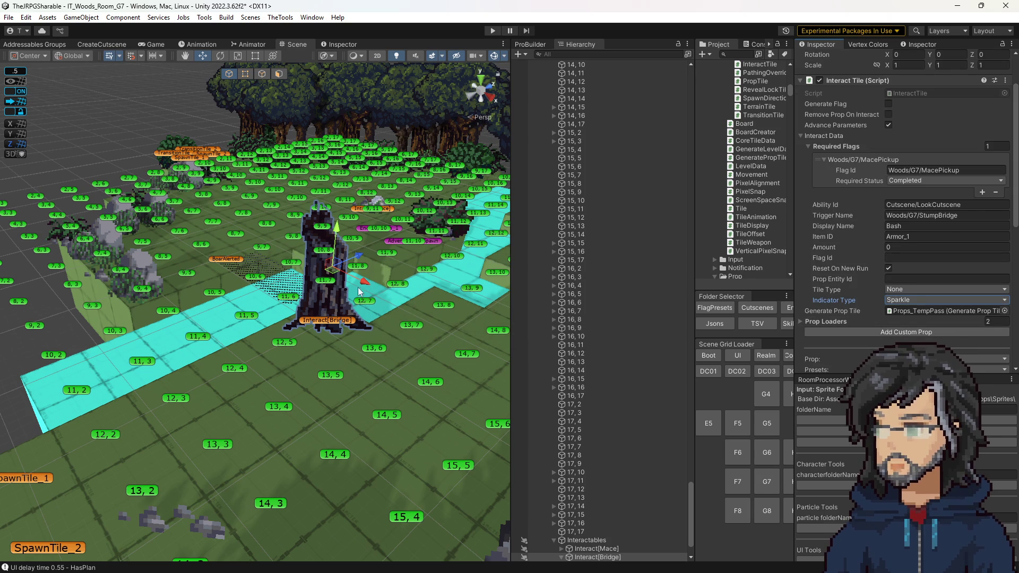
{"action": "scroll", "coordinate": [901, 311], "scroll_direction": "down", "scroll_amount": 10}
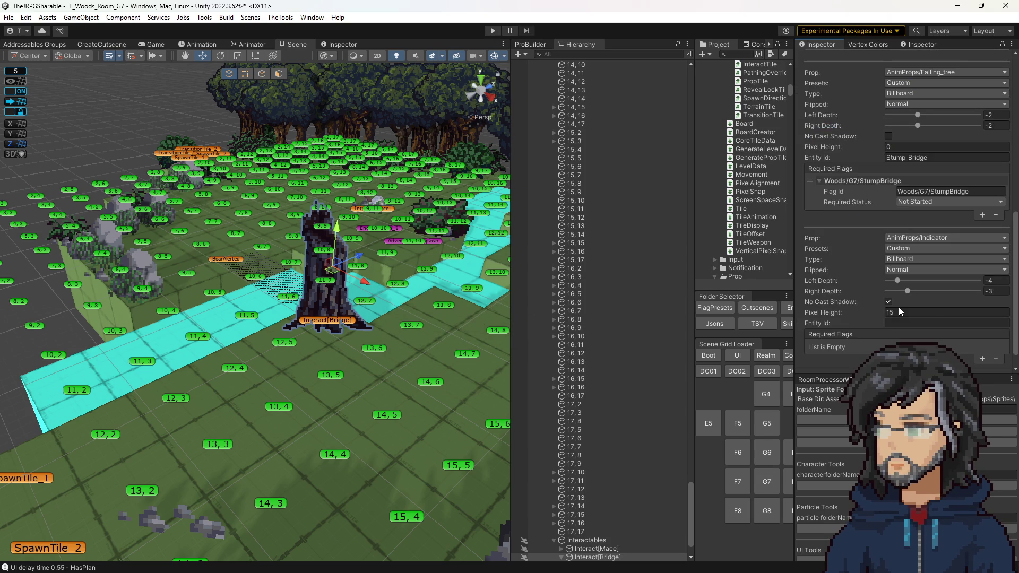
{"action": "scroll", "coordinate": [890, 298], "scroll_direction": "up", "scroll_amount": 9}
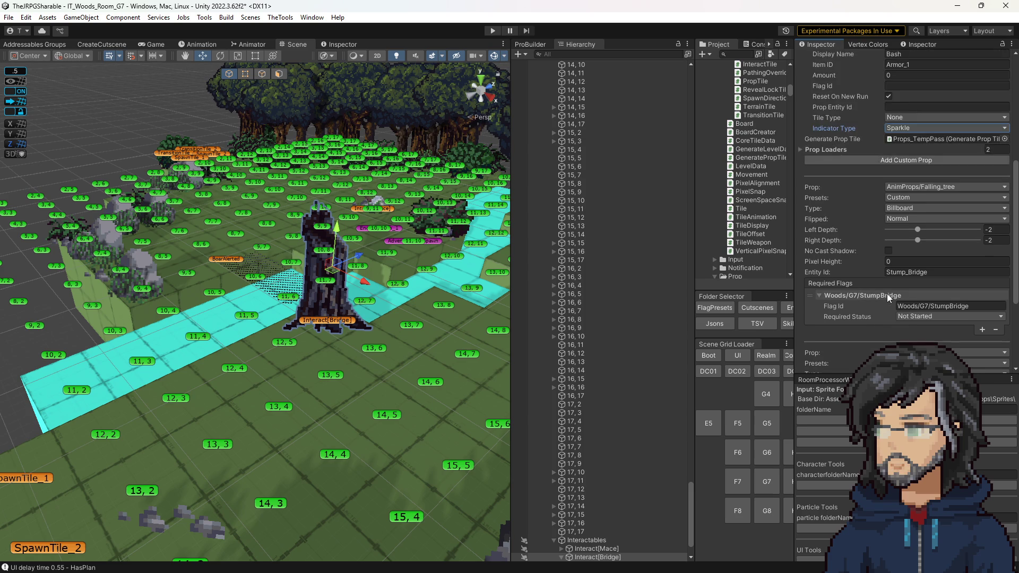
{"action": "left_click_drag", "start_coordinate": [385, 371], "coordinate": [353, 369]}
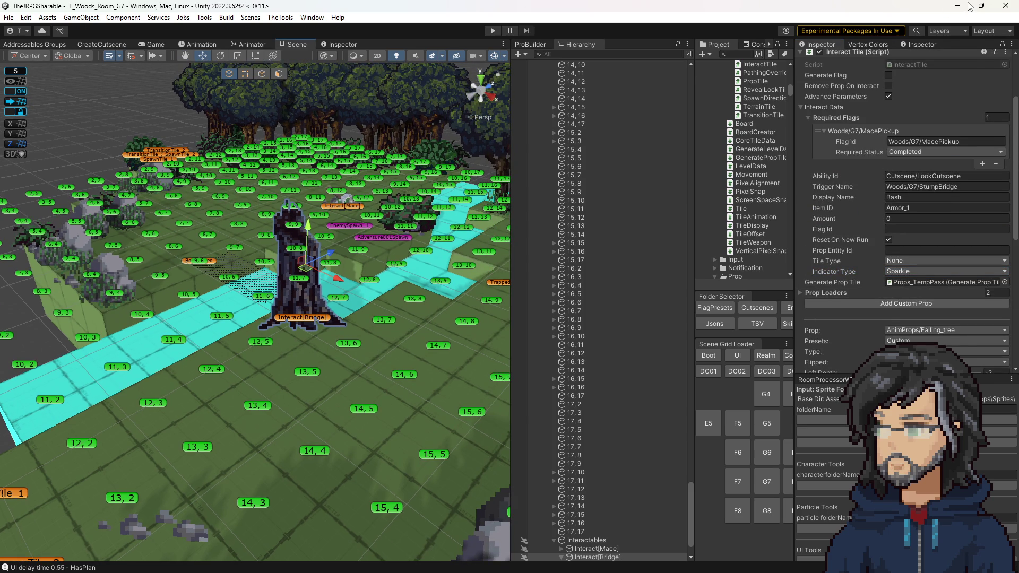
{"action": "left_click", "coordinate": [968, 6]}
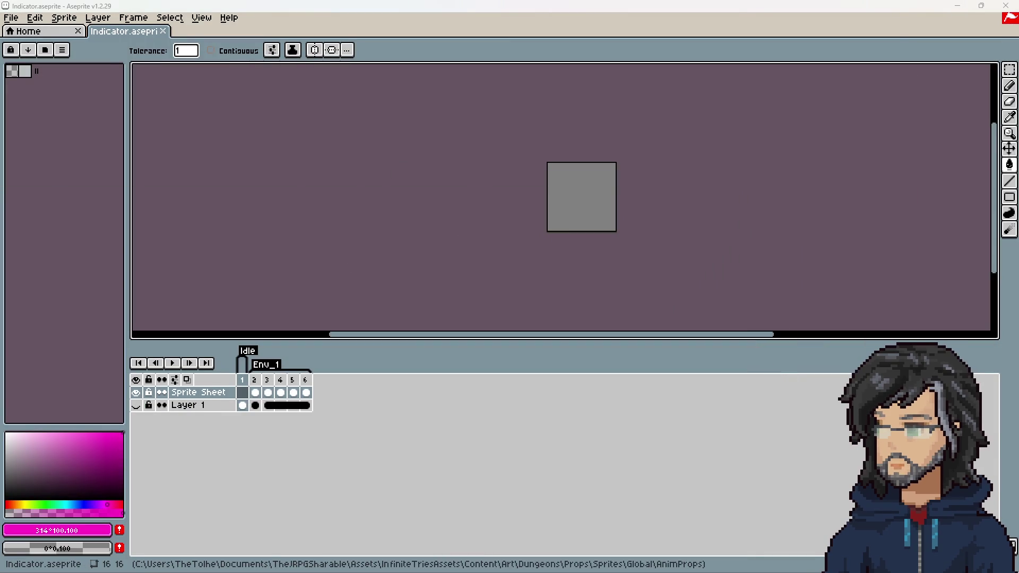
{"action": "key", "text": "alt+Tab"}
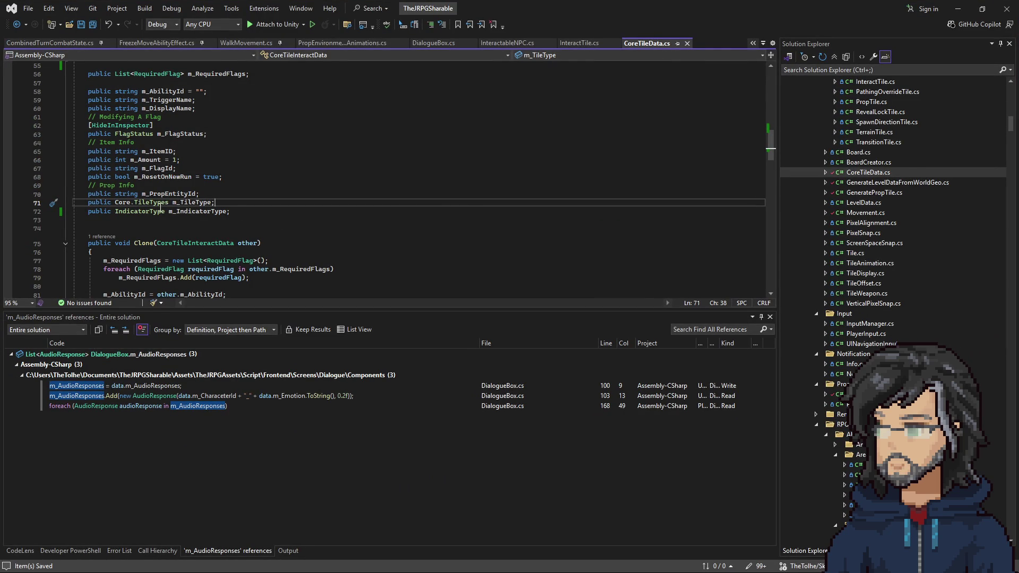
Find all references to m_TileType and open its uses in GenerateLevelDataFromWorldGeo.cs and Tile.cs
{"action": "right_click", "coordinate": [188, 208]}
{"action": "right_click", "coordinate": [181, 201]}
{"action": "left_click", "coordinate": [230, 307]}
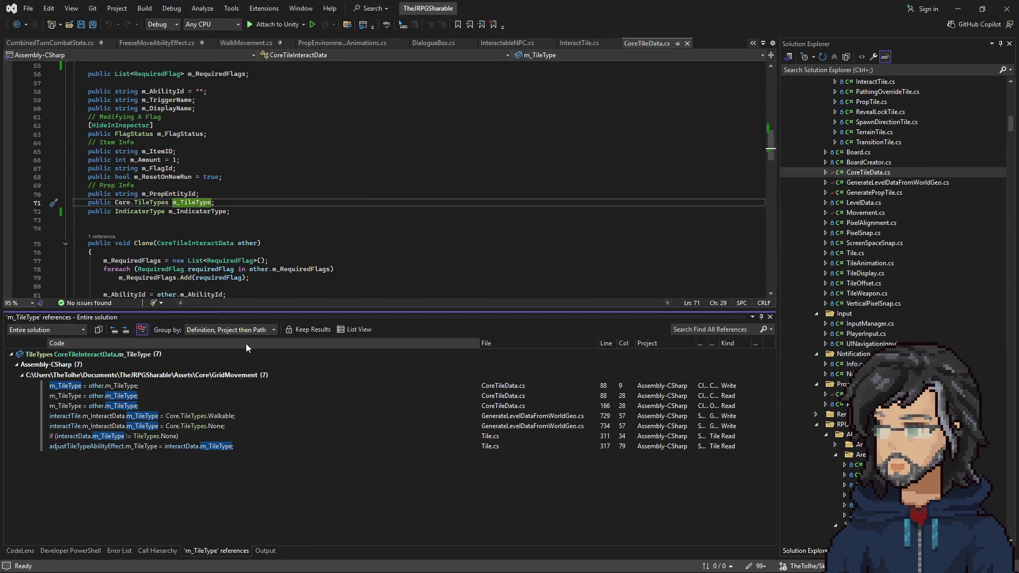
{"action": "double_click", "coordinate": [175, 416]}
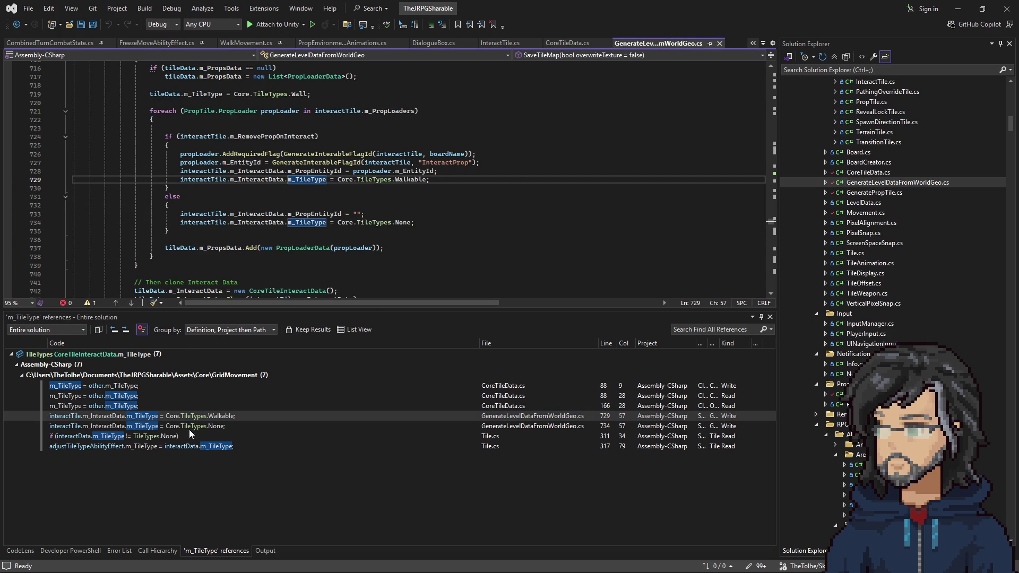
{"action": "double_click", "coordinate": [161, 437]}
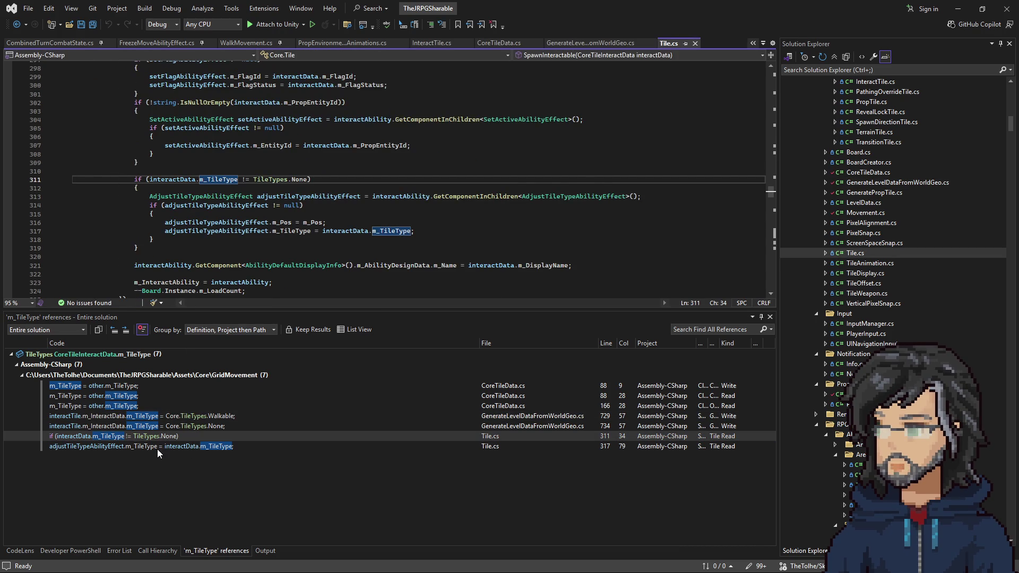
Read SpawnInteractable's tile type check on line 311 and the adjustTileTypeAbilityEffect usage
{"action": "scroll", "coordinate": [287, 199], "scroll_direction": "up", "scroll_amount": 8}
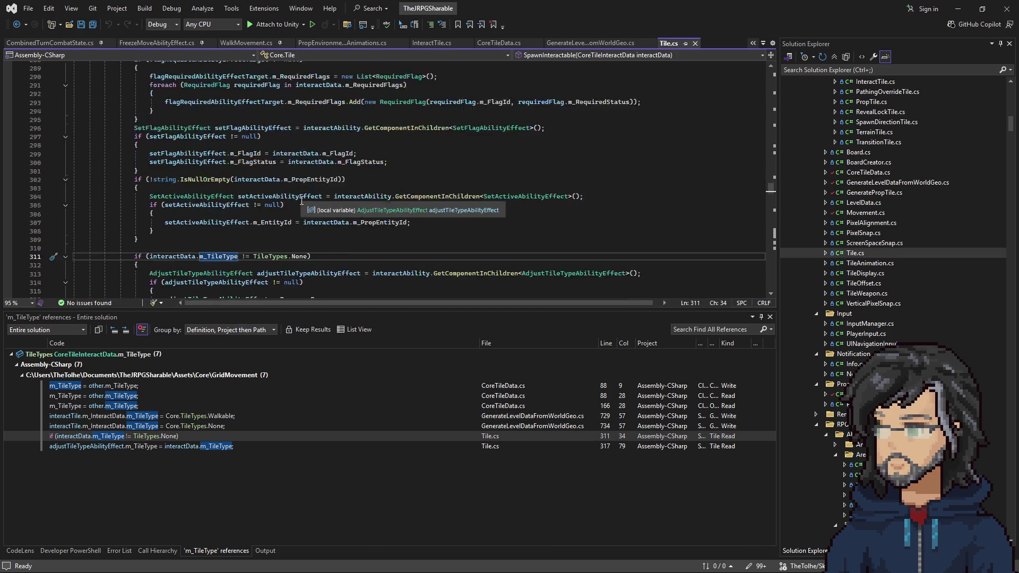
{"action": "scroll", "coordinate": [299, 202], "scroll_direction": "up", "scroll_amount": 5}
{"action": "left_click", "coordinate": [230, 162]}
{"action": "scroll", "coordinate": [201, 231], "scroll_direction": "down", "scroll_amount": 11}
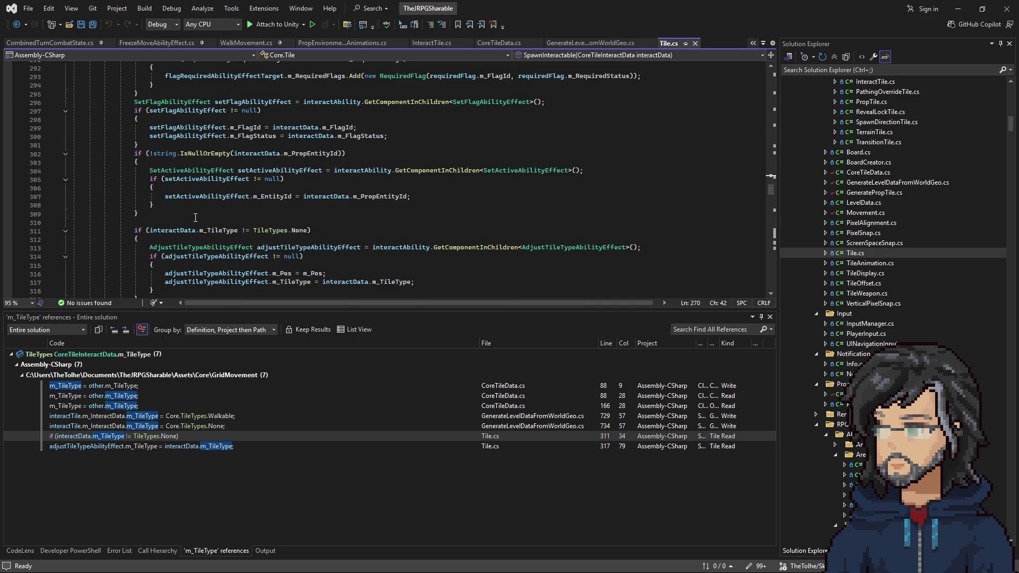
{"action": "scroll", "coordinate": [195, 218], "scroll_direction": "down", "scroll_amount": 2}
{"action": "left_click_drag", "start_coordinate": [282, 179], "coordinate": [297, 179]}
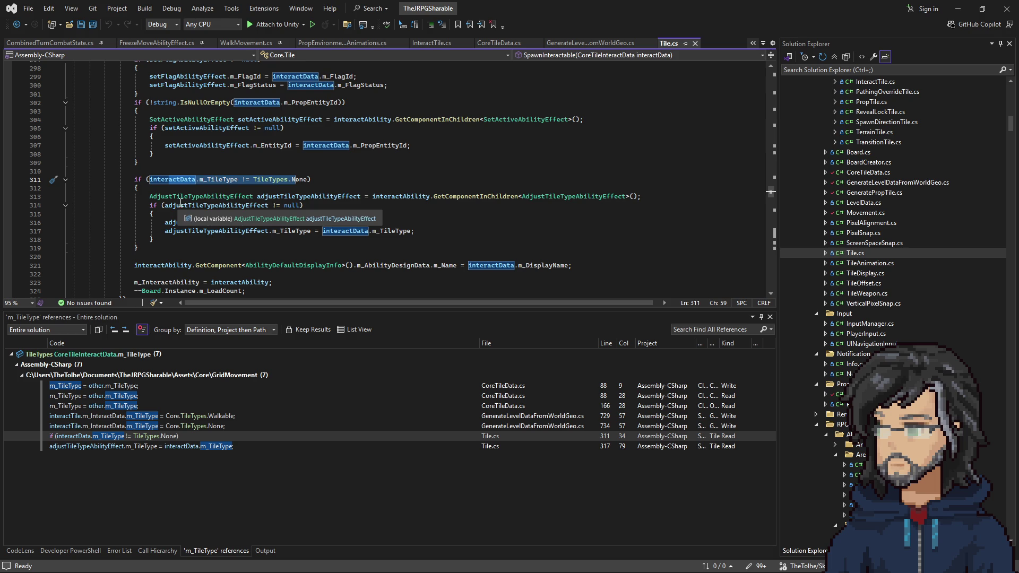
{"action": "left_click_drag", "start_coordinate": [177, 197], "coordinate": [295, 196]}
{"action": "left_click", "coordinate": [464, 197]}
{"action": "double_click", "coordinate": [278, 197]}
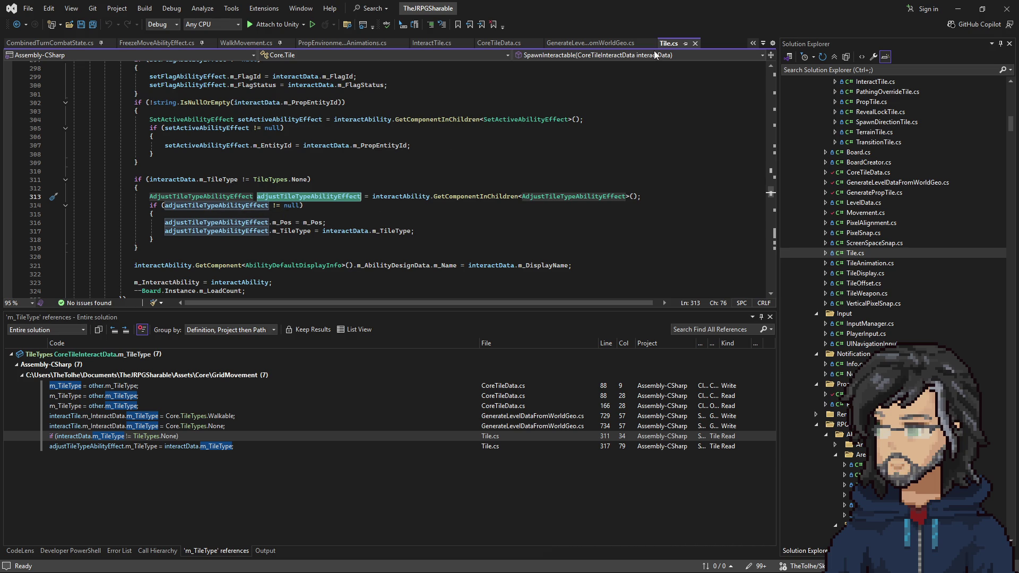
{"action": "left_click", "coordinate": [958, 9]}
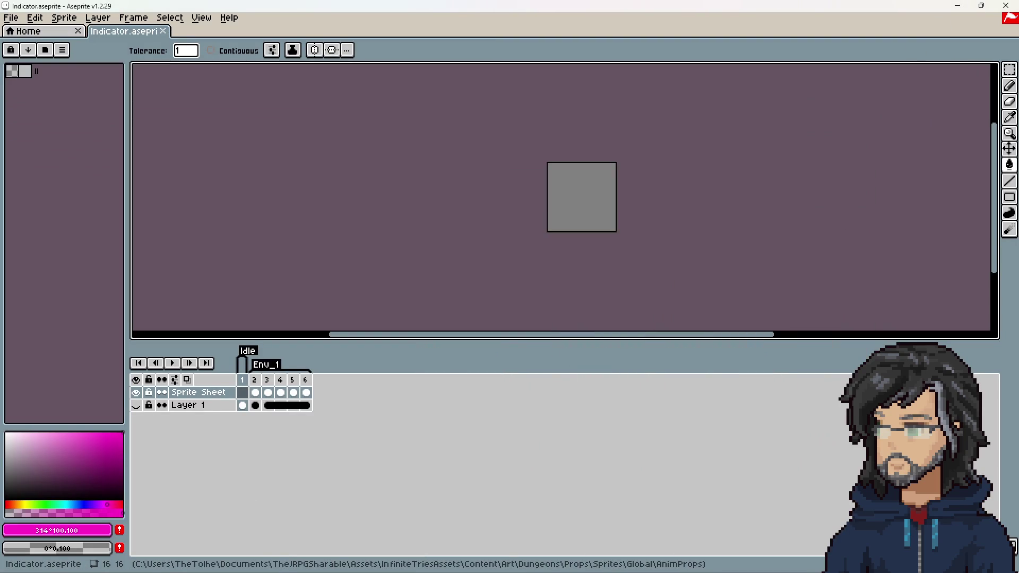
Back in Unity, check the bridge's Tile Type options, leaving None, and widen the Project browser
{"action": "key", "text": "alt+Tab"}
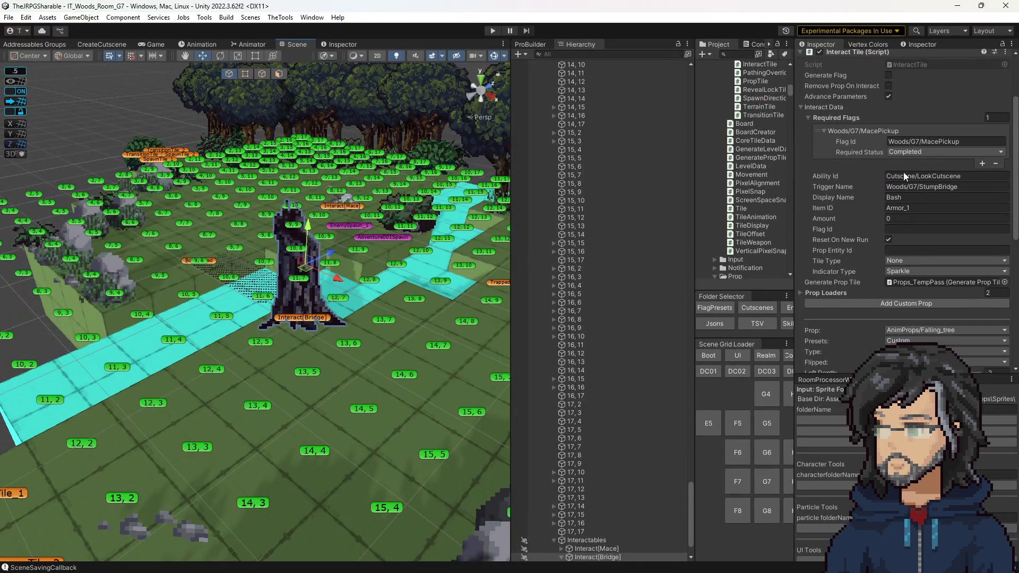
{"action": "left_click", "coordinate": [907, 261]}
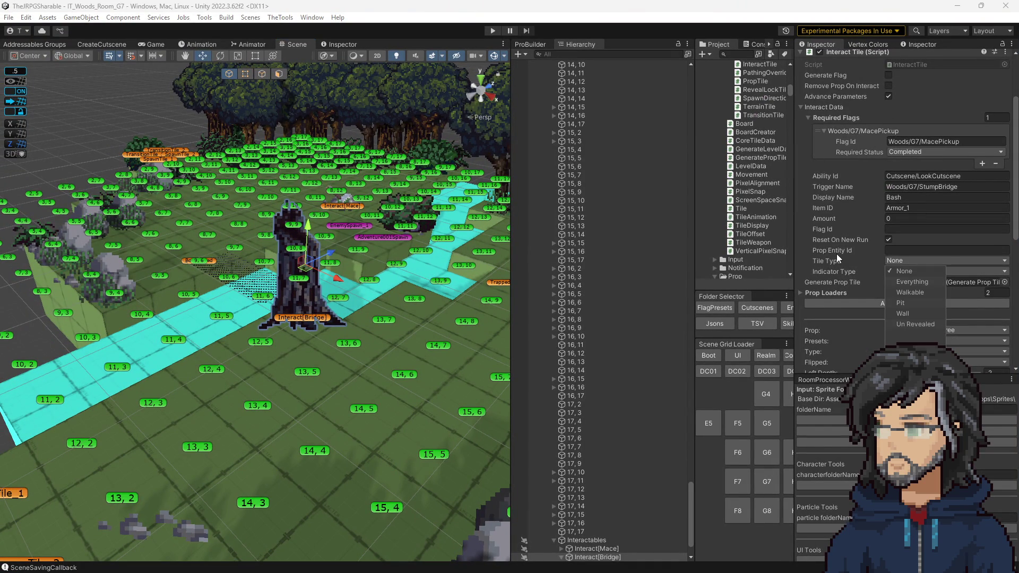
{"action": "key", "text": "alt+Tab"}
{"action": "key", "text": "alt+Tab"}
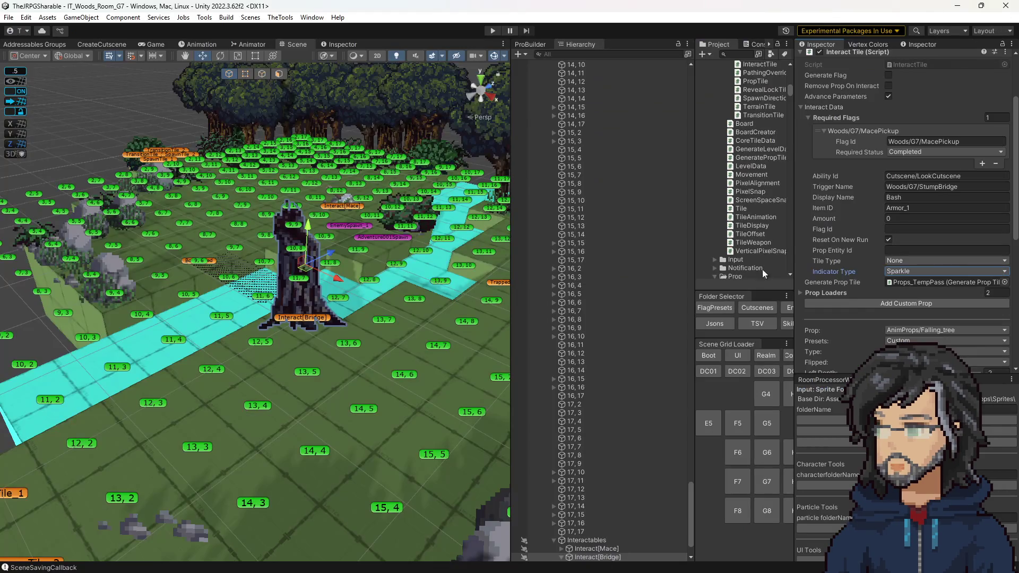
{"action": "scroll", "coordinate": [892, 304], "scroll_direction": "down", "scroll_amount": 3}
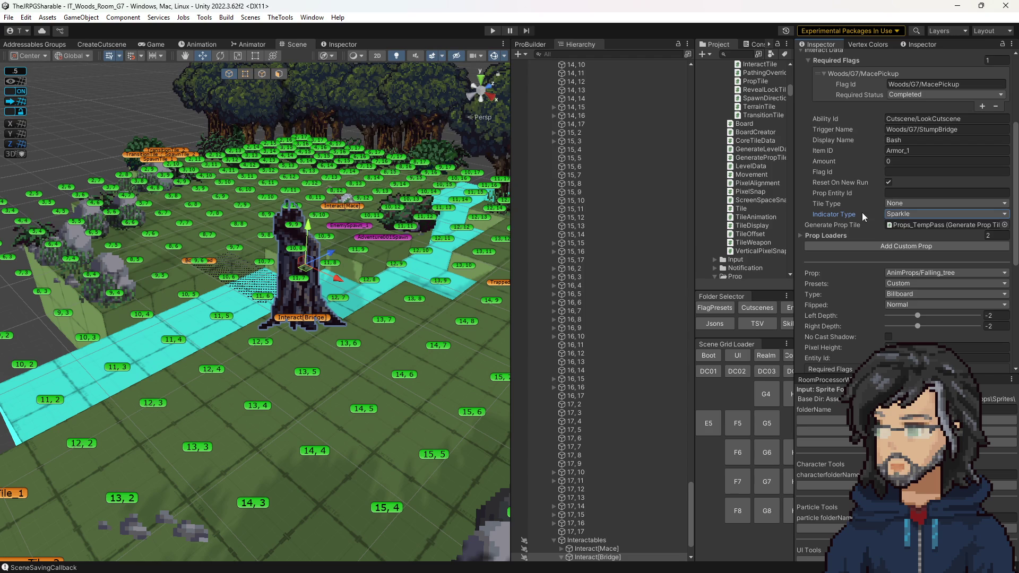
{"action": "left_click_drag", "start_coordinate": [693, 223], "coordinate": [611, 223]}
{"action": "scroll", "coordinate": [712, 235], "scroll_direction": "up", "scroll_amount": 10}
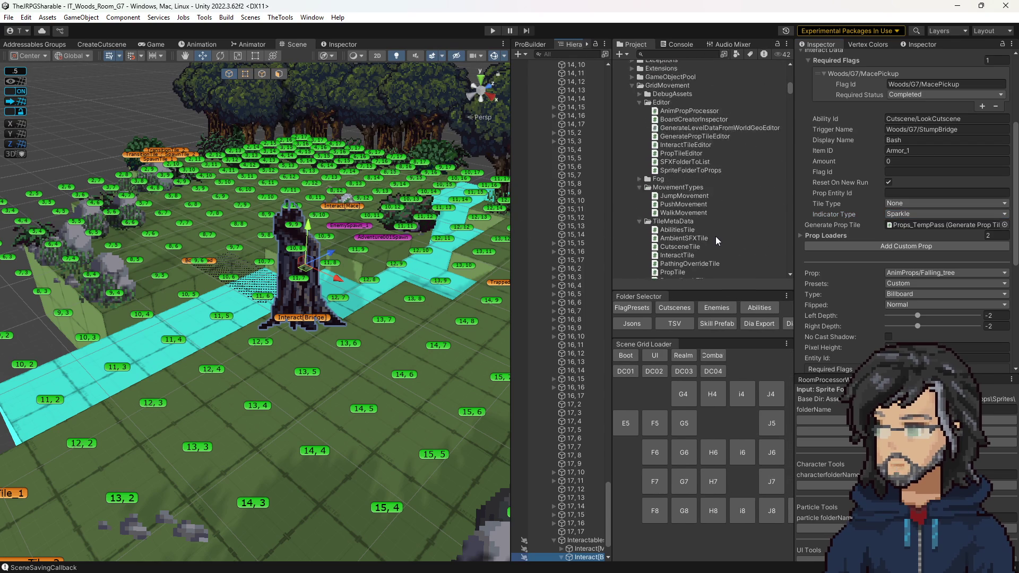
Open the StumpBridge cutscene and expand its Adjust Tiles Type Positions to see the Walkable tiles 10,6–12,6
{"action": "left_click", "coordinate": [684, 312]}
{"action": "scroll", "coordinate": [708, 216], "scroll_direction": "down", "scroll_amount": 3}
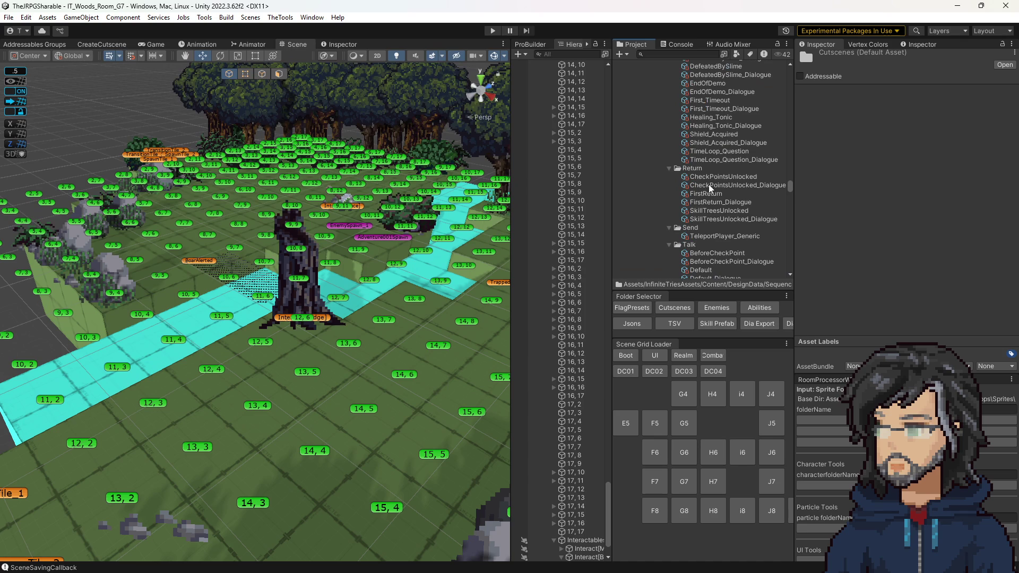
{"action": "scroll", "coordinate": [705, 206], "scroll_direction": "down", "scroll_amount": 15}
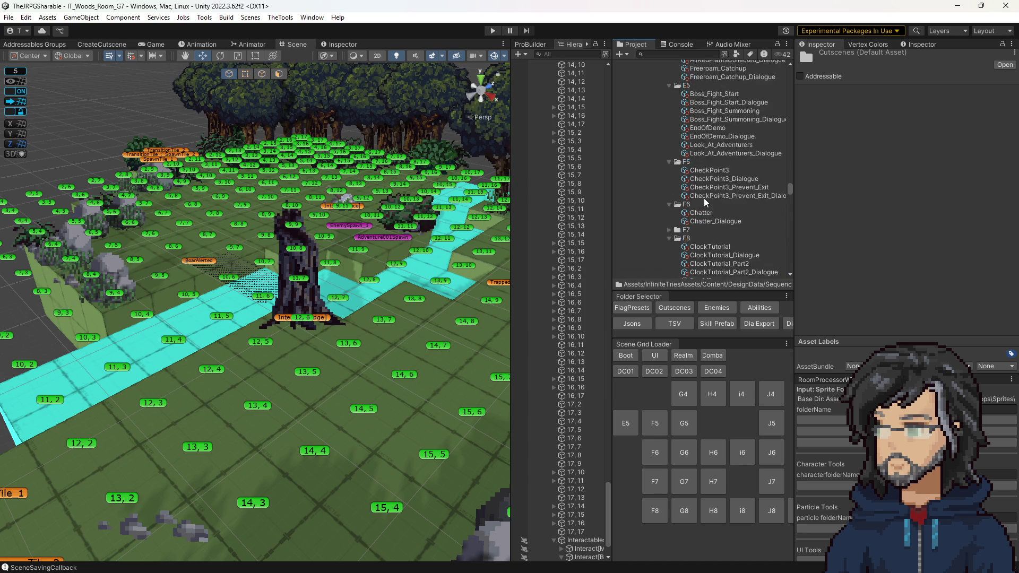
{"action": "scroll", "coordinate": [704, 198], "scroll_direction": "down", "scroll_amount": 10}
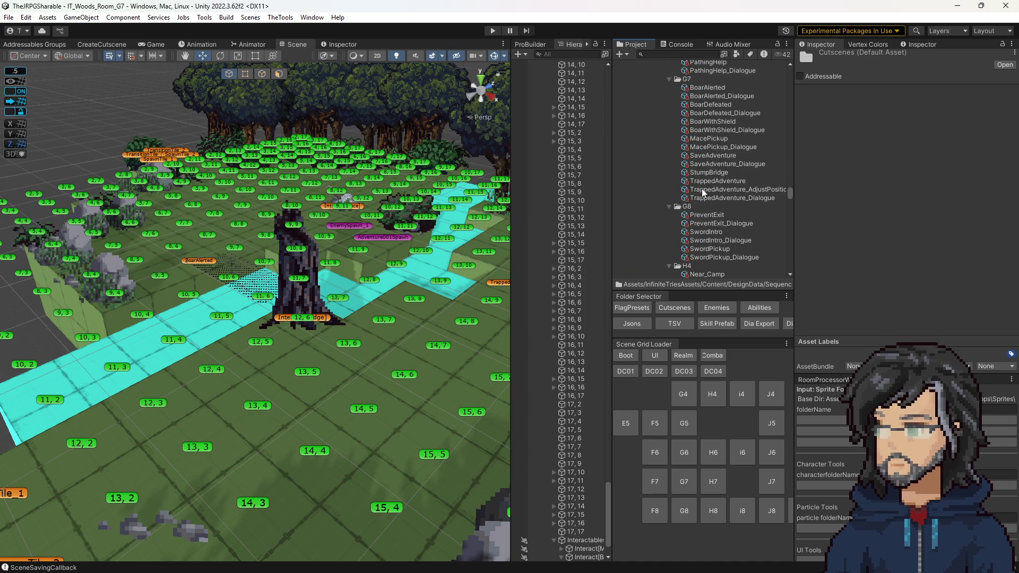
{"action": "left_click", "coordinate": [709, 173]}
{"action": "scroll", "coordinate": [898, 213], "scroll_direction": "down", "scroll_amount": 5}
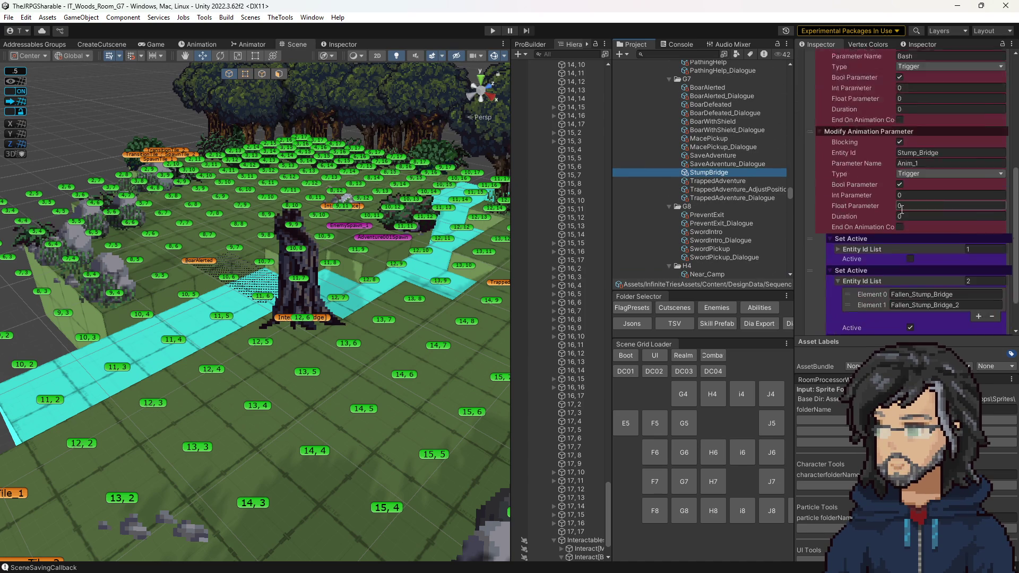
{"action": "left_click", "coordinate": [843, 303]}
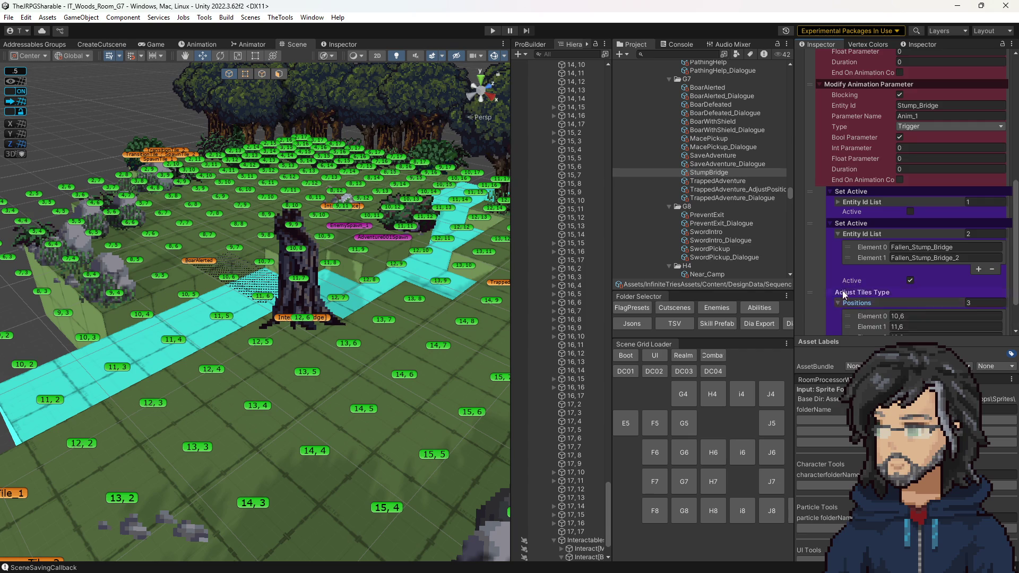
{"action": "scroll", "coordinate": [862, 257], "scroll_direction": "down", "scroll_amount": 3}
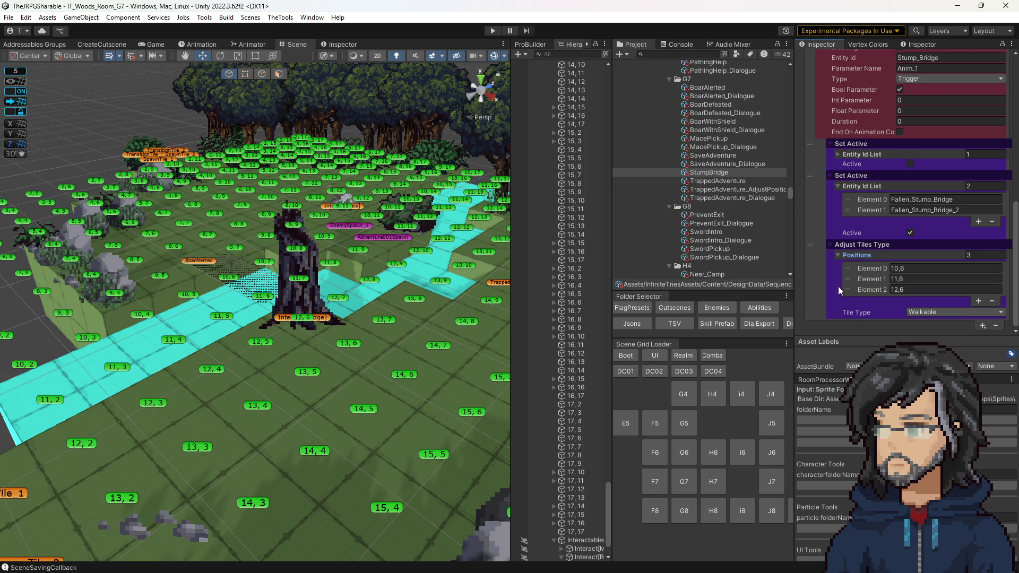
Reselect Interact[Bridge], check its Indicator Type, and go to AdjustTileTypeAbilityEffect.cs in Visual Studio
{"action": "left_click", "coordinate": [324, 319]}
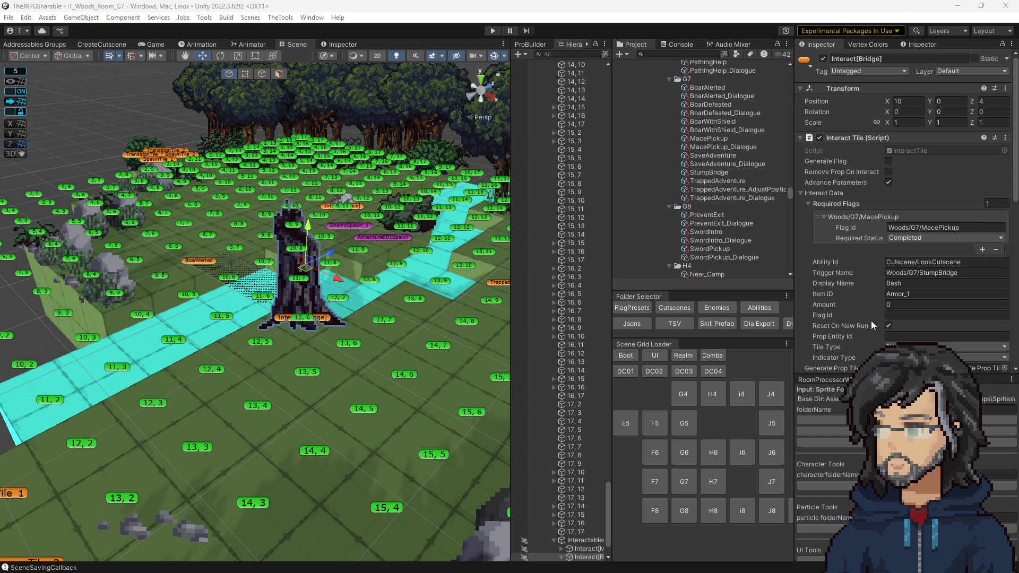
{"action": "left_click", "coordinate": [834, 358]}
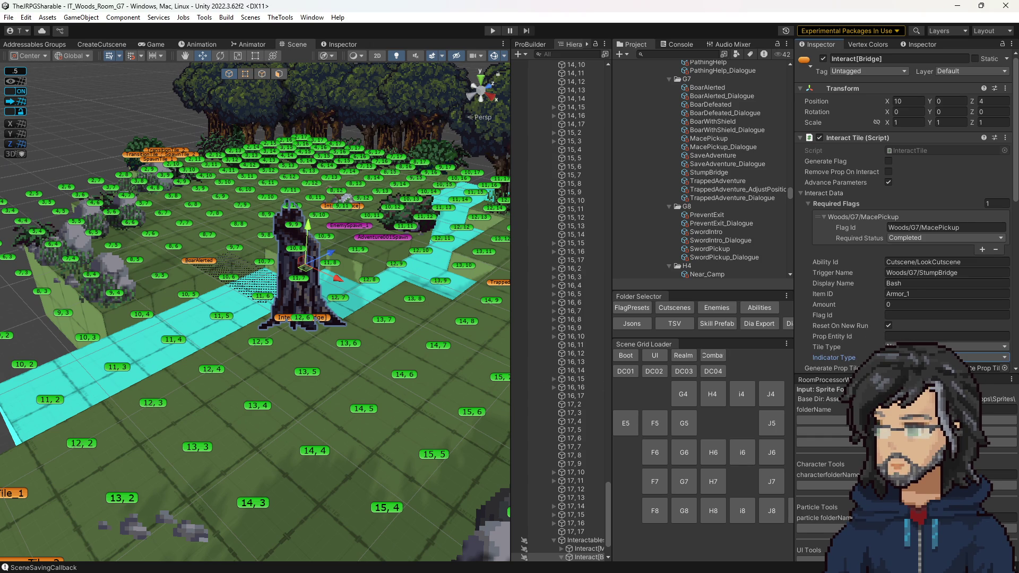
{"action": "key", "text": "alt+Tab"}
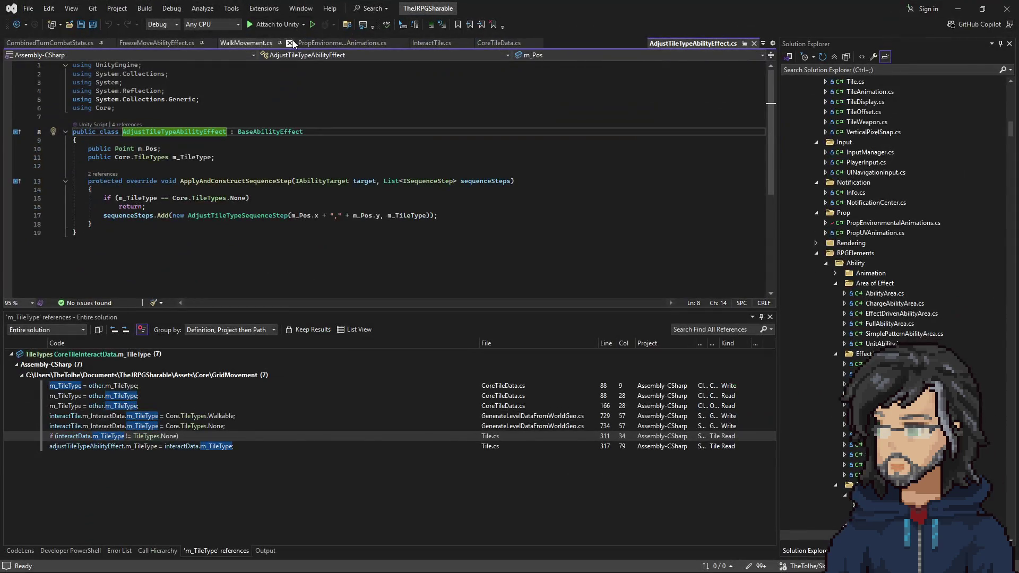
In Tile.cs, duplicate the tile type check block below the original
{"action": "key", "text": "alt+Tab"}
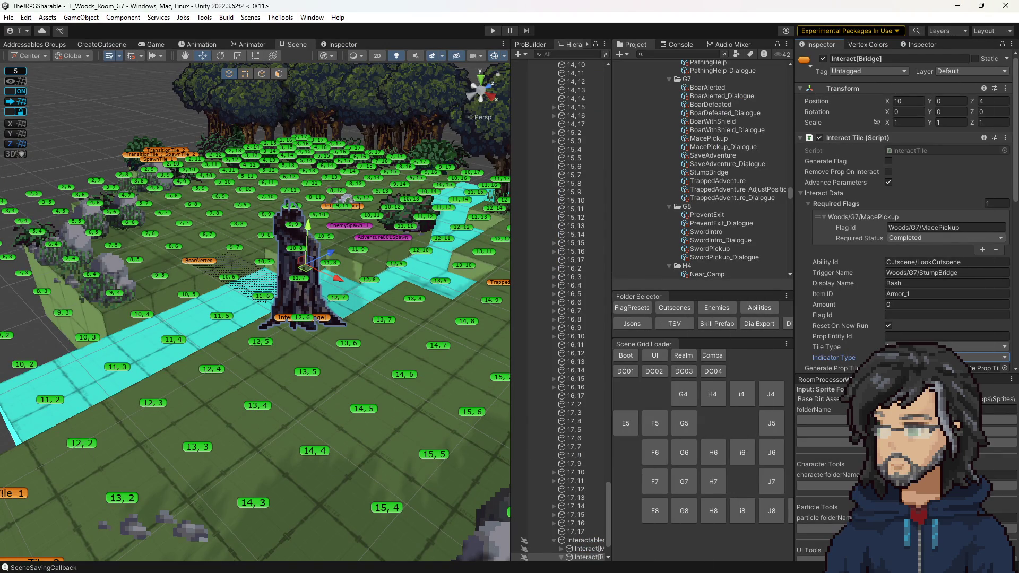
{"action": "key", "text": "alt+Tab"}
{"action": "left_click", "coordinate": [336, 276]}
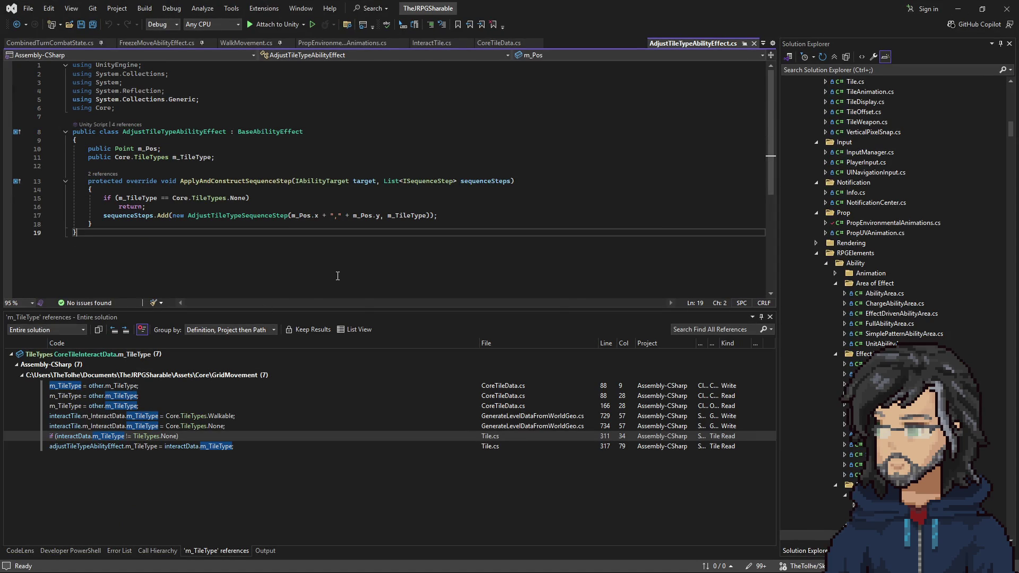
{"action": "key", "text": "ctrl+Tab"}
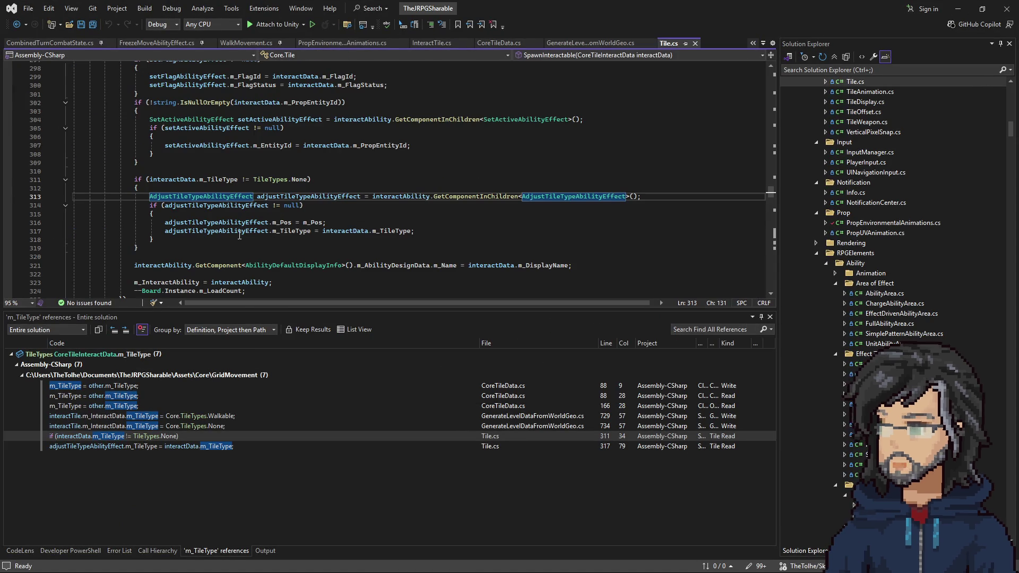
{"action": "mouse_move", "coordinate": [139, 248]}
{"action": "left_mouse_down"}
{"action": "mouse_move", "coordinate": [85, 248]}
{"action": "mouse_move", "coordinate": [173, 171]}
{"action": "left_mouse_up"}
{"action": "key", "text": "ctrl+c"}
{"action": "left_click", "coordinate": [150, 254]}
{"action": "key", "text": "ctrl+v"}
{"action": "key", "text": "Return"}
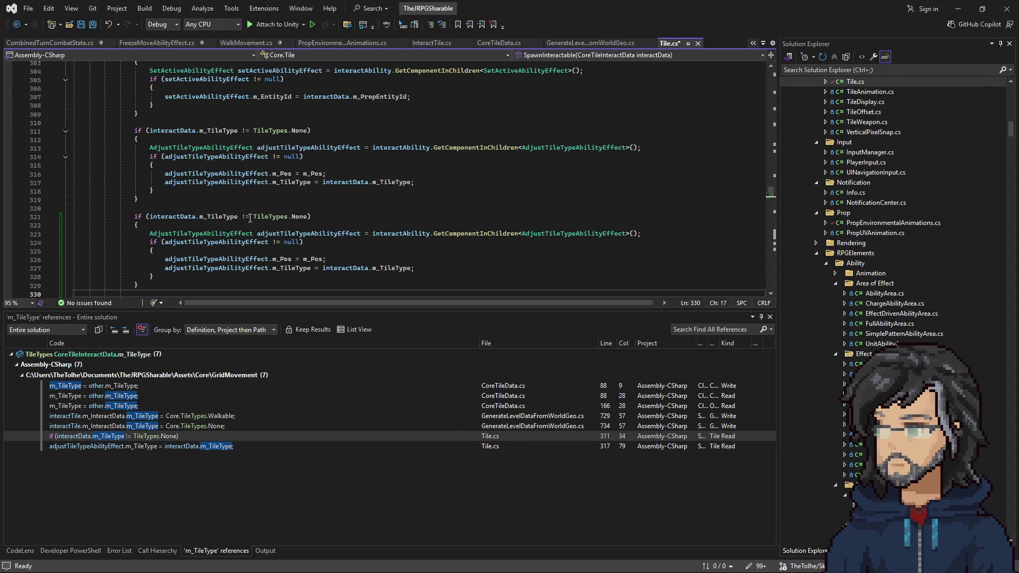
Make the copied condition compare interactData.m_IndicatorType with CoreTileInteractData.IndicatorType.None
{"action": "double_click", "coordinate": [219, 216]}
{"action": "type", "text": "m_IndicatorType"}
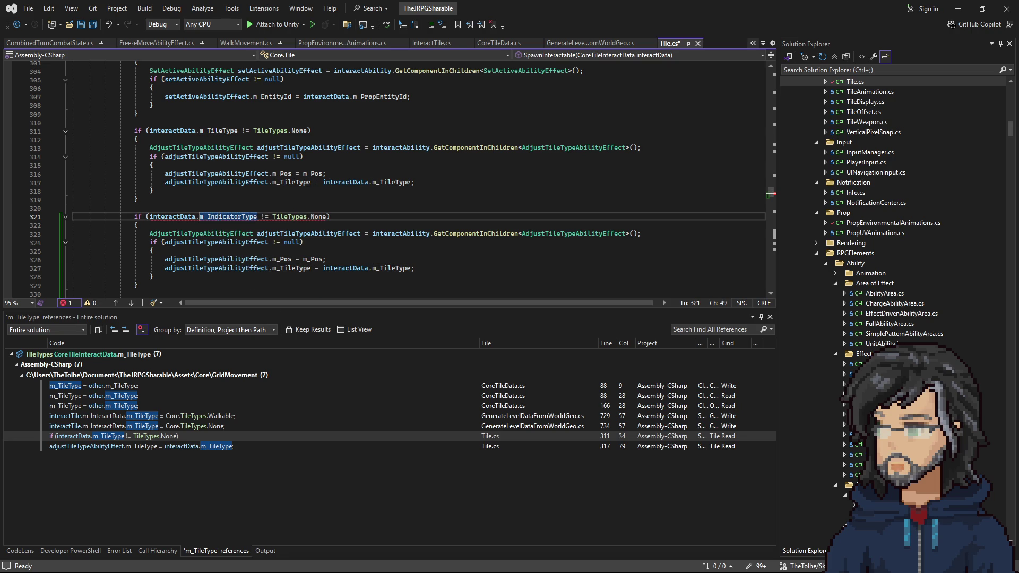
{"action": "double_click", "coordinate": [318, 216]}
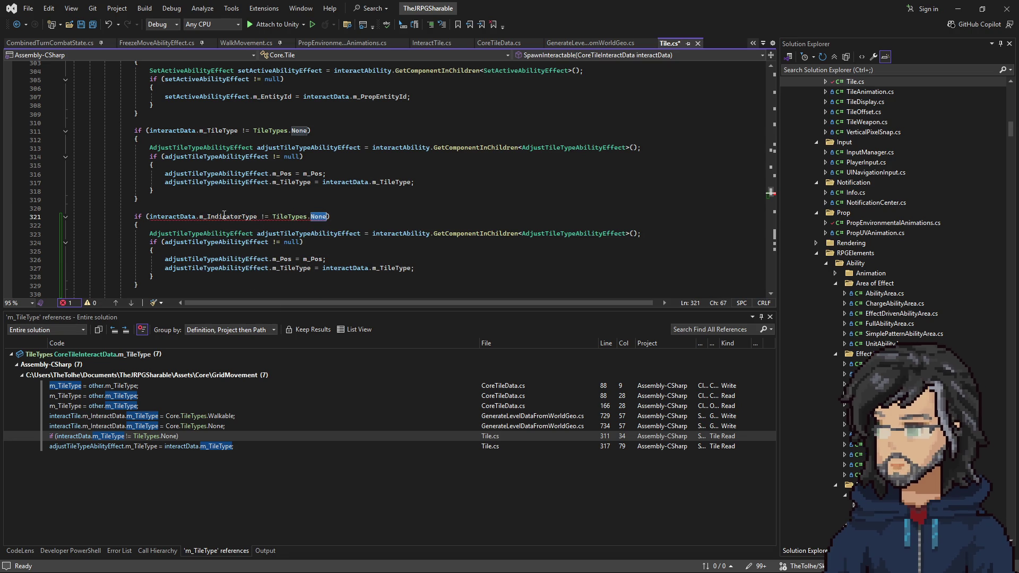
{"action": "left_click", "coordinate": [274, 216]}
{"action": "key", "text": "Delete"}
{"action": "key", "text": "Delete"}
{"action": "key", "text": "Delete"}
{"action": "key", "text": "Delete"}
{"action": "key", "text": "Delete"}
{"action": "type", "text": "CoreTileInteractData.IndicatorType."}
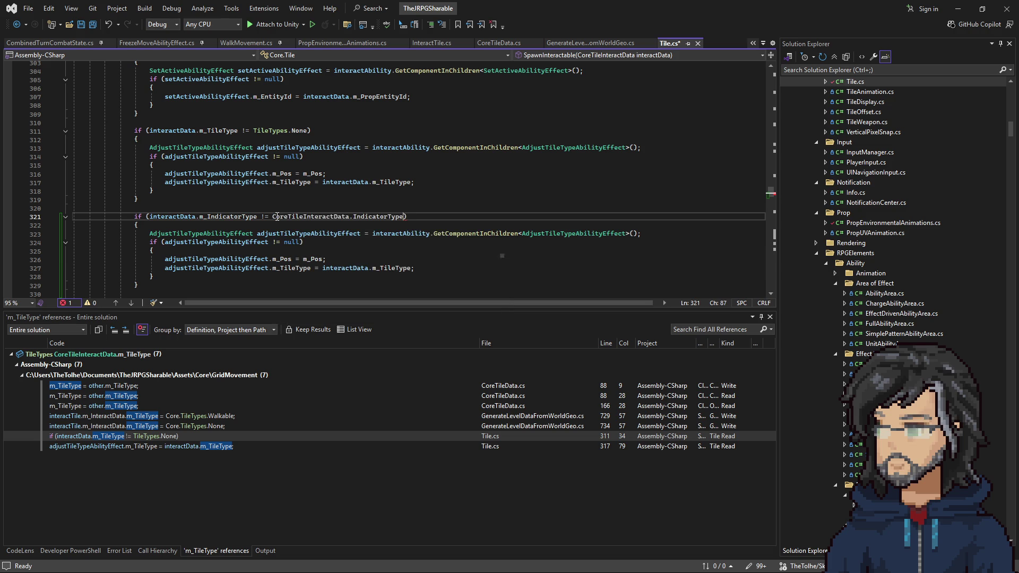
{"action": "key", "text": "Tab"}
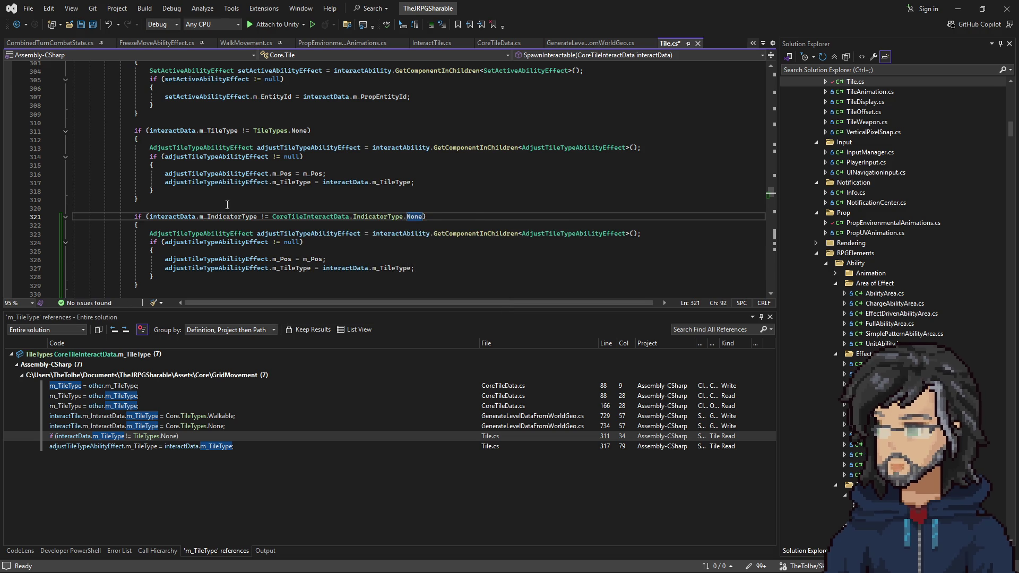
Add a switch on interactData.m_IndicatorType inside the new block
{"action": "scroll", "coordinate": [369, 235], "scroll_direction": "down", "scroll_amount": 1}
{"action": "left_click", "coordinate": [277, 196]}
{"action": "key", "text": "Return"}
{"action": "type", "text": "sw"}
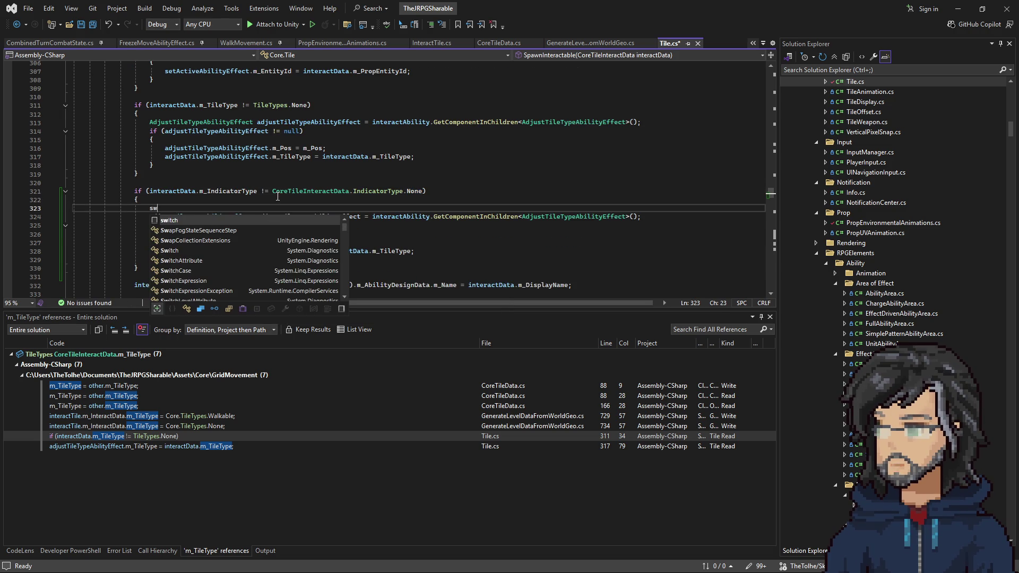
{"action": "type", "text": "itch()"}
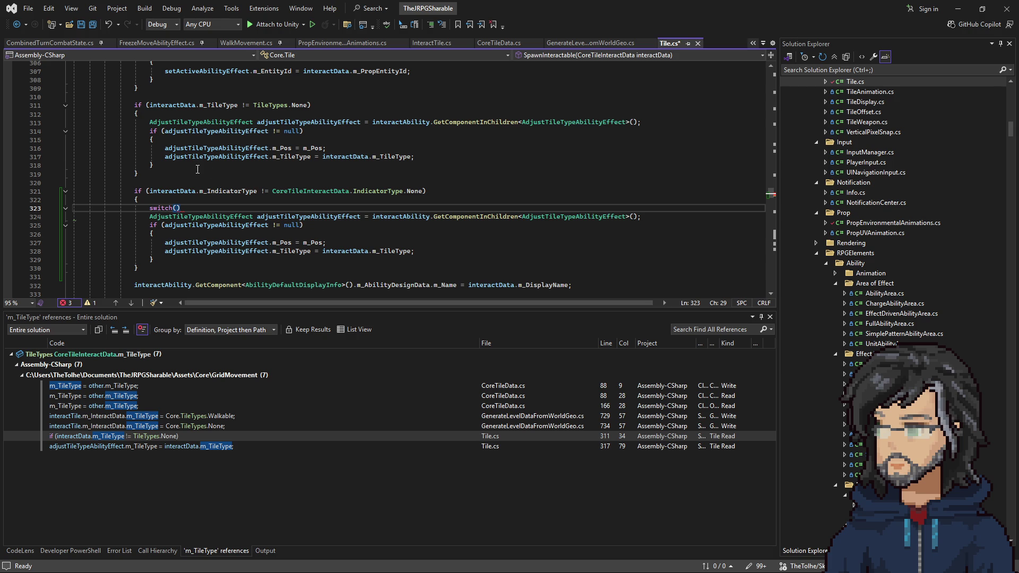
{"action": "left_click_drag", "start_coordinate": [257, 192], "coordinate": [151, 192]}
{"action": "key", "text": "ctrl+c"}
{"action": "left_click", "coordinate": [179, 208]}
{"action": "key", "text": "ctrl+v"}
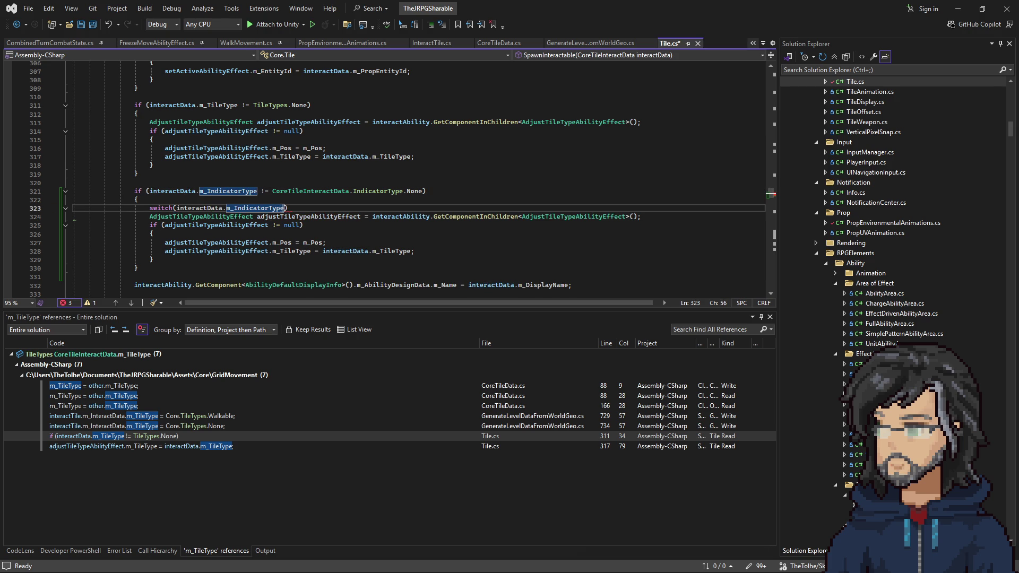
{"action": "key", "text": "Return"}
{"action": "type", "text": "{"}
{"action": "key", "text": "Return"}
Add a CoreTileInteractData.IndicatorType.Sparkle case with an empty line and break
{"action": "type", "text": "case CoreTileInteractData.IndicatorType."}
{"action": "key", "text": "BackSpace"}
{"action": "type", "text": "."}
{"action": "key", "text": "Tab"}
{"action": "type", "text": ":"}
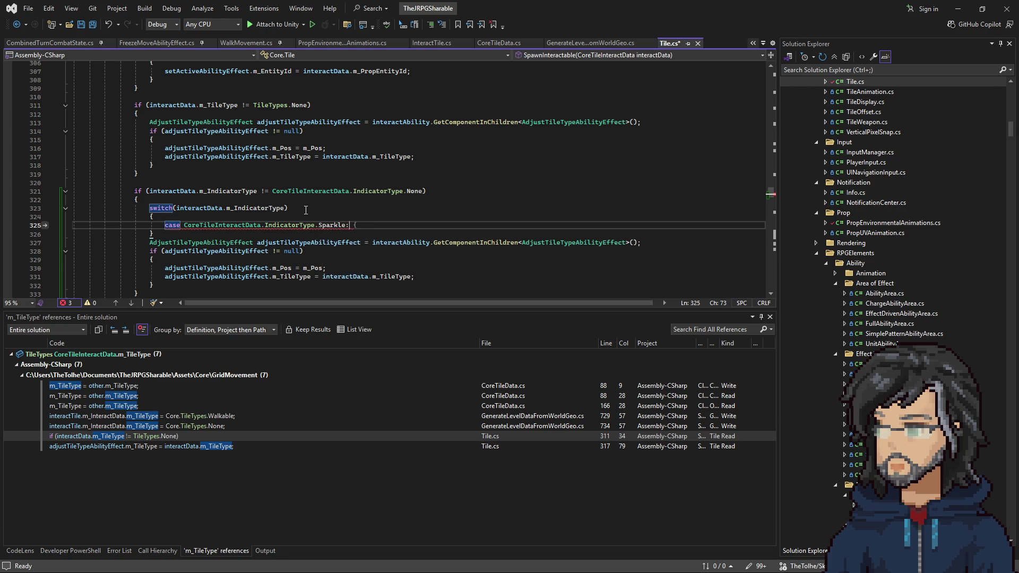
{"action": "key", "text": "Return"}
{"action": "type", "text": "break;"}
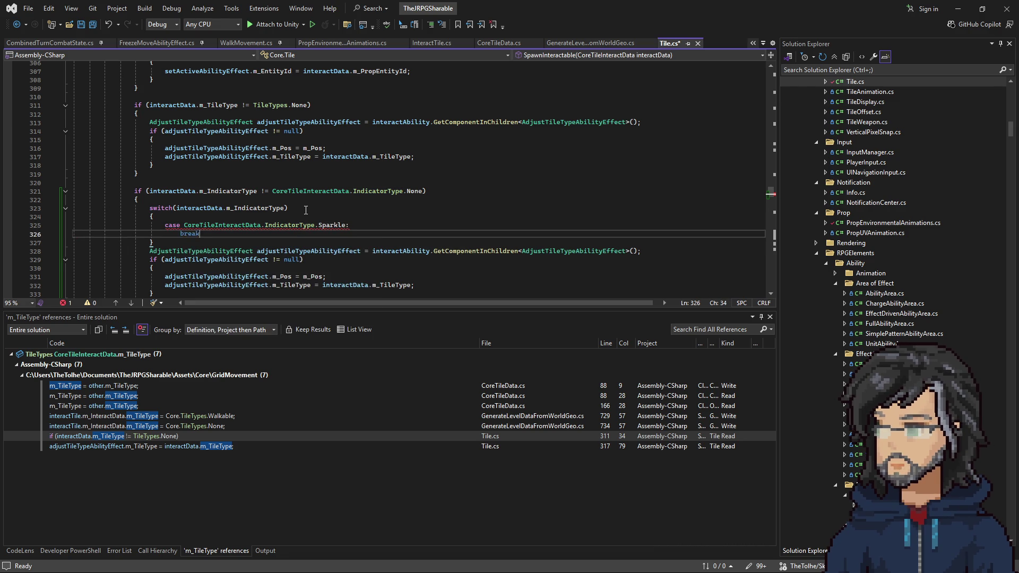
{"action": "scroll", "coordinate": [338, 212], "scroll_direction": "down", "scroll_amount": 1}
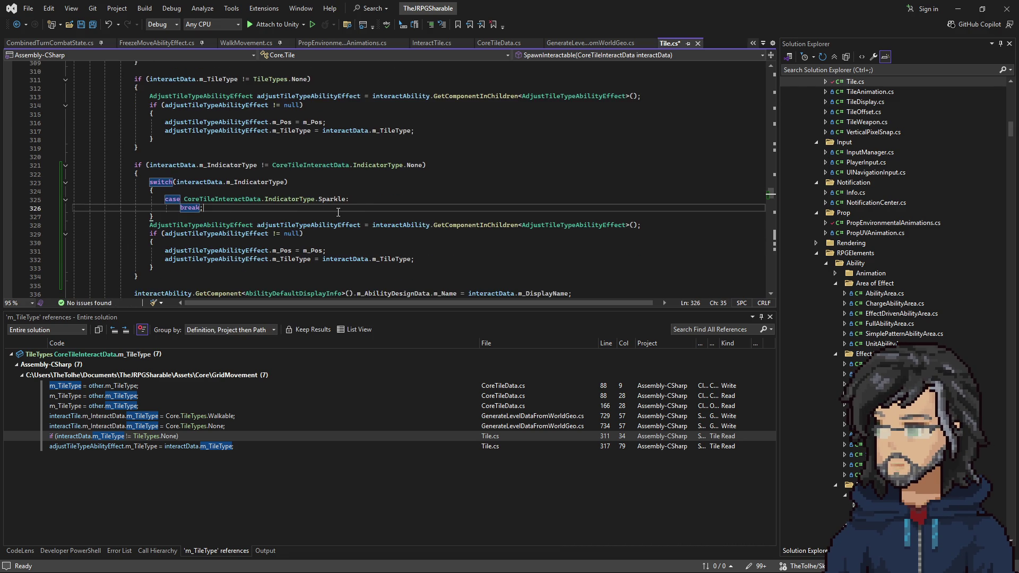
{"action": "left_click", "coordinate": [366, 200]}
{"action": "key", "text": "Return"}
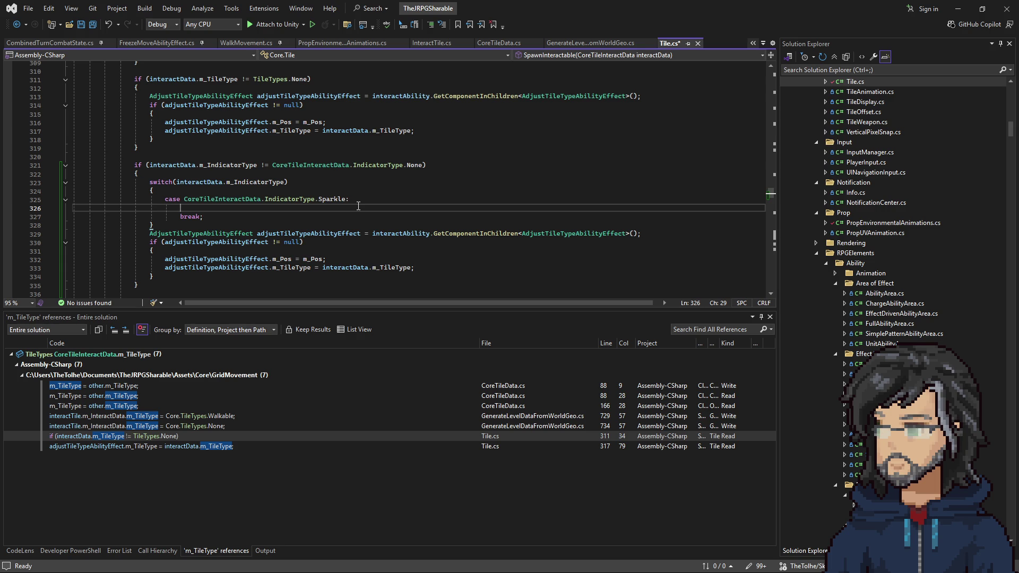
Search Tile.cs for 'loadprop' to locate the LoadProps method
{"action": "scroll", "coordinate": [355, 223], "scroll_direction": "up", "scroll_amount": 18}
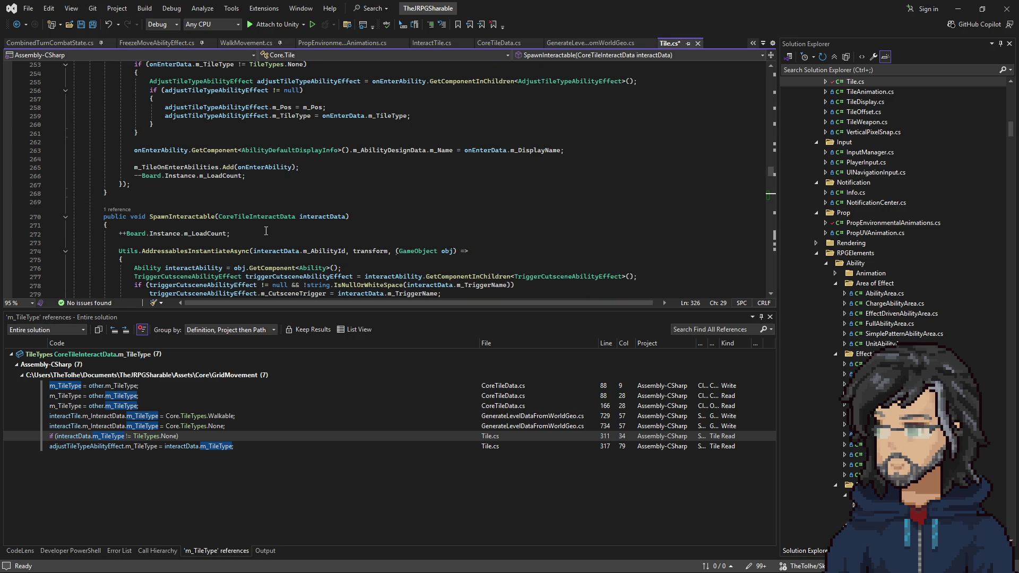
{"action": "scroll", "coordinate": [255, 232], "scroll_direction": "down", "scroll_amount": 2}
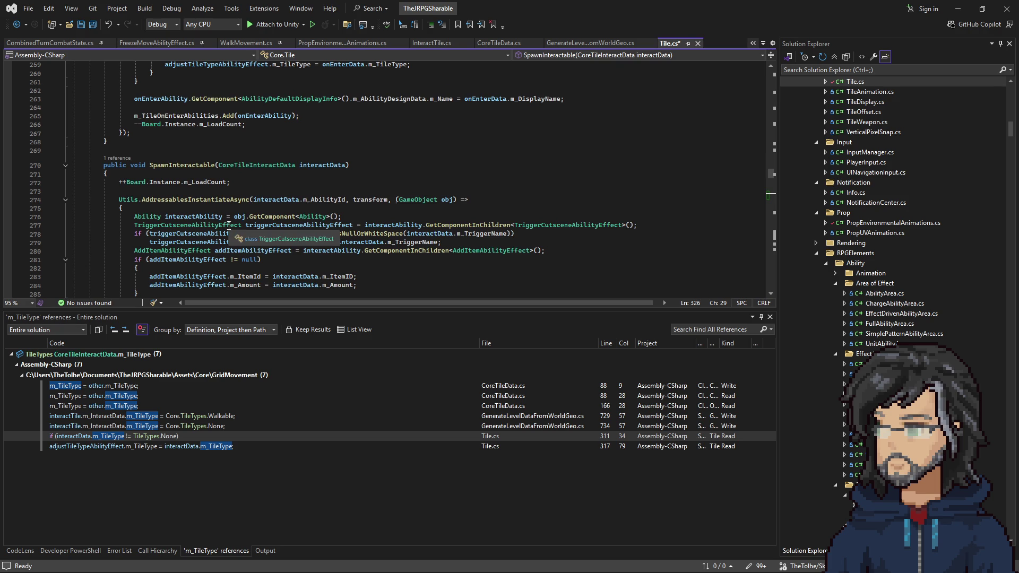
{"action": "scroll", "coordinate": [136, 209], "scroll_direction": "up", "scroll_amount": 6}
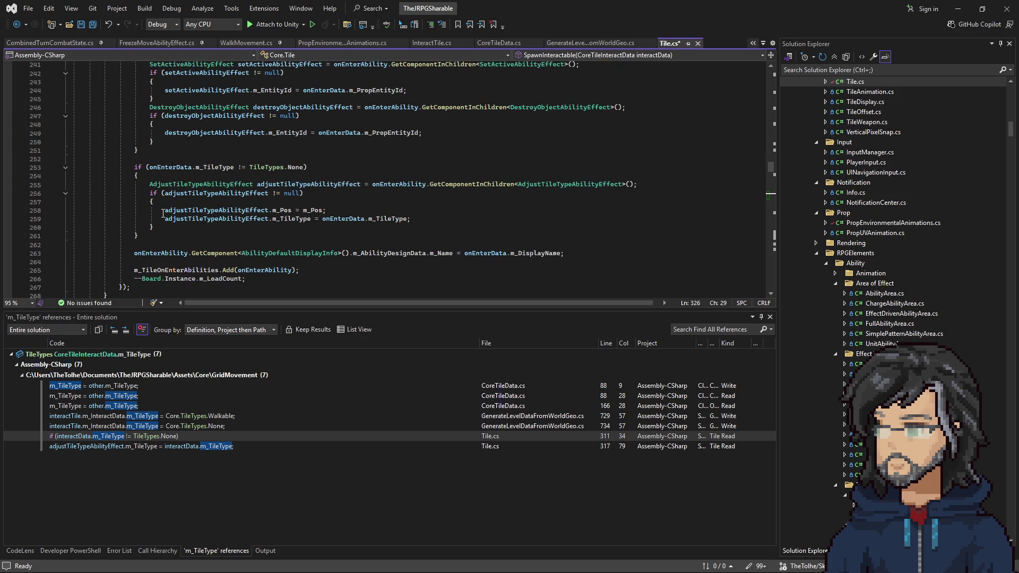
{"action": "scroll", "coordinate": [163, 214], "scroll_direction": "up", "scroll_amount": 20}
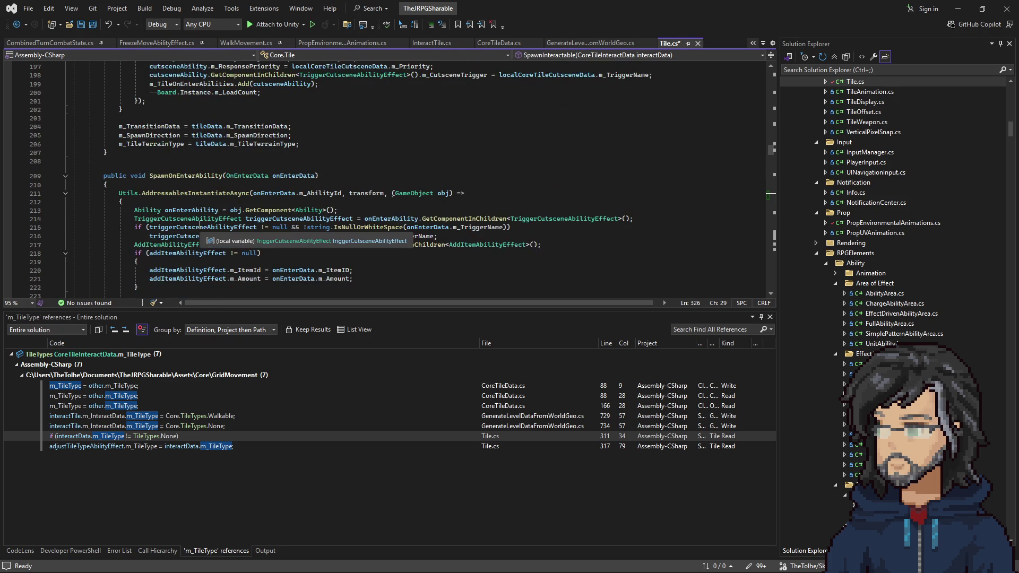
{"action": "scroll", "coordinate": [200, 225], "scroll_direction": "up", "scroll_amount": 20}
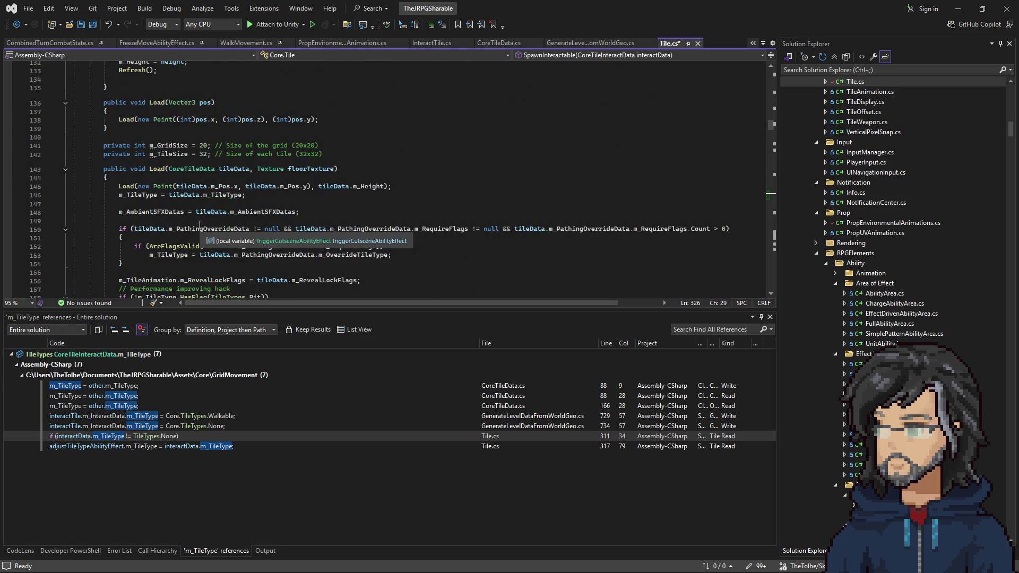
{"action": "scroll", "coordinate": [200, 225], "scroll_direction": "down", "scroll_amount": 20}
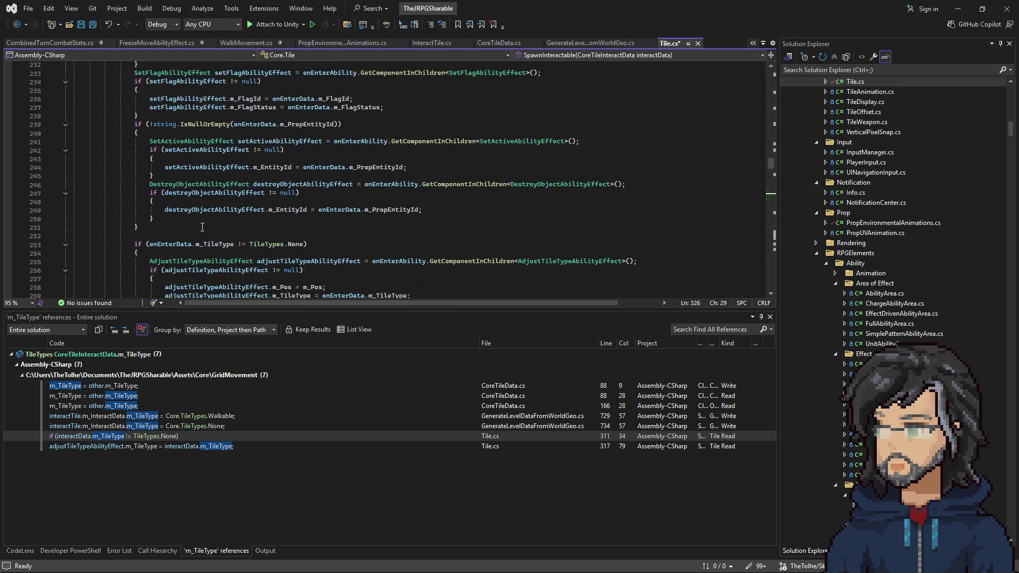
{"action": "scroll", "coordinate": [201, 225], "scroll_direction": "down", "scroll_amount": 3}
{"action": "key", "text": "ctrl+f"}
{"action": "type", "text": "loa"}
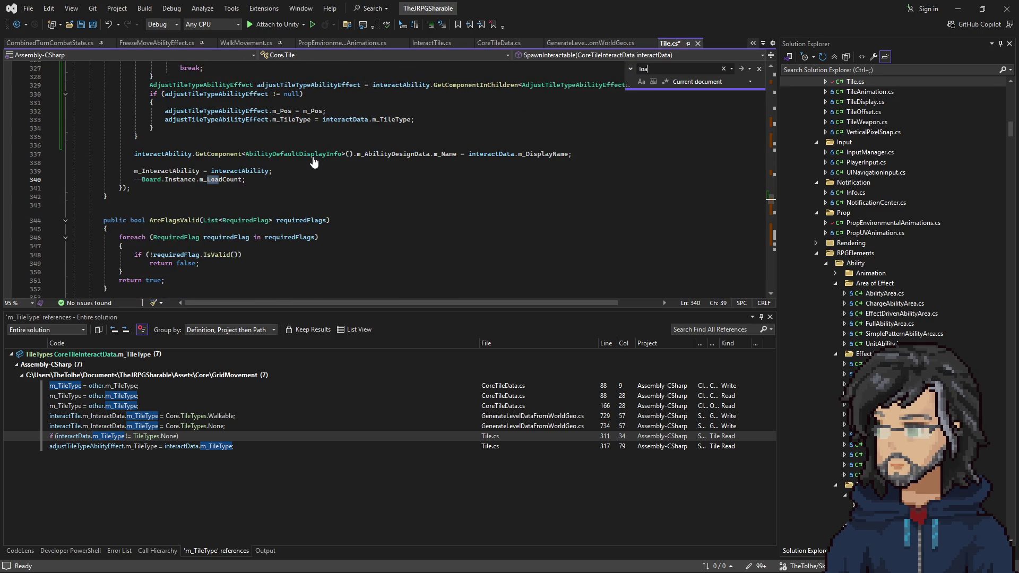
{"action": "type", "text": "dprop"}
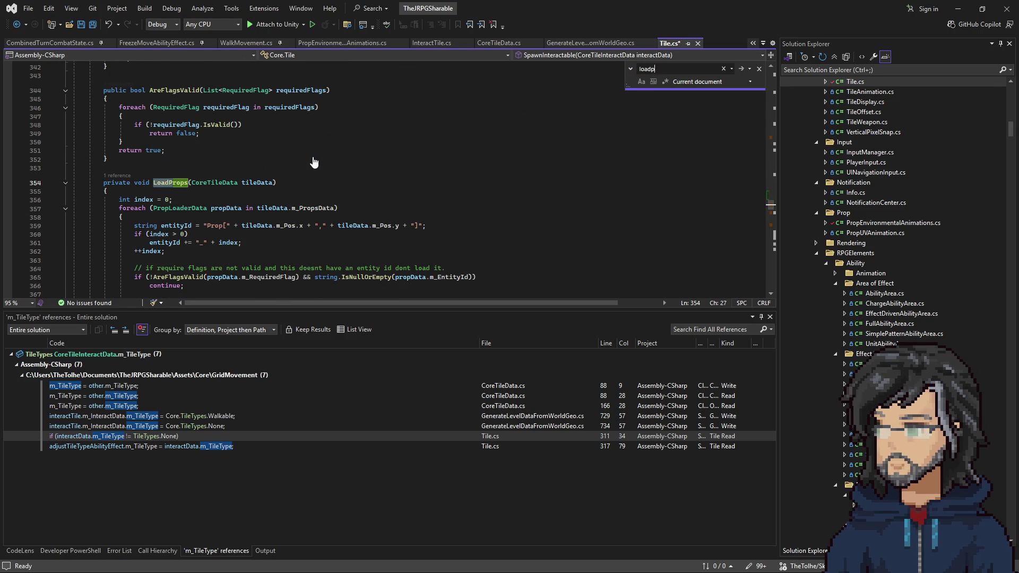
{"action": "key", "text": "Escape"}
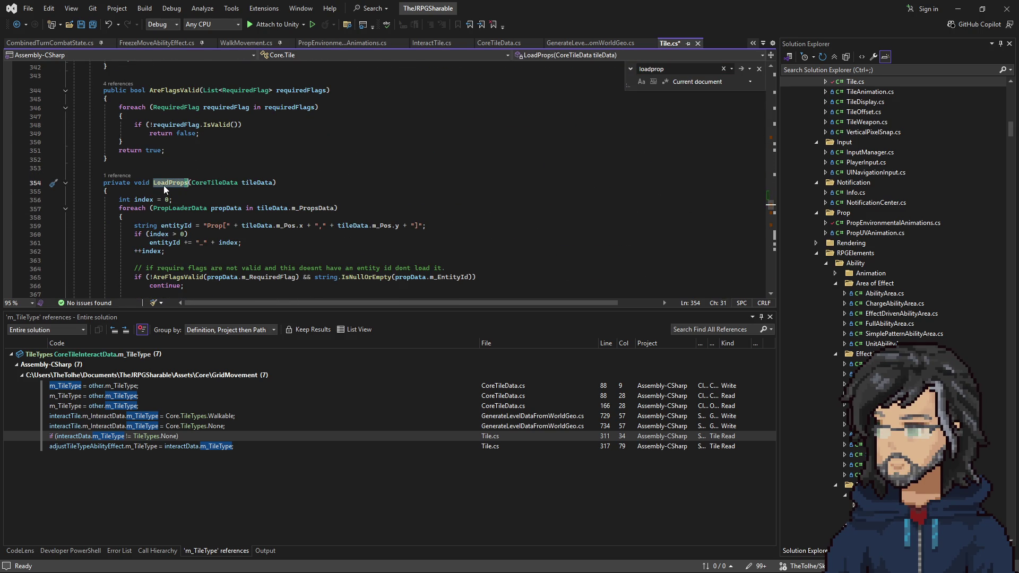
Cycle through the LoadProps occurrences in Tile.cs back to its definition
{"action": "left_click", "coordinate": [177, 174]}
{"action": "right_click", "coordinate": [215, 184]}
{"action": "left_click", "coordinate": [168, 183]}
{"action": "key", "text": "ctrl+f"}
{"action": "key", "text": "Return"}
{"action": "key", "text": "Return"}
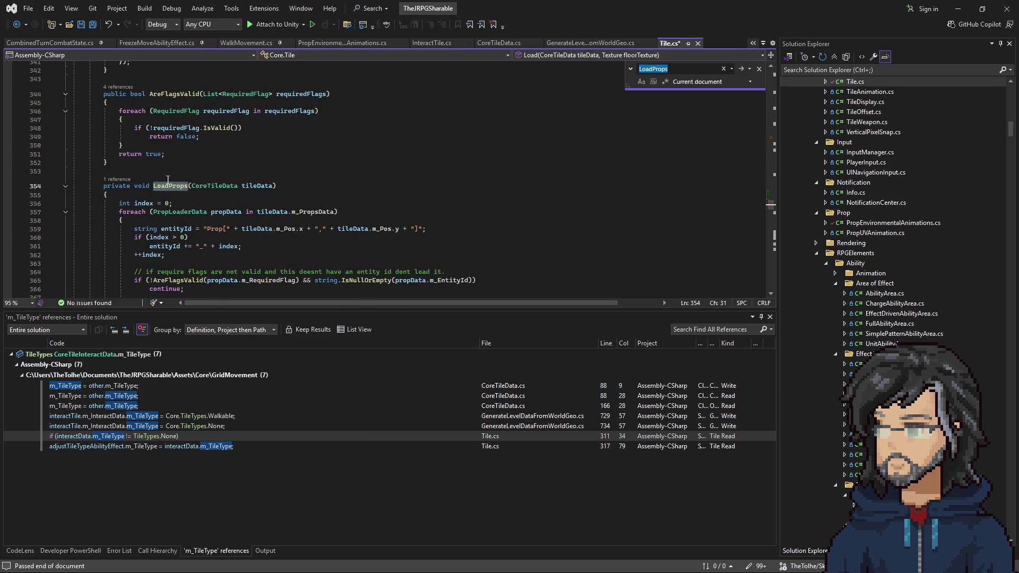
{"action": "key", "text": "Return"}
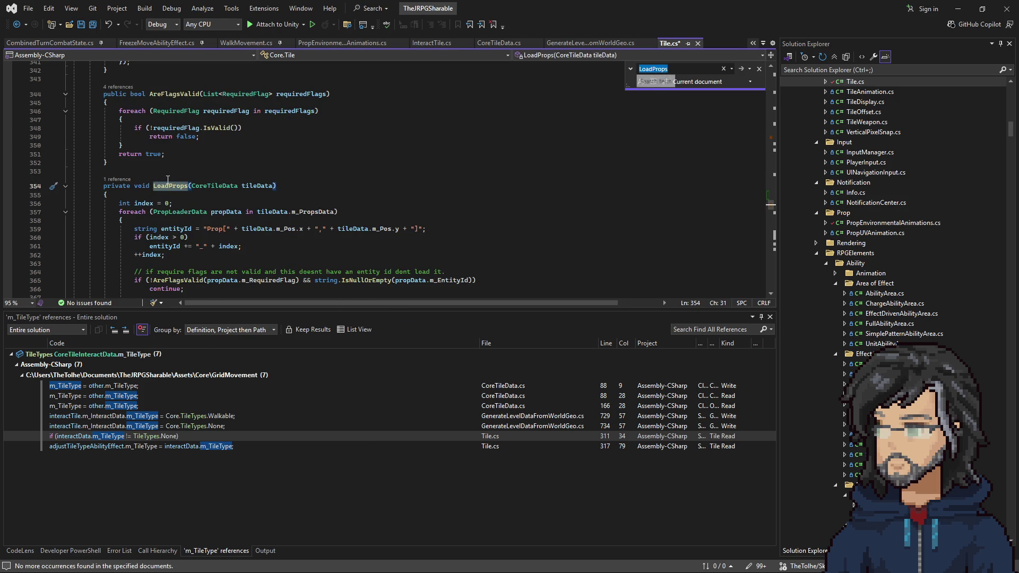
{"action": "scroll", "coordinate": [232, 163], "scroll_direction": "down", "scroll_amount": 1}
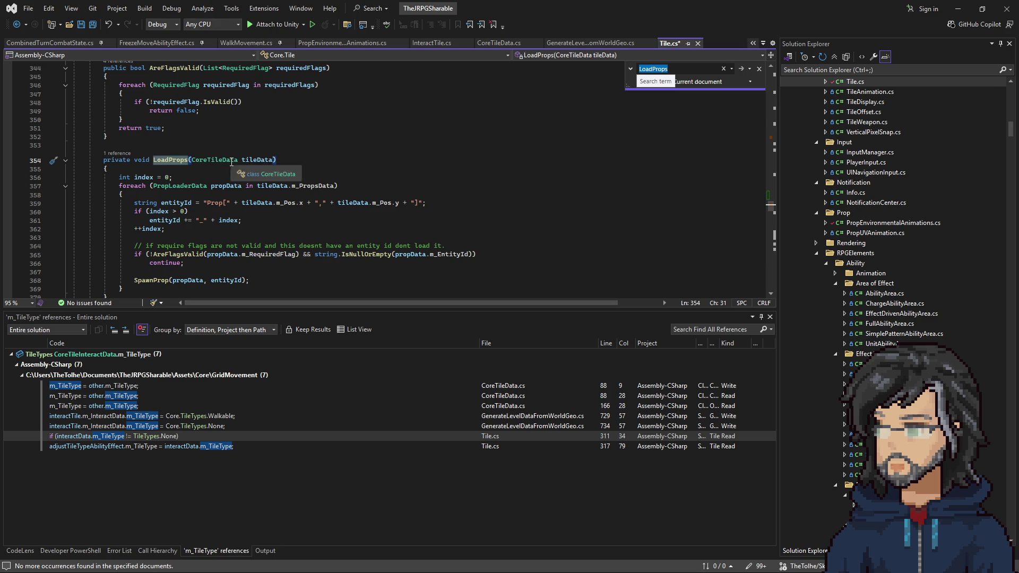
{"action": "left_click", "coordinate": [274, 159]}
{"action": "scroll", "coordinate": [240, 232], "scroll_direction": "down", "scroll_amount": 2}
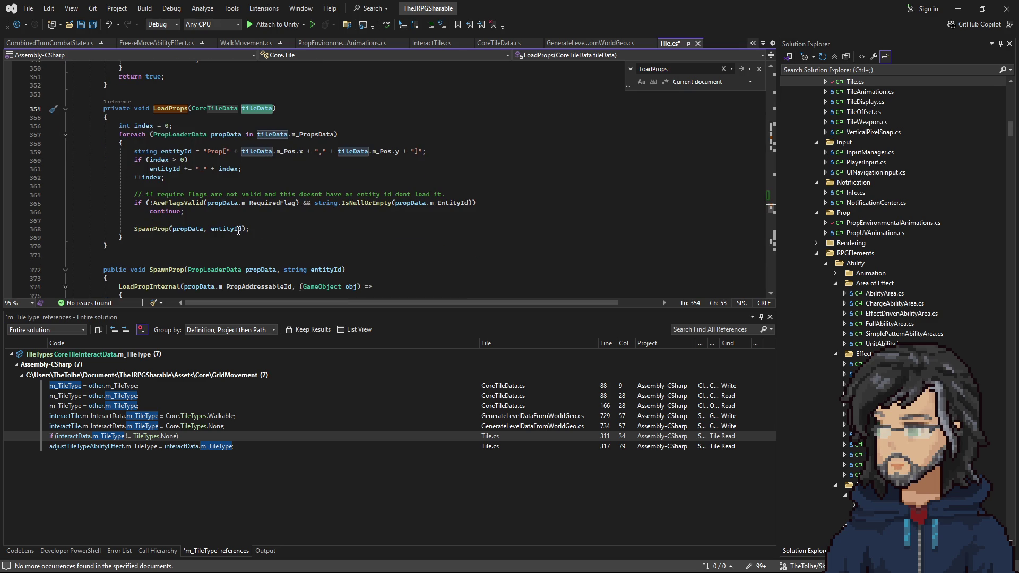
Follow the LoadProps call inside Load, then return to the LoadProps definition
{"action": "left_click", "coordinate": [116, 101]}
{"action": "double_click", "coordinate": [159, 75]}
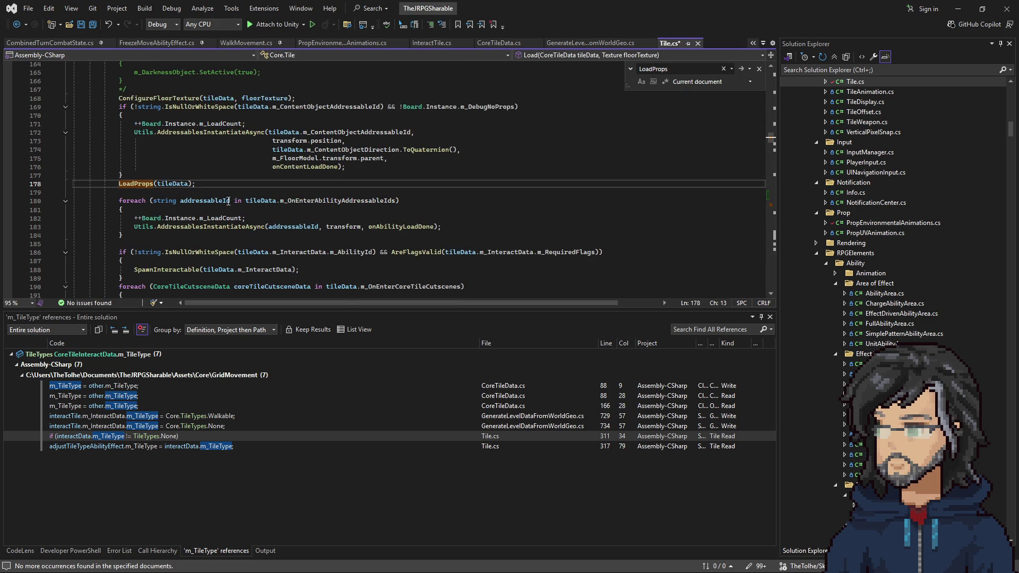
{"action": "scroll", "coordinate": [196, 201], "scroll_direction": "up", "scroll_amount": 2}
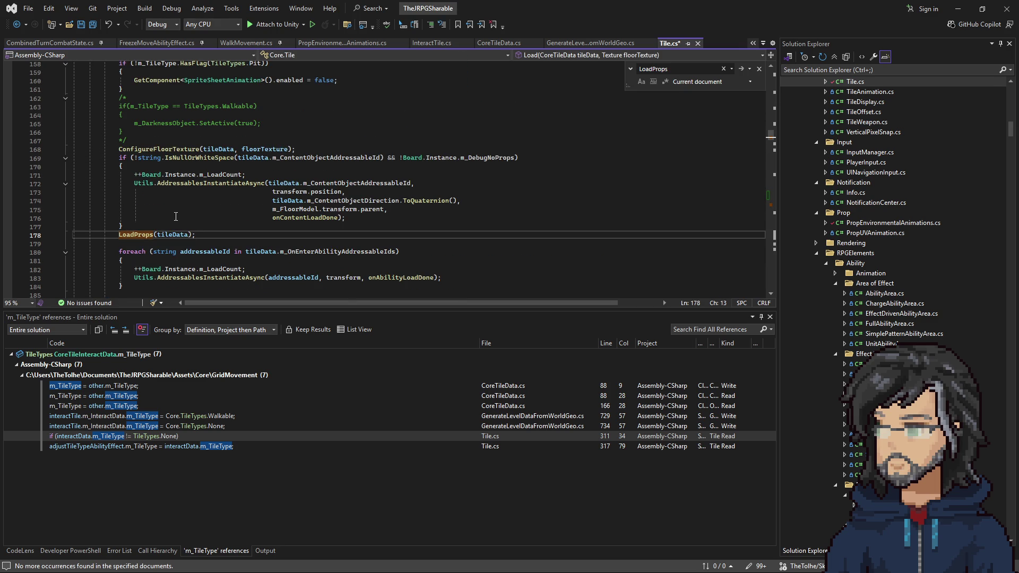
{"action": "scroll", "coordinate": [173, 218], "scroll_direction": "up", "scroll_amount": 5}
{"action": "scroll", "coordinate": [173, 218], "scroll_direction": "down", "scroll_amount": 9}
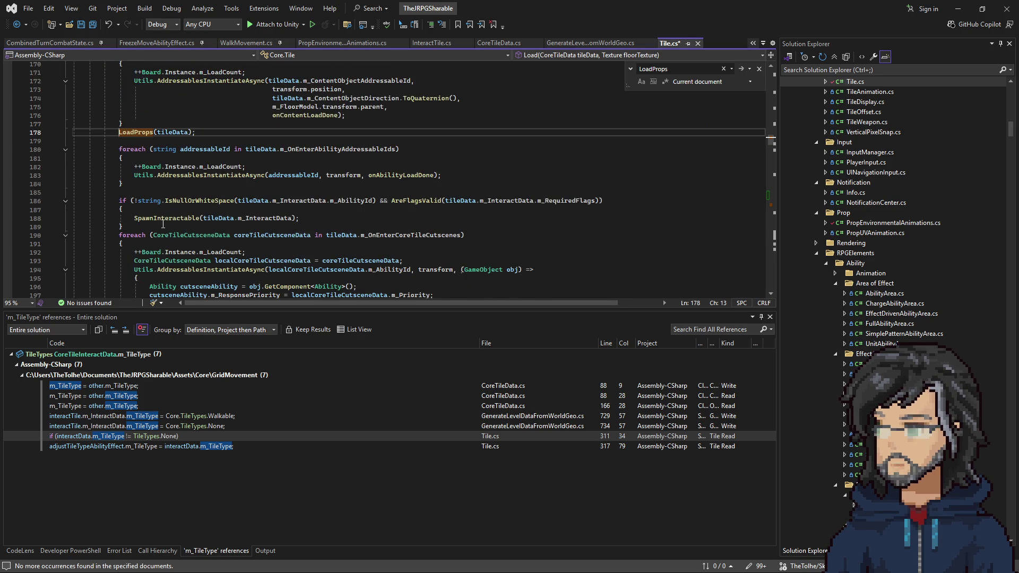
{"action": "scroll", "coordinate": [169, 207], "scroll_direction": "down", "scroll_amount": 2}
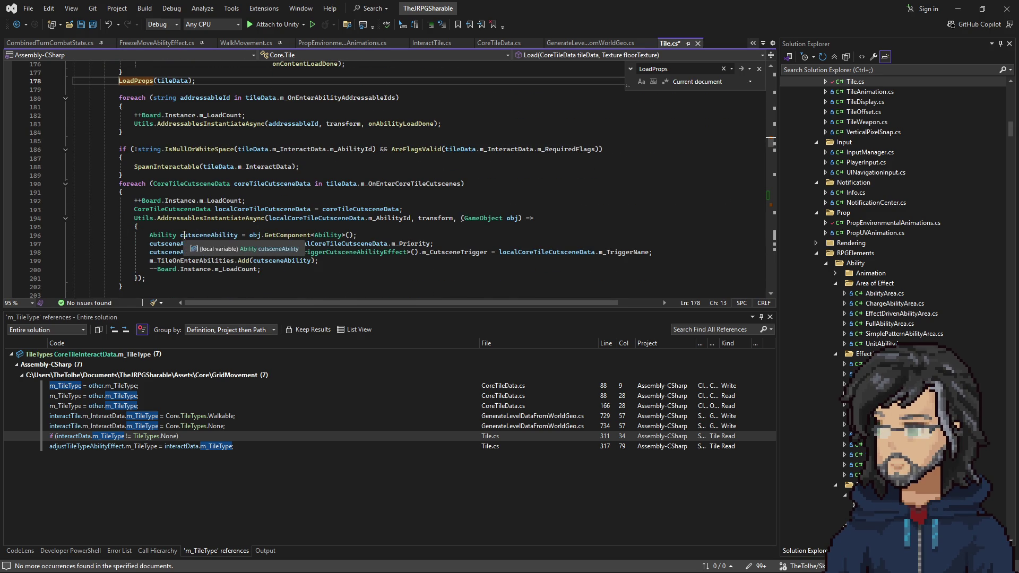
{"action": "double_click", "coordinate": [159, 167]}
{"action": "scroll", "coordinate": [159, 146], "scroll_direction": "up", "scroll_amount": 2}
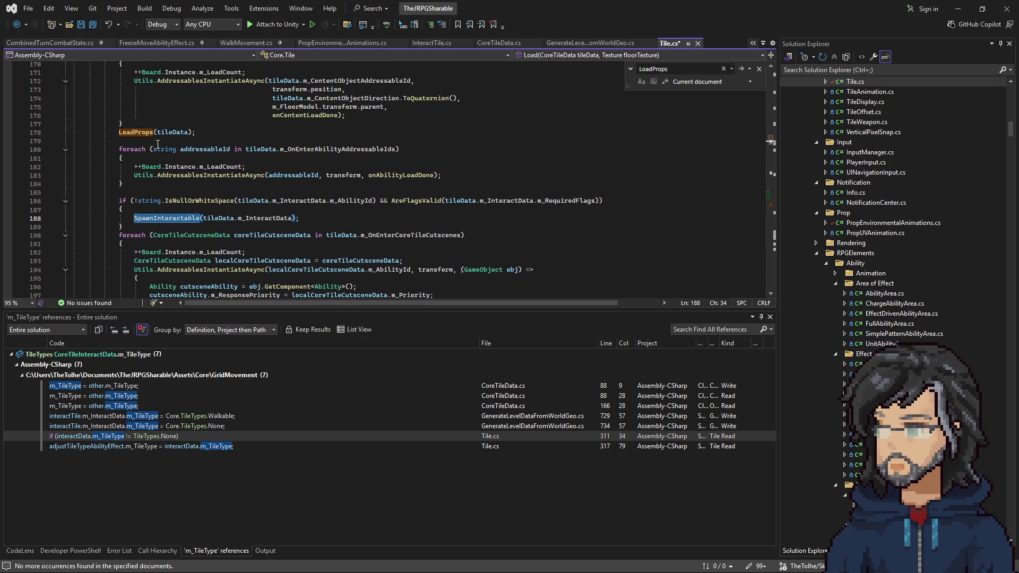
{"action": "right_click", "coordinate": [136, 132]}
{"action": "left_click", "coordinate": [178, 202]}
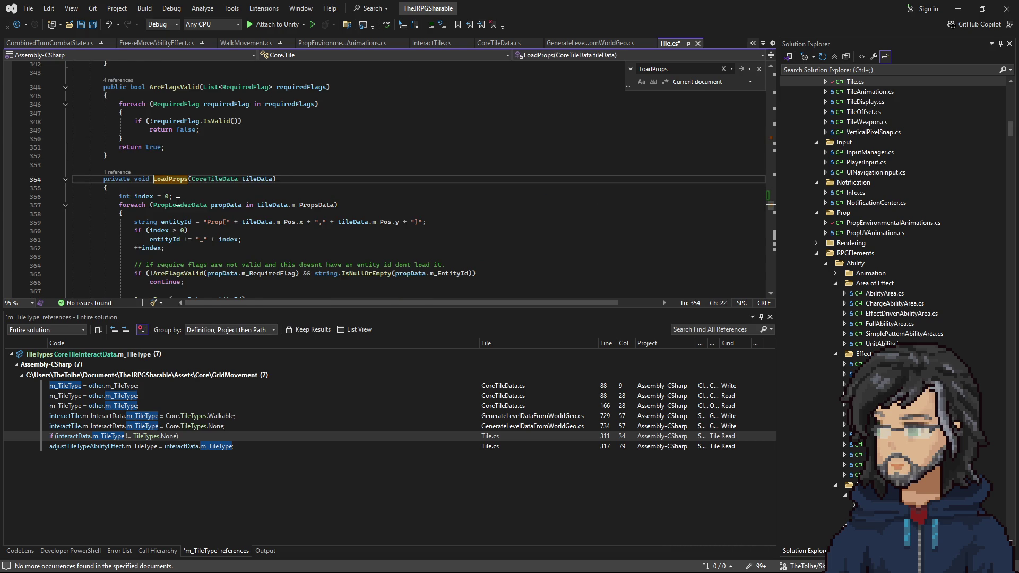
Find all references to the m_PropsData field looped over in LoadProps
{"action": "scroll", "coordinate": [246, 226], "scroll_direction": "down", "scroll_amount": 3}
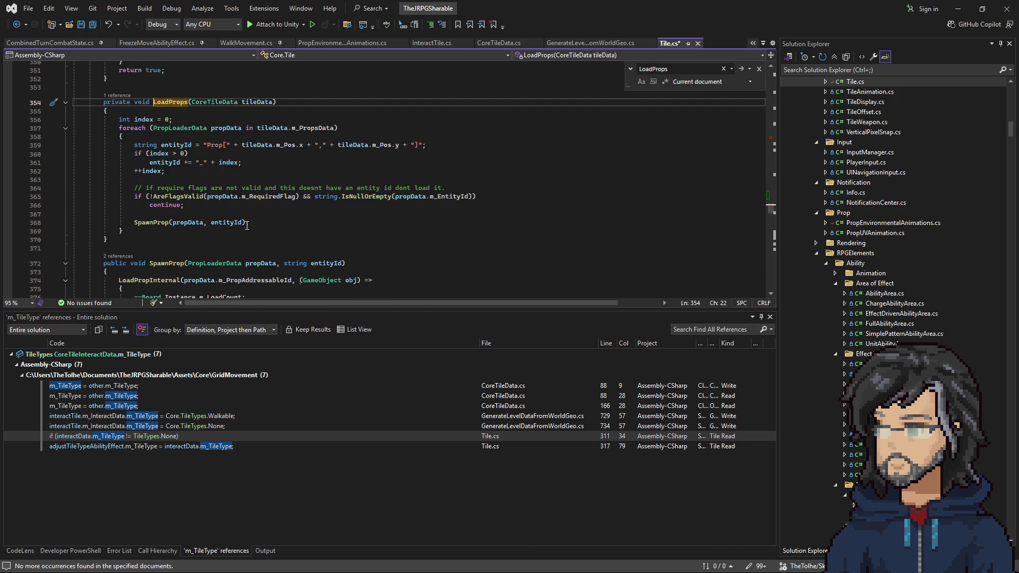
{"action": "scroll", "coordinate": [247, 226], "scroll_direction": "down", "scroll_amount": 3}
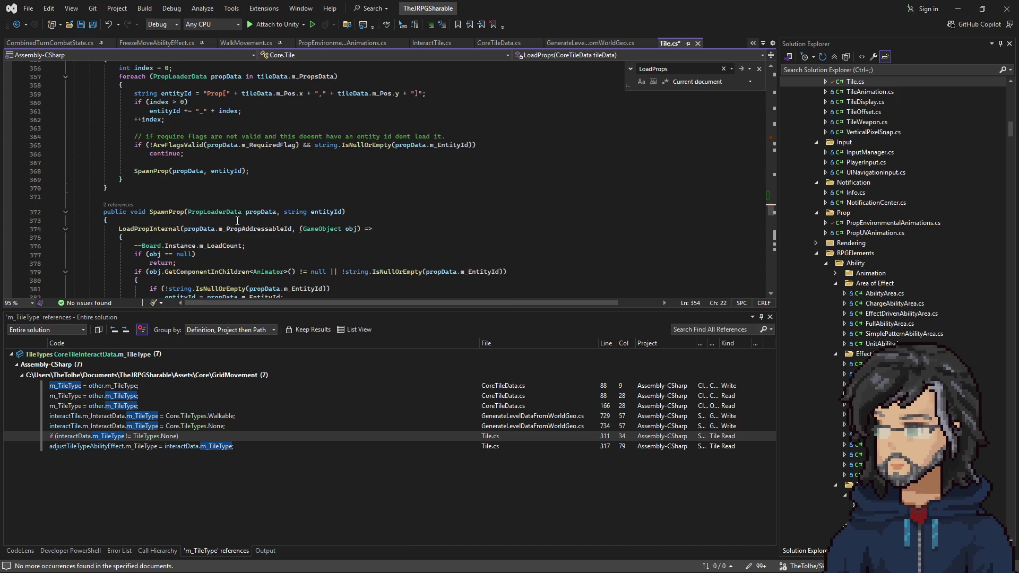
{"action": "scroll", "coordinate": [179, 171], "scroll_direction": "up", "scroll_amount": 3}
{"action": "double_click", "coordinate": [306, 127]}
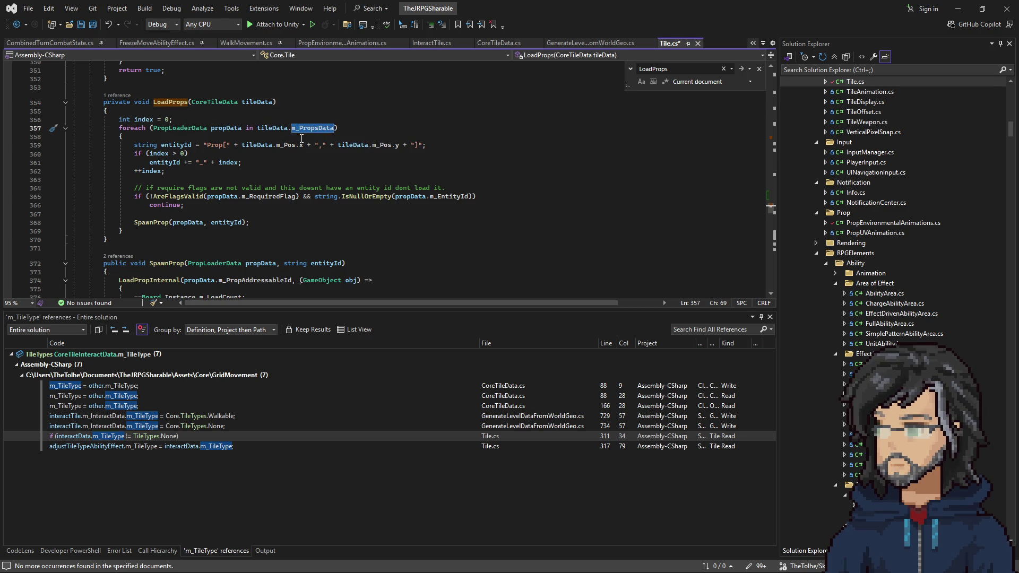
{"action": "right_click", "coordinate": [299, 129]}
{"action": "left_click", "coordinate": [308, 235]}
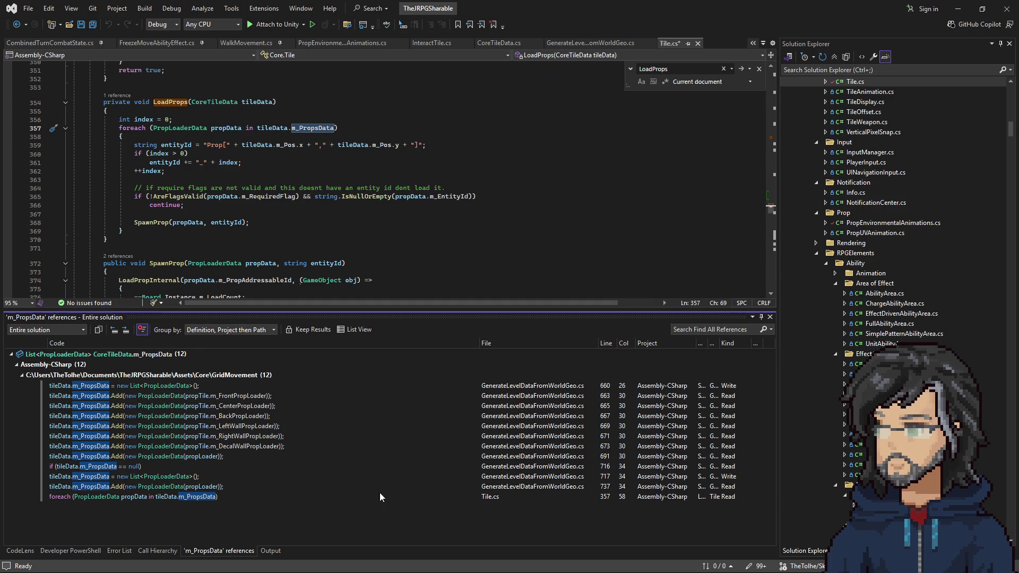
Open the Tile.cs line 357 result, then navigate back to the LoadProps call site
{"action": "left_click", "coordinate": [476, 497]}
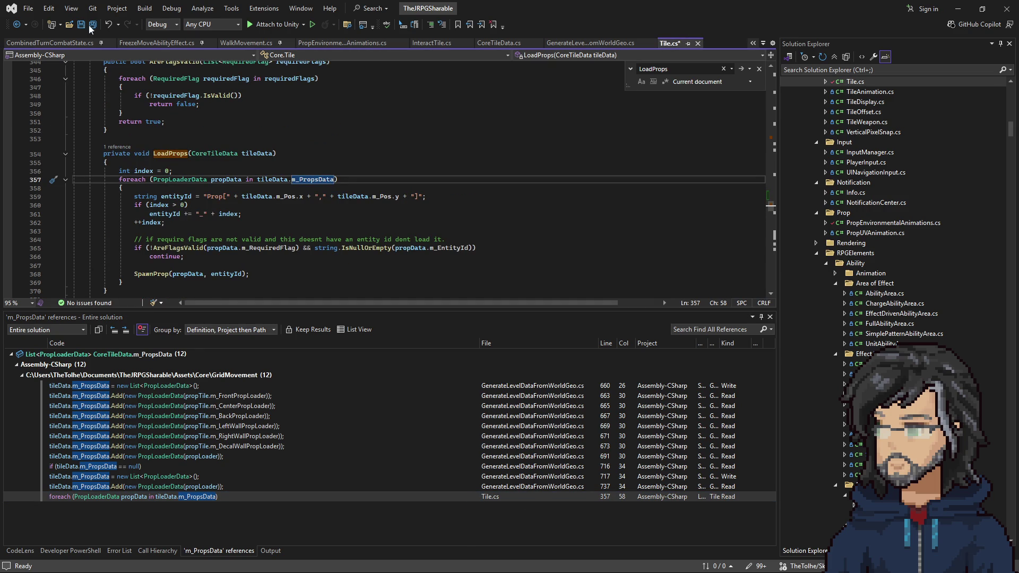
{"action": "key", "text": "ctrl+minus"}
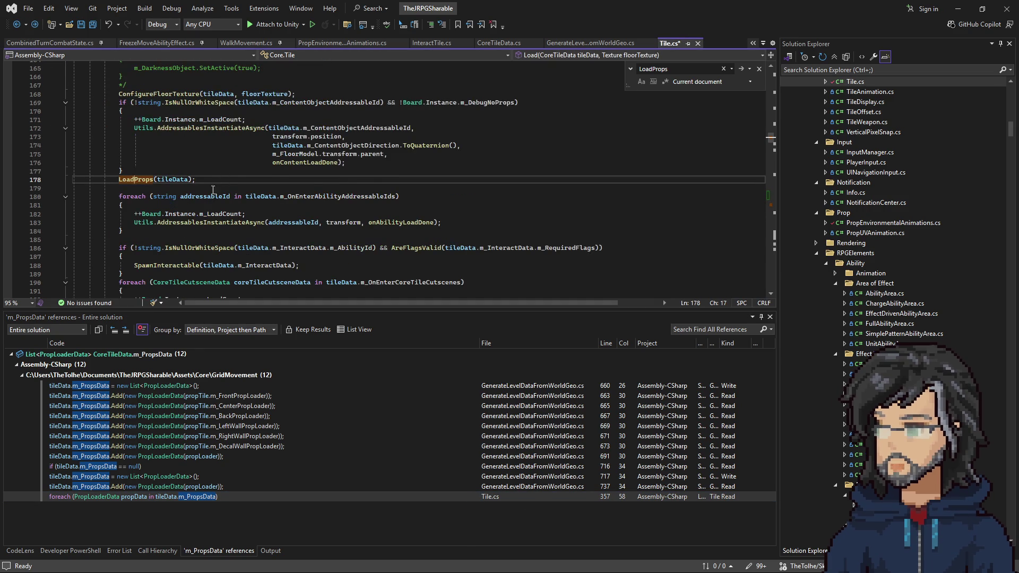
{"action": "scroll", "coordinate": [214, 185], "scroll_direction": "down", "scroll_amount": 2}
Go to the SpawnInteractable definition and scroll down to its m_IndicatorType check
{"action": "left_click", "coordinate": [167, 216]}
{"action": "right_click", "coordinate": [167, 216]}
{"action": "left_click", "coordinate": [227, 225]}
{"action": "scroll", "coordinate": [190, 215], "scroll_direction": "down", "scroll_amount": 2}
{"action": "scroll", "coordinate": [188, 214], "scroll_direction": "down", "scroll_amount": 3}
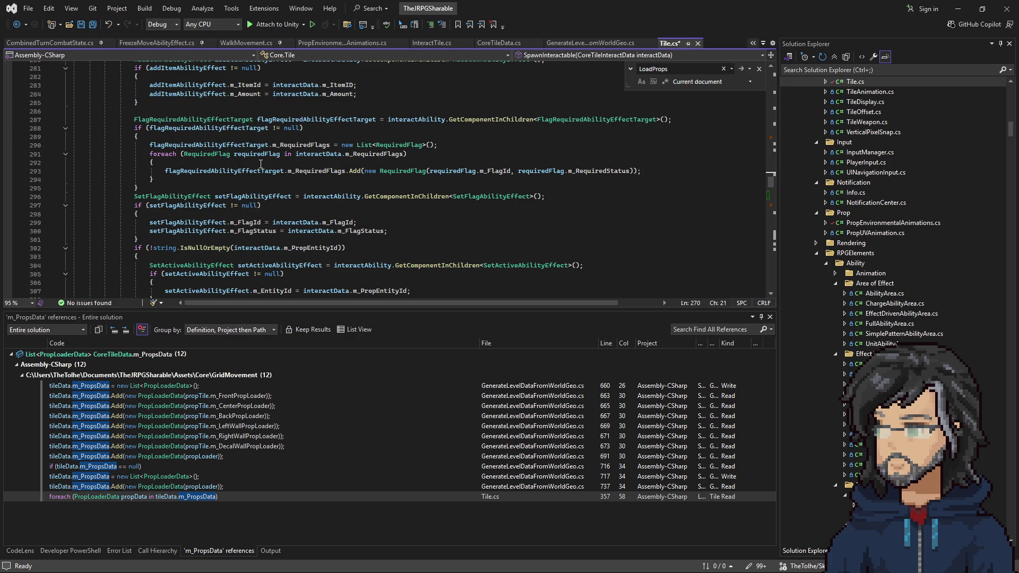
{"action": "scroll", "coordinate": [261, 163], "scroll_direction": "down", "scroll_amount": 4}
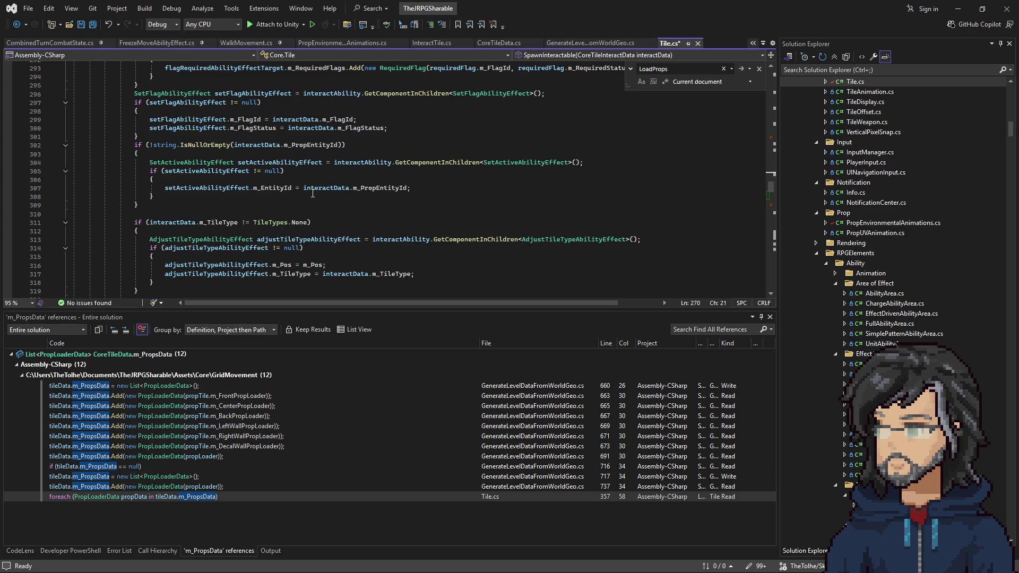
{"action": "scroll", "coordinate": [340, 207], "scroll_direction": "down", "scroll_amount": 1}
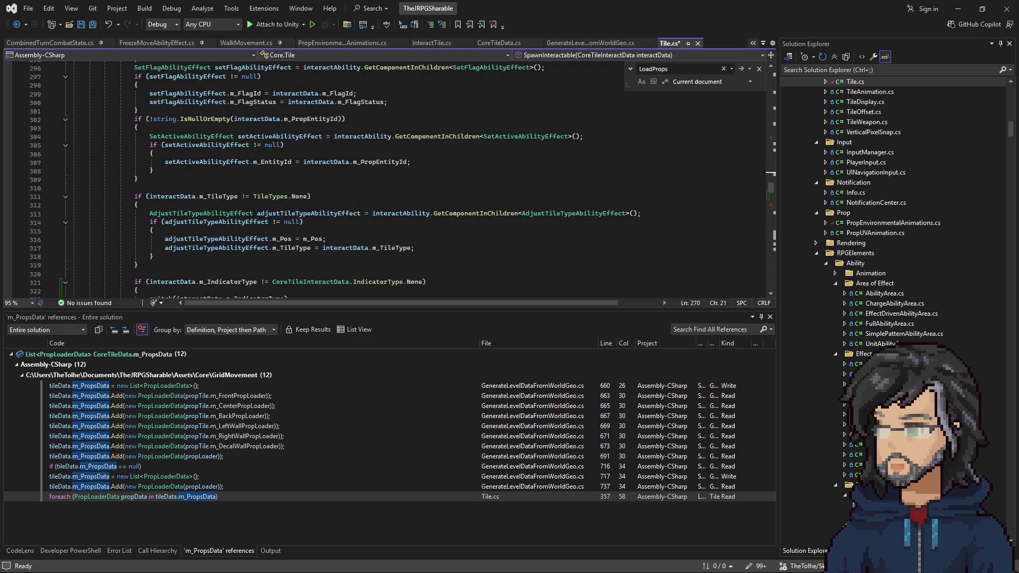
Review the Interact[Bridge] Inspector in Unity and open its InteractTile.cs script
{"action": "key", "text": "alt+Tab"}
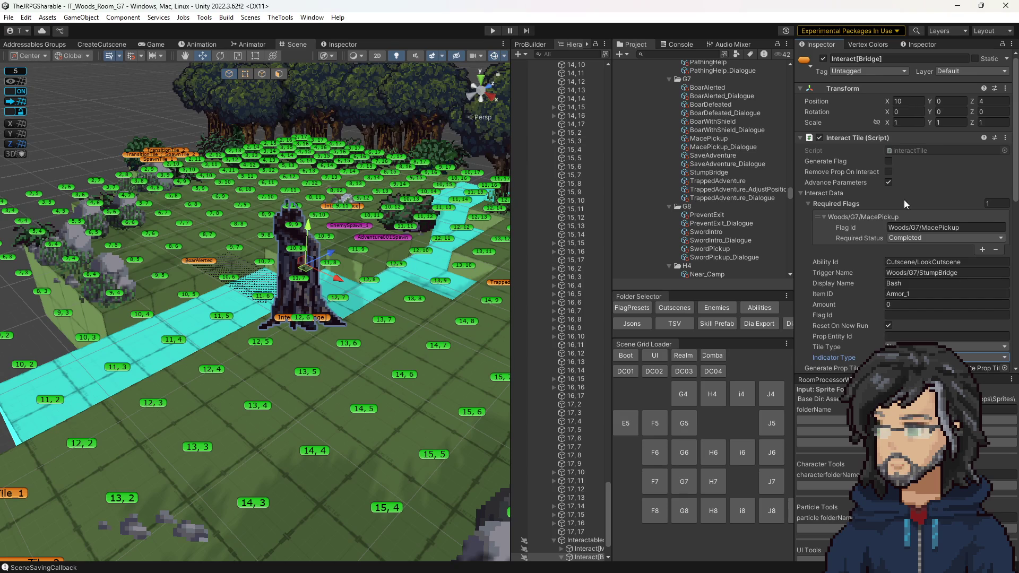
{"action": "scroll", "coordinate": [864, 213], "scroll_direction": "down", "scroll_amount": 5}
{"action": "scroll", "coordinate": [864, 213], "scroll_direction": "down", "scroll_amount": 3}
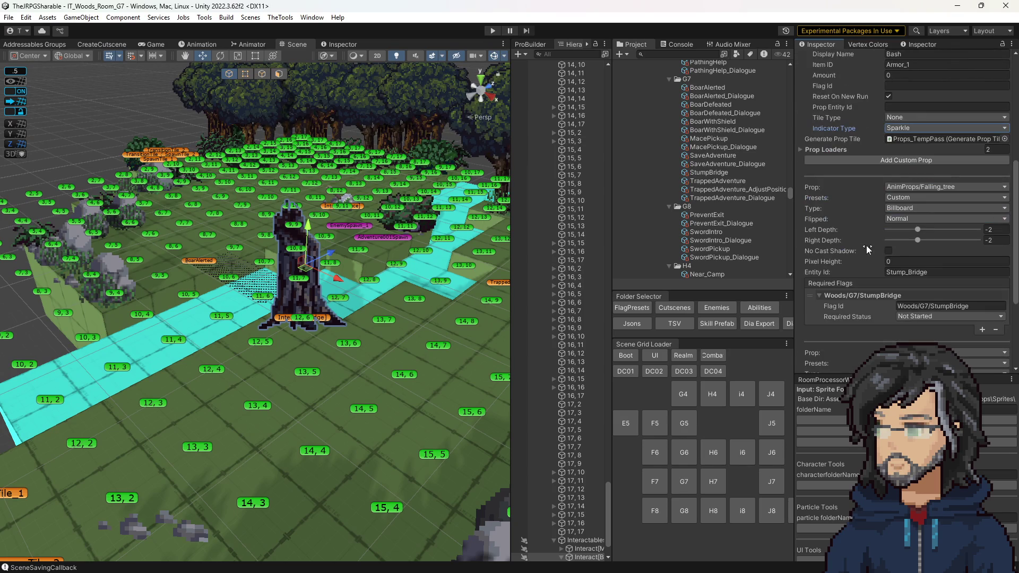
{"action": "scroll", "coordinate": [913, 305], "scroll_direction": "down", "scroll_amount": 2}
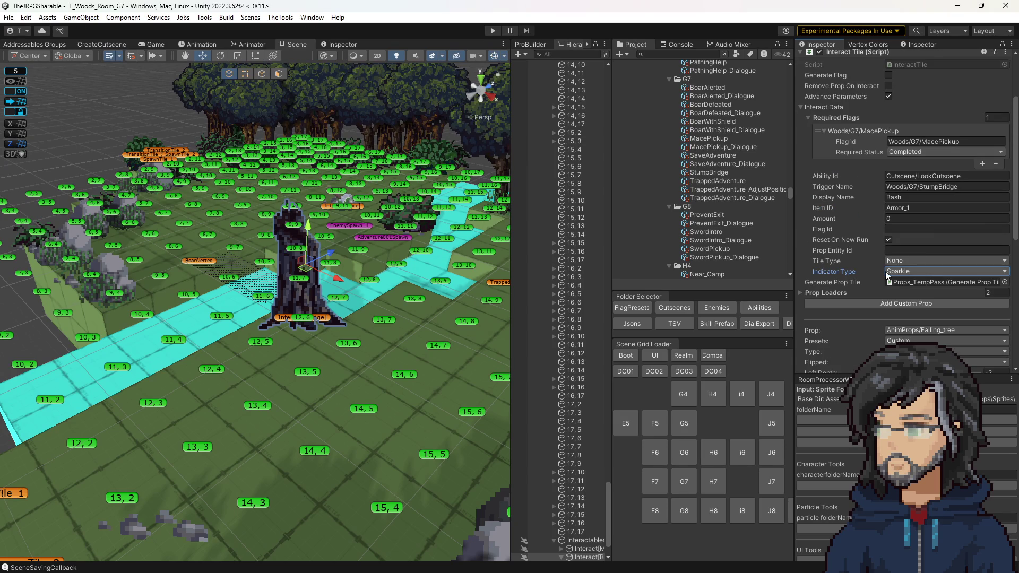
{"action": "scroll", "coordinate": [904, 265], "scroll_direction": "up", "scroll_amount": 10}
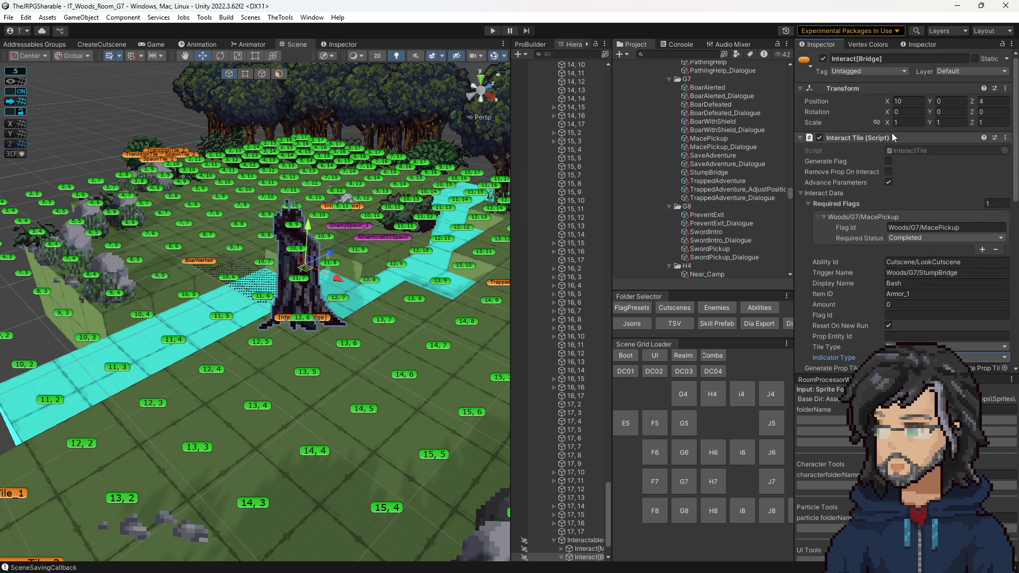
{"action": "left_click", "coordinate": [915, 150]}
{"action": "double_click", "coordinate": [915, 151]}
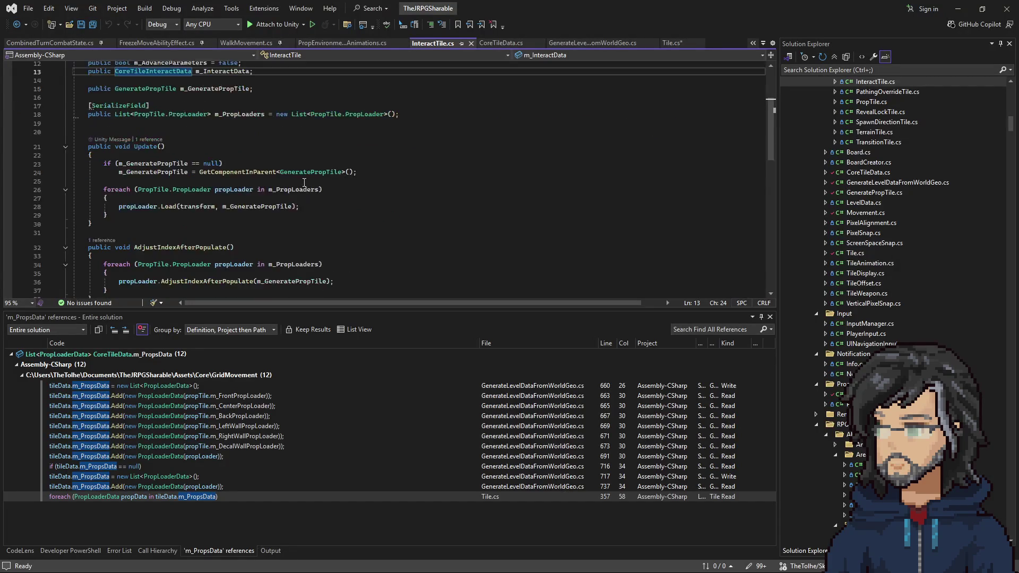
Find all m_PropLoaders references and open the GenerateLevelDataFromWorldGeo.cs line 721 result
{"action": "double_click", "coordinate": [239, 216]}
{"action": "right_click", "coordinate": [238, 217]}
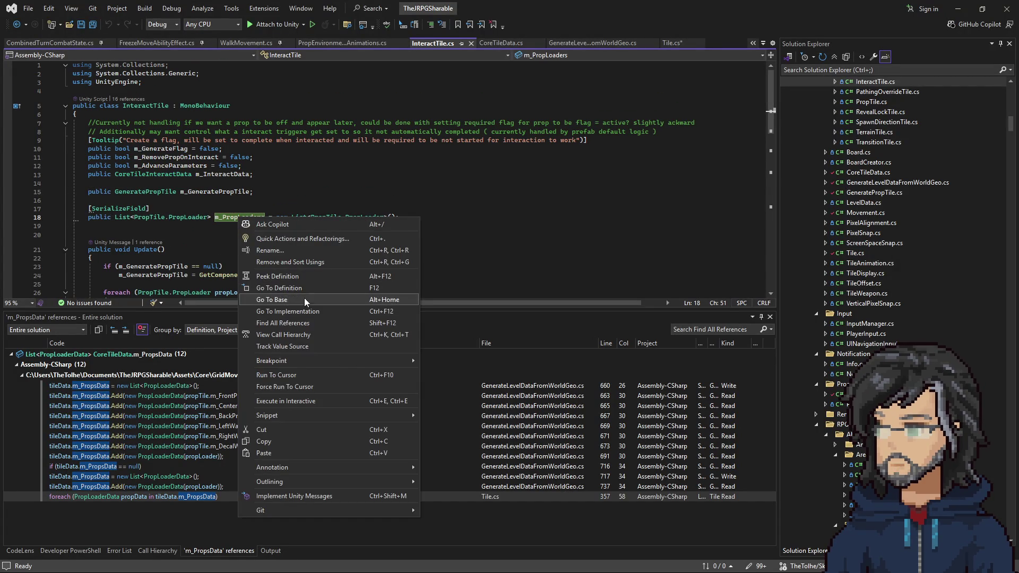
{"action": "left_click", "coordinate": [286, 324]}
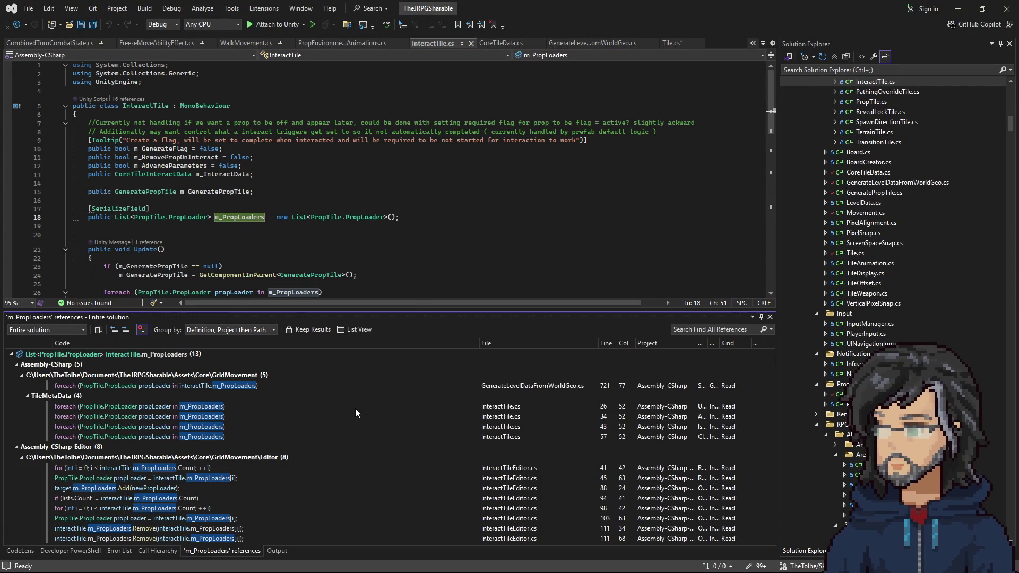
{"action": "double_click", "coordinate": [226, 386]}
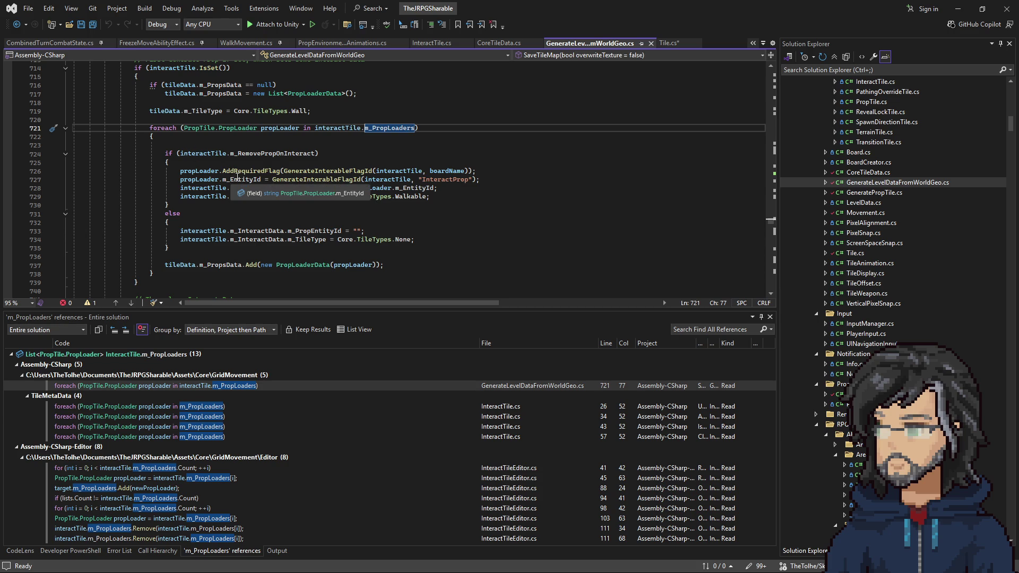
Trace how propLoader, m_PropsData, tileData and interactTile are used around line 721
{"action": "left_click", "coordinate": [279, 130]}
{"action": "scroll", "coordinate": [259, 210], "scroll_direction": "down", "scroll_amount": 2}
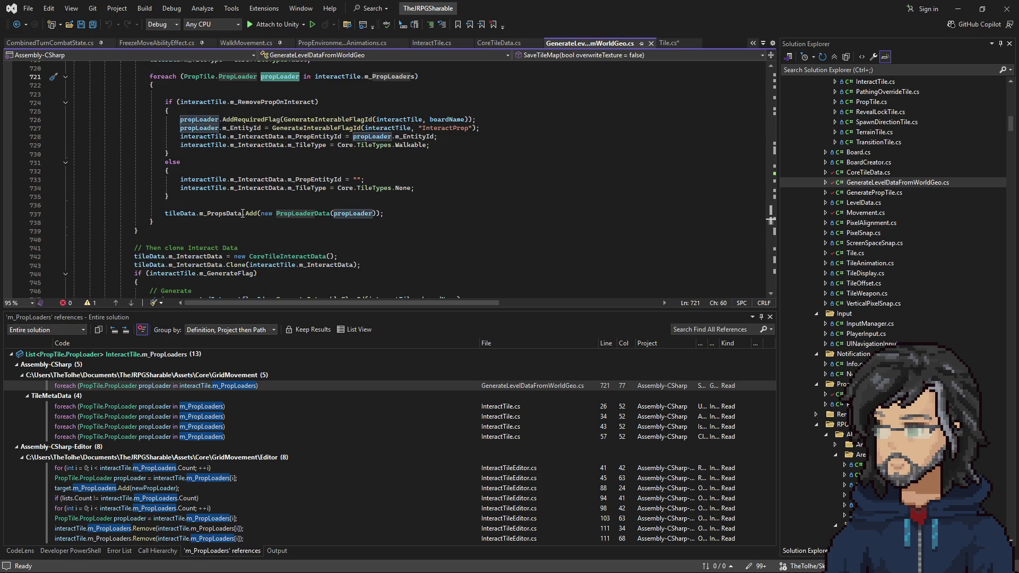
{"action": "left_click", "coordinate": [220, 213]}
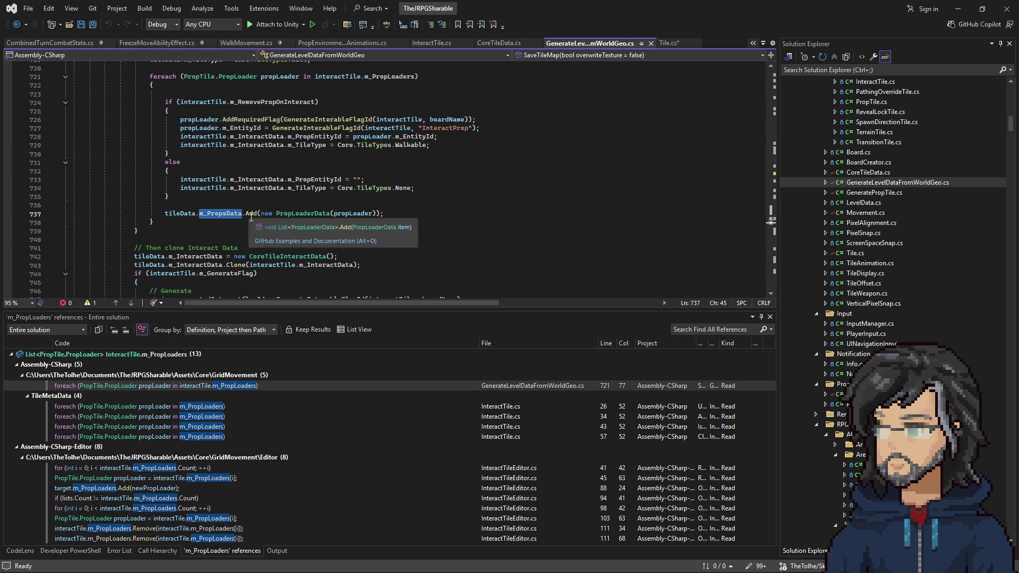
{"action": "scroll", "coordinate": [263, 216], "scroll_direction": "up", "scroll_amount": 5}
{"action": "scroll", "coordinate": [263, 216], "scroll_direction": "up", "scroll_amount": 2}
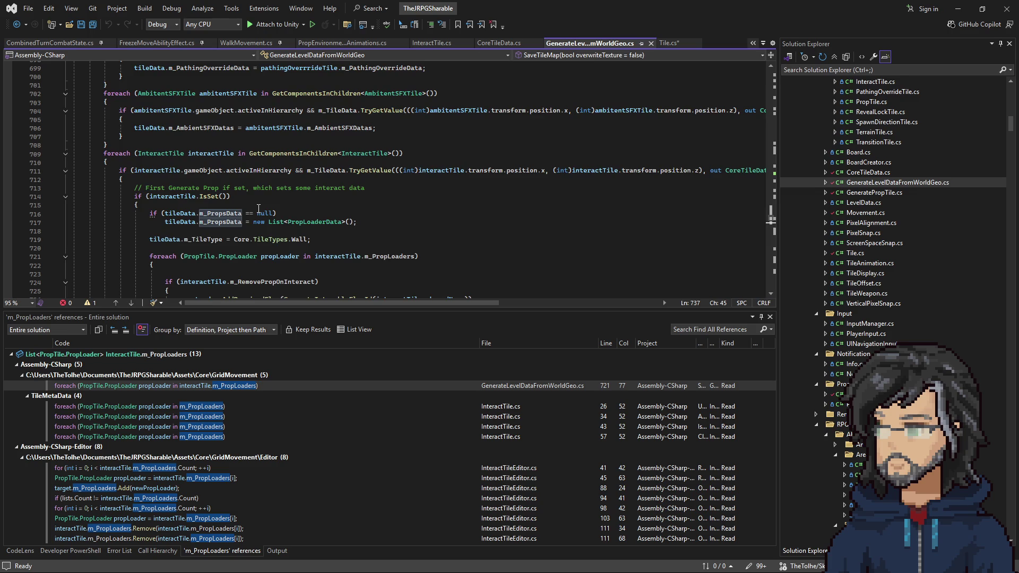
{"action": "scroll", "coordinate": [258, 209], "scroll_direction": "down", "scroll_amount": 8}
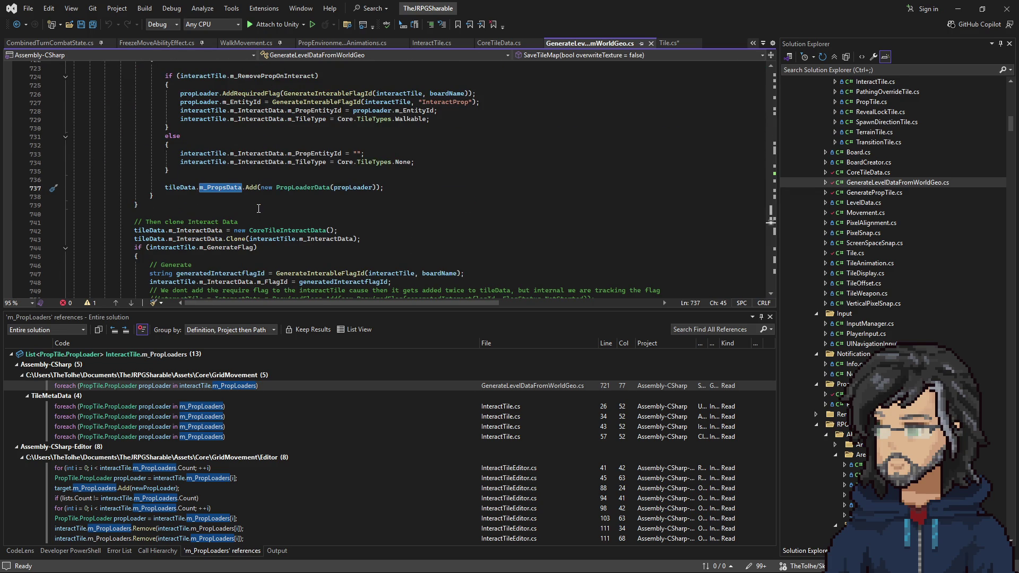
{"action": "scroll", "coordinate": [258, 208], "scroll_direction": "up", "scroll_amount": 4}
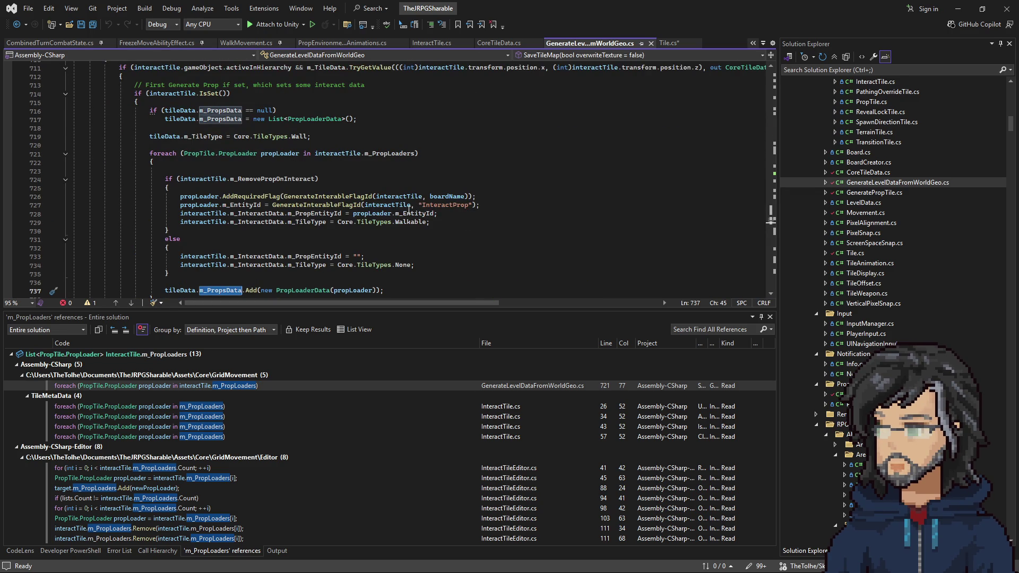
{"action": "scroll", "coordinate": [339, 186], "scroll_direction": "down", "scroll_amount": 2}
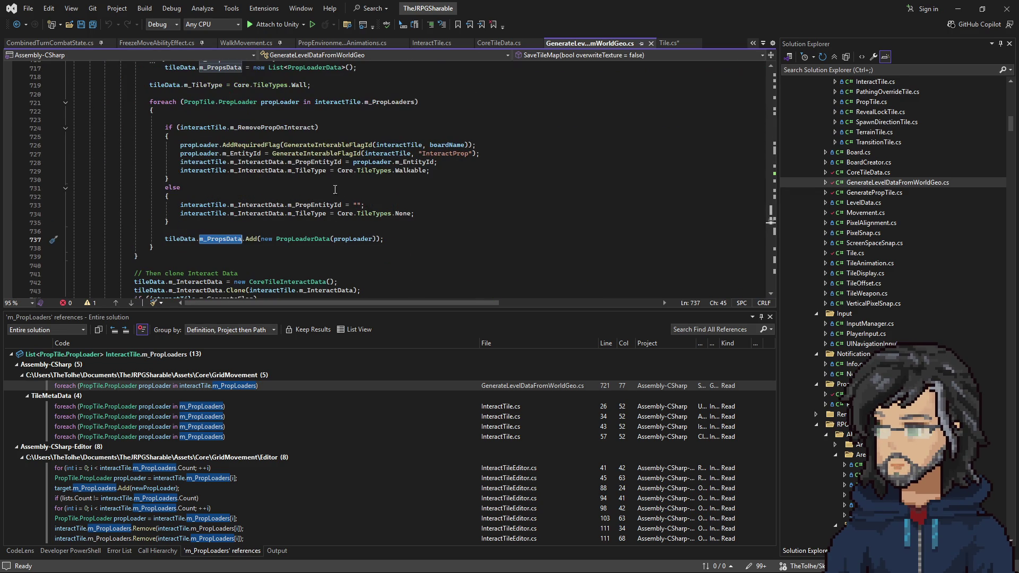
{"action": "left_click", "coordinate": [180, 239]}
{"action": "scroll", "coordinate": [249, 234], "scroll_direction": "up", "scroll_amount": 3}
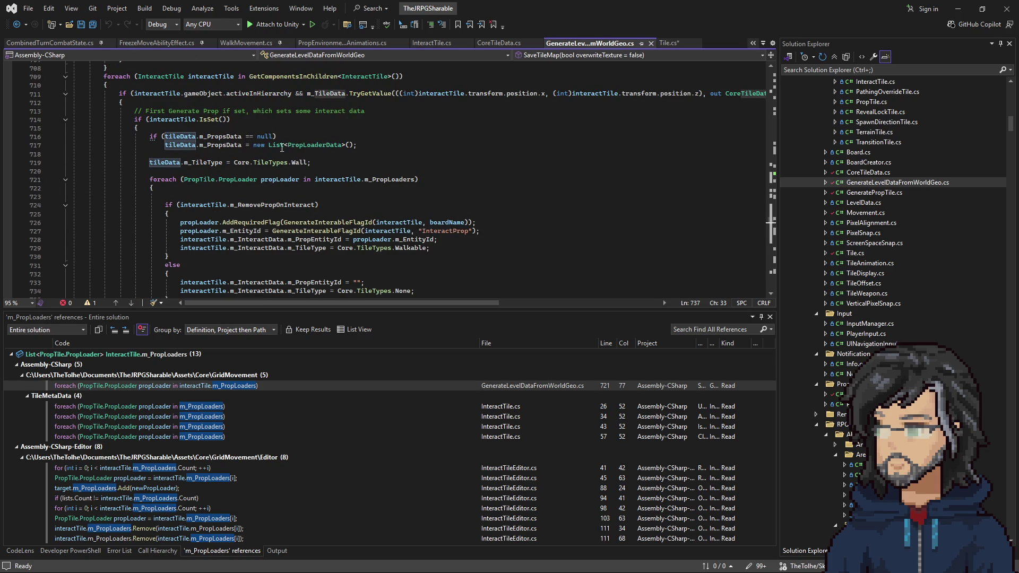
{"action": "double_click", "coordinate": [681, 94]}
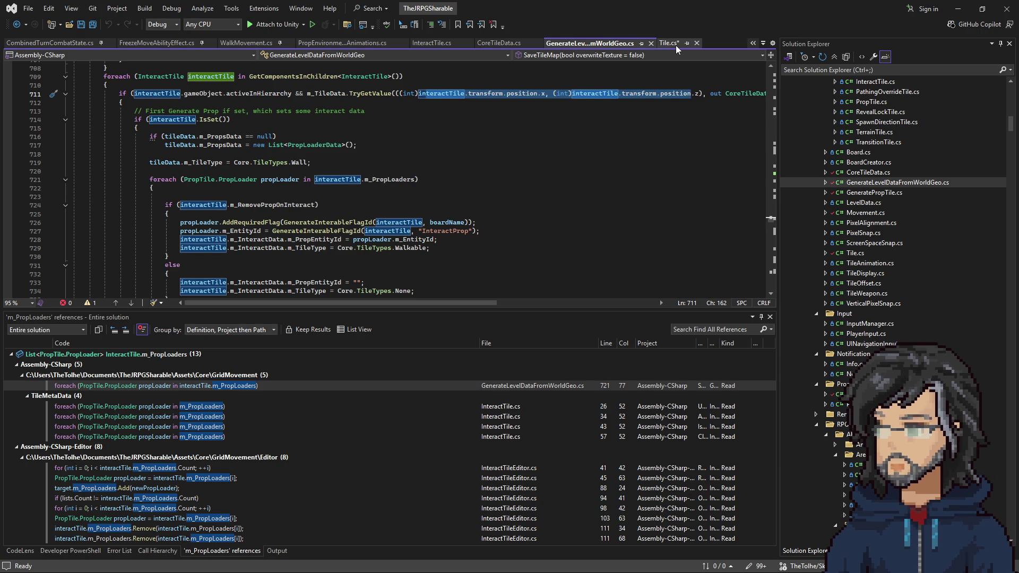
{"action": "scroll", "coordinate": [266, 189], "scroll_direction": "down", "scroll_amount": 2}
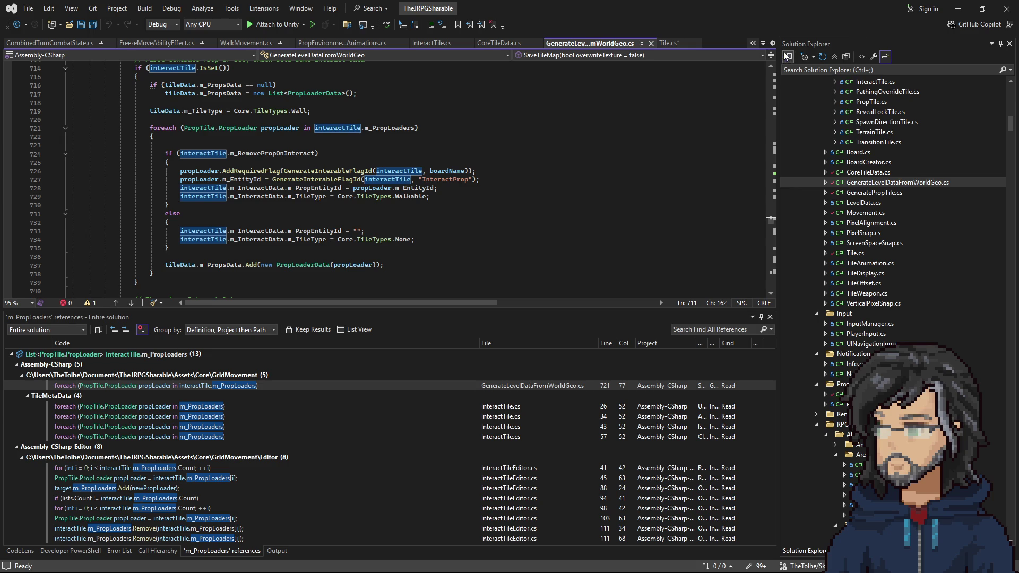
{"action": "key", "text": "alt+Tab"}
Open the bridge's Interact Data Indicator Type dropdown to show None and Sparkle
{"action": "scroll", "coordinate": [889, 287], "scroll_direction": "down", "scroll_amount": 5}
{"action": "scroll", "coordinate": [890, 287], "scroll_direction": "up", "scroll_amount": 8}
{"action": "left_click", "coordinate": [908, 224]}
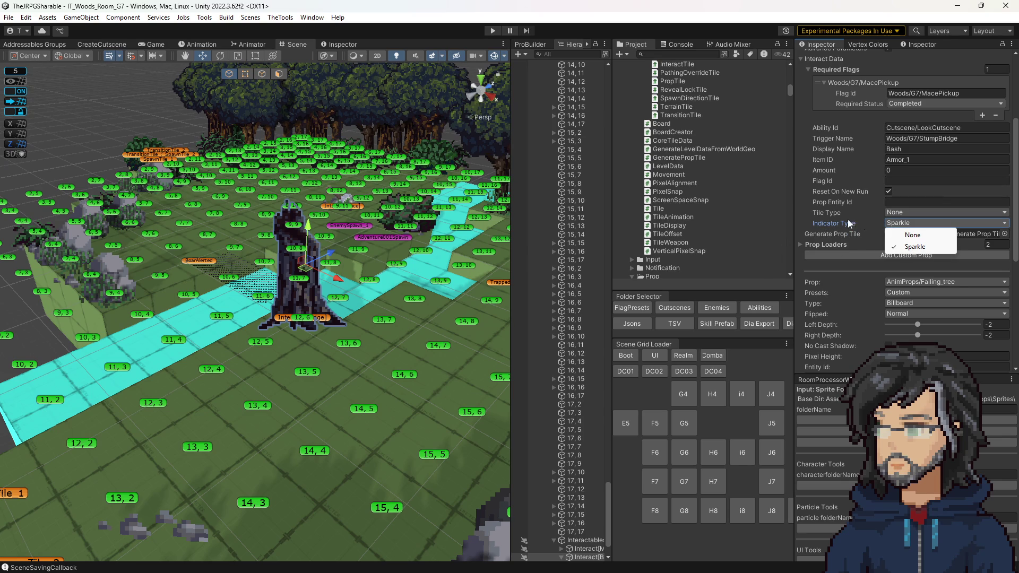
Set the stump interact tile's Indicator Type to Sparkle in the Inspector
{"action": "left_click", "coordinate": [833, 251]}
{"action": "scroll", "coordinate": [832, 252], "scroll_direction": "down", "scroll_amount": 5}
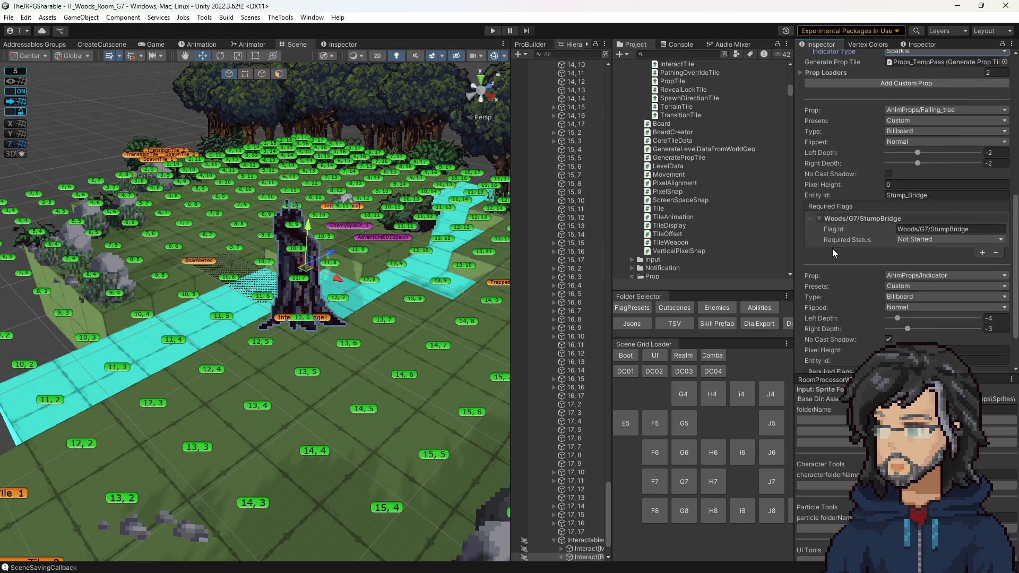
{"action": "scroll", "coordinate": [849, 265], "scroll_direction": "down", "scroll_amount": 2}
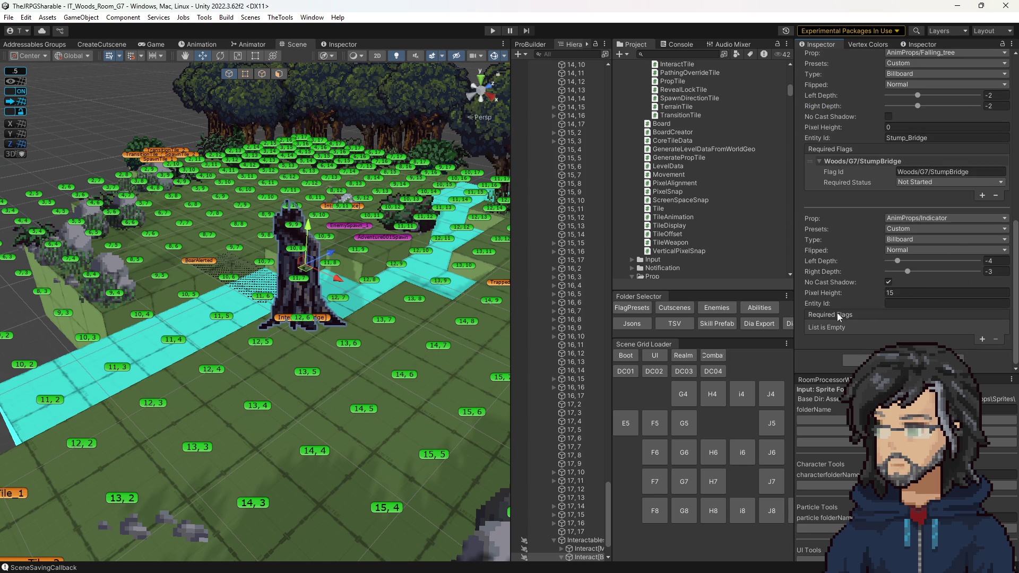
{"action": "scroll", "coordinate": [846, 302], "scroll_direction": "up", "scroll_amount": 5}
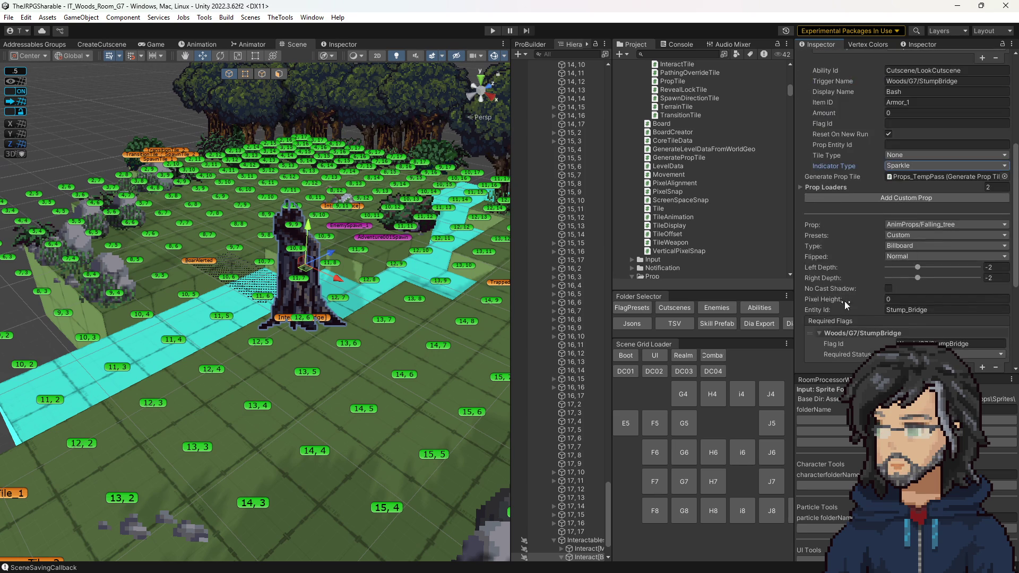
{"action": "scroll", "coordinate": [850, 300], "scroll_direction": "down", "scroll_amount": 2}
{"action": "scroll", "coordinate": [890, 291], "scroll_direction": "up", "scroll_amount": 2}
{"action": "scroll", "coordinate": [881, 276], "scroll_direction": "down", "scroll_amount": 3}
{"action": "scroll", "coordinate": [850, 244], "scroll_direction": "up", "scroll_amount": 4}
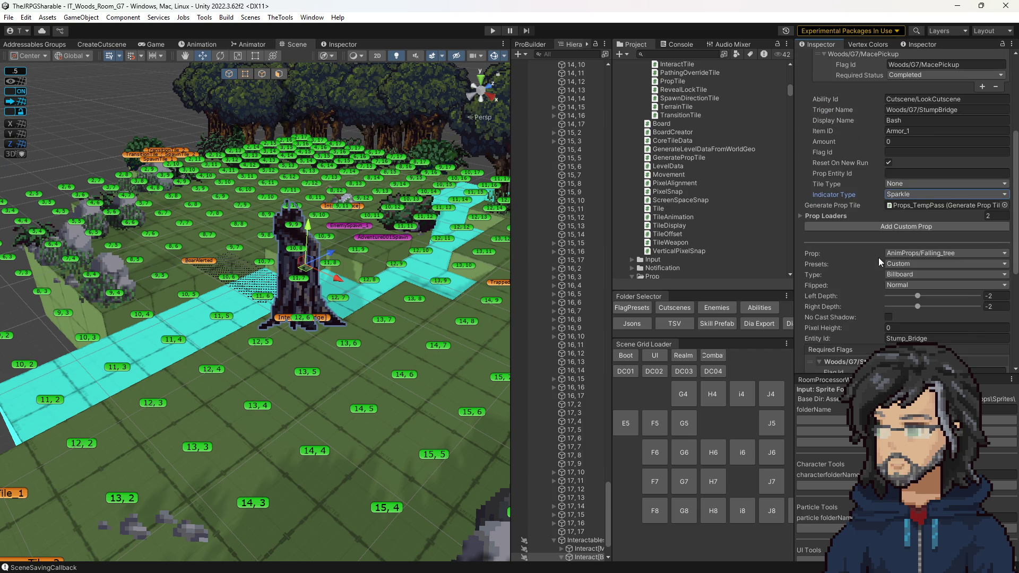
Expand Prop Loaders to review the Falling_tree billboard and indicator entries
{"action": "left_click", "coordinate": [825, 217]}
{"action": "scroll", "coordinate": [855, 245], "scroll_direction": "down", "scroll_amount": 3}
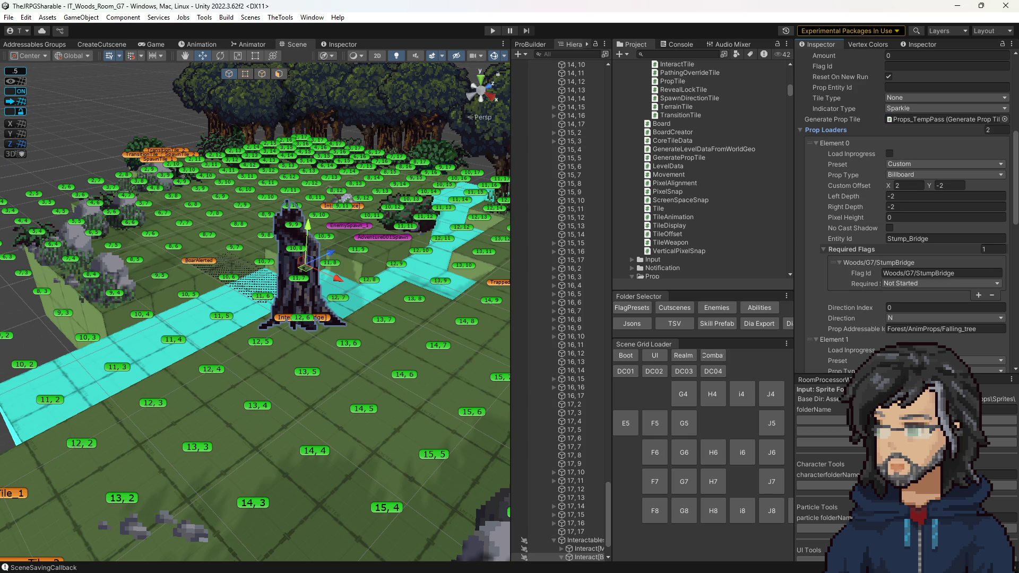
{"action": "key", "text": "alt+Tab"}
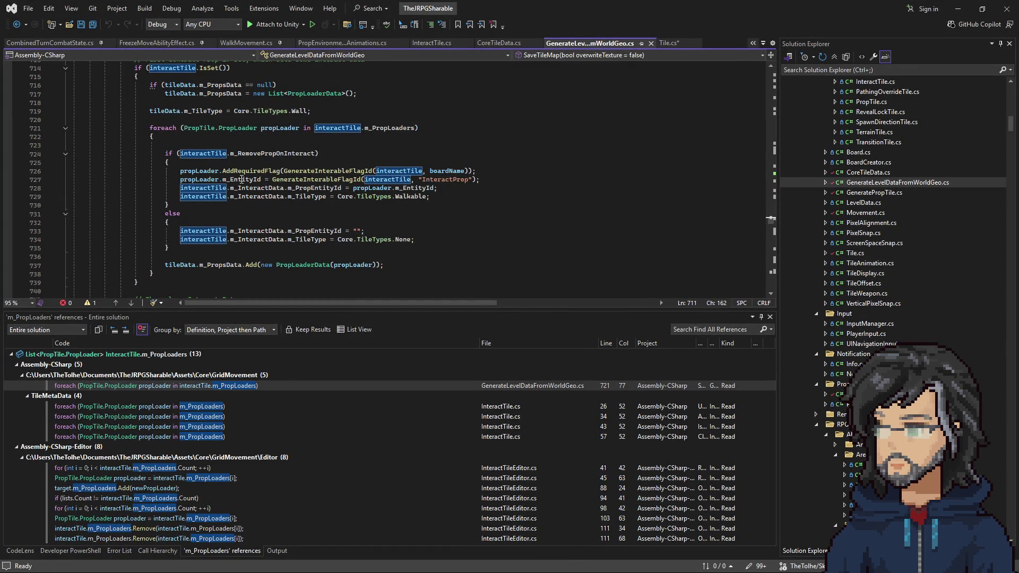
{"action": "scroll", "coordinate": [245, 232], "scroll_direction": "down", "scroll_amount": 2}
{"action": "left_click", "coordinate": [323, 214]}
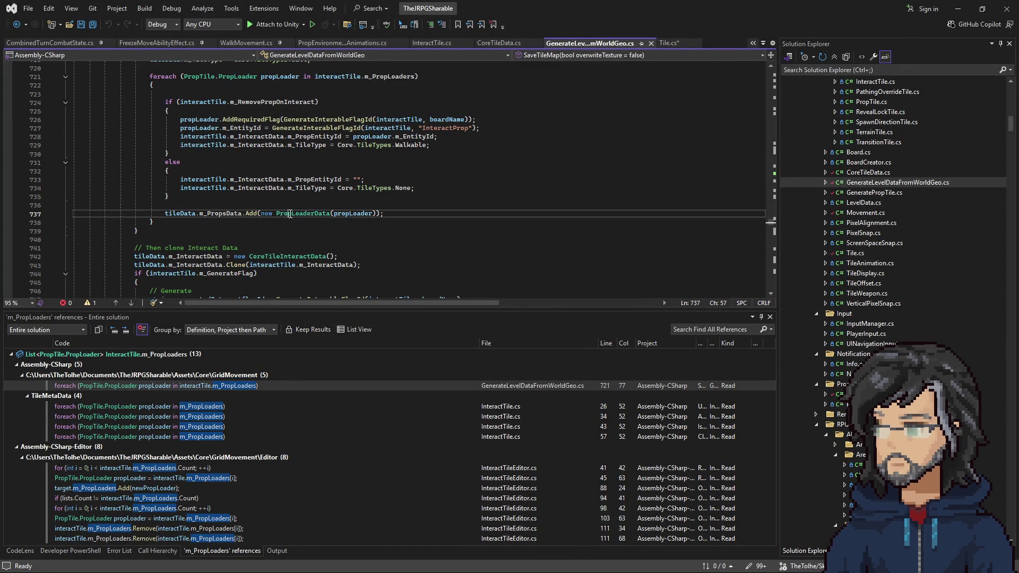
{"action": "right_click", "coordinate": [314, 219]}
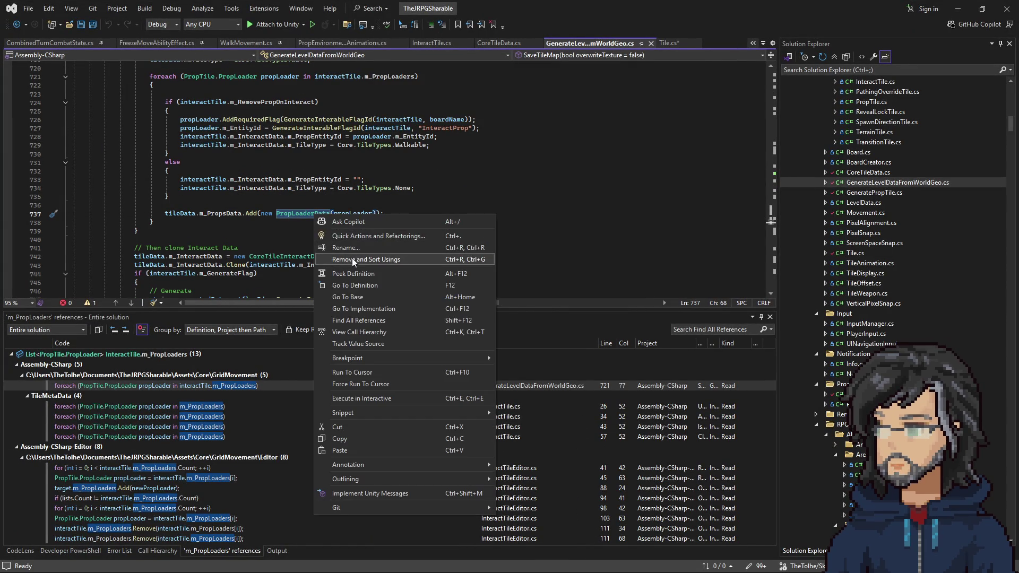
{"action": "left_click", "coordinate": [341, 287]}
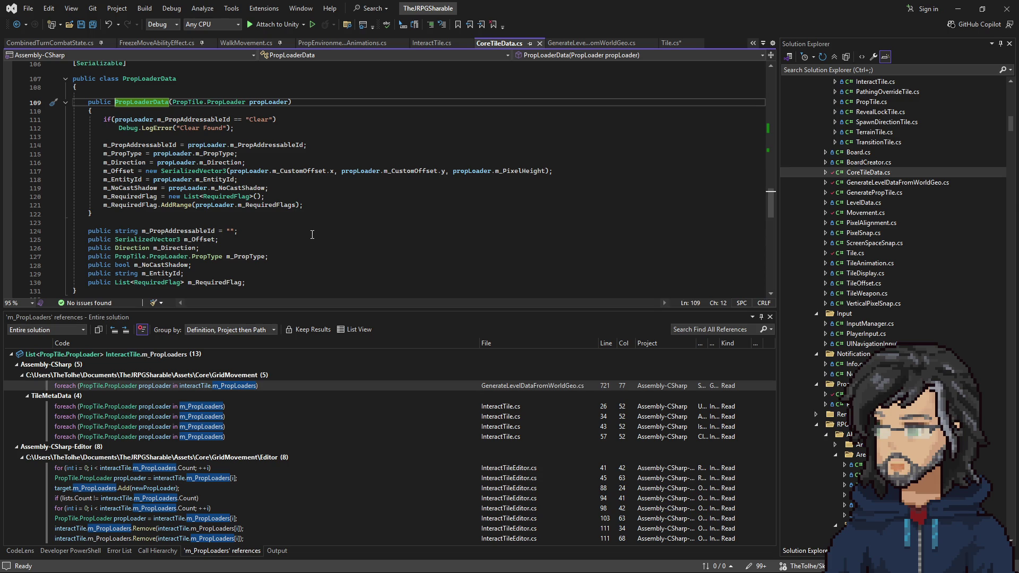
{"action": "left_click", "coordinate": [20, 26]}
{"action": "scroll", "coordinate": [297, 214], "scroll_direction": "up", "scroll_amount": 3}
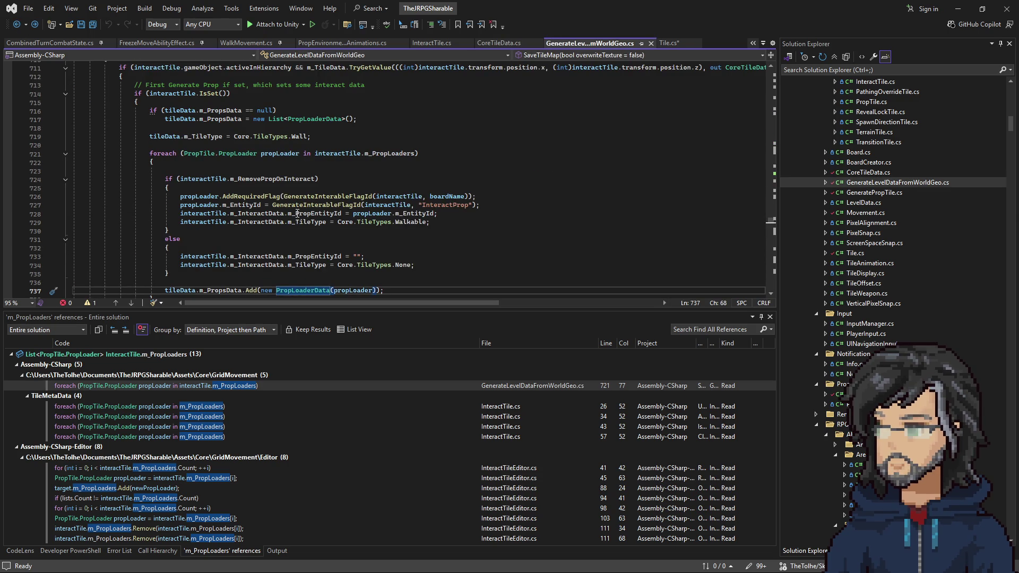
{"action": "scroll", "coordinate": [228, 249], "scroll_direction": "down", "scroll_amount": 2}
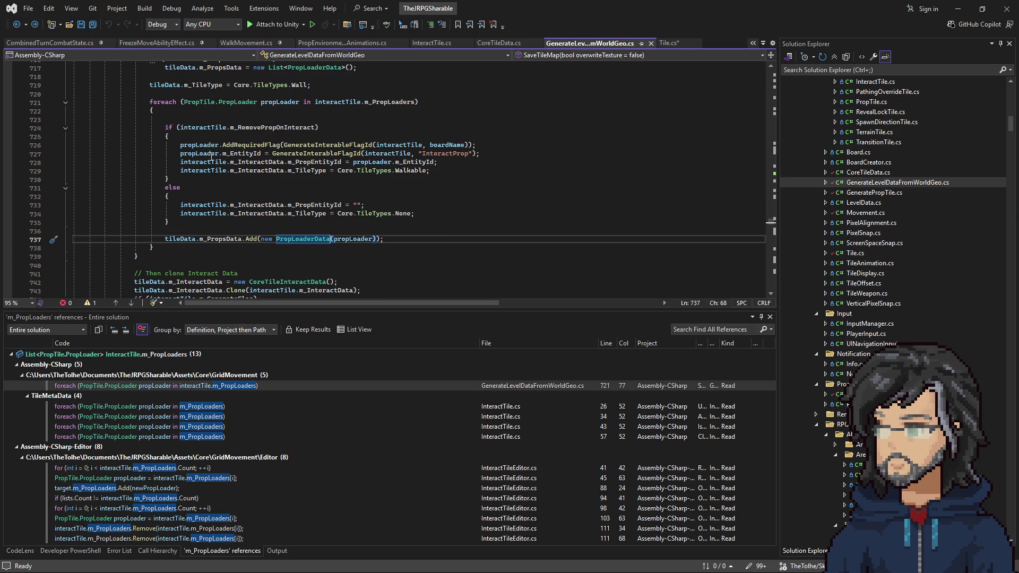
{"action": "scroll", "coordinate": [221, 204], "scroll_direction": "down", "scroll_amount": 6}
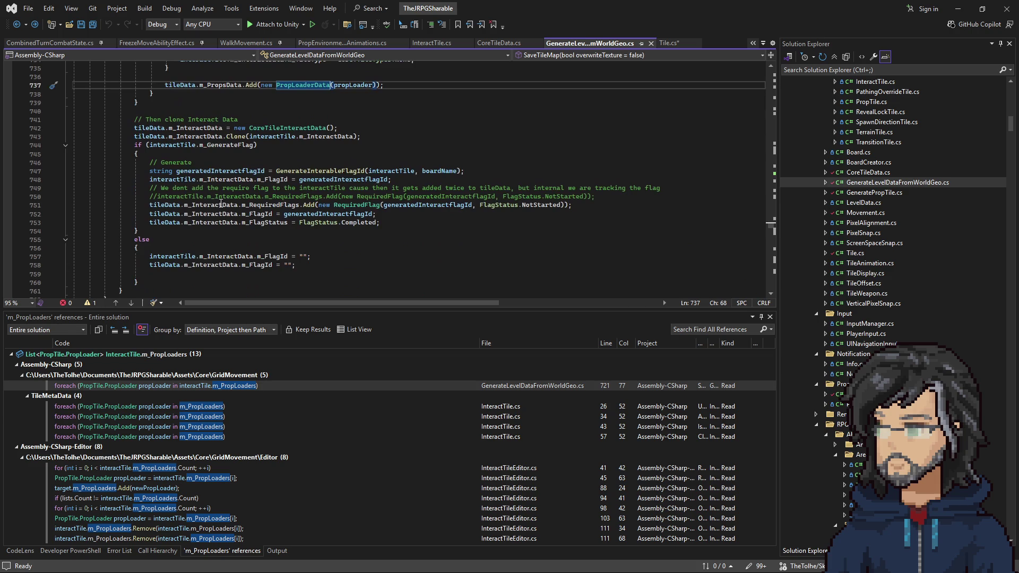
{"action": "scroll", "coordinate": [221, 205], "scroll_direction": "down", "scroll_amount": 3}
{"action": "scroll", "coordinate": [222, 205], "scroll_direction": "up", "scroll_amount": 9}
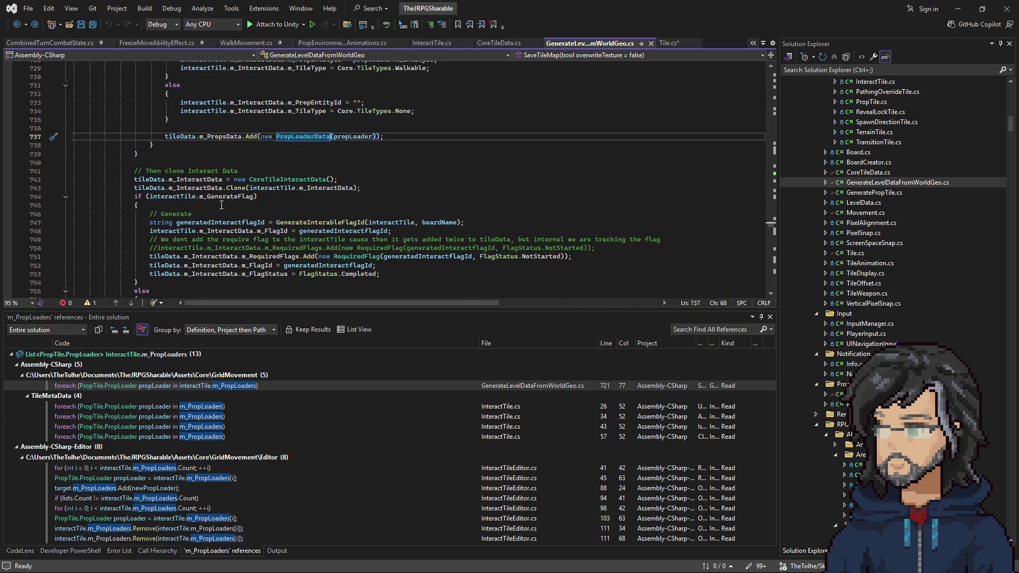
{"action": "scroll", "coordinate": [220, 210], "scroll_direction": "up", "scroll_amount": 5}
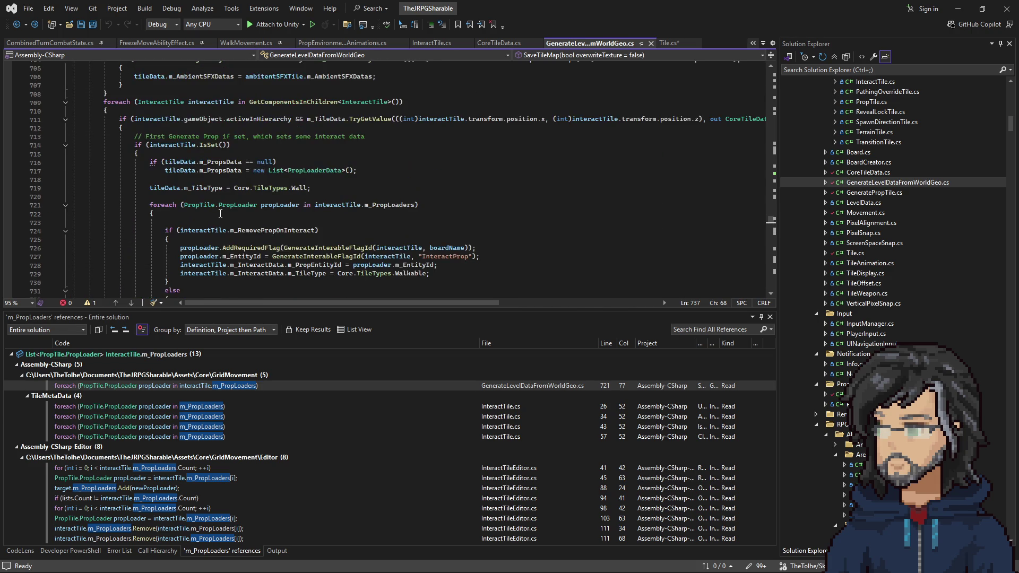
{"action": "scroll", "coordinate": [220, 207], "scroll_direction": "down", "scroll_amount": 6}
{"action": "scroll", "coordinate": [219, 130], "scroll_direction": "up", "scroll_amount": 4}
{"action": "left_click_drag", "start_coordinate": [150, 112], "coordinate": [361, 110]}
{"action": "right_click", "coordinate": [213, 123]}
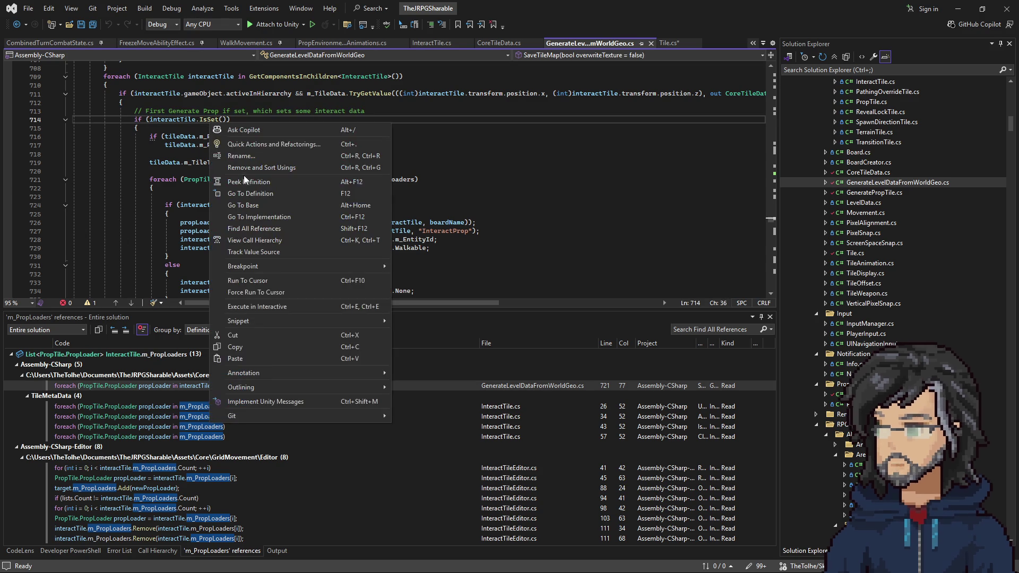
{"action": "left_click", "coordinate": [215, 194]}
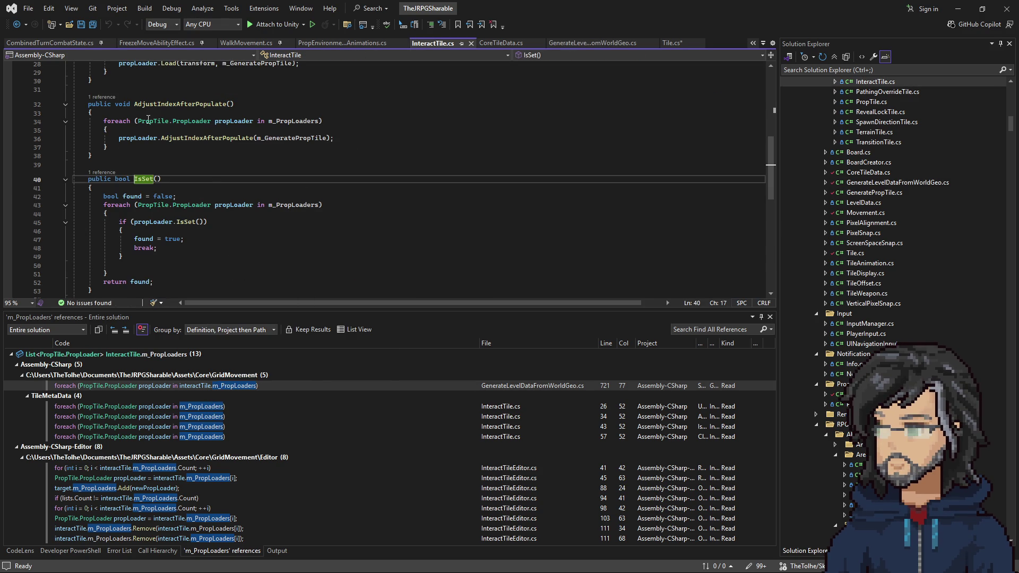
{"action": "left_click", "coordinate": [17, 25]}
Start an if statement on interactTile on a new line after the prop-loader loop
{"action": "left_click", "coordinate": [185, 232]}
{"action": "key", "text": "Return"}
{"action": "key", "text": "Return"}
{"action": "type", "text": "if(til"}
{"action": "key", "text": "BackSpace"}
{"action": "key", "text": "BackSpace"}
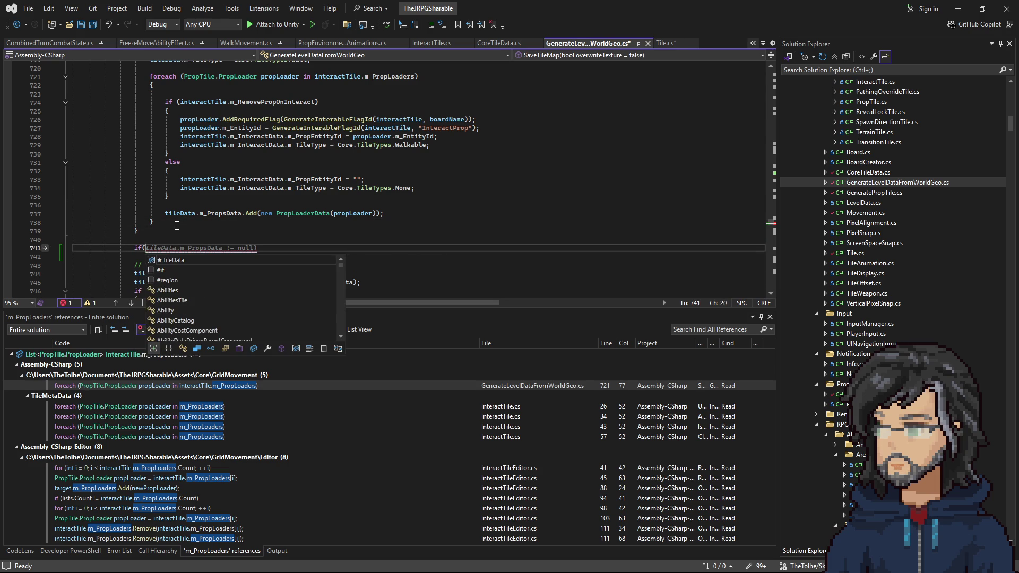
{"action": "type", "text": "int"}
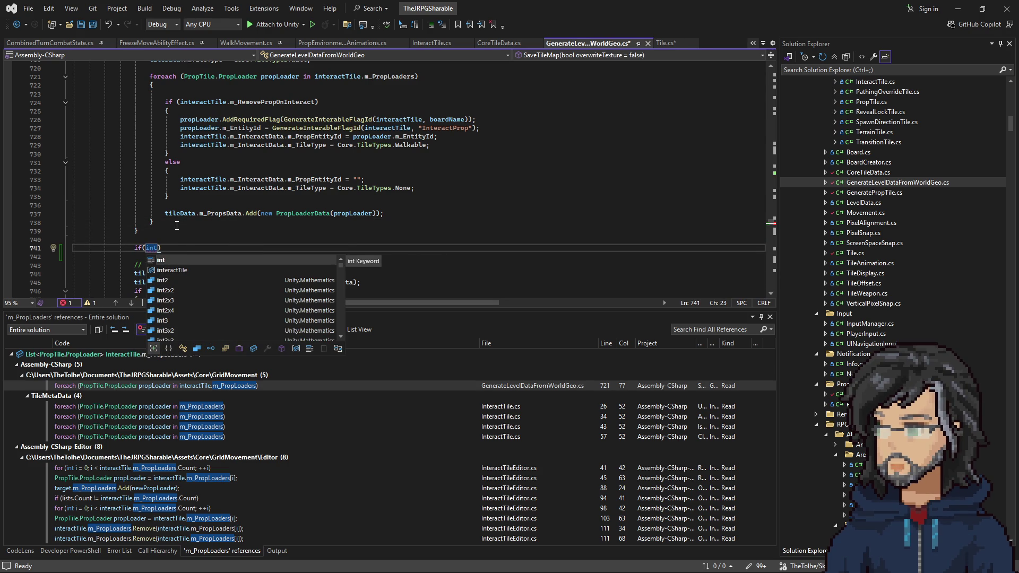
{"action": "type", "text": "e"}
{"action": "key", "text": "Tab"}
Complete the condition m_InteractData.m_IndicatorType != CoreTileInteractData.IndicatorType.None and open its braces
{"action": "type", "text": "."}
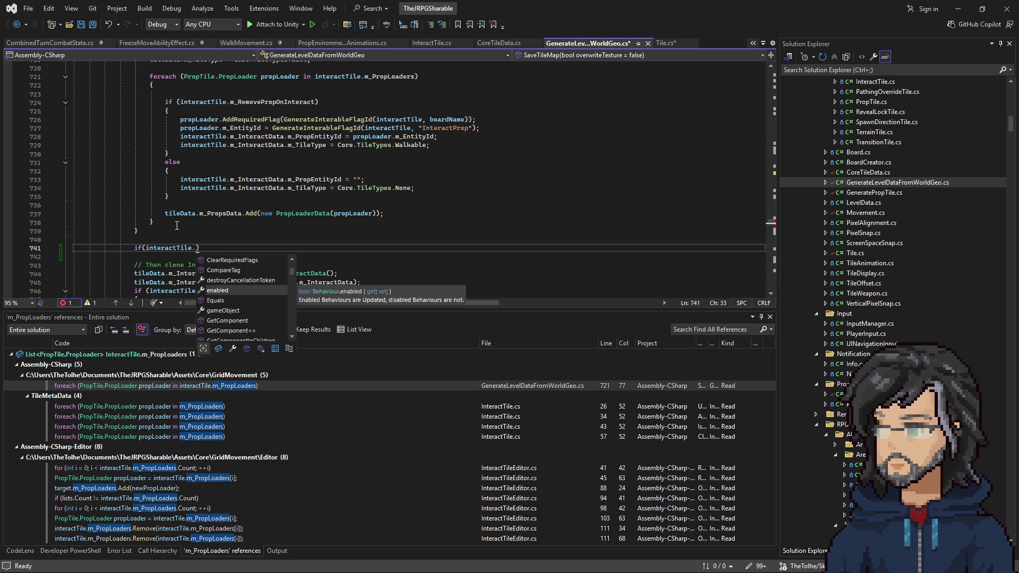
{"action": "type", "text": "m_t"}
{"action": "key", "text": "BackSpace"}
{"action": "key", "text": "BackSpace"}
{"action": "key", "text": "BackSpace"}
{"action": "scroll", "coordinate": [244, 141], "scroll_direction": "up", "scroll_amount": 4}
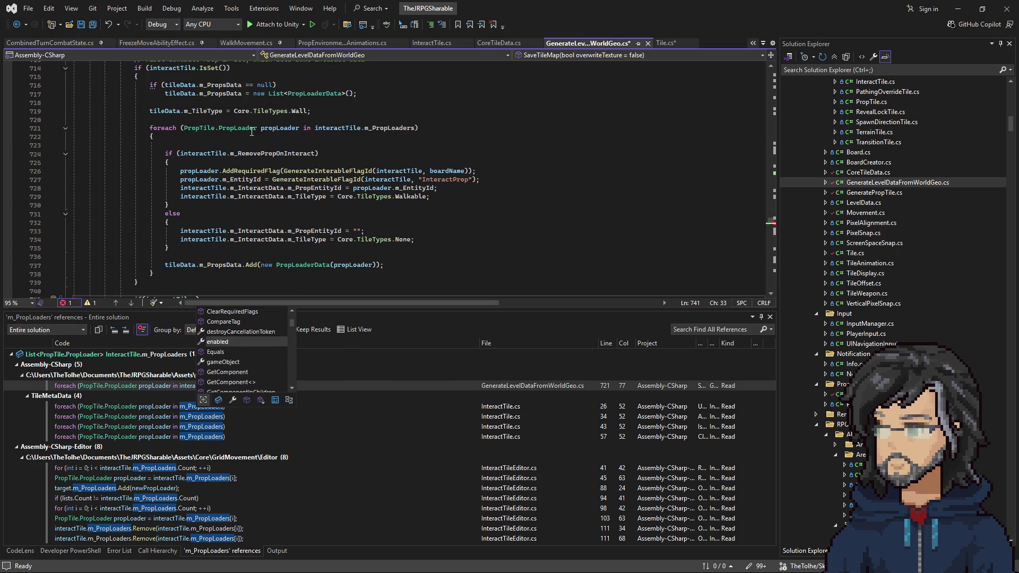
{"action": "scroll", "coordinate": [251, 131], "scroll_direction": "down", "scroll_amount": 7}
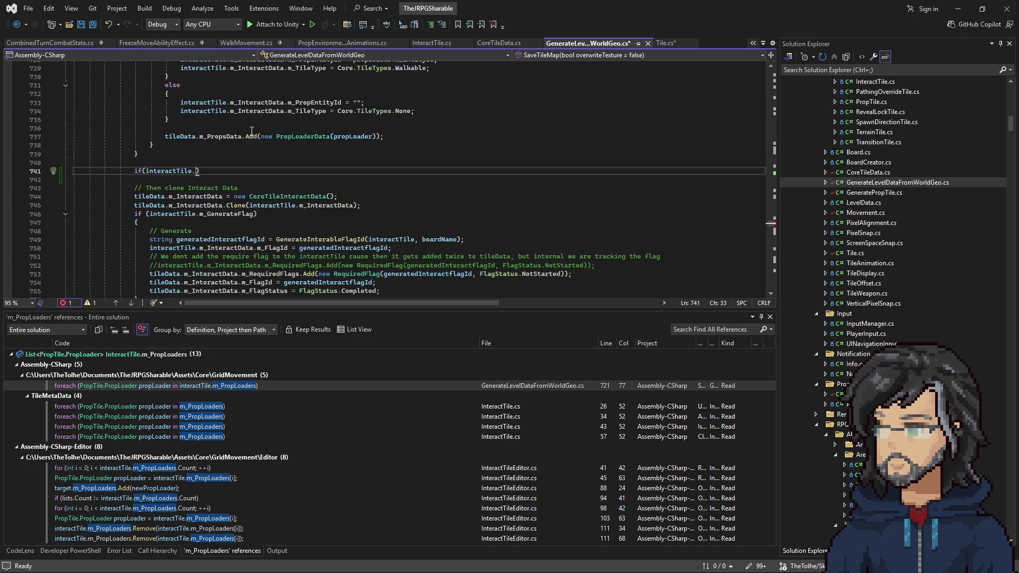
{"action": "type", "text": "ID"}
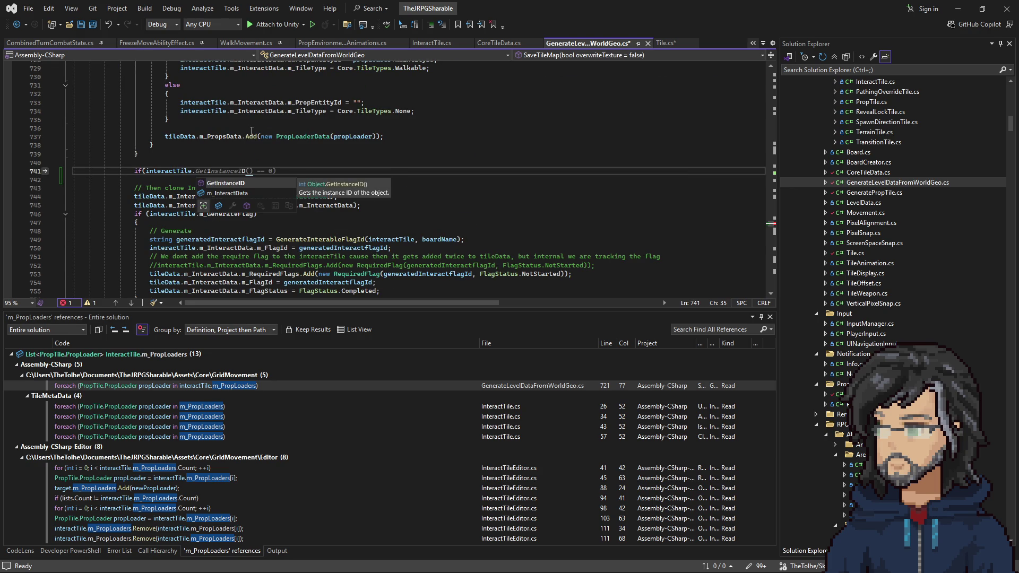
{"action": "type", "text": ".m_Tile"}
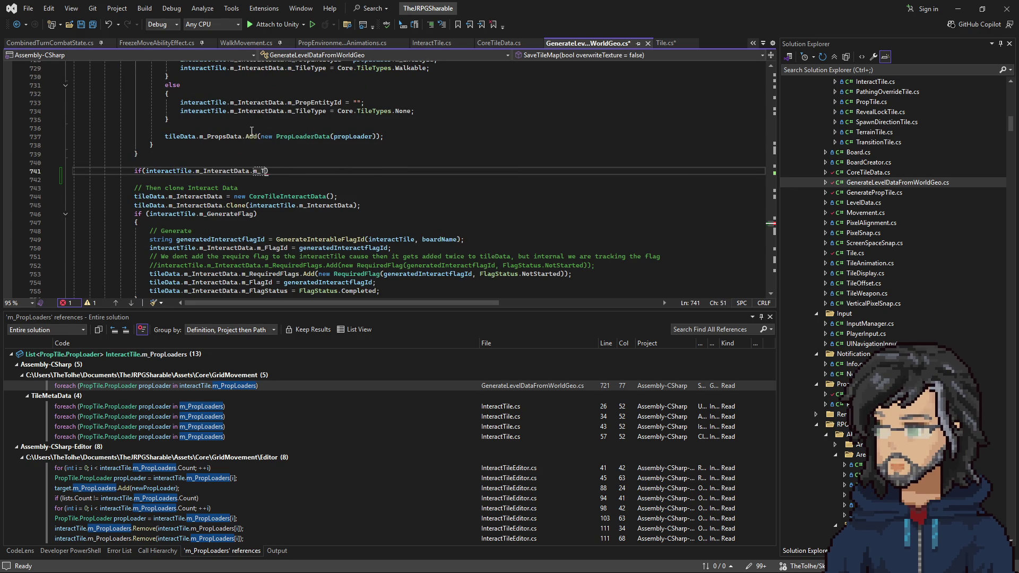
{"action": "key", "text": "BackSpace"}
{"action": "type", "text": "IndicatorType "}
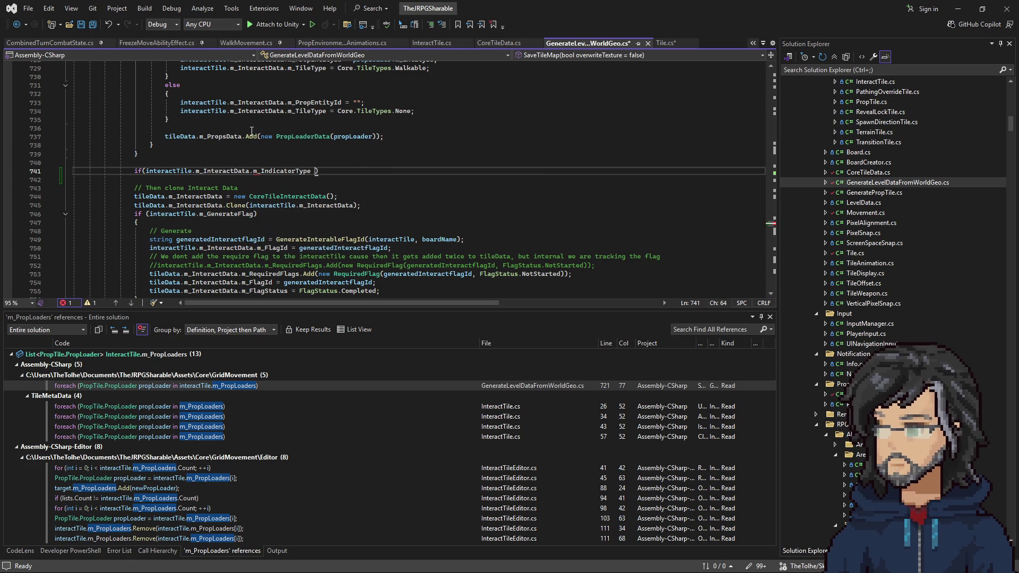
{"action": "type", "text": "!="}
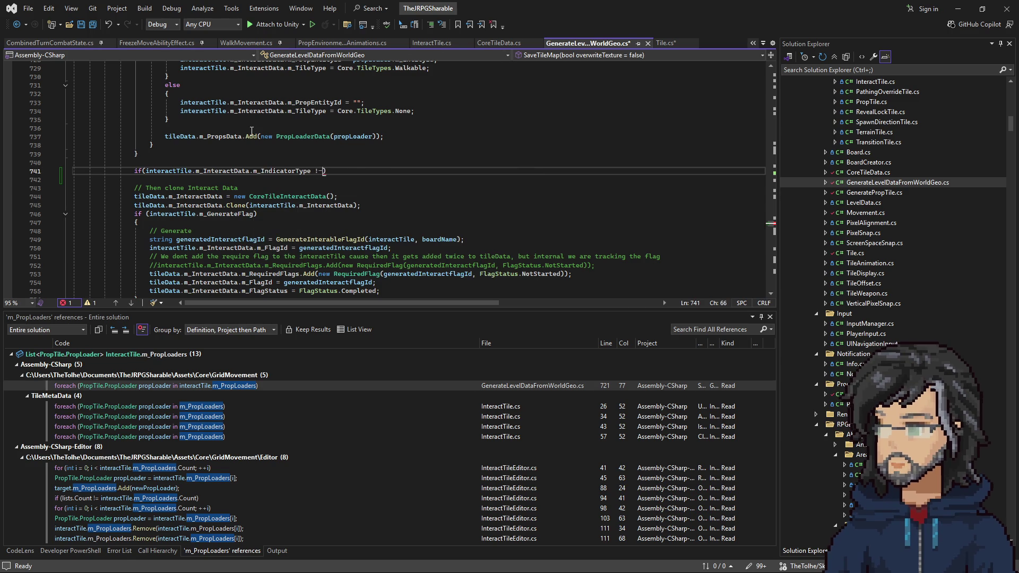
{"action": "type", "text": " CoreTileInteractData.IndicatorType.,"}
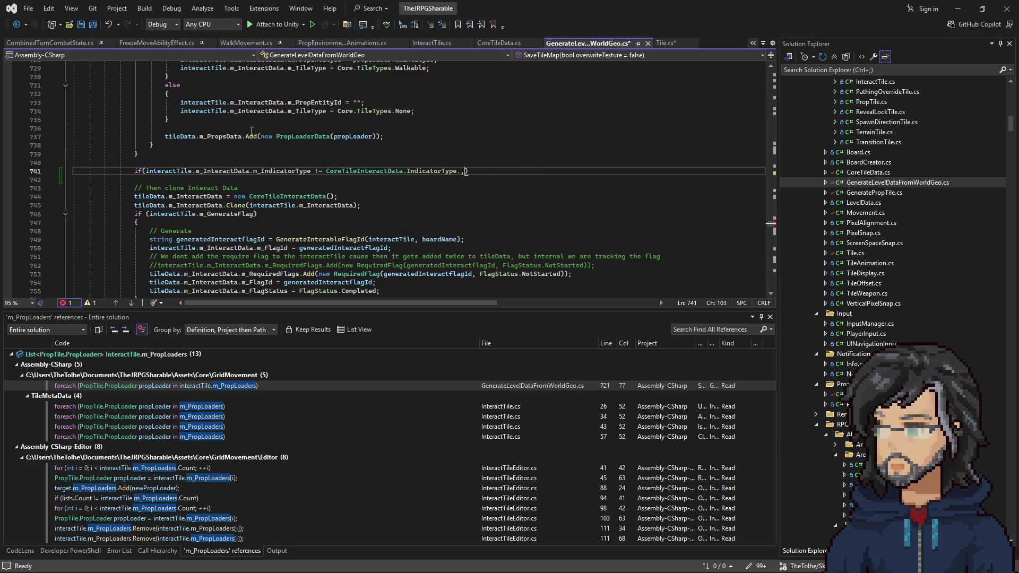
{"action": "type", "text": "None"}
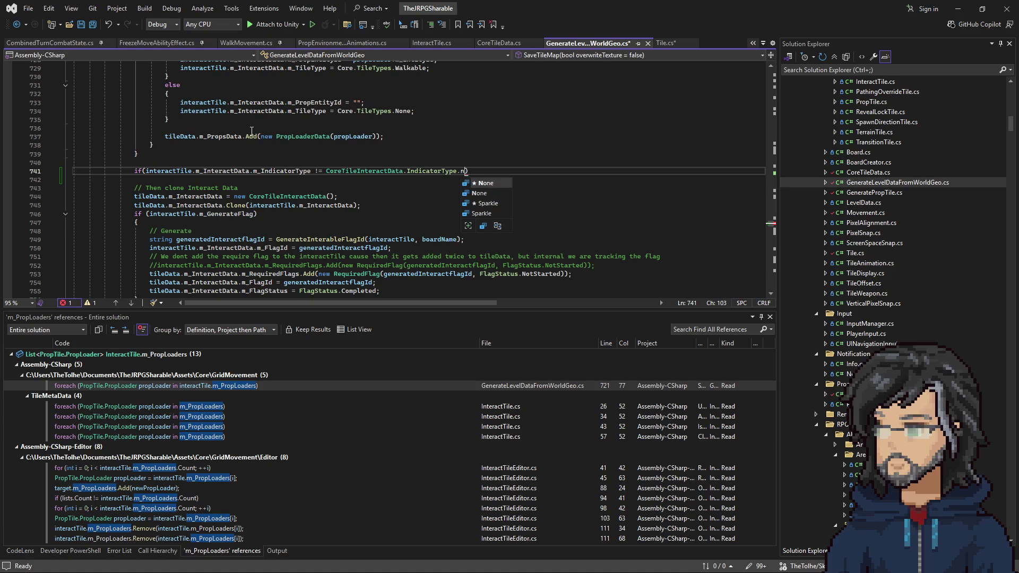
{"action": "key", "text": "Return"}
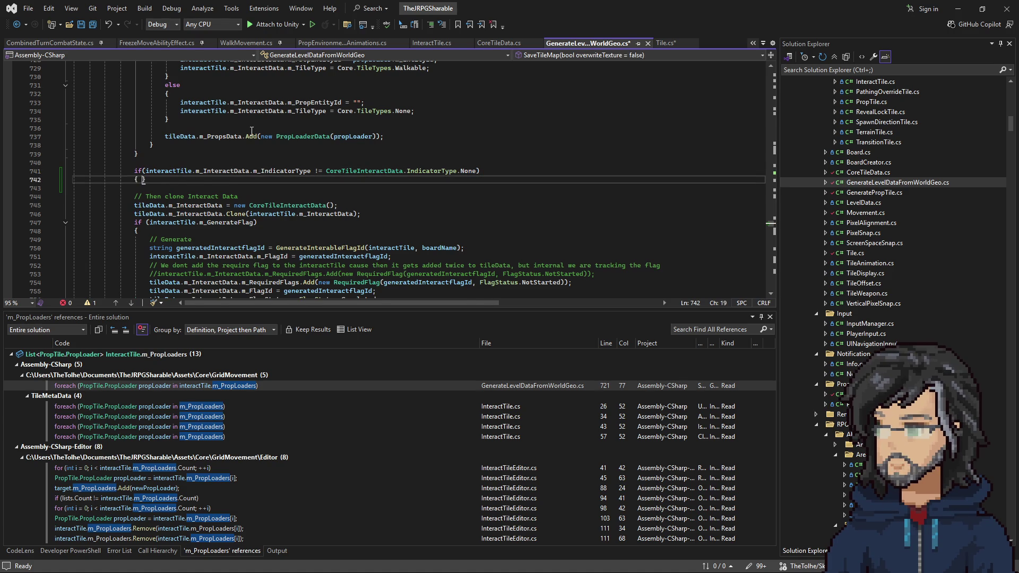
{"action": "key", "text": "Return"}
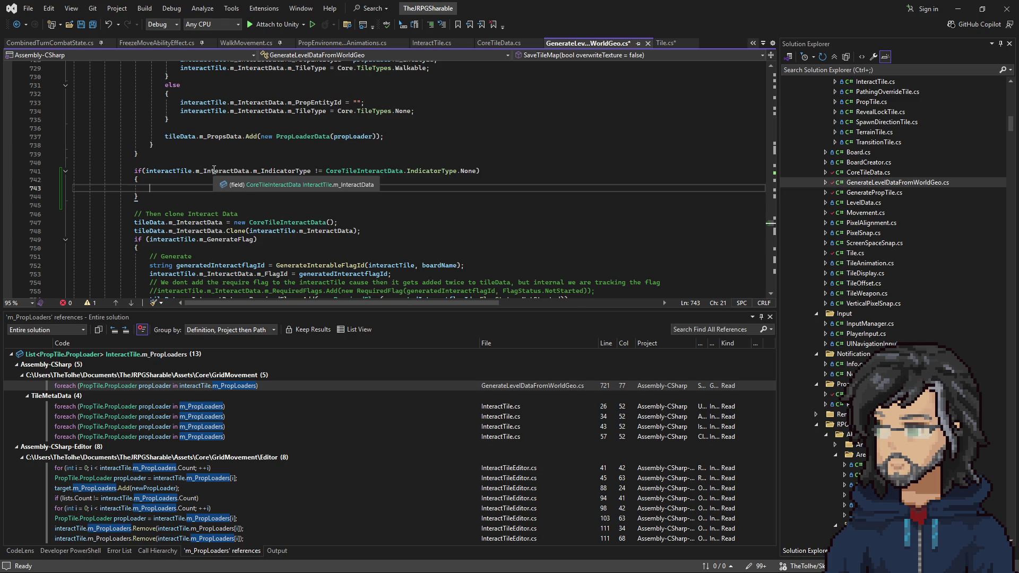
Add an empty tileData.m_PropsData.Add() call inside the if block
{"action": "left_click_drag", "start_coordinate": [165, 137], "coordinate": [245, 133]}
{"action": "key", "text": "ctrl+c"}
{"action": "left_click", "coordinate": [215, 188]}
{"action": "key", "text": "ctrl+v"}
{"action": "key", "text": "ctrl+space"}
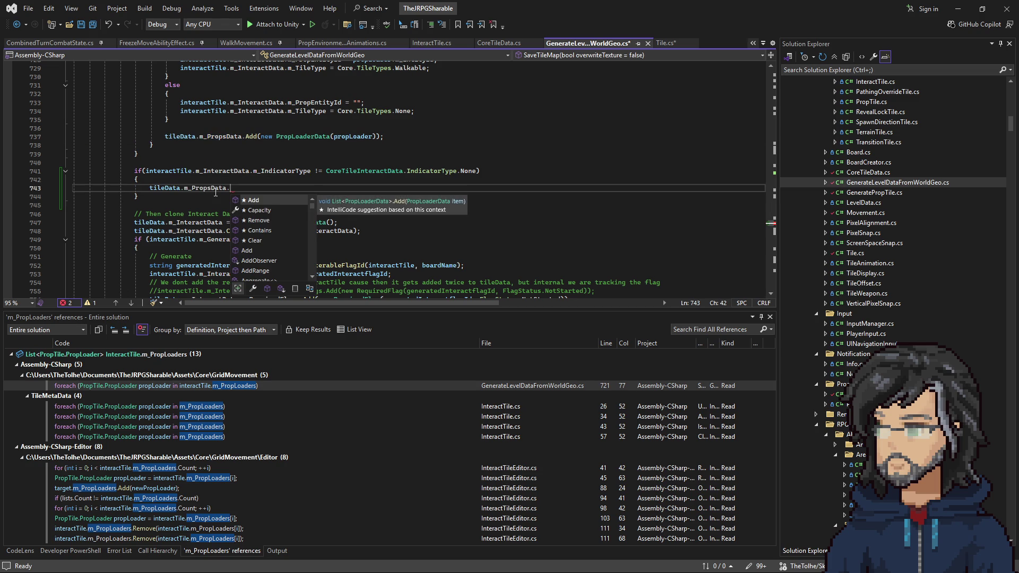
{"action": "key", "text": "Tab"}
{"action": "type", "text": "()"}
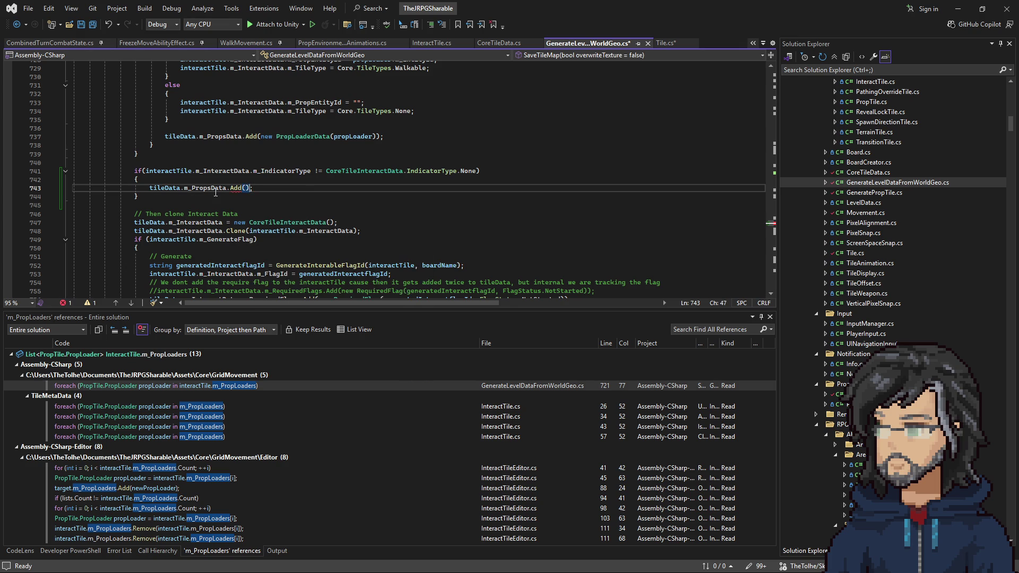
Pass new PropLoaderData(interactTile.m_InteractData.GetIndicatorProp()) to Add, then go to m_InteractData's definition
{"action": "left_click_drag", "start_coordinate": [261, 136], "coordinate": [374, 136]}
{"action": "key", "text": "ctrl+c"}
{"action": "left_click", "coordinate": [248, 188]}
{"action": "key", "text": "ctrl+v"}
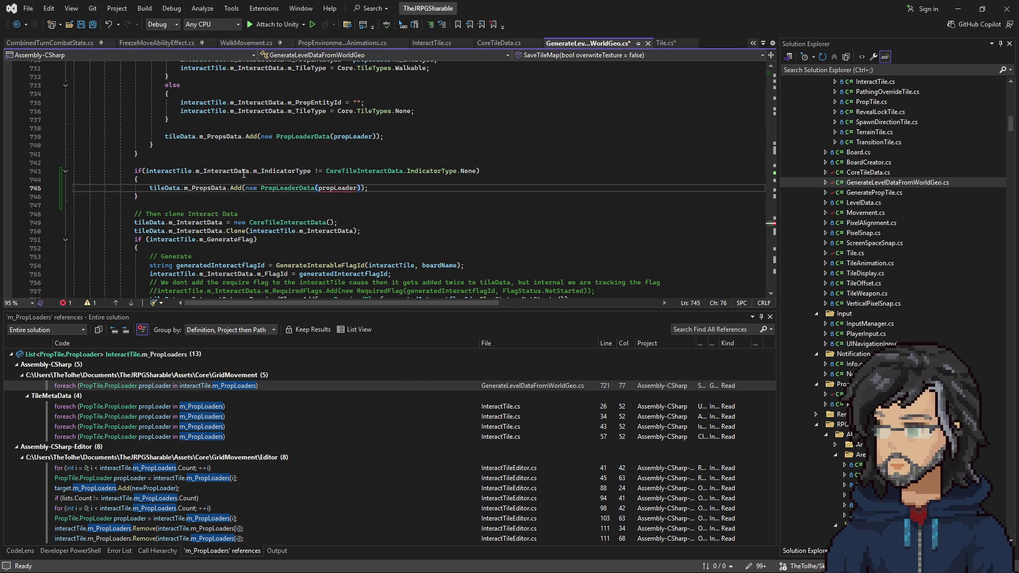
{"action": "left_click", "coordinate": [147, 170]}
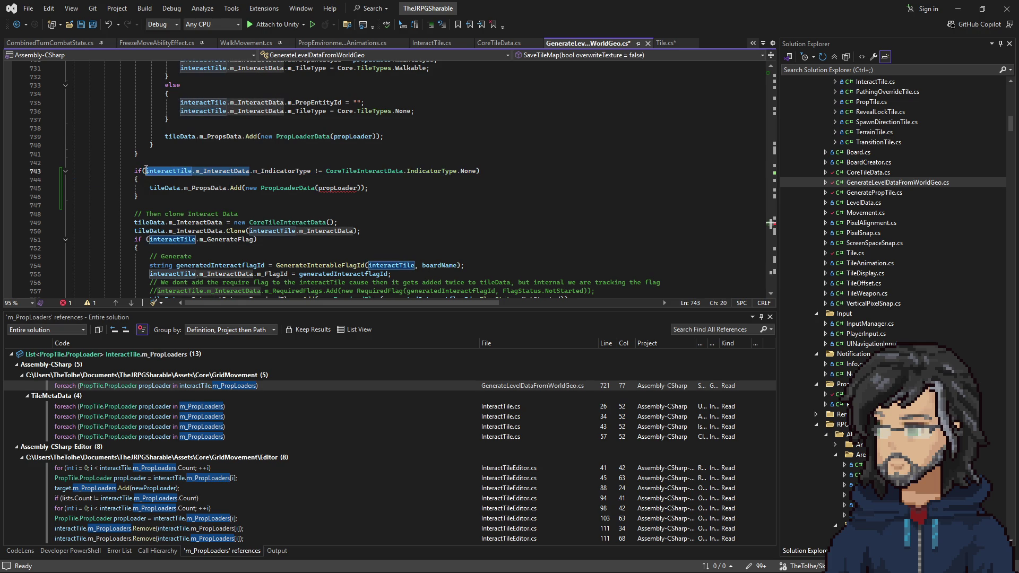
{"action": "key", "text": "ctrl+c"}
{"action": "double_click", "coordinate": [338, 188]}
{"action": "key", "text": "ctrl+v"}
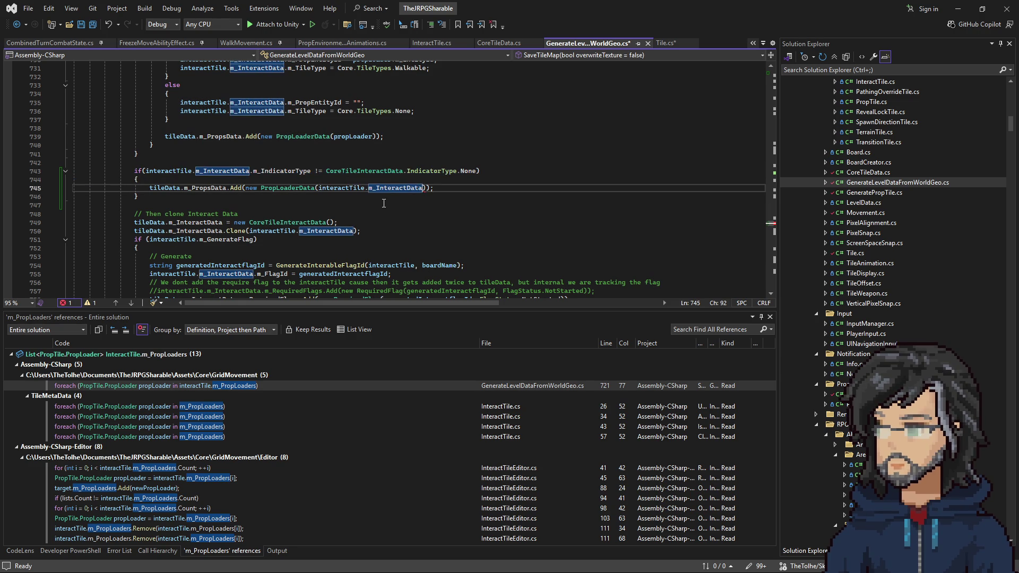
{"action": "type", "text": "."}
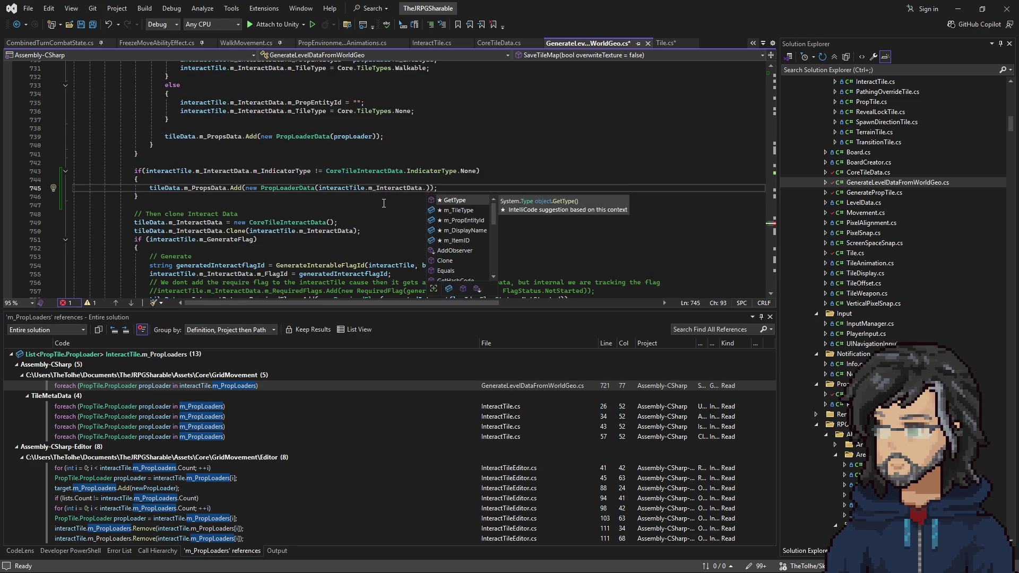
{"action": "type", "text": "Get"}
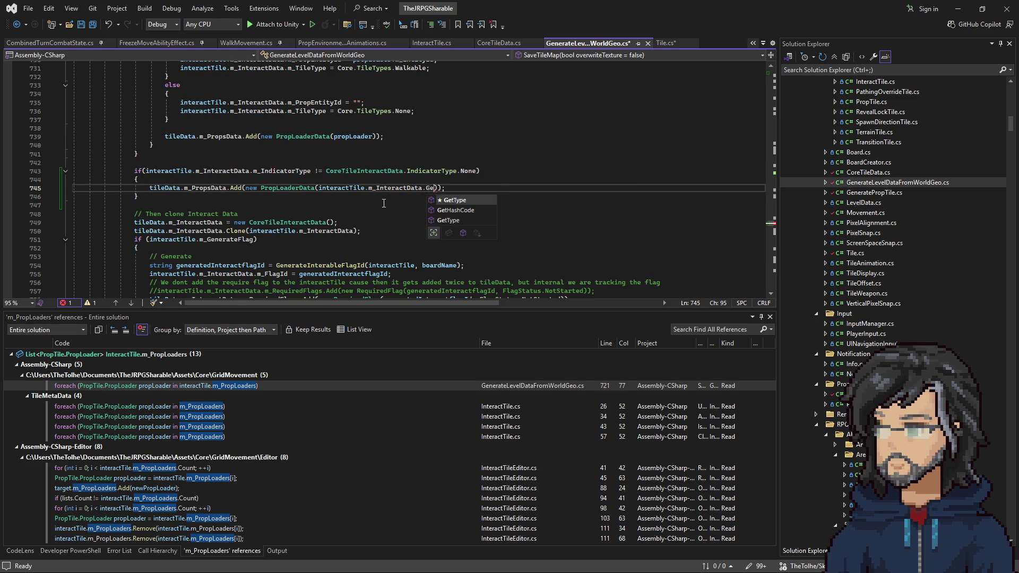
{"action": "type", "text": "IndicatorProp"}
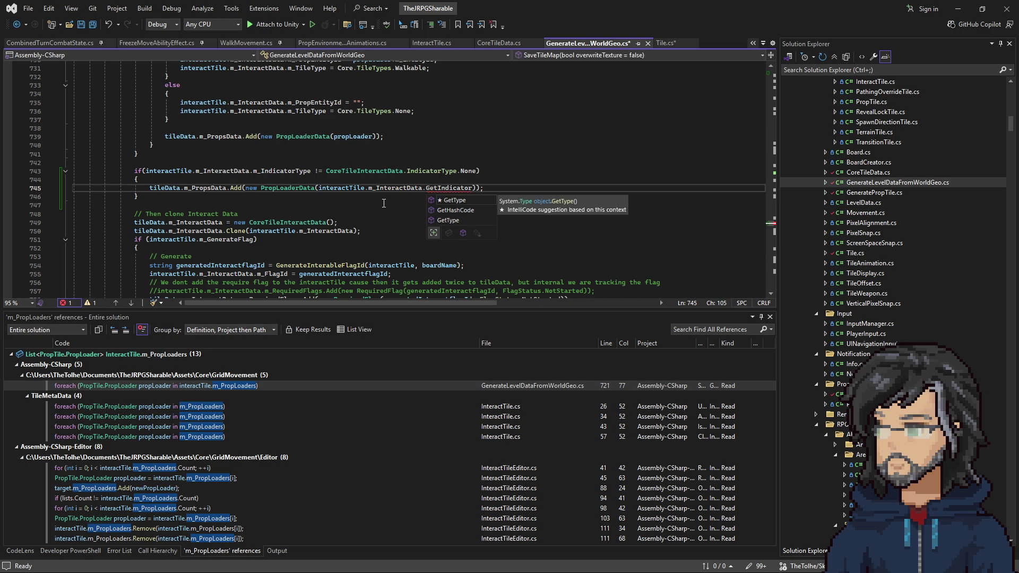
{"action": "type", "text": "()"}
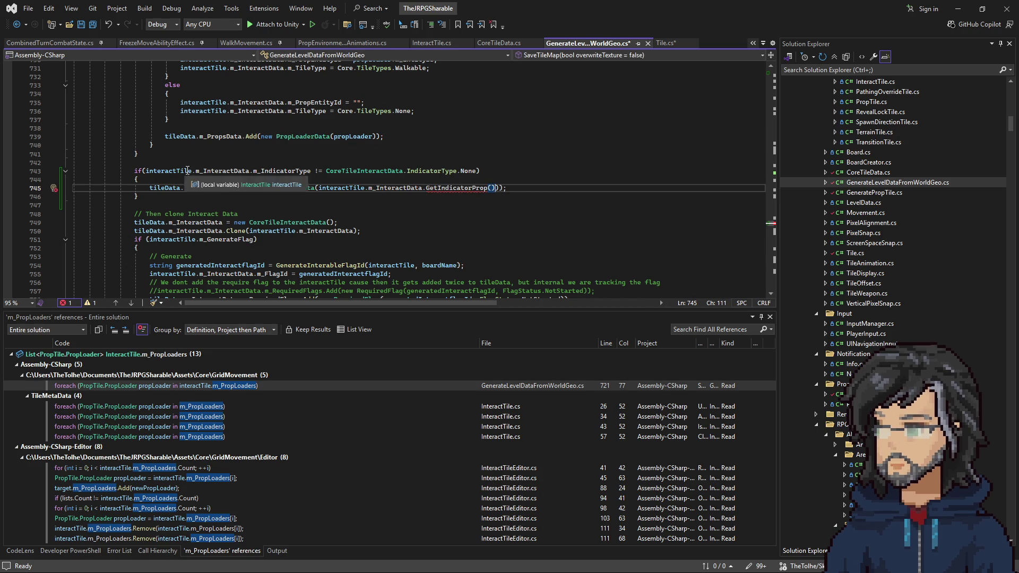
{"action": "right_click", "coordinate": [220, 171]}
{"action": "left_click", "coordinate": [253, 240]}
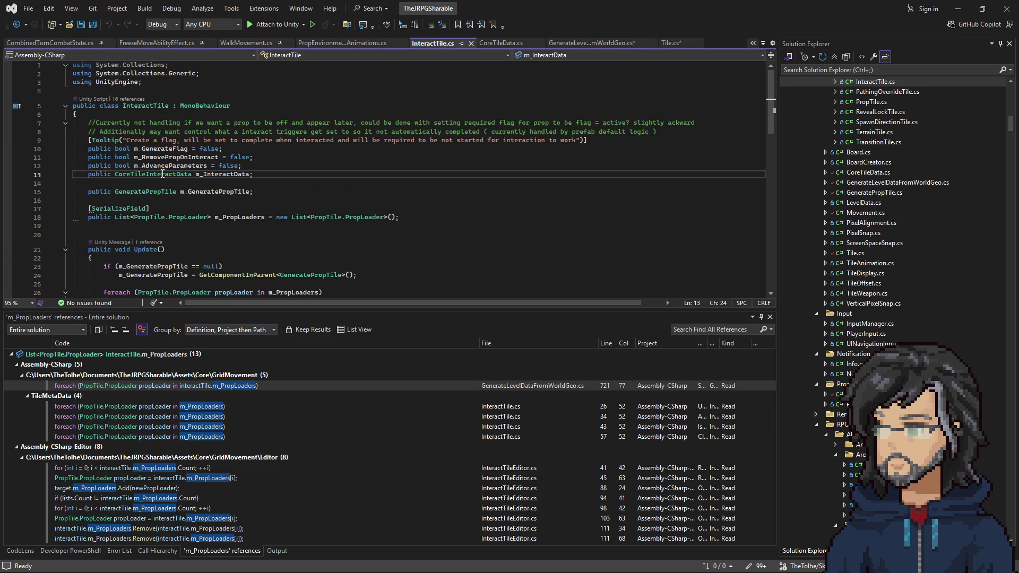
Go to the CoreTileInteractData definition in CoreTileData.cs and browse its Clone method
{"action": "right_click", "coordinate": [162, 169]}
{"action": "left_click", "coordinate": [223, 244]}
{"action": "scroll", "coordinate": [246, 223], "scroll_direction": "down", "scroll_amount": 11}
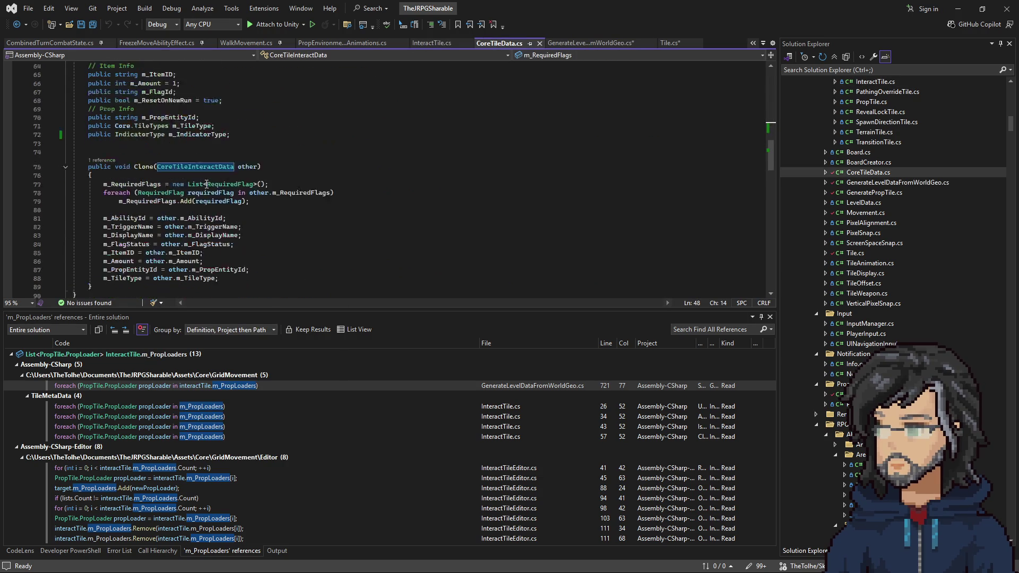
{"action": "left_click", "coordinate": [116, 238]}
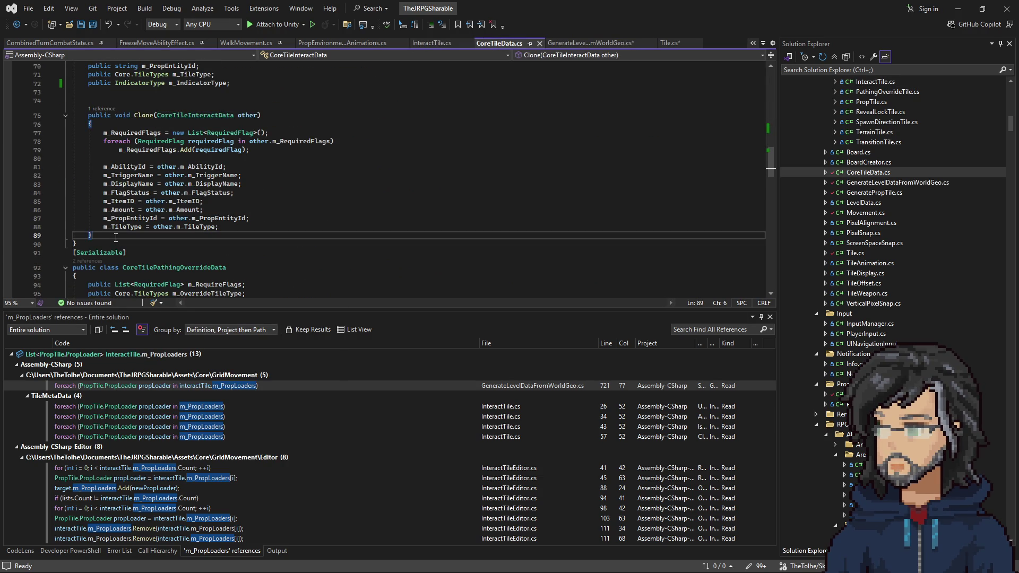
{"action": "scroll", "coordinate": [138, 212], "scroll_direction": "up", "scroll_amount": 10}
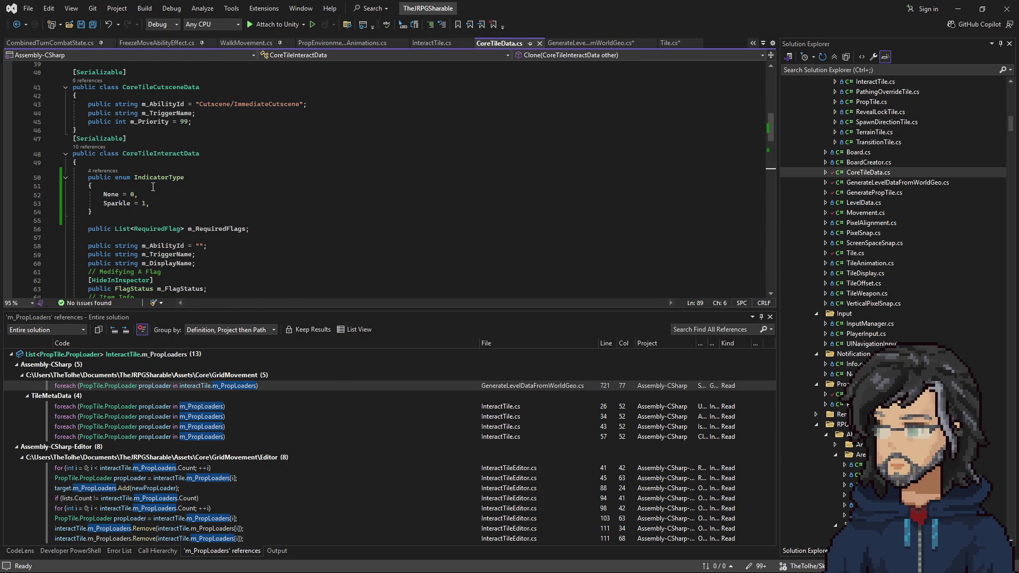
{"action": "scroll", "coordinate": [173, 197], "scroll_direction": "up", "scroll_amount": 4}
{"action": "scroll", "coordinate": [171, 179], "scroll_direction": "down", "scroll_amount": 8}
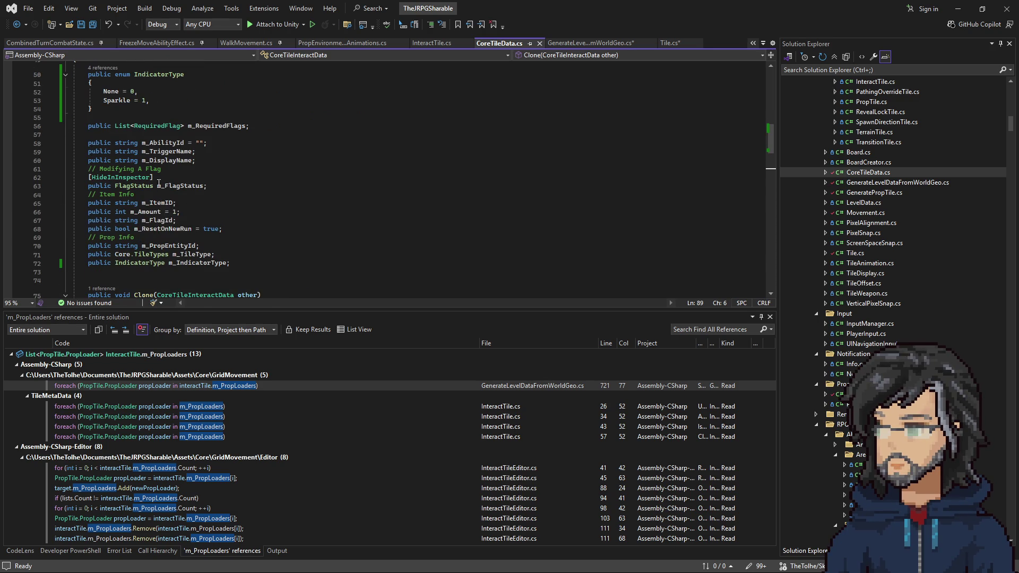
{"action": "scroll", "coordinate": [161, 197], "scroll_direction": "down", "scroll_amount": 6}
{"action": "scroll", "coordinate": [154, 175], "scroll_direction": "up", "scroll_amount": 8}
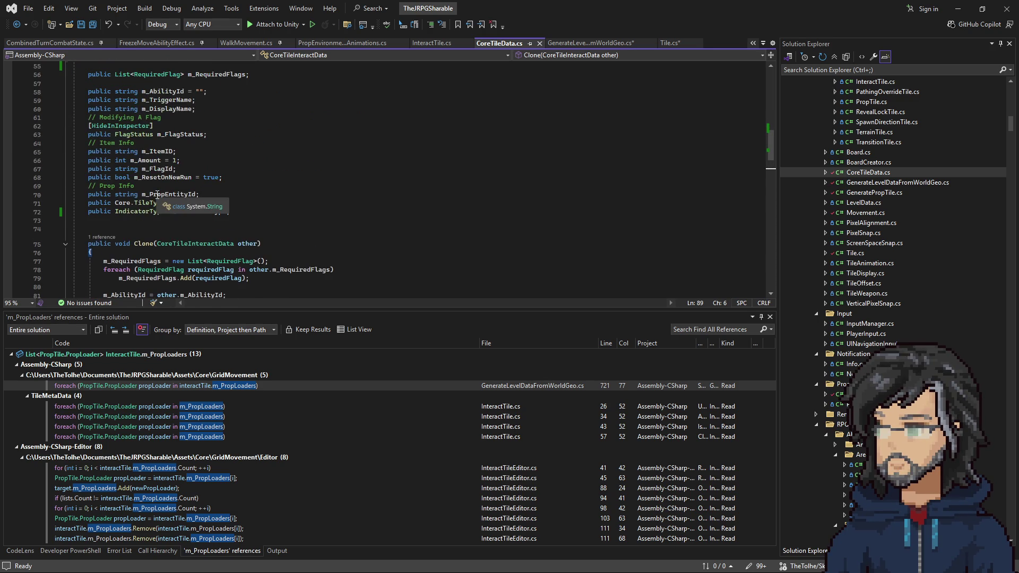
Highlight CoreTileInteractData references and navigate back to the class header with the IndicatorType enum
{"action": "left_click", "coordinate": [153, 101]}
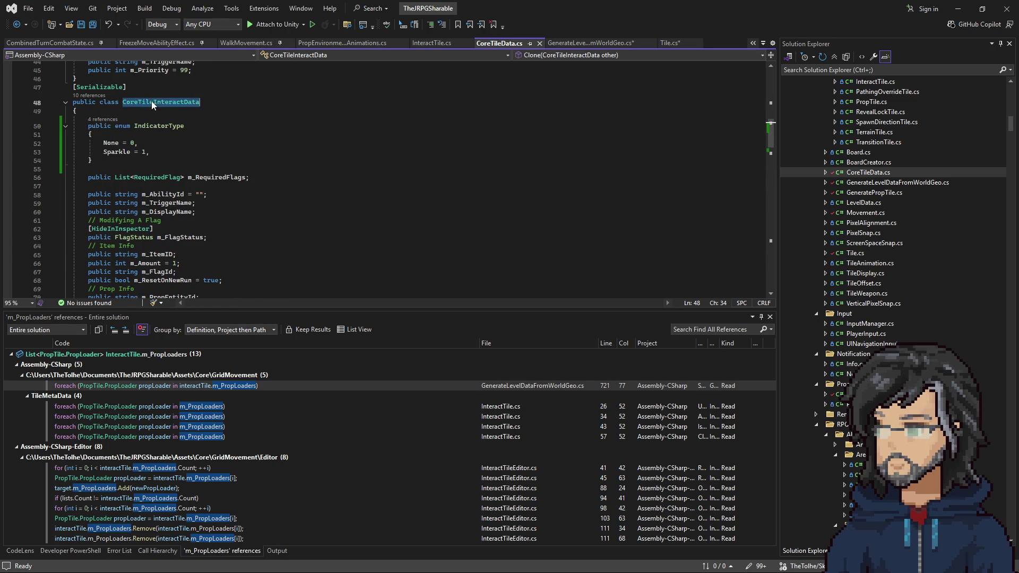
{"action": "scroll", "coordinate": [156, 159], "scroll_direction": "down", "scroll_amount": 6}
{"action": "scroll", "coordinate": [158, 173], "scroll_direction": "down", "scroll_amount": 2}
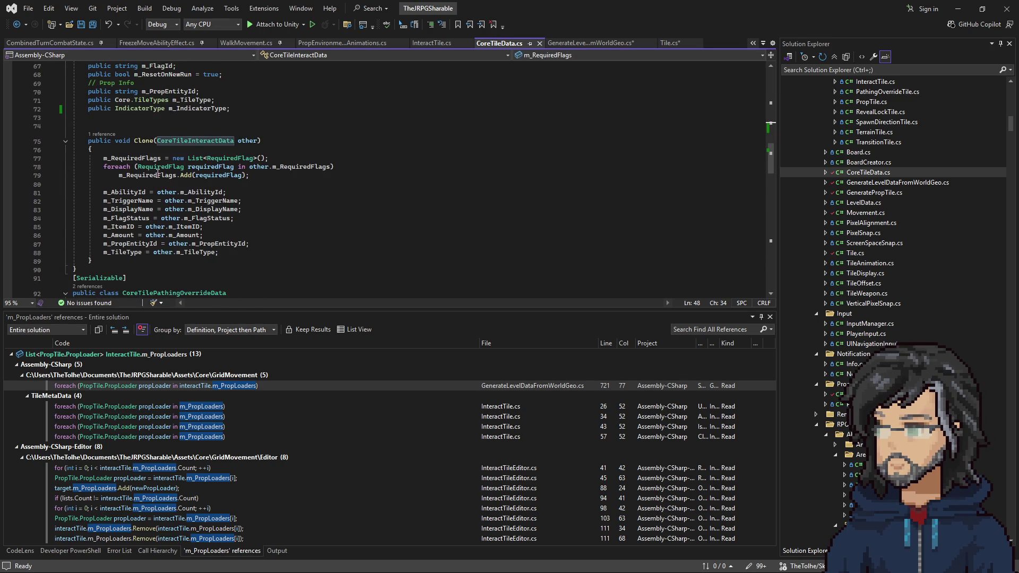
{"action": "scroll", "coordinate": [157, 173], "scroll_direction": "up", "scroll_amount": 8}
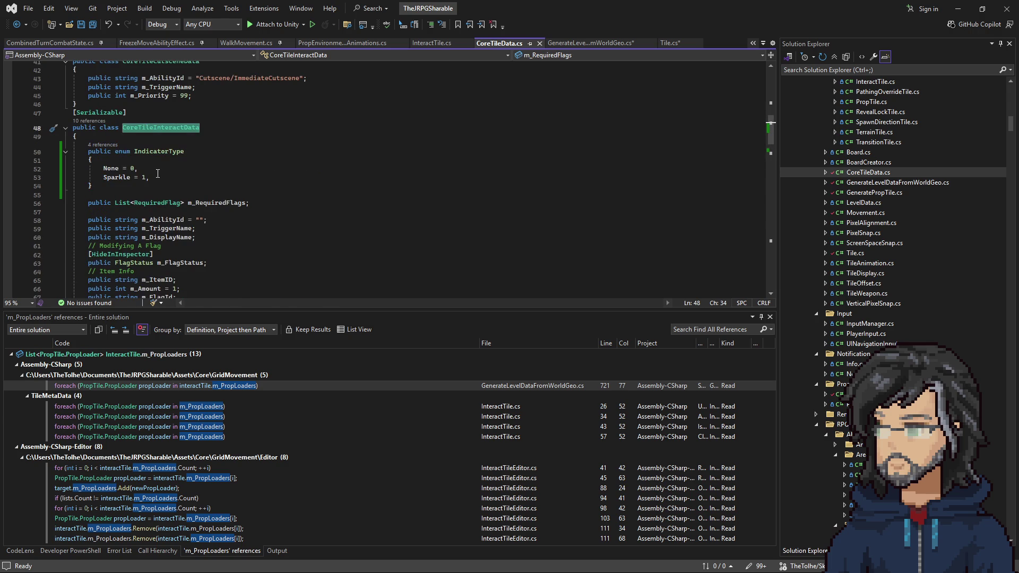
{"action": "key", "text": "ctrl+minus"}
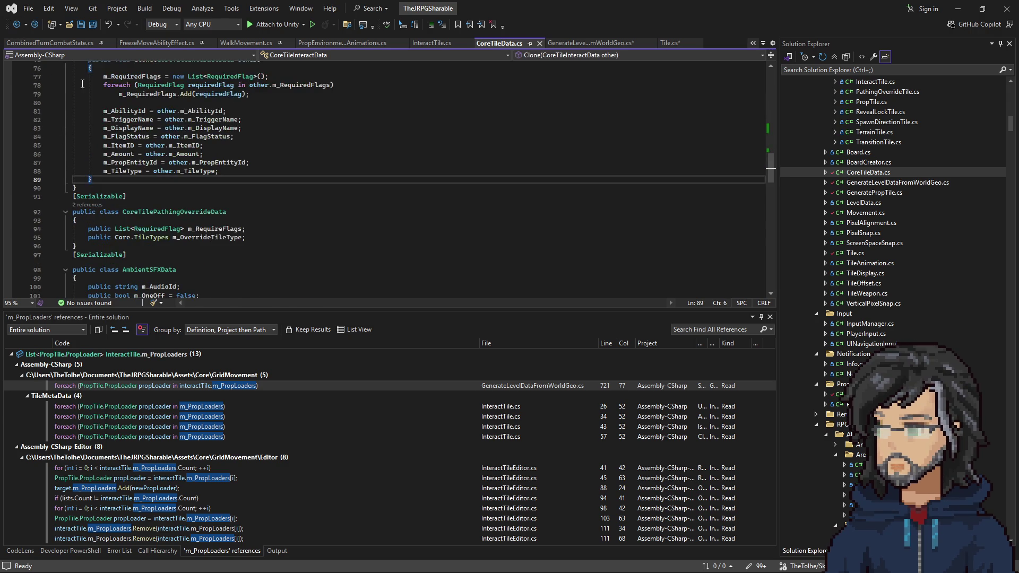
{"action": "scroll", "coordinate": [146, 132], "scroll_direction": "up", "scroll_amount": 6}
{"action": "scroll", "coordinate": [145, 132], "scroll_direction": "up", "scroll_amount": 6}
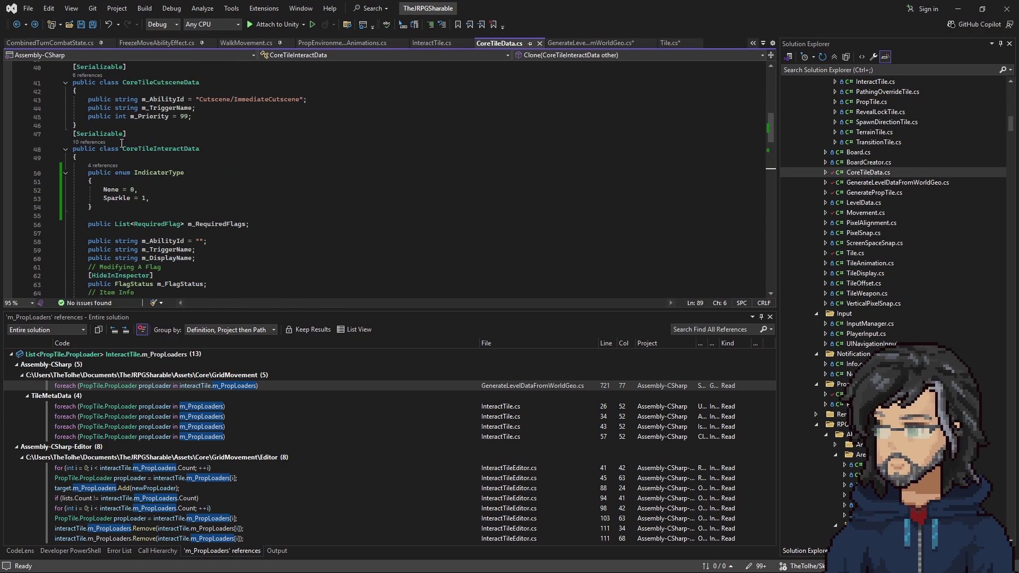
{"action": "left_click", "coordinate": [17, 24]}
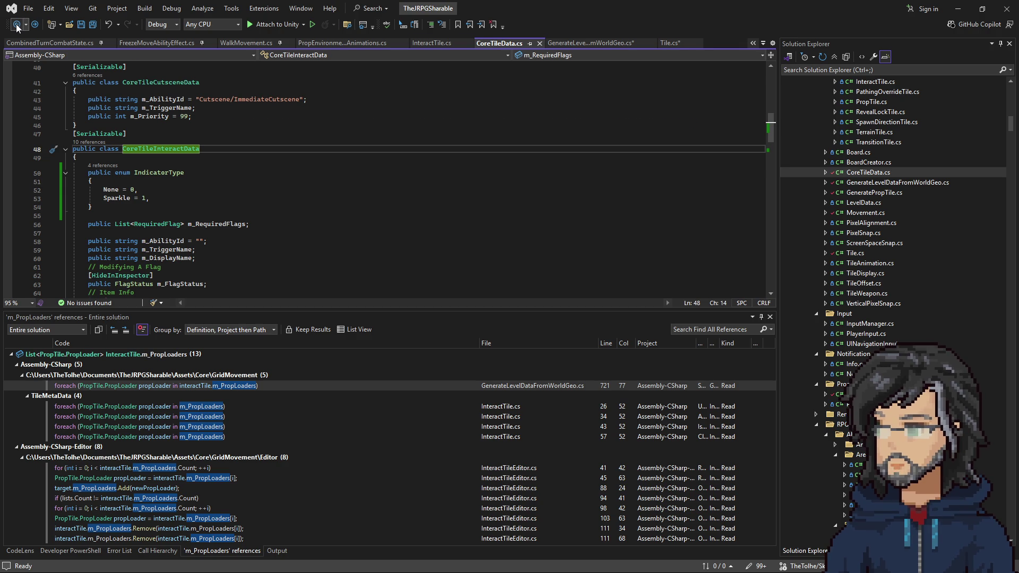
Return to InteractTile.cs and move to the end of the ClearRequiredFlags method
{"action": "left_click", "coordinate": [15, 24]}
{"action": "scroll", "coordinate": [228, 143], "scroll_direction": "down", "scroll_amount": 14}
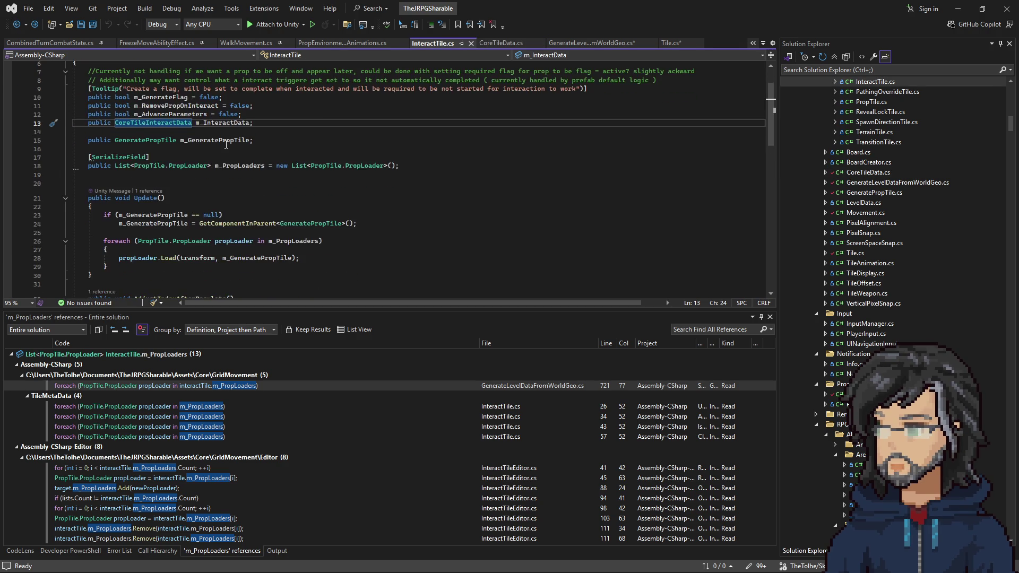
{"action": "scroll", "coordinate": [120, 202], "scroll_direction": "up", "scroll_amount": 15}
{"action": "left_click", "coordinate": [139, 106]}
{"action": "double_click", "coordinate": [139, 107]}
{"action": "scroll", "coordinate": [136, 154], "scroll_direction": "down", "scroll_amount": 12}
{"action": "scroll", "coordinate": [139, 175], "scroll_direction": "down", "scroll_amount": 2}
{"action": "left_click", "coordinate": [121, 228]}
Add a public void GetIndicatorProp() method with an empty body after ClearRequiredFlags
{"action": "key", "text": "Return"}
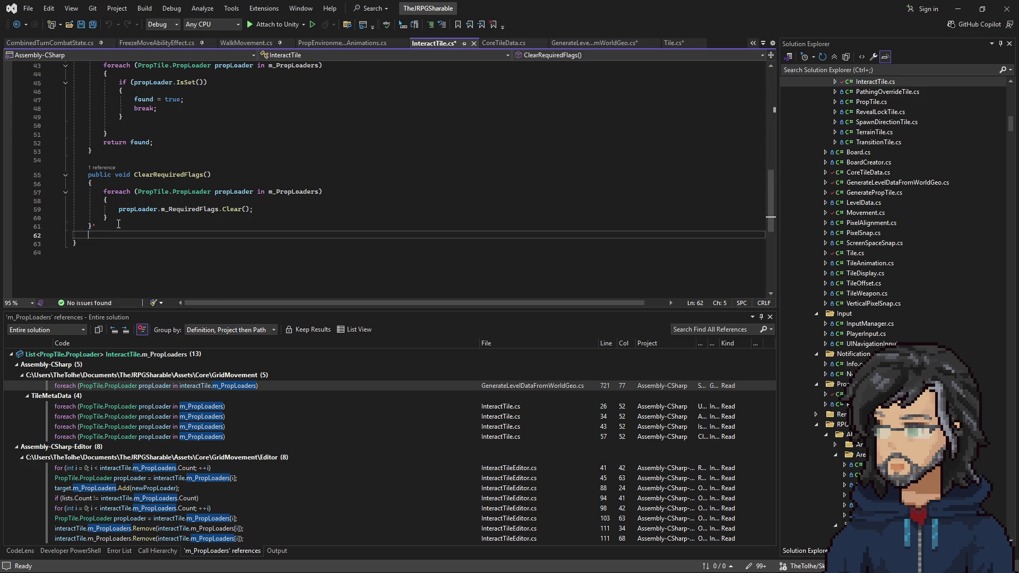
{"action": "key", "text": "Return"}
{"action": "type", "text": "oyb"}
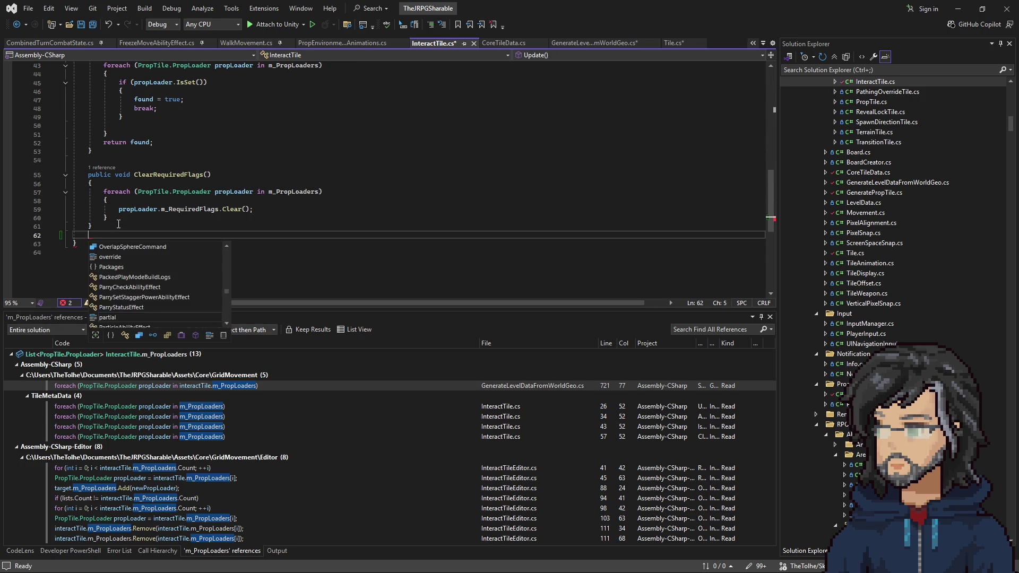
{"action": "key", "text": "BackSpace"}
{"action": "key", "text": "BackSpace"}
{"action": "key", "text": "BackSpace"}
{"action": "type", "text": "o"}
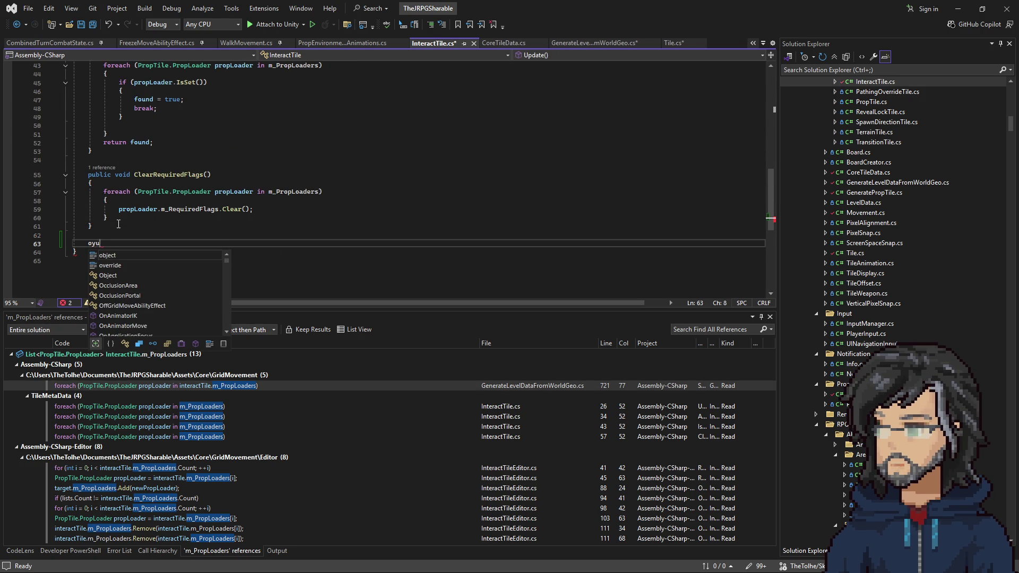
{"action": "type", "text": "public v"}
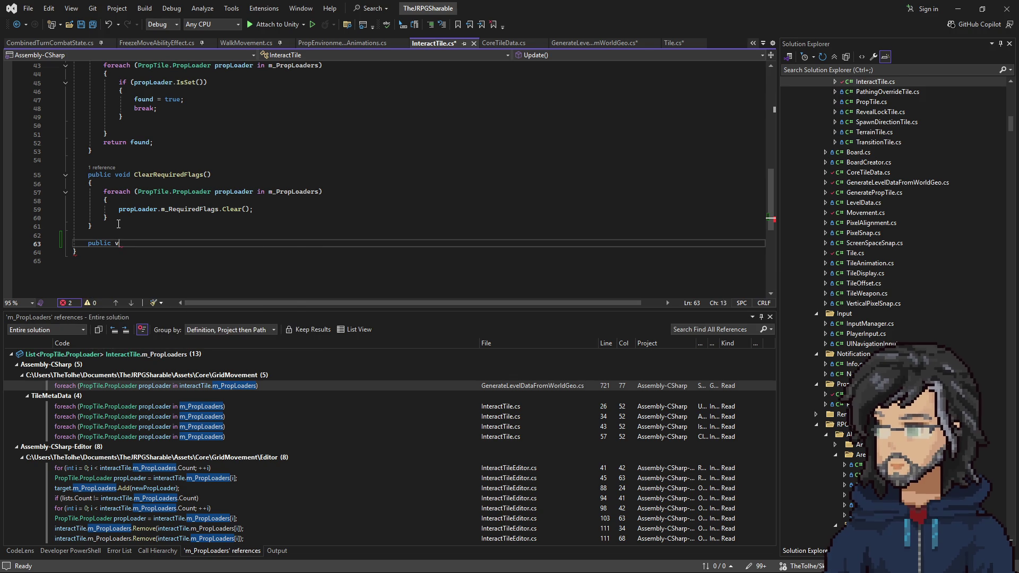
{"action": "type", "text": "oid GetI"}
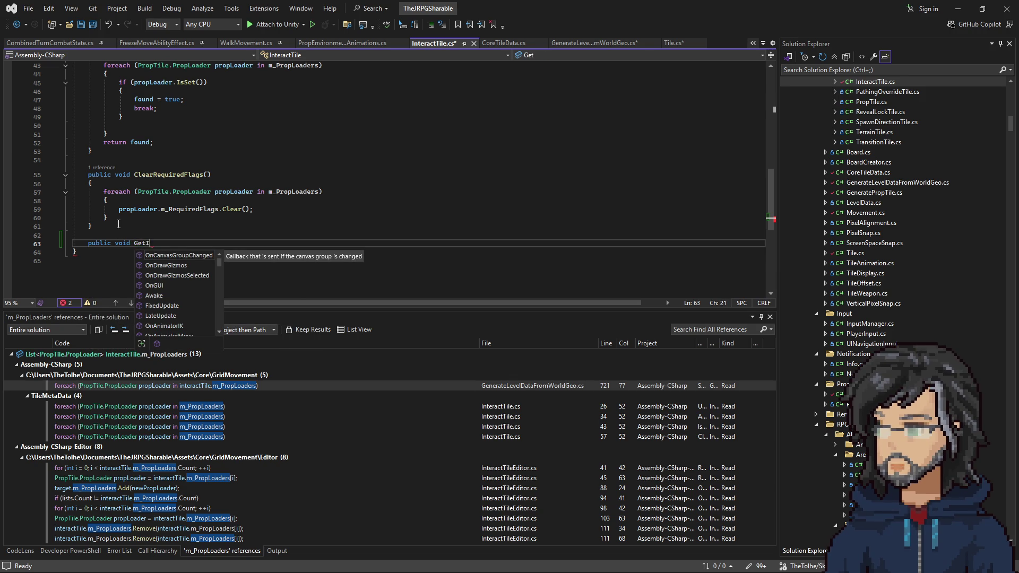
{"action": "type", "text": "ndicatorProp"}
{"action": "type", "text": "()"}
{"action": "key", "text": "Return"}
{"action": "type", "text": "{"}
{"action": "key", "text": "Return"}
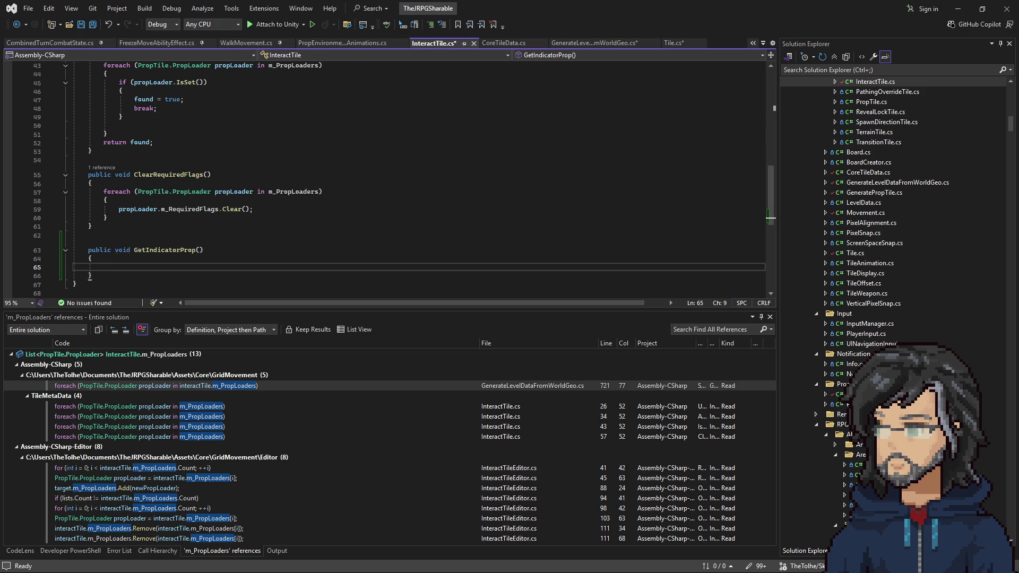
Change GetIndicatorProp's return type to PropTile.PropLoader, copied from the line 18 declaration
{"action": "double_click", "coordinate": [122, 251]}
{"action": "type", "text": "proplo"}
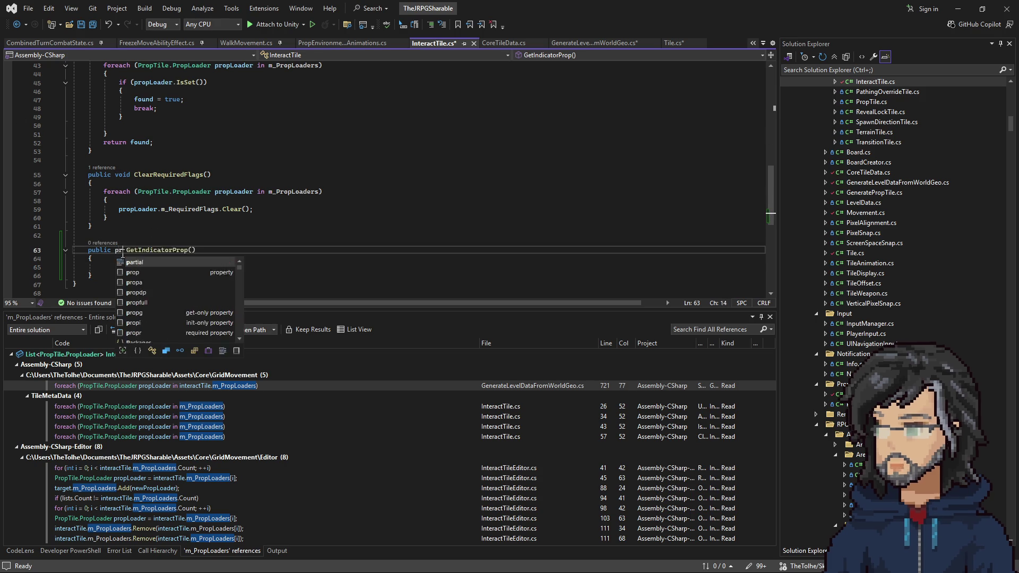
{"action": "key", "text": "Tab"}
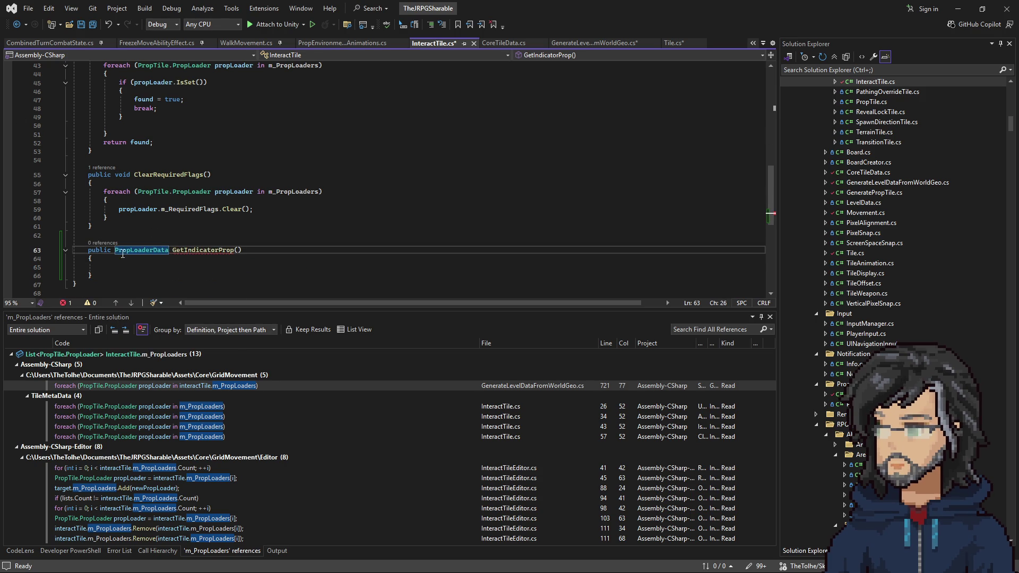
{"action": "scroll", "coordinate": [154, 257], "scroll_direction": "up", "scroll_amount": 9}
{"action": "scroll", "coordinate": [154, 257], "scroll_direction": "up", "scroll_amount": 5}
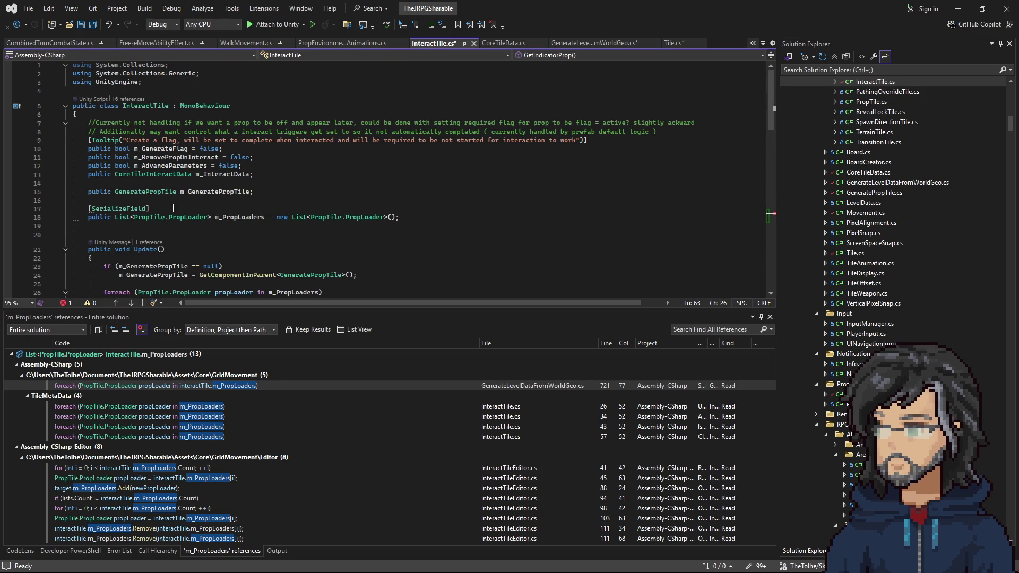
{"action": "left_click", "coordinate": [185, 218]}
{"action": "left_click_drag", "start_coordinate": [134, 217], "coordinate": [211, 218]}
{"action": "key", "text": "ctrl+c"}
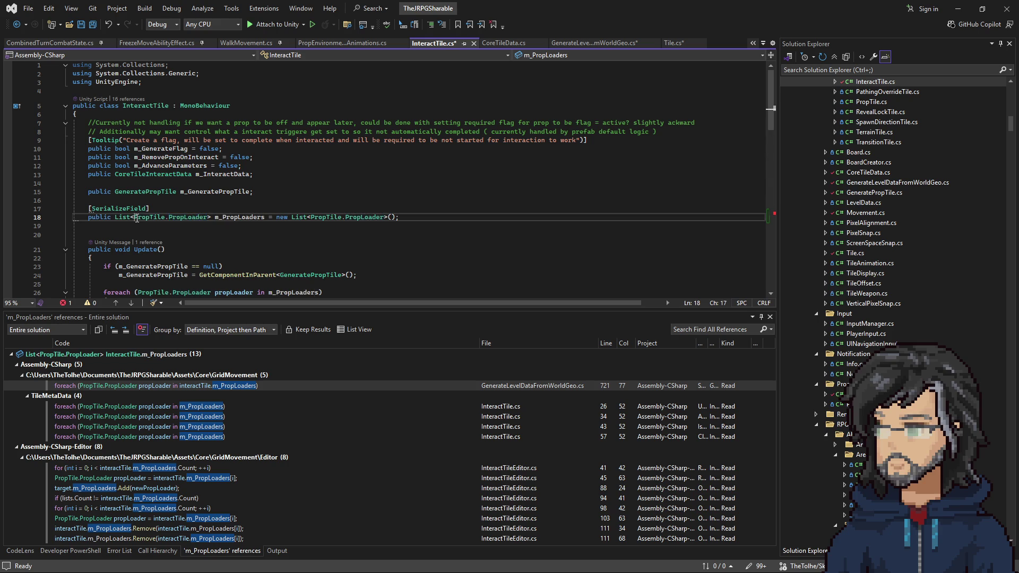
{"action": "scroll", "coordinate": [145, 220], "scroll_direction": "down", "scroll_amount": 17}
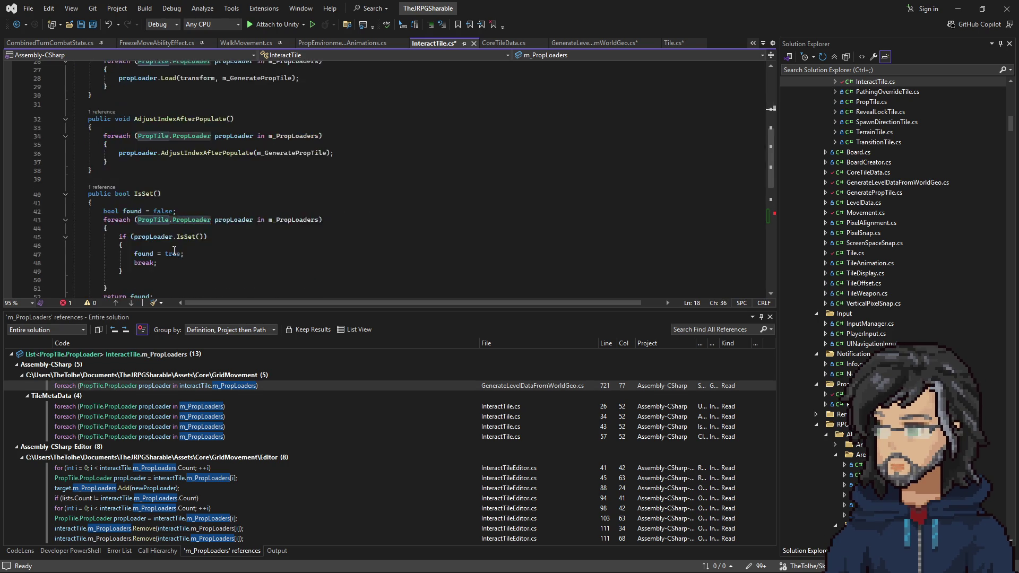
{"action": "double_click", "coordinate": [145, 173]}
{"action": "key", "text": "ctrl+v"}
Declare PropTile.PropLoader propLoader = new PropTile.PropLoader(); in the method body
{"action": "left_click", "coordinate": [140, 190]}
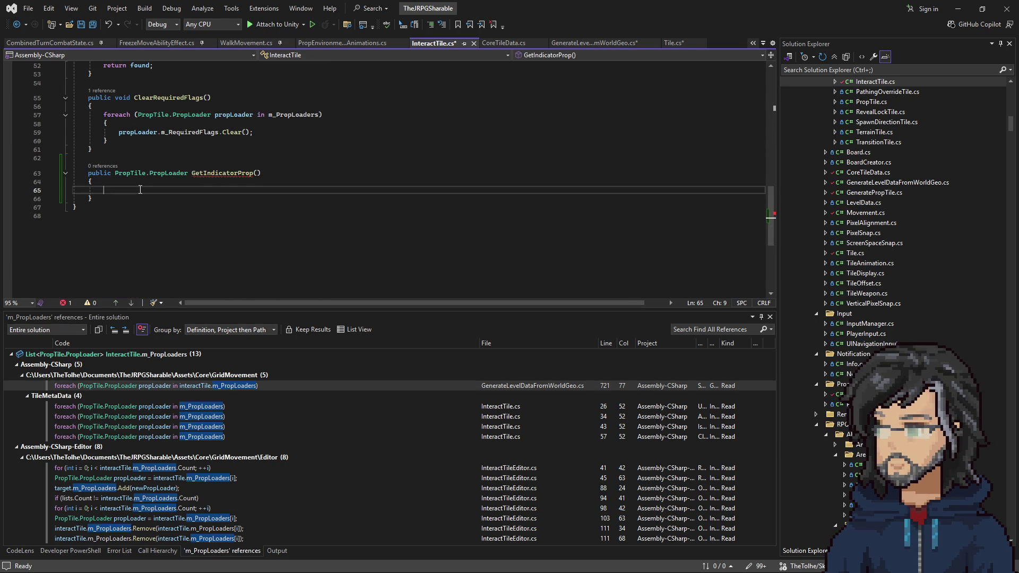
{"action": "key", "text": "ctrl+v"}
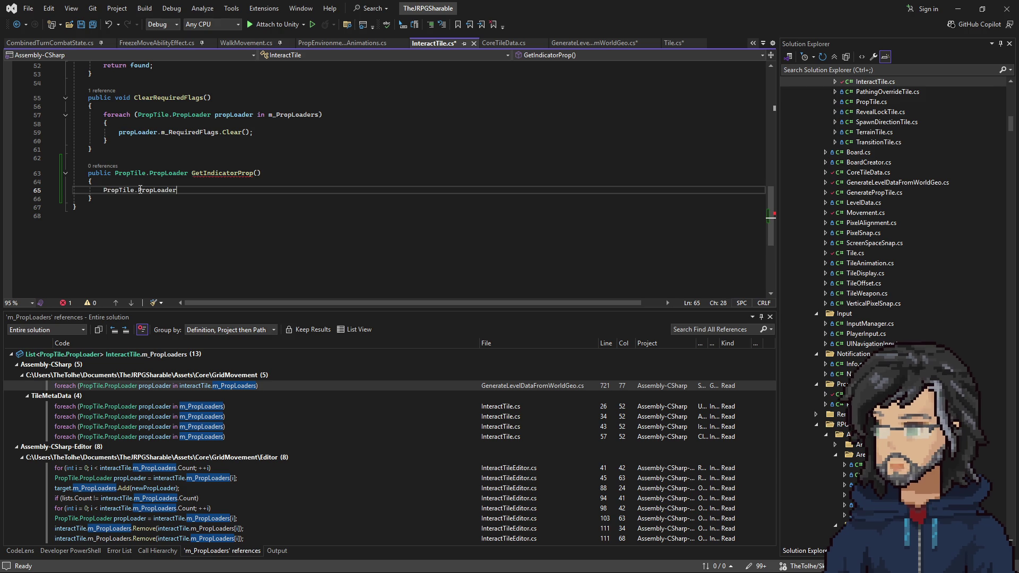
{"action": "type", "text": " propLoader"}
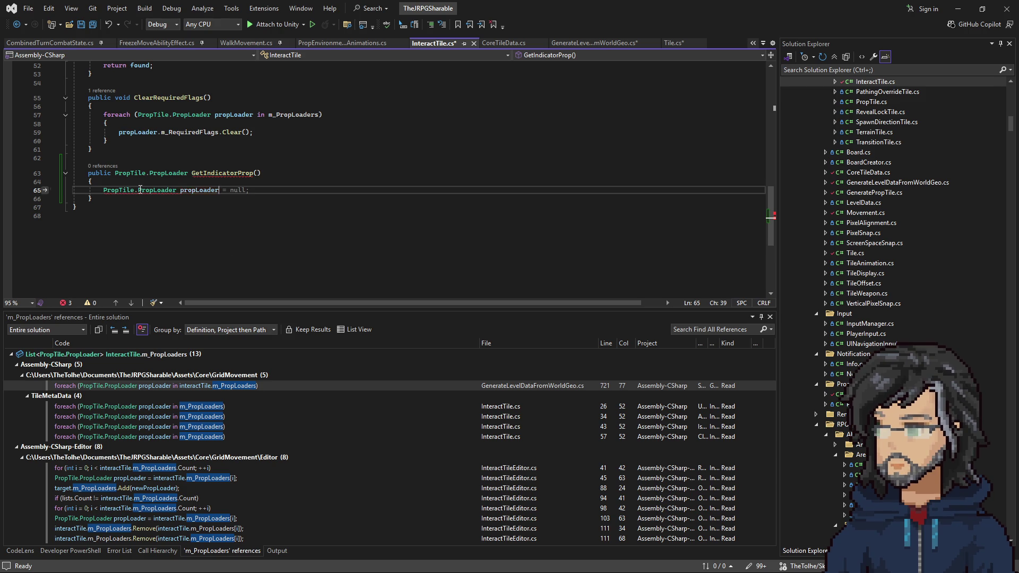
{"action": "type", "text": " = new"}
{"action": "key", "text": "Tab"}
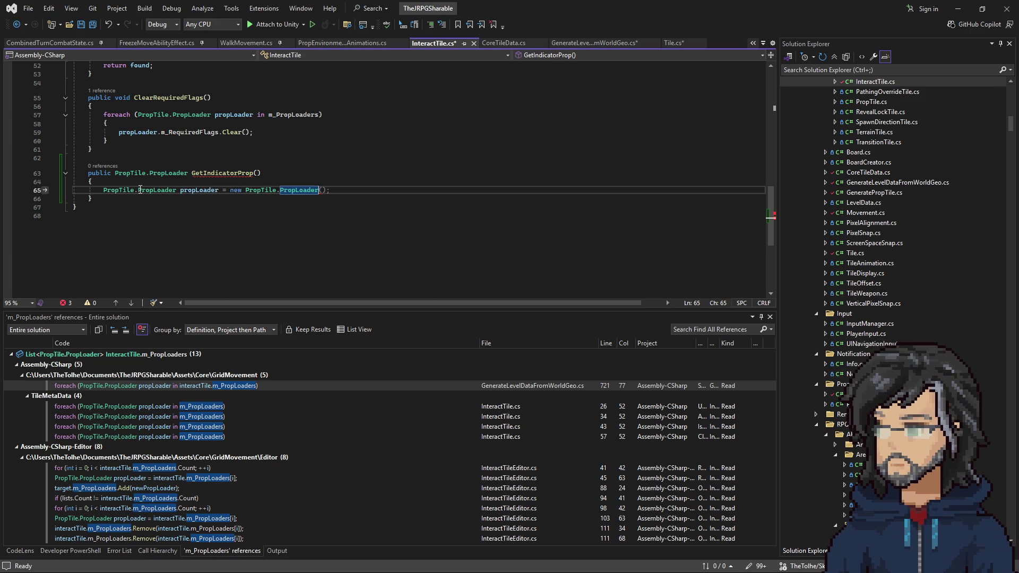
{"action": "type", "text": "();"}
{"action": "scroll", "coordinate": [172, 160], "scroll_direction": "up", "scroll_amount": 17}
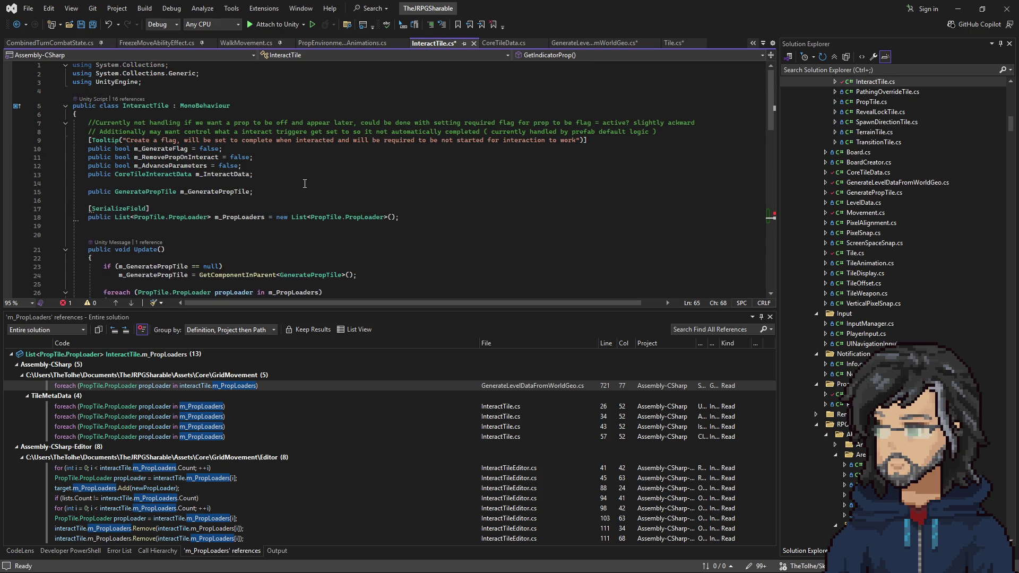
{"action": "scroll", "coordinate": [305, 184], "scroll_direction": "down", "scroll_amount": 20}
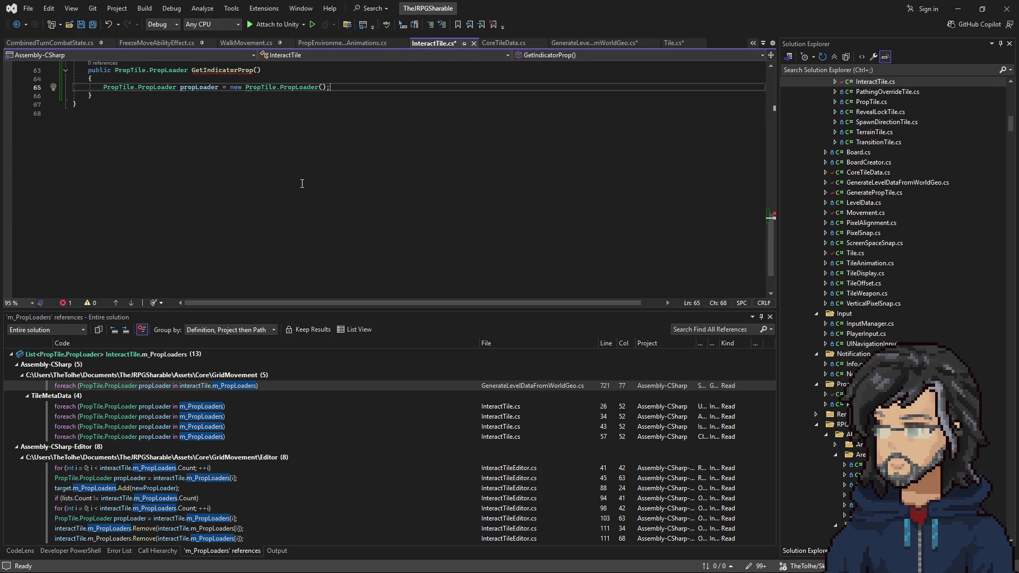
{"action": "scroll", "coordinate": [302, 184], "scroll_direction": "up", "scroll_amount": 4}
Begin a new propLoader line, then bring up GenerateLevelDataFromWorldGeo.cs
{"action": "key", "text": "Return"}
{"action": "type", "text": "pro"}
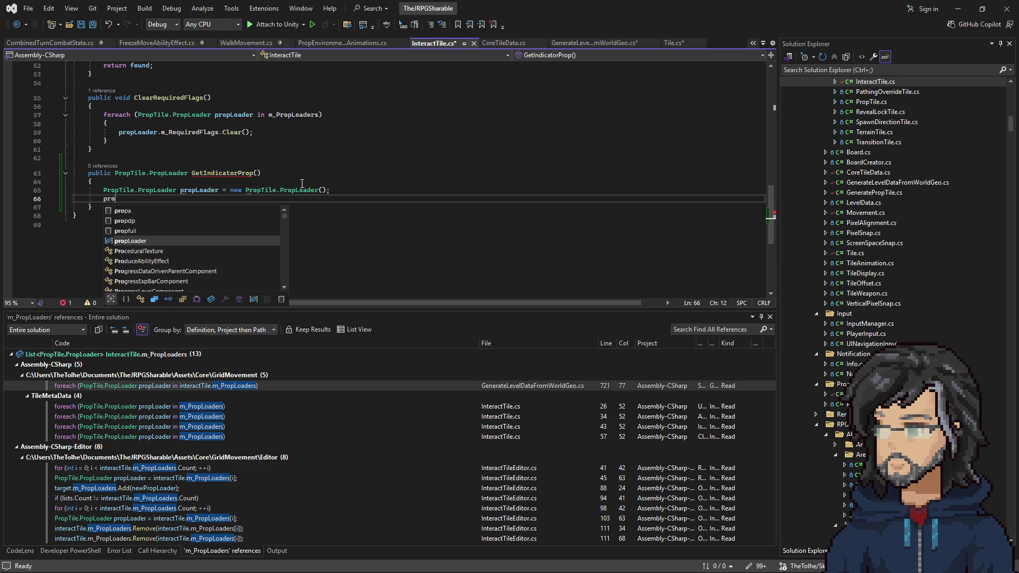
{"action": "type", "text": "pLoader."}
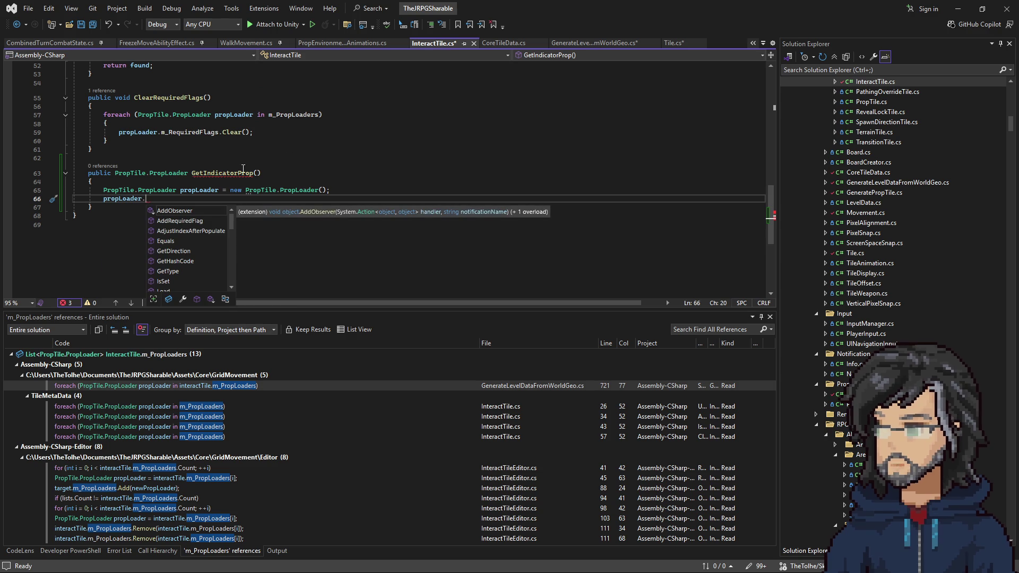
{"action": "left_click", "coordinate": [133, 181]}
{"action": "left_click", "coordinate": [165, 197]}
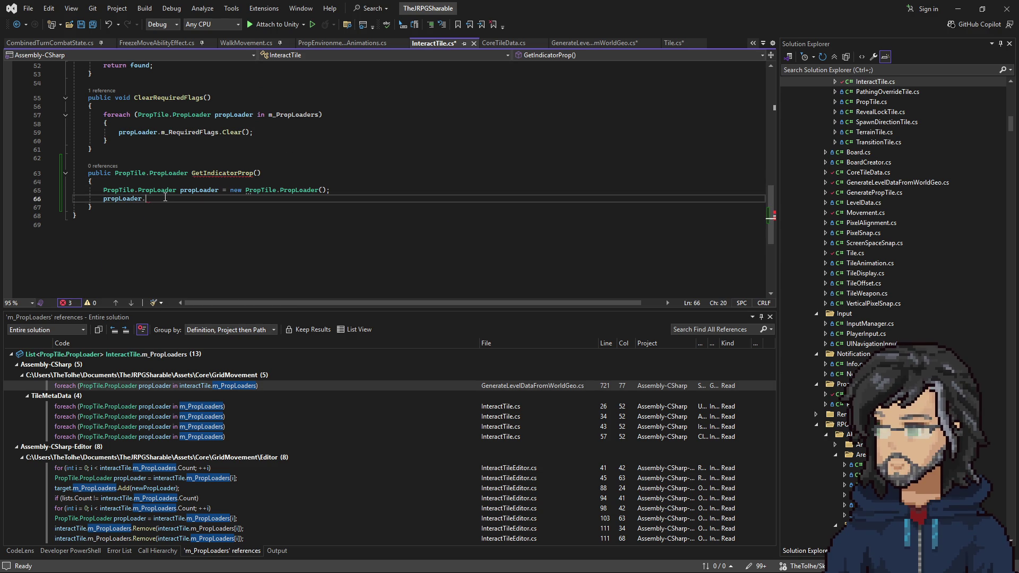
{"action": "left_click", "coordinate": [579, 42]}
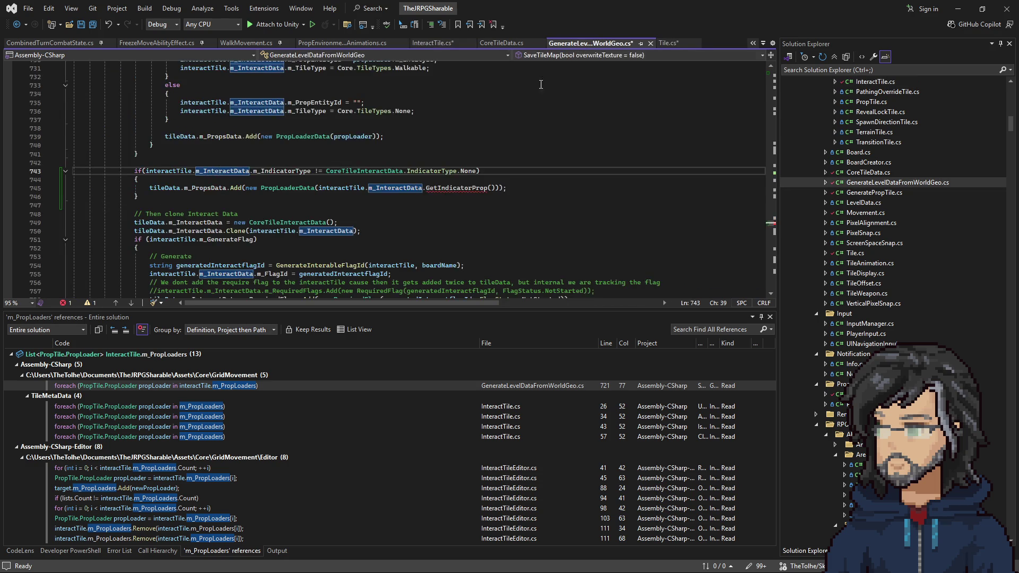
Change the Add call on line 745 to use interactTile.GetIndicatorProp(), removing m_InteractData
{"action": "scroll", "coordinate": [387, 171], "scroll_direction": "down", "scroll_amount": 3}
{"action": "scroll", "coordinate": [387, 171], "scroll_direction": "up", "scroll_amount": 2}
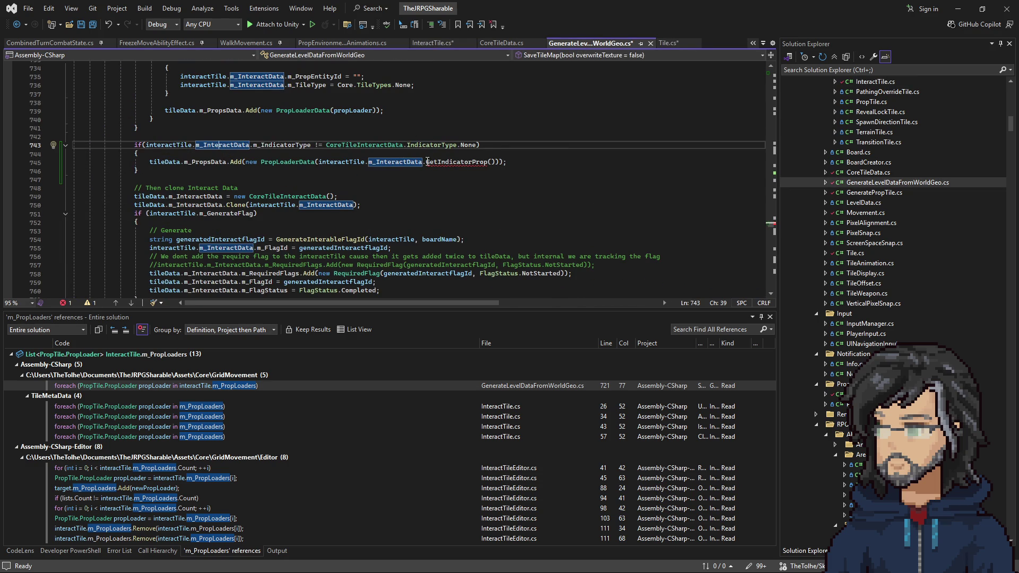
{"action": "left_click", "coordinate": [488, 162]}
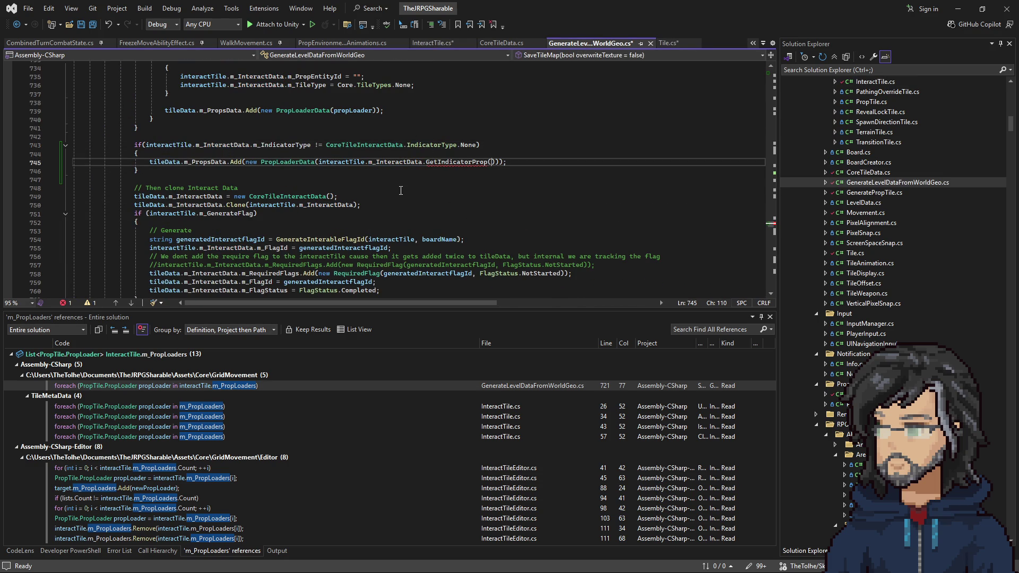
{"action": "double_click", "coordinate": [399, 162]}
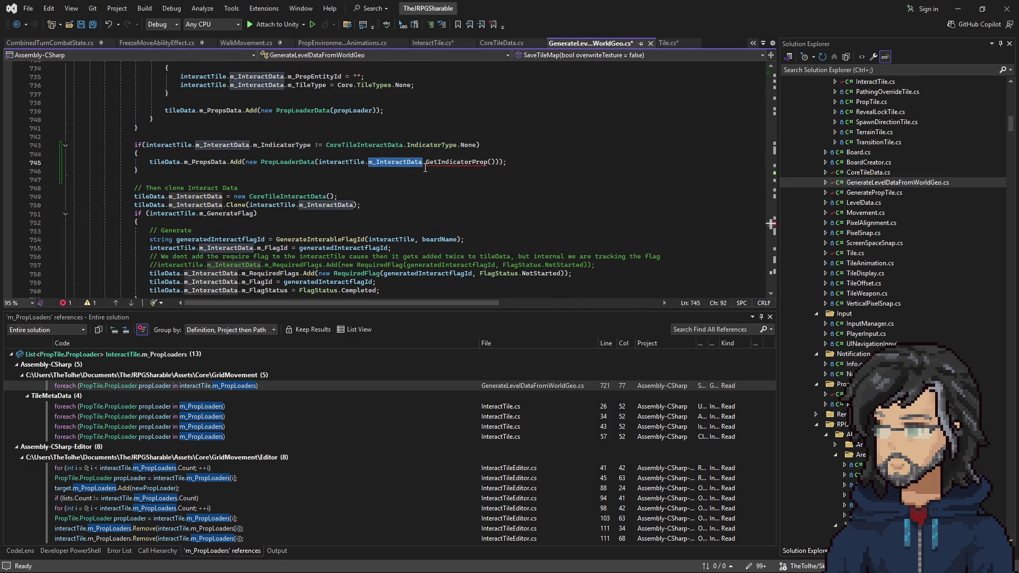
{"action": "key", "text": "BackSpace"}
{"action": "key", "text": "BackSpace"}
{"action": "key", "text": "End"}
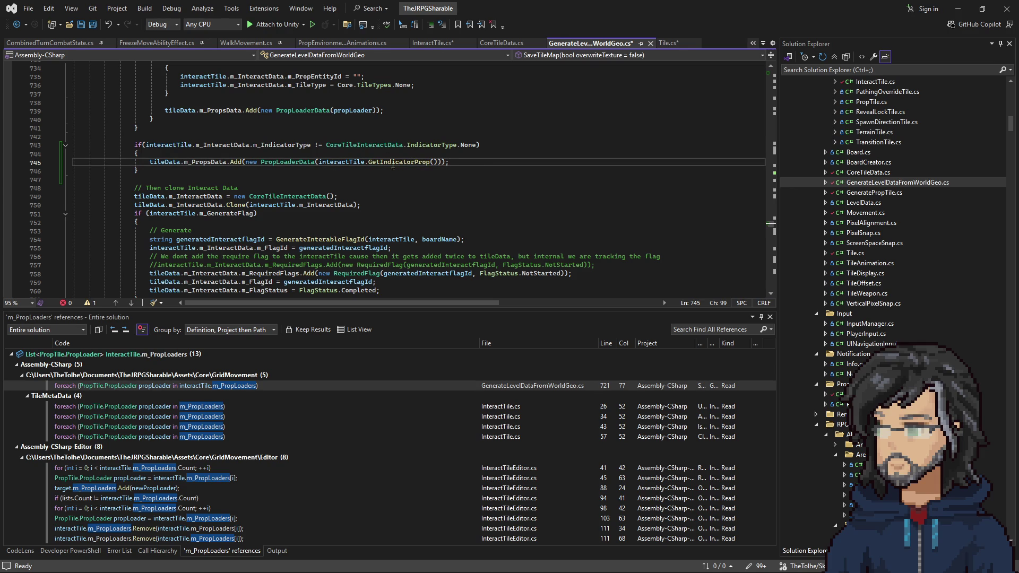
Go to GetIndicatorProp's definition and add a new line after the propLoader declaration
{"action": "right_click", "coordinate": [392, 160]}
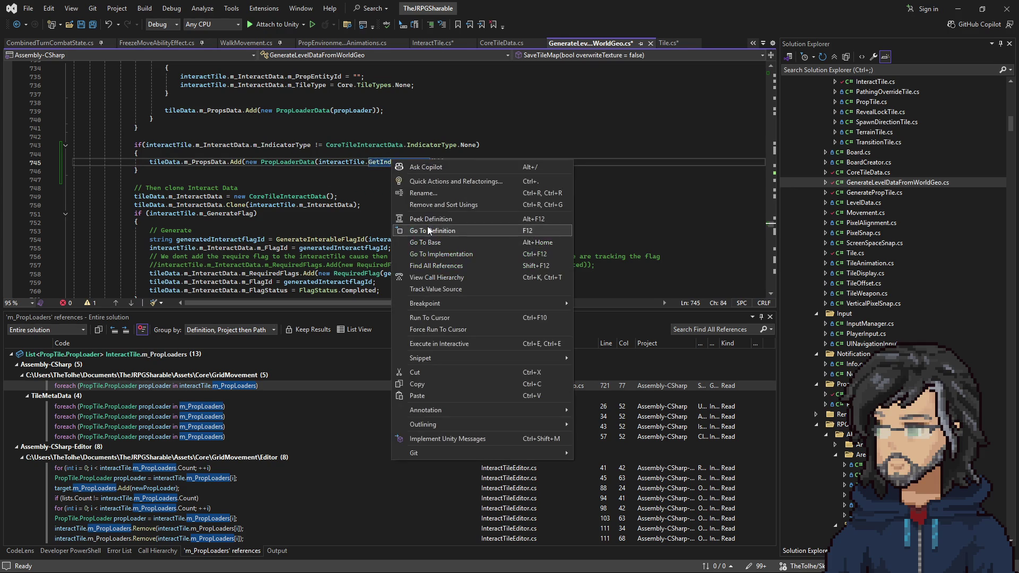
{"action": "left_click", "coordinate": [414, 228]}
{"action": "left_click", "coordinate": [365, 198]}
{"action": "key", "text": "Return"}
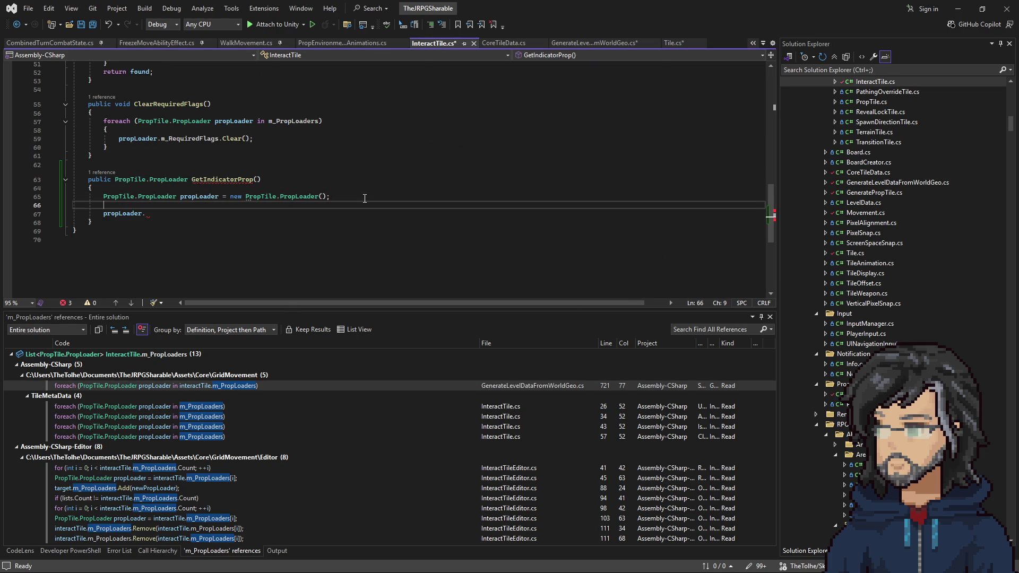
Start a switch statement with an empty braced body in GetIndicatorProp
{"action": "type", "text": "switch("}
{"action": "key", "text": "End"}
{"action": "key", "text": "Return"}
{"action": "type", "text": "{"}
{"action": "key", "text": "Return"}
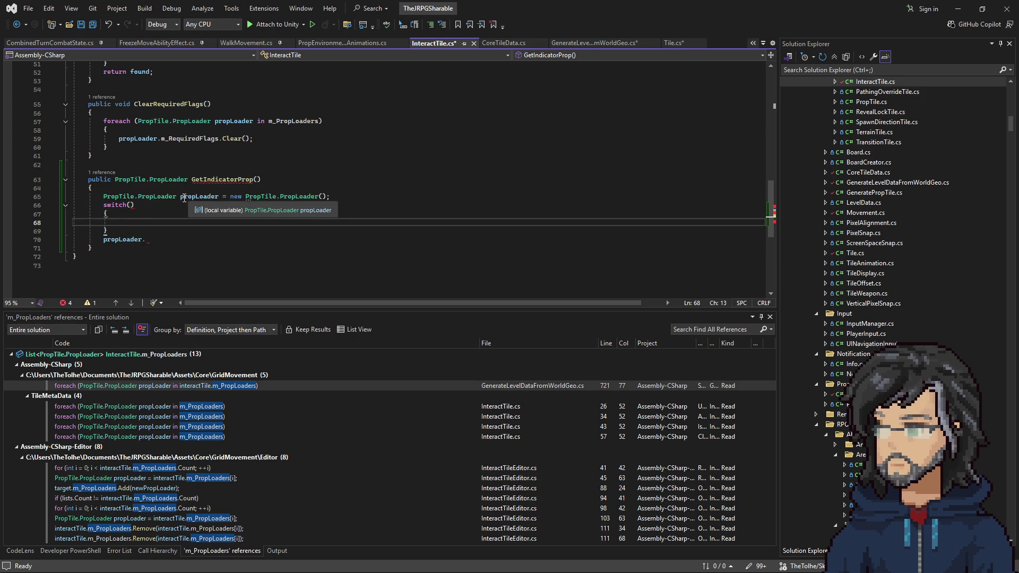
Make the switch subject m_InteractData.m_IndicatorType by pasting the field name and completing it
{"action": "scroll", "coordinate": [185, 198], "scroll_direction": "up", "scroll_amount": 17}
{"action": "left_click", "coordinate": [232, 174]}
{"action": "double_click", "coordinate": [232, 174]}
{"action": "key", "text": "ctrl+c"}
{"action": "scroll", "coordinate": [162, 206], "scroll_direction": "down", "scroll_amount": 16}
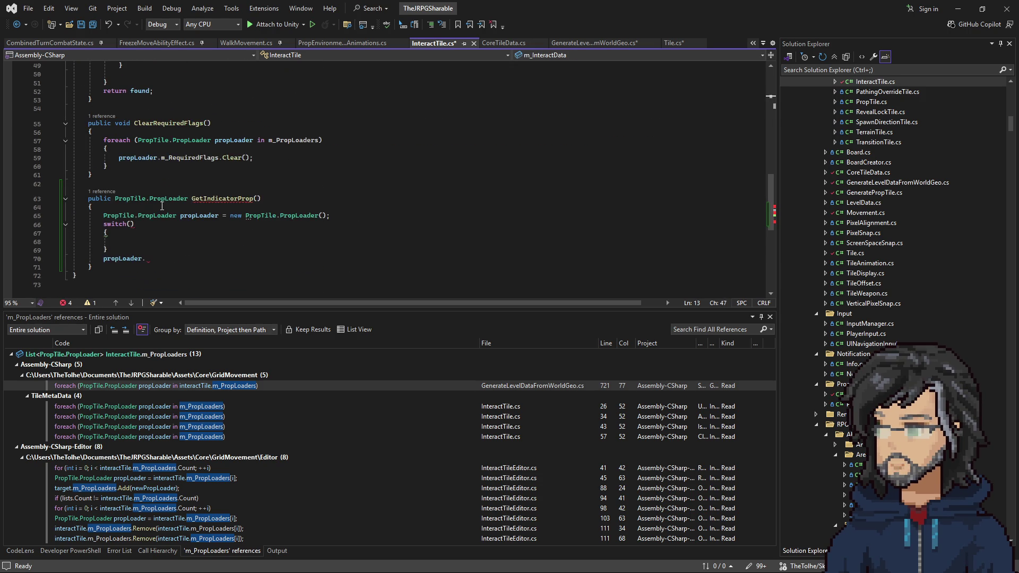
{"action": "left_click", "coordinate": [132, 224]}
{"action": "key", "text": "ctrl+v"}
{"action": "type", "text": "."}
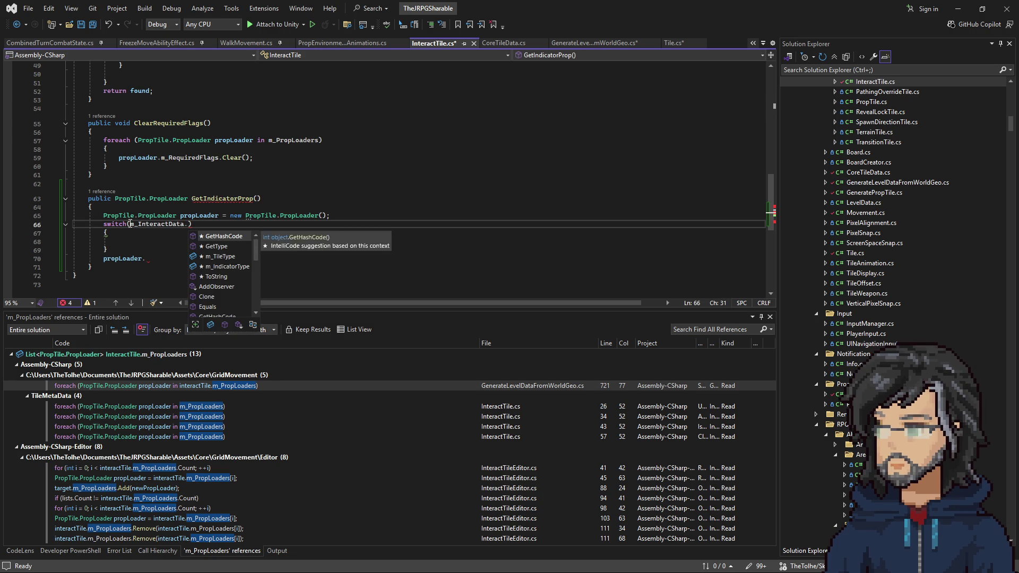
{"action": "key", "text": "Down"}
{"action": "key", "text": "Down"}
{"action": "key", "text": "Down"}
{"action": "key", "text": "Tab"}
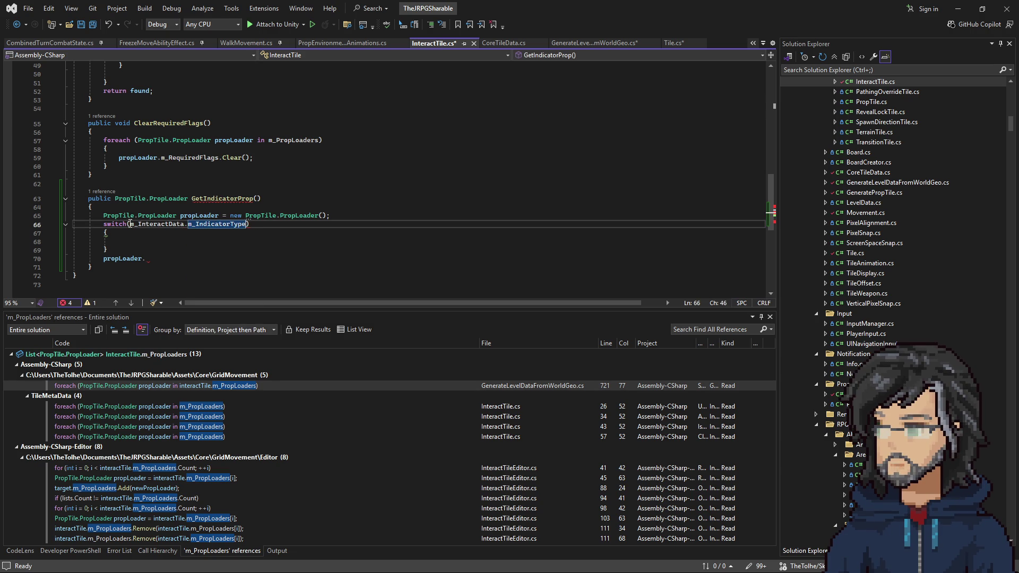
Add an empty CoreTileInteractData.IndicatorType.Sparkle case ending in break;
{"action": "left_click", "coordinate": [140, 239]}
{"action": "type", "text": "case "}
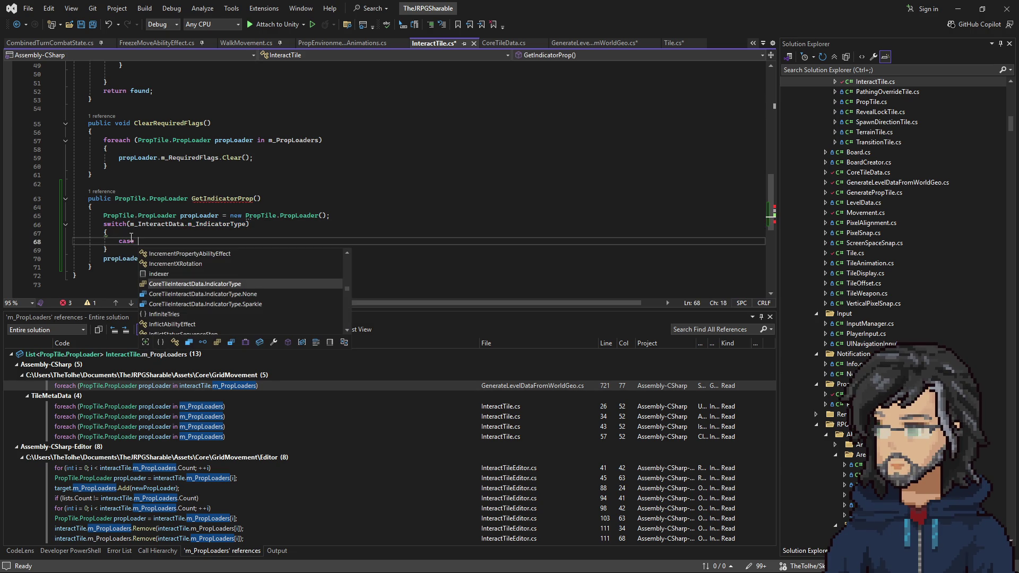
{"action": "type", "text": ".IndicatorType."}
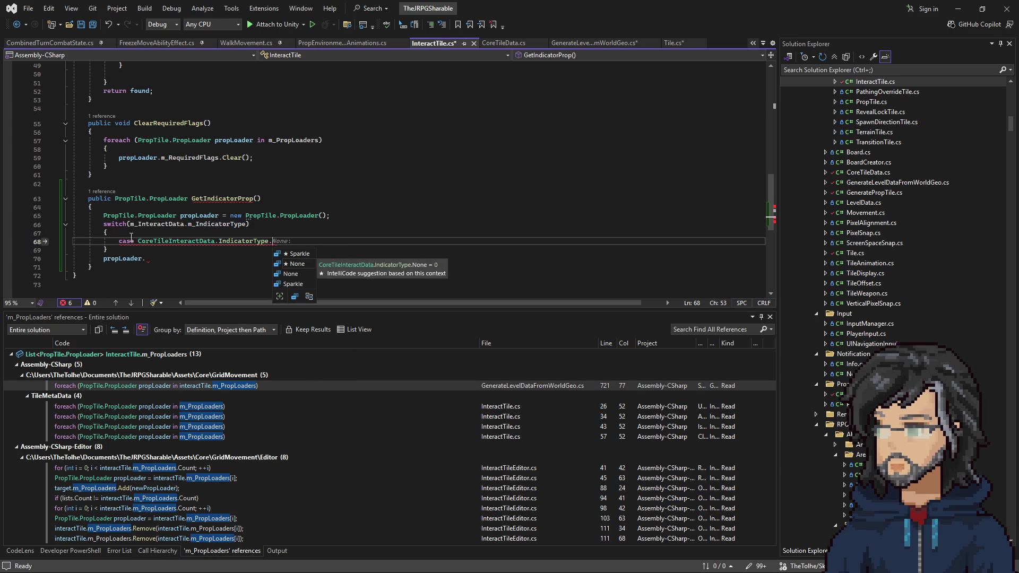
{"action": "key", "text": "Up"}
{"action": "key", "text": "Tab"}
{"action": "type", "text": ":"}
{"action": "key", "text": "Return"}
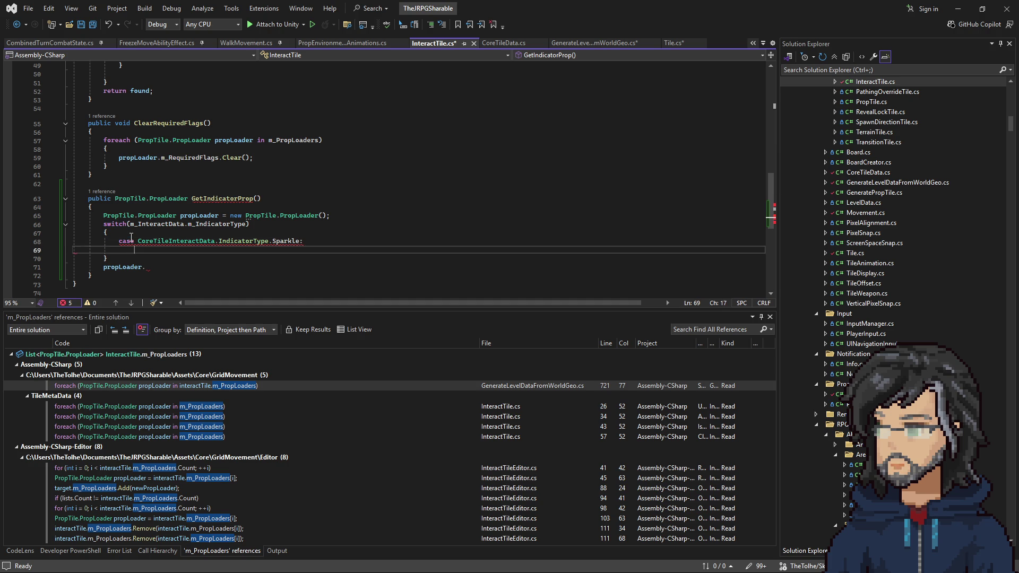
{"action": "type", "text": "break;"}
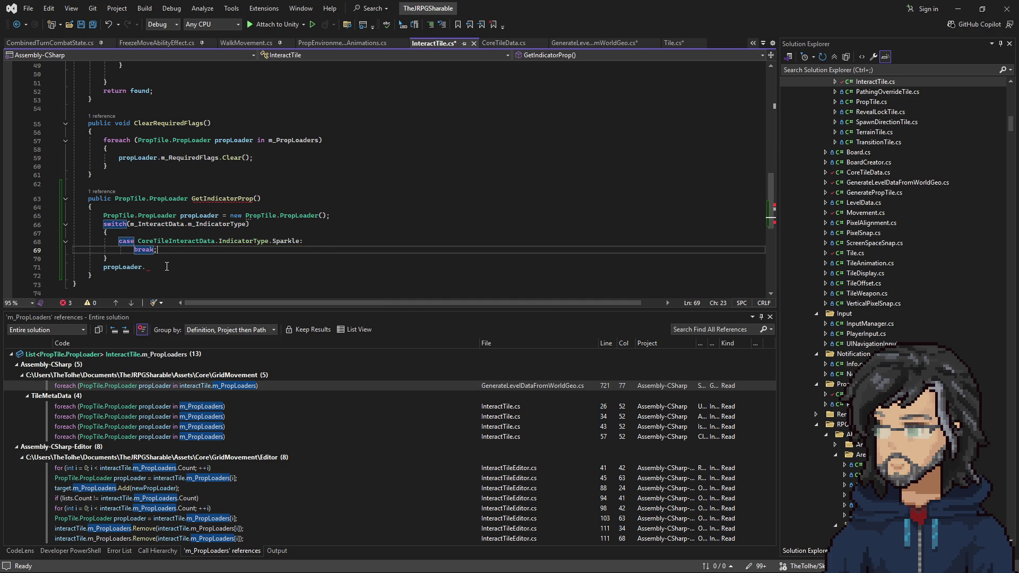
Delete the stray 'propLoader.' line and add 'return propLoader;' after the switch
{"action": "left_click", "coordinate": [167, 267]}
{"action": "left_click", "coordinate": [167, 257], "text": "shift"}
{"action": "key", "text": "BackSpace"}
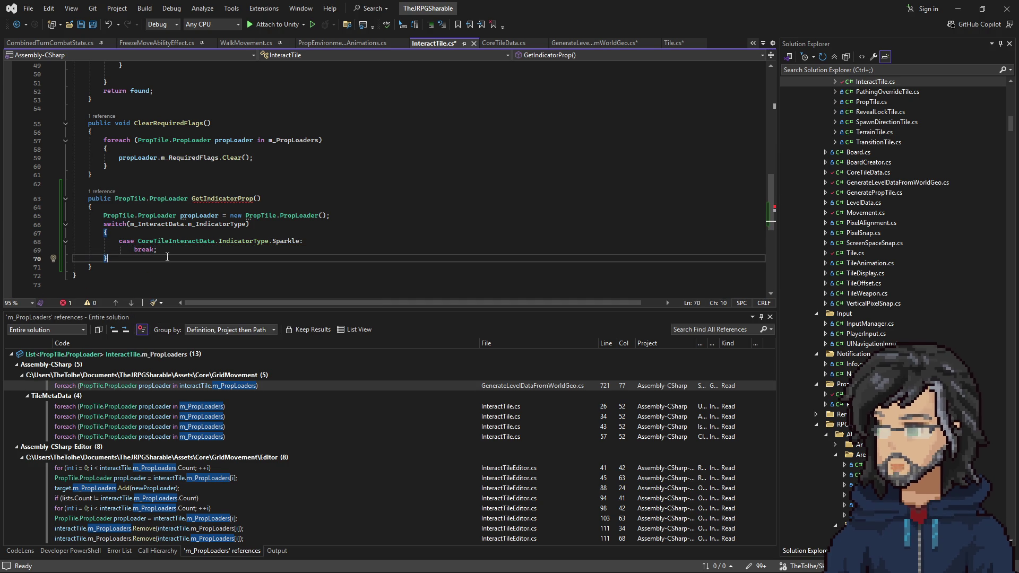
{"action": "key", "text": "Return"}
{"action": "type", "text": "e"}
{"action": "key", "text": "BackSpace"}
{"action": "type", "text": "return"}
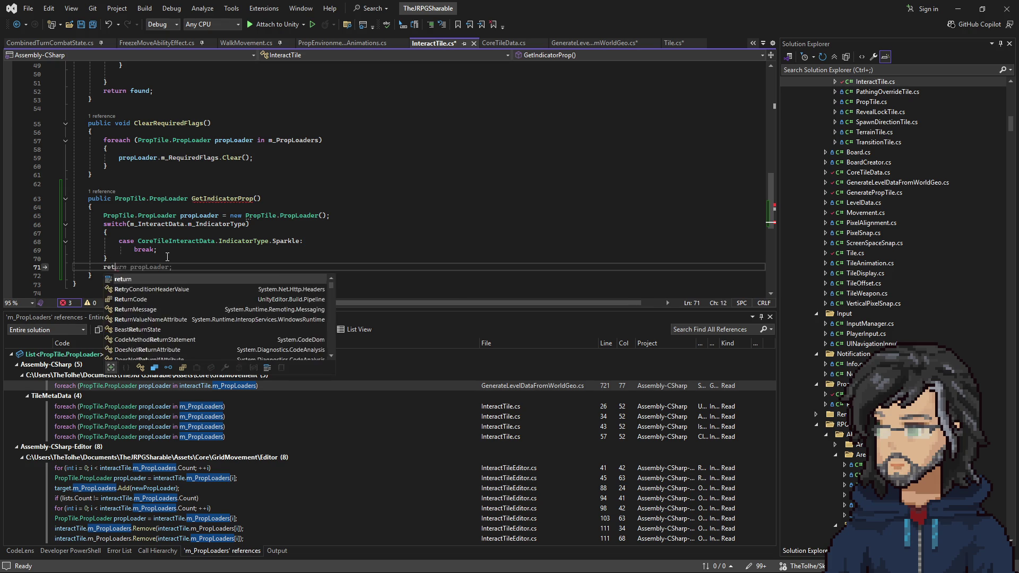
{"action": "key", "text": "Return"}
{"action": "key", "text": "BackSpace"}
{"action": "key", "text": "Tab"}
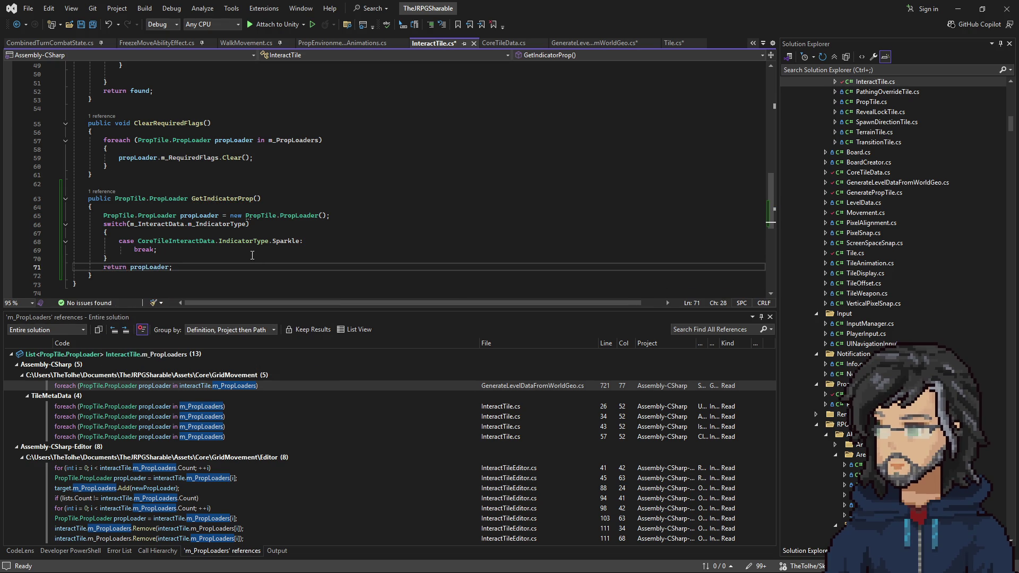
{"action": "scroll", "coordinate": [256, 257], "scroll_direction": "down", "scroll_amount": 4}
{"action": "scroll", "coordinate": [193, 237], "scroll_direction": "up", "scroll_amount": 11}
{"action": "scroll", "coordinate": [192, 238], "scroll_direction": "up", "scroll_amount": 8}
{"action": "scroll", "coordinate": [189, 234], "scroll_direction": "down", "scroll_amount": 19}
{"action": "scroll", "coordinate": [187, 231], "scroll_direction": "up", "scroll_amount": 19}
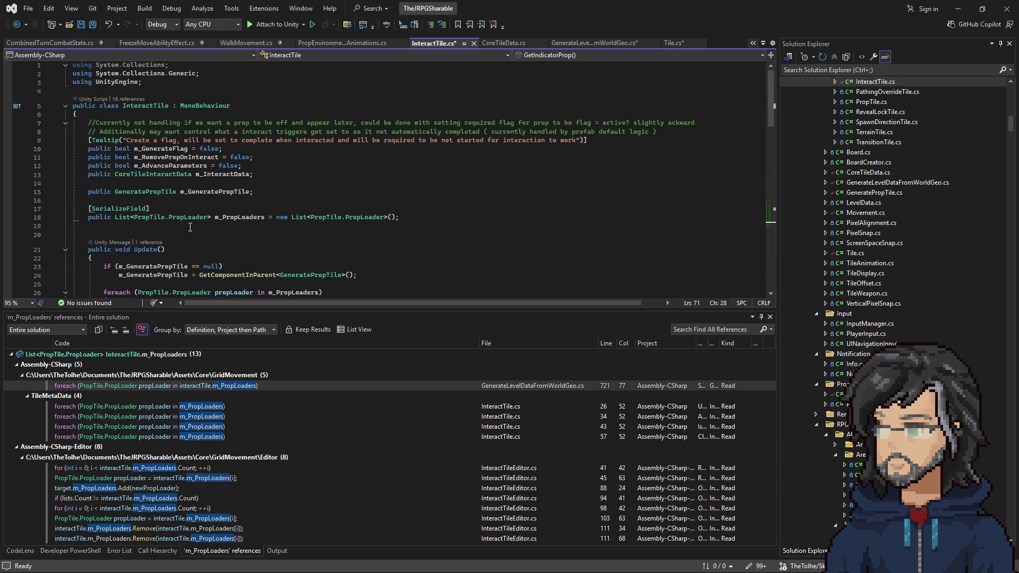
Declare a private PropTile.PropLoader field below the m_PropLoaders list
{"action": "left_click", "coordinate": [422, 218]}
{"action": "key", "text": "Return"}
{"action": "type", "text": "pr"}
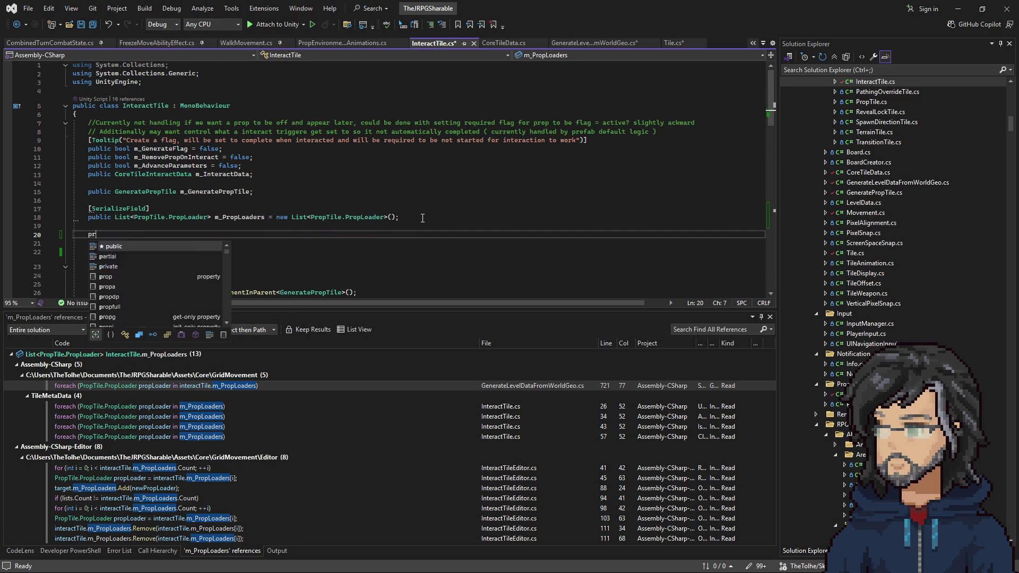
{"action": "type", "text": "ivate PropLoa"}
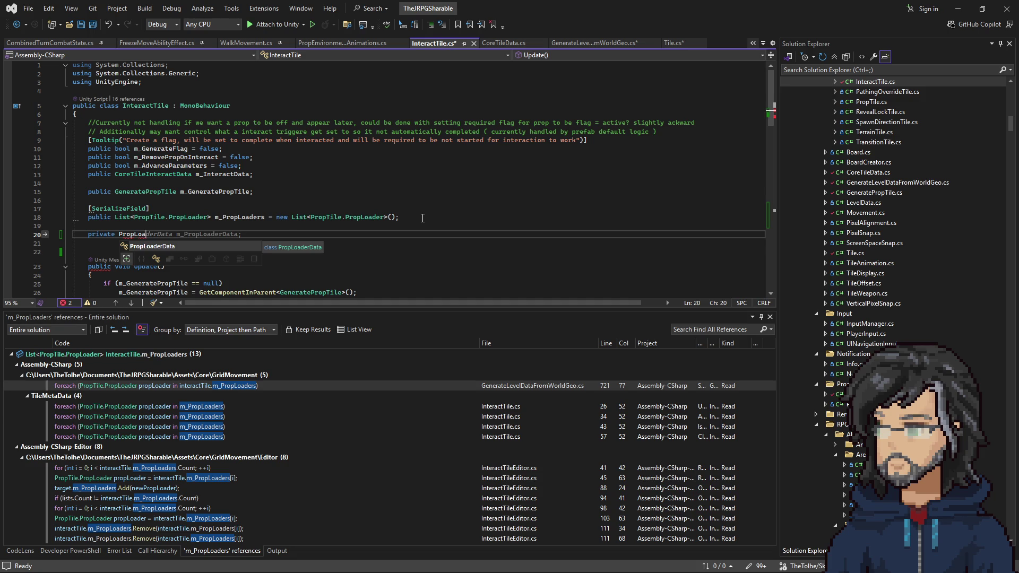
{"action": "key", "text": "BackSpace"}
{"action": "key", "text": "BackSpace"}
{"action": "key", "text": "BackSpace"}
{"action": "type", "text": "propti"}
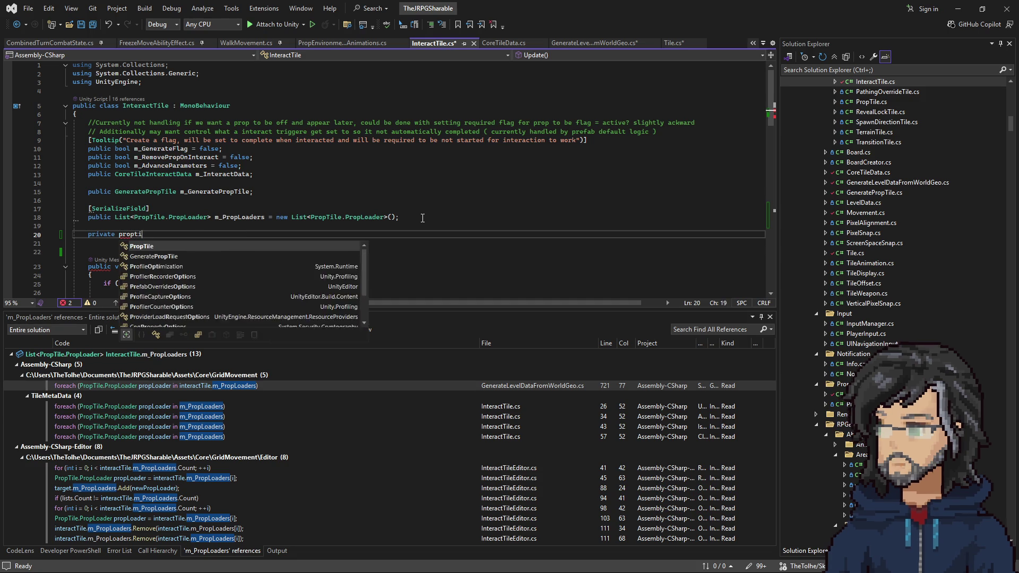
{"action": "key", "text": "Tab"}
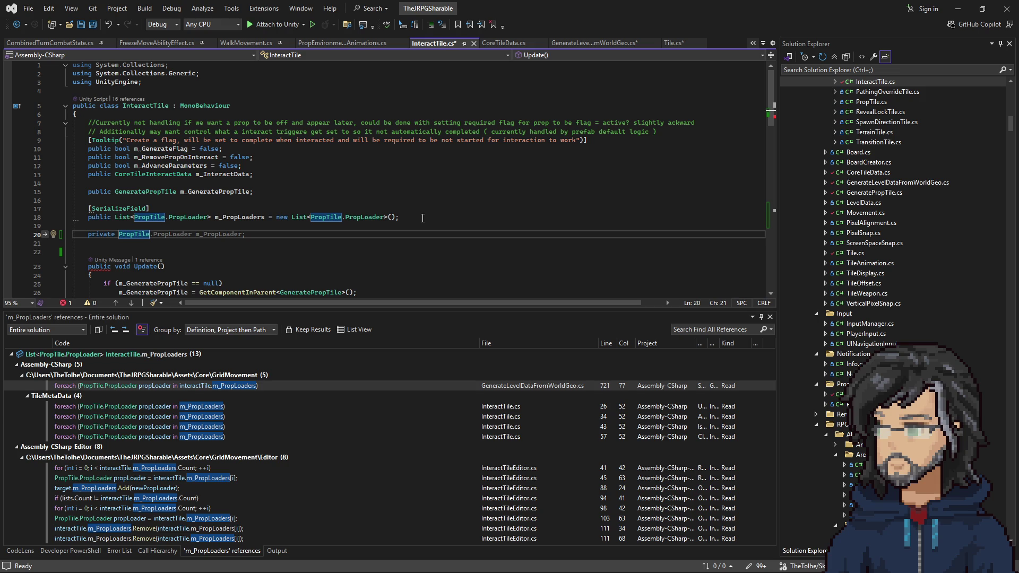
{"action": "key", "text": "Tab"}
{"action": "key", "text": "BackSpace"}
Name the field m_SparkleProp and initialise it with new PropTile.PropLoader() { } on split lines
{"action": "key", "text": "ctrl+shift+Left"}
{"action": "type", "text": "m_PSpa"}
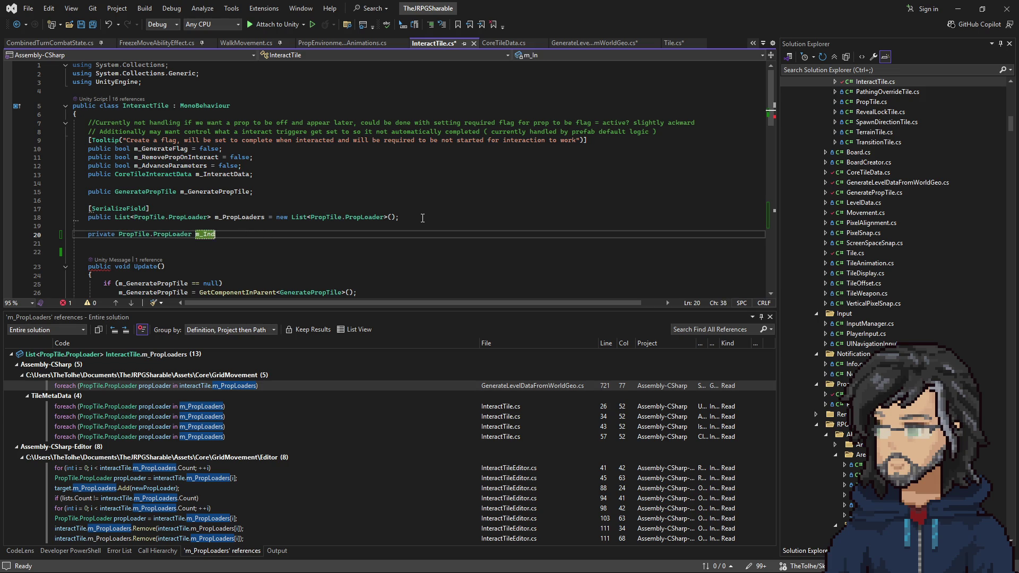
{"action": "type", "text": "k"}
{"action": "type", "text": "p ="}
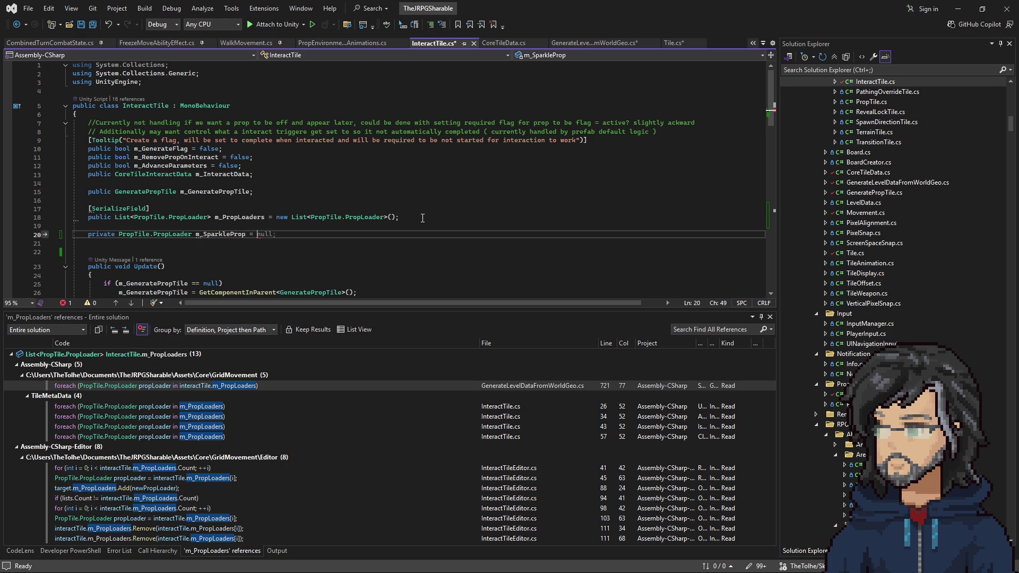
{"action": "type", "text": "ew"}
{"action": "key", "text": "Tab"}
{"action": "type", "text": "() P"}
{"action": "key", "text": "BackSpace"}
{"action": "type", "text": "{ }"}
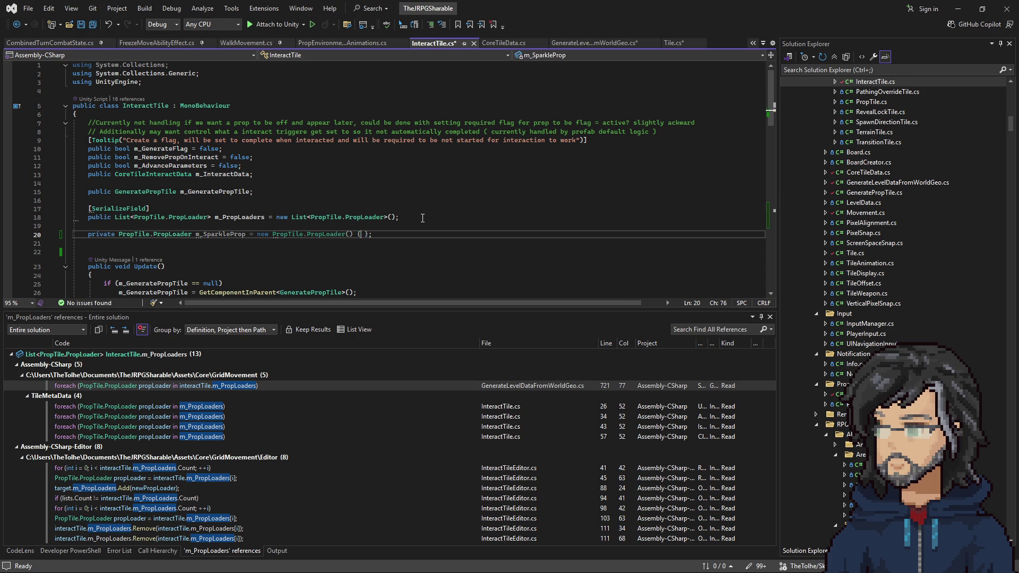
{"action": "key", "text": "Return"}
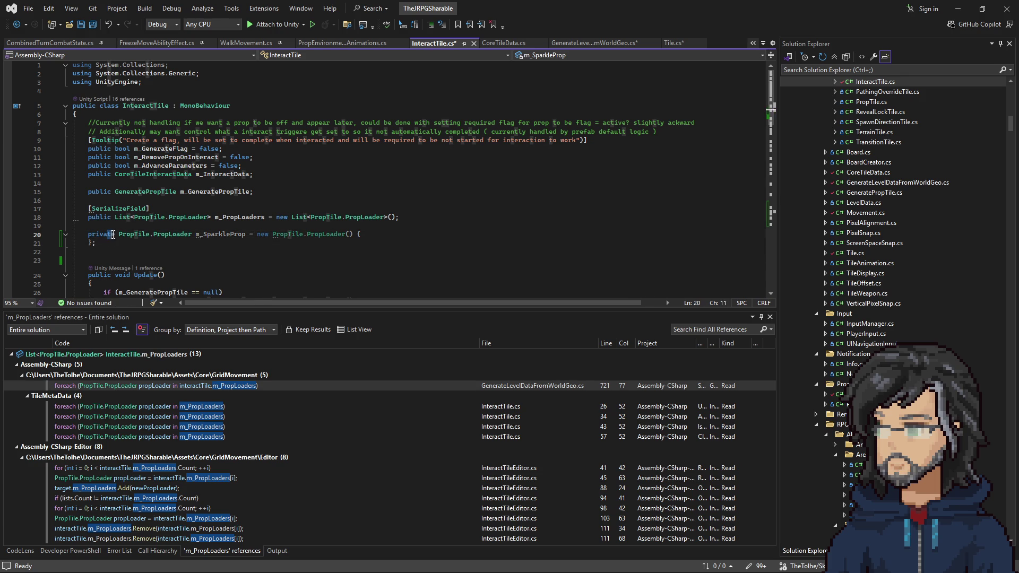
{"action": "key", "text": "Up"}
{"action": "key", "text": "Up"}
{"action": "scroll", "coordinate": [152, 249], "scroll_direction": "down", "scroll_amount": 7}
{"action": "scroll", "coordinate": [152, 249], "scroll_direction": "down", "scroll_amount": 11}
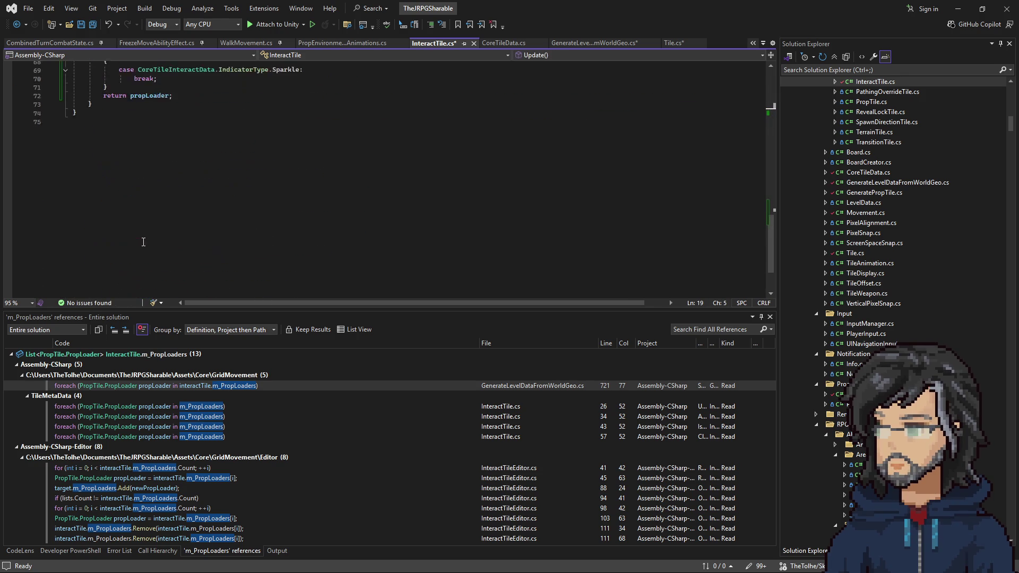
Paste the m_SparkleProp declaration below GetIndicatorProp and open its initializer block
{"action": "left_click", "coordinate": [111, 203]}
{"action": "key", "text": "Return"}
{"action": "key", "text": "Return"}
{"action": "key", "text": "ctrl+v"}
{"action": "key", "text": "Return"}
{"action": "type", "text": "{"}
{"action": "key", "text": "Return"}
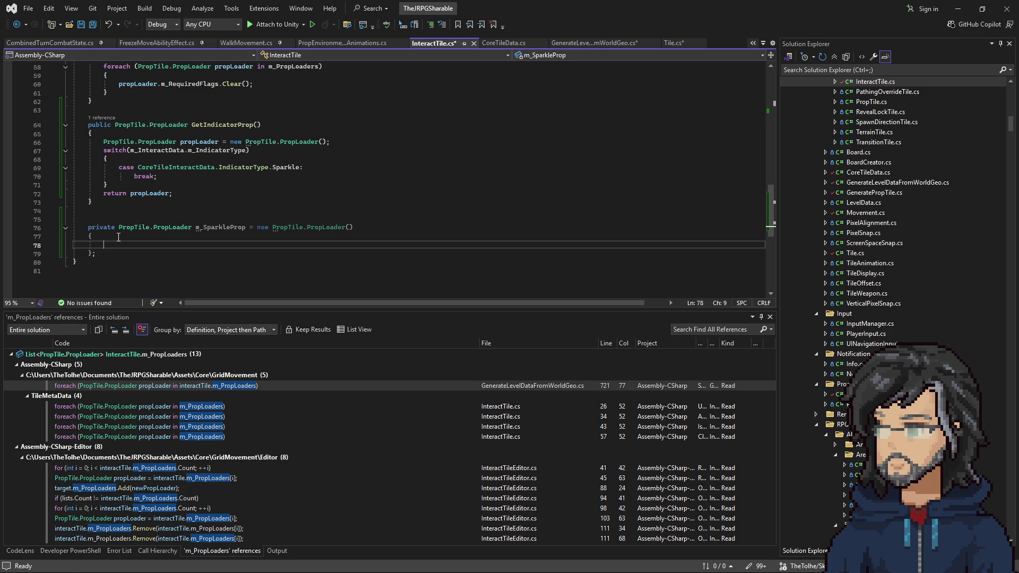
Add m_PixelHeight = 0 to the sparkle prop initializer
{"action": "key", "text": "ctrl+space"}
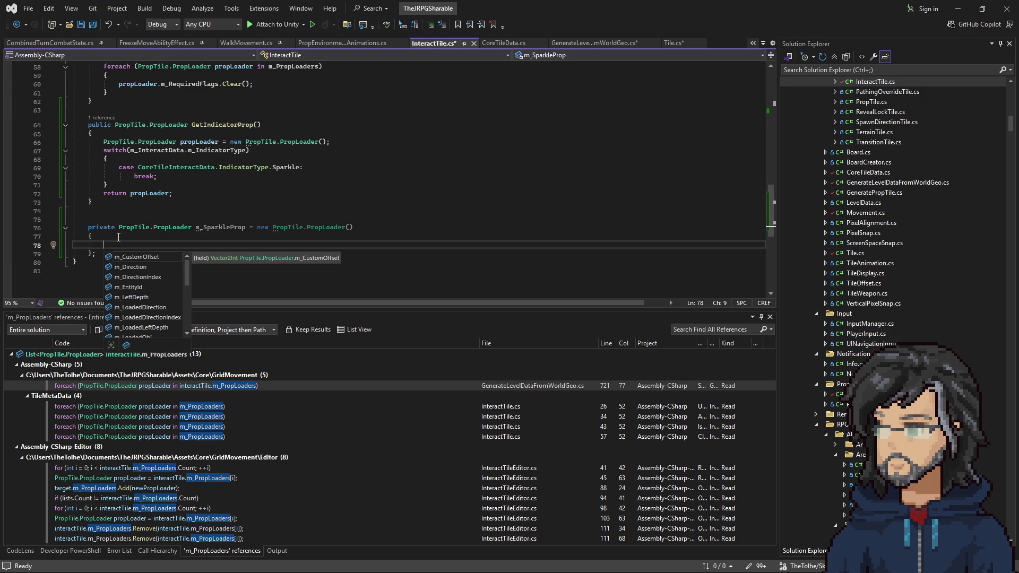
{"action": "key", "text": "Down"}
{"action": "key", "text": "Down"}
{"action": "key", "text": "Down"}
{"action": "key", "text": "Down"}
{"action": "key", "text": "Down"}
{"action": "key", "text": "Down"}
{"action": "key", "text": "Down"}
{"action": "key", "text": "Down"}
{"action": "key", "text": "Down"}
{"action": "key", "text": "Up"}
{"action": "key", "text": "Up"}
{"action": "key", "text": "Up"}
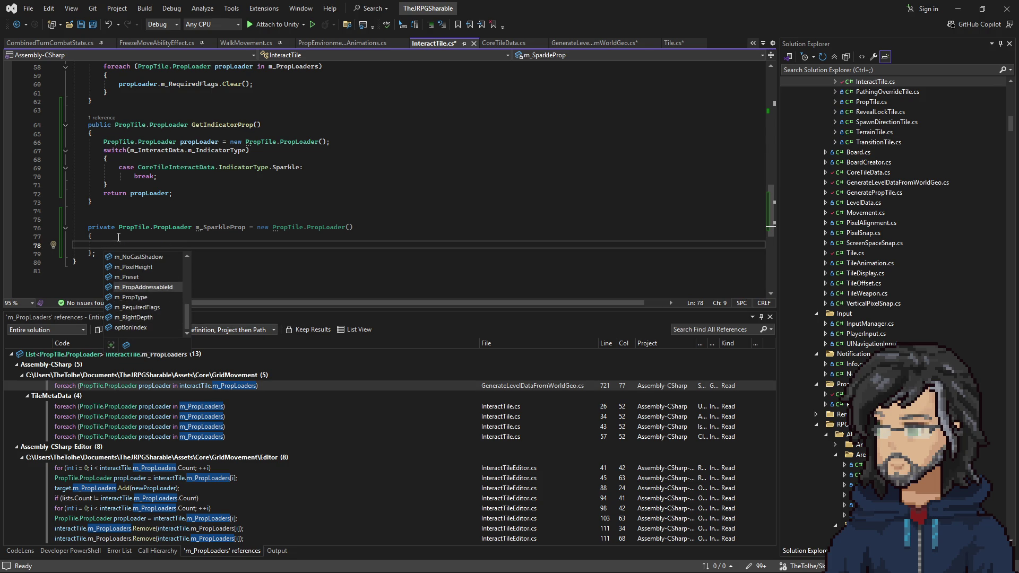
{"action": "key", "text": "Up"}
{"action": "key", "text": "Up"}
{"action": "key", "text": "Tab"}
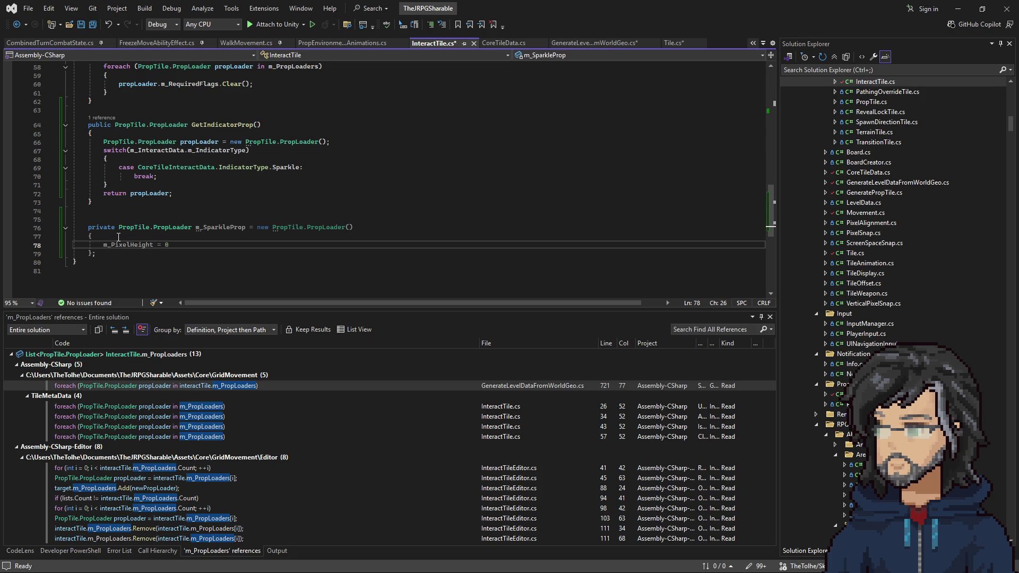
{"action": "type", "text": ","}
{"action": "key", "text": "Return"}
Add m_NoCastShadow = true to the initializer
{"action": "left_click", "coordinate": [118, 237]}
{"action": "key", "text": "Return"}
{"action": "type", "text": "m_"}
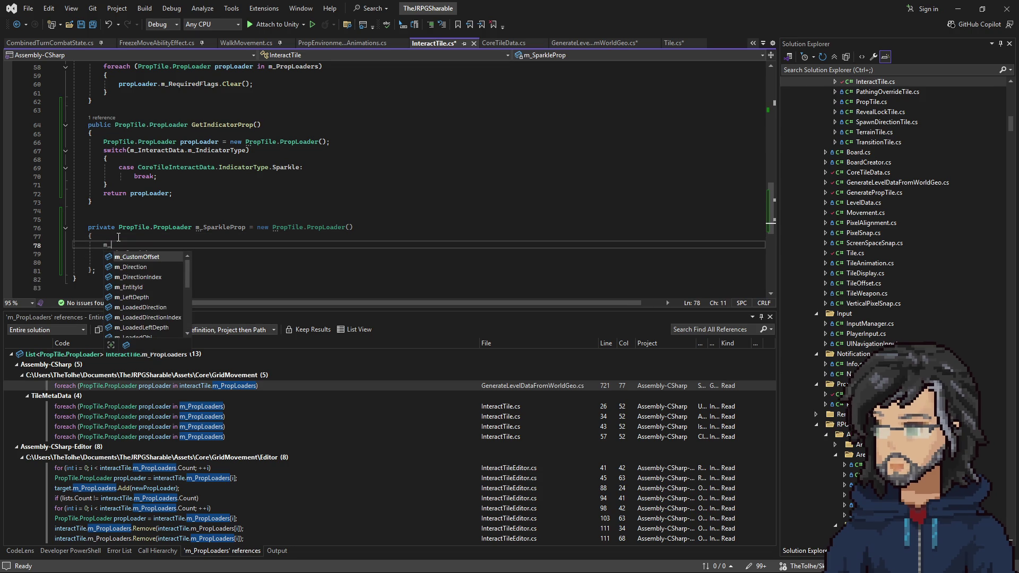
{"action": "key", "text": "Down"}
{"action": "key", "text": "Down"}
{"action": "key", "text": "Down"}
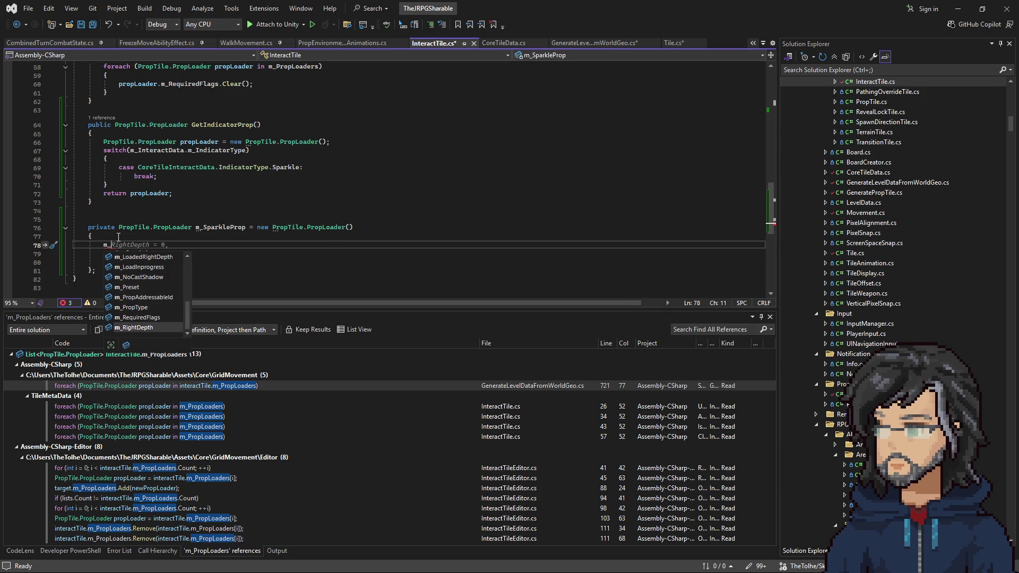
{"action": "key", "text": "Up"}
{"action": "key", "text": "Up"}
{"action": "key", "text": "Up"}
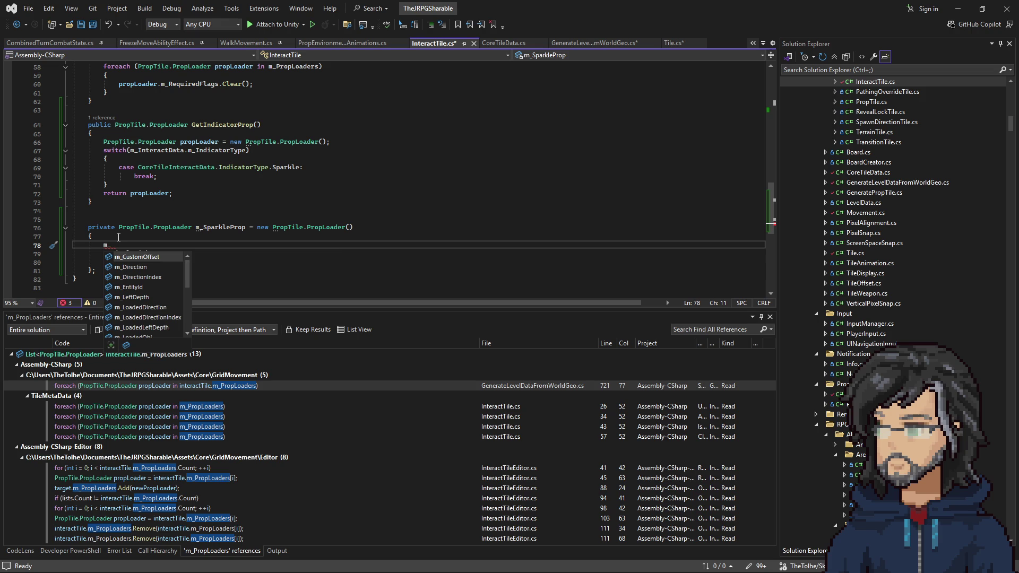
{"action": "key", "text": "Down"}
{"action": "key", "text": "Down"}
{"action": "key", "text": "Down"}
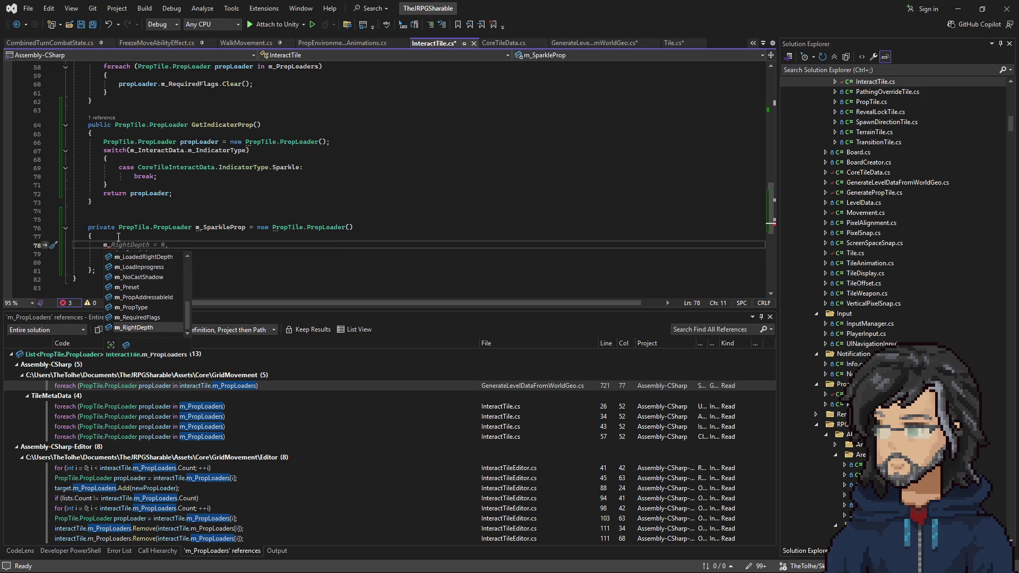
{"action": "key", "text": "Up"}
{"action": "key", "text": "Up"}
{"action": "key", "text": "Up"}
{"action": "key", "text": "Tab"}
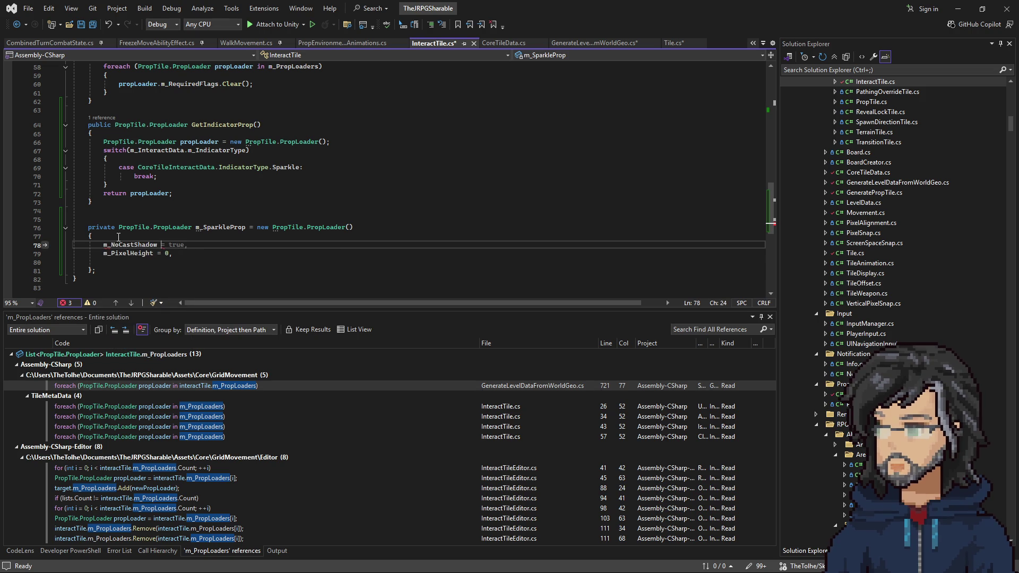
Add m_CustomOffset = new Vector2Int(-5, -3) and save InteractTile.cs
{"action": "key", "text": "ctrl+z"}
{"action": "key", "text": "ctrl+z"}
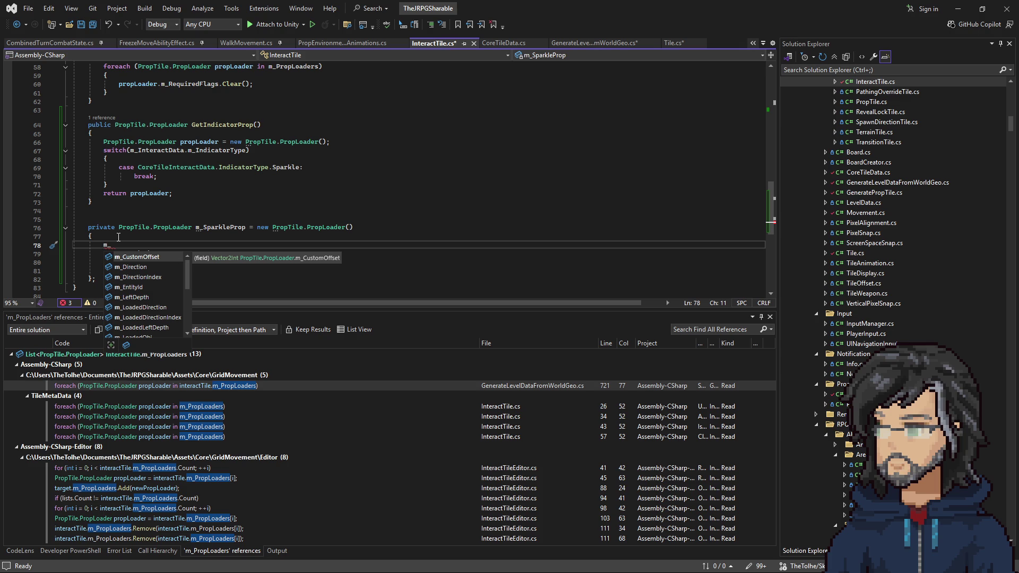
{"action": "key", "text": "Tab"}
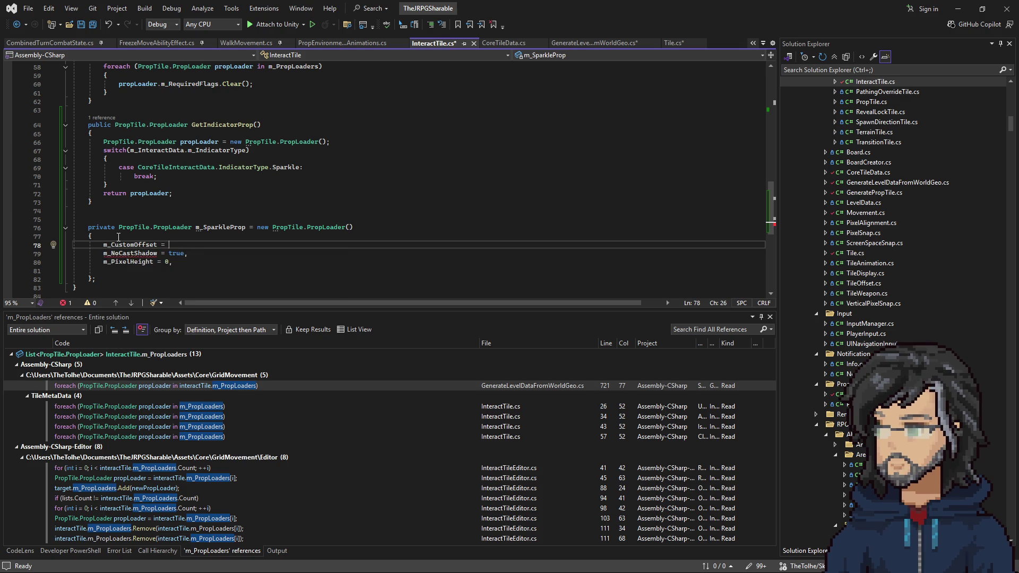
{"action": "type", "text": "ew Vector2Int"}
{"action": "type", "text": "()"}
{"action": "key", "text": "Down"}
{"action": "key", "text": "Down"}
{"action": "key", "text": "Down"}
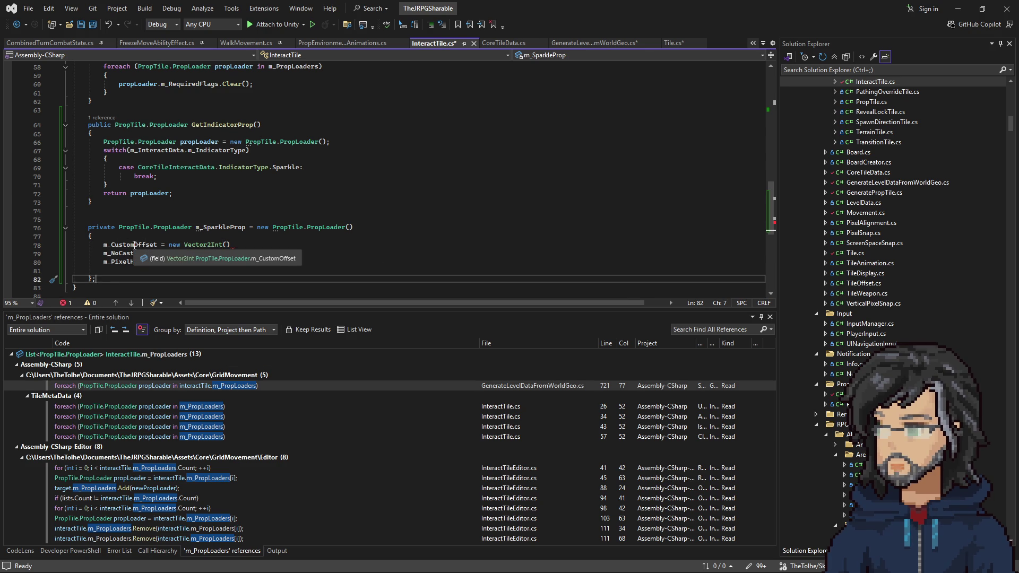
{"action": "left_click", "coordinate": [230, 245]}
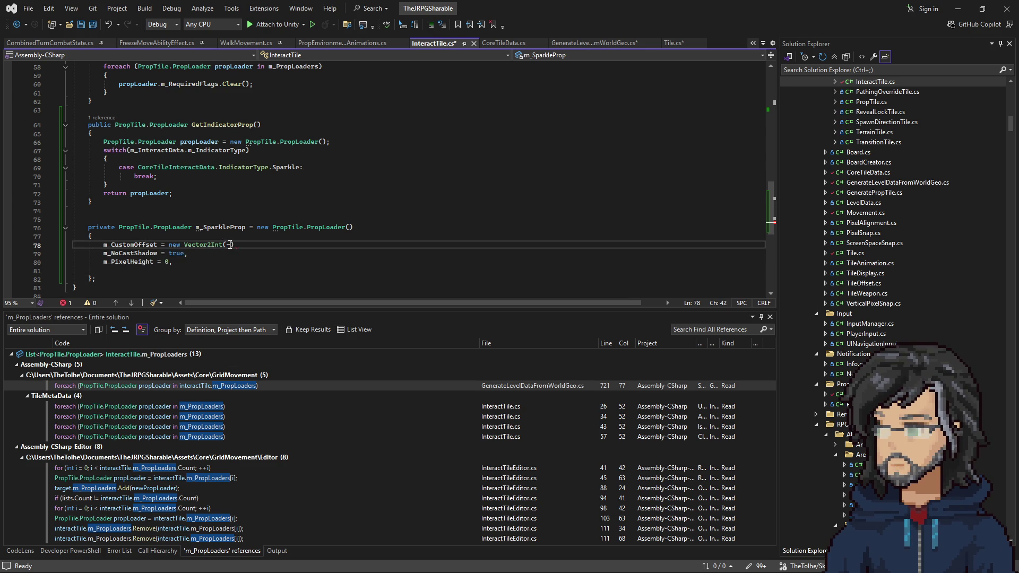
{"action": "type", "text": "0,-3"}
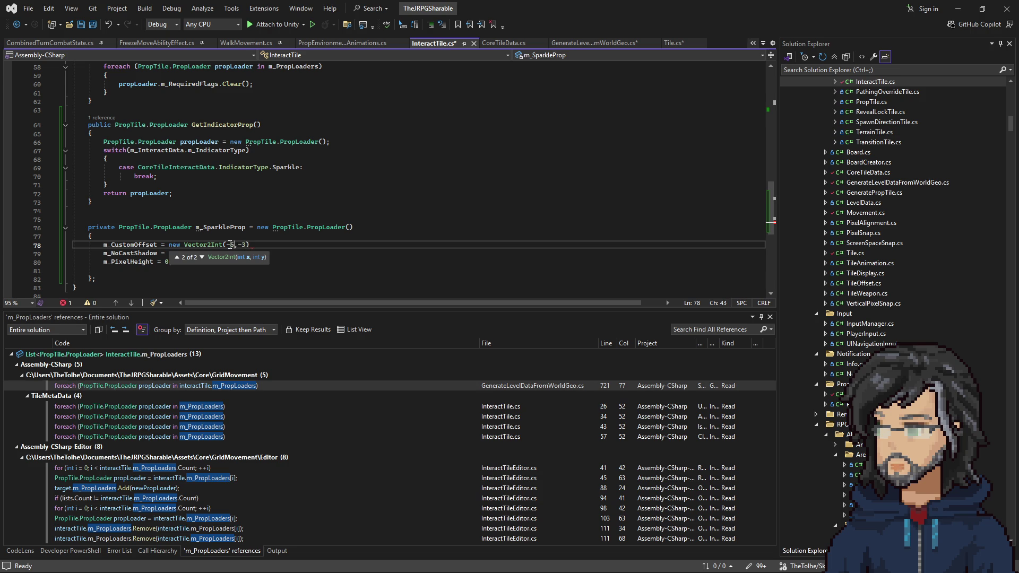
{"action": "left_click", "coordinate": [272, 246]}
{"action": "key", "text": "ctrl+s"}
{"action": "key", "text": "alt+Tab"}
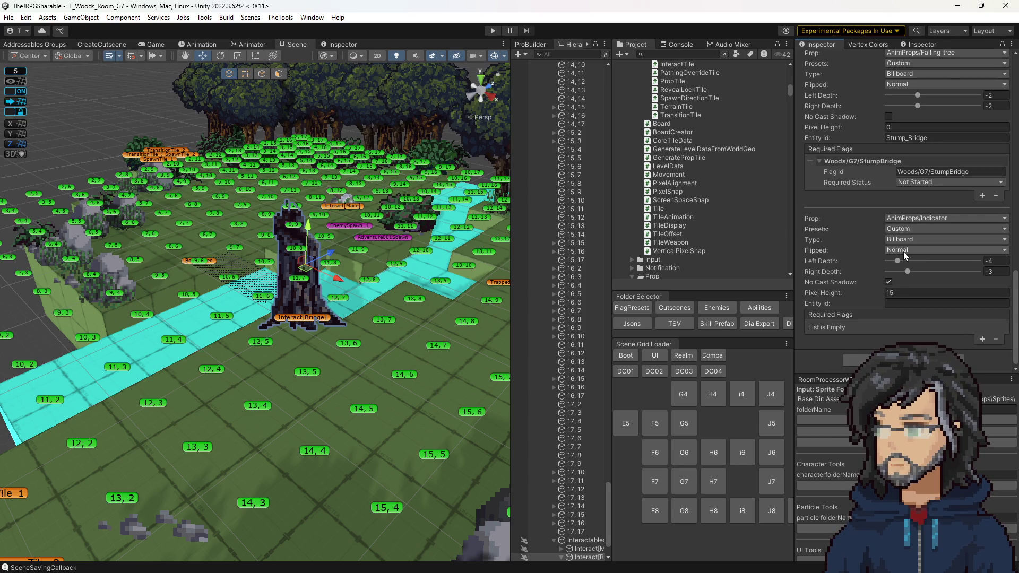
Read the Indicator prop loader's Custom Offset and depth values in Unity's Inspector
{"action": "scroll", "coordinate": [906, 256], "scroll_direction": "up", "scroll_amount": 10}
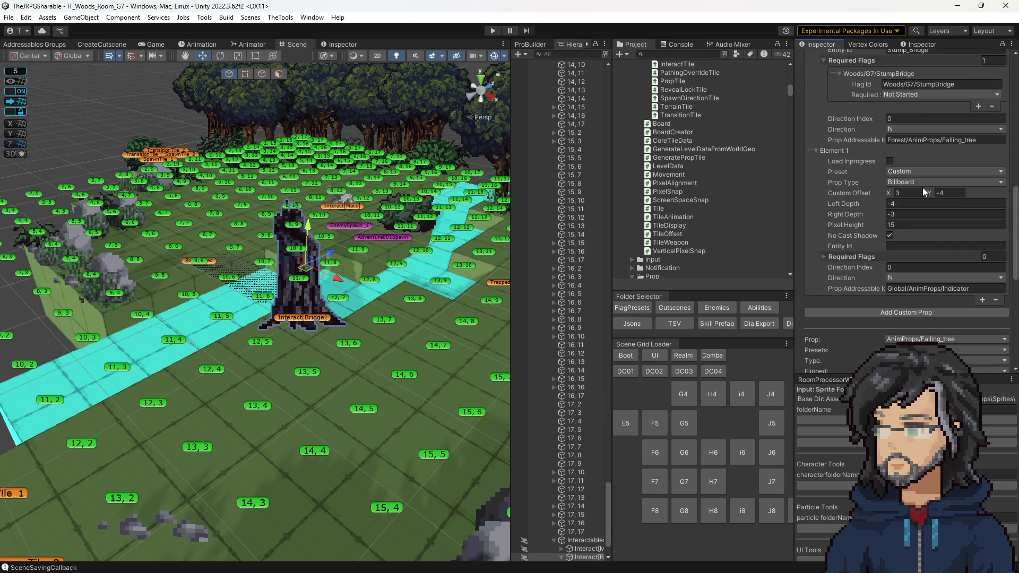
{"action": "scroll", "coordinate": [903, 249], "scroll_direction": "down", "scroll_amount": 10}
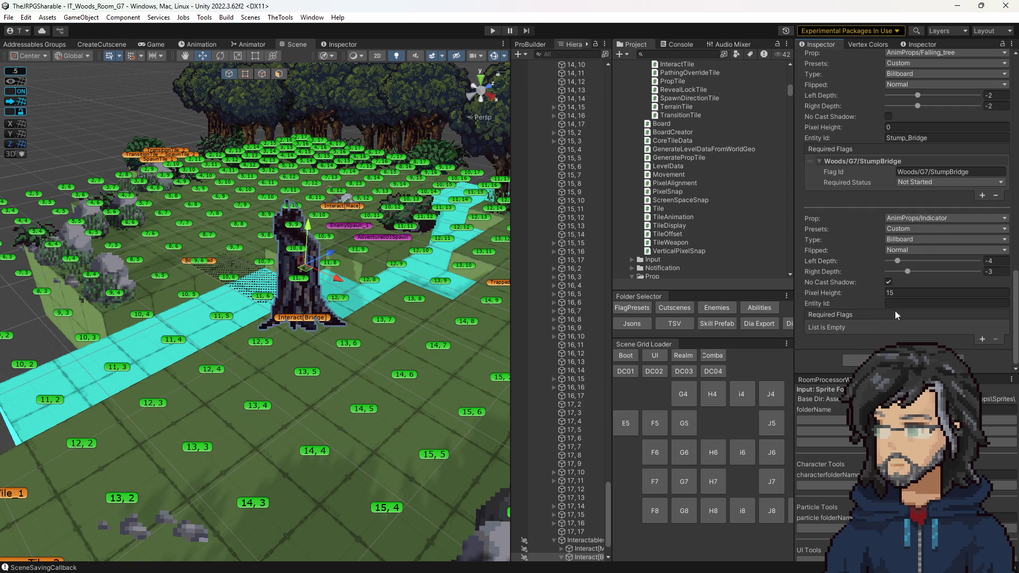
{"action": "scroll", "coordinate": [892, 321], "scroll_direction": "down", "scroll_amount": 3}
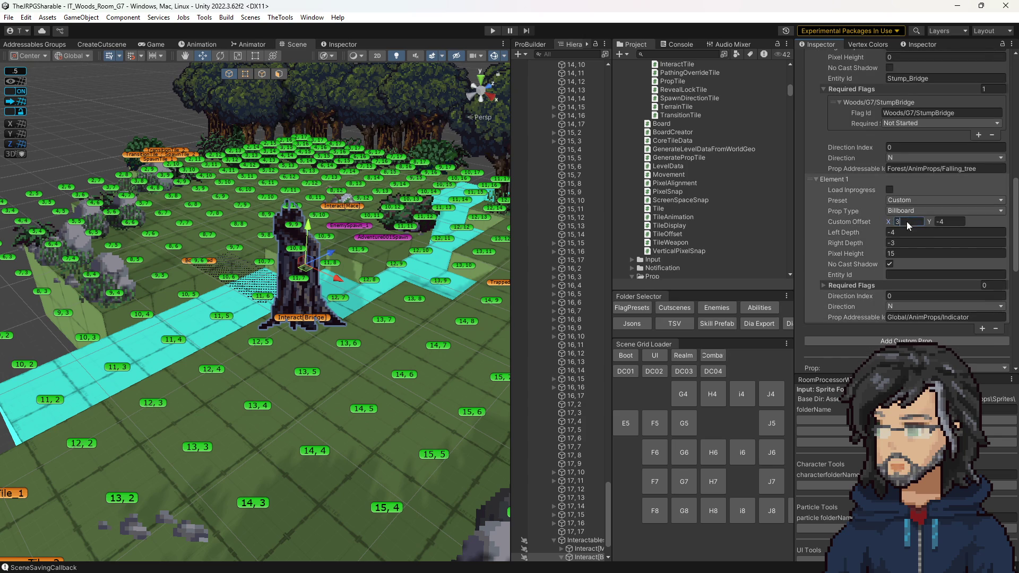
{"action": "left_click", "coordinate": [948, 222]}
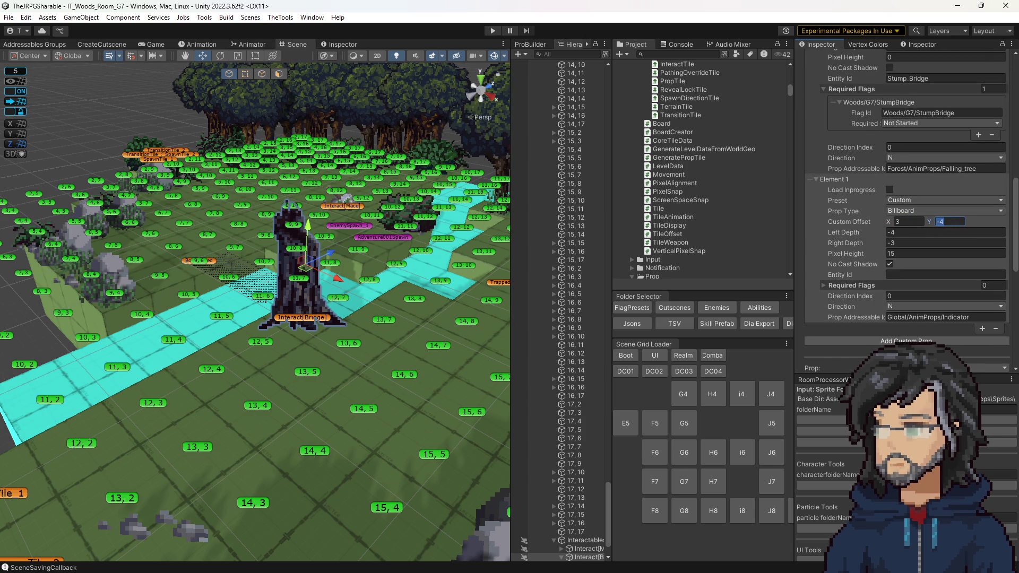
{"action": "key", "text": "alt+Tab"}
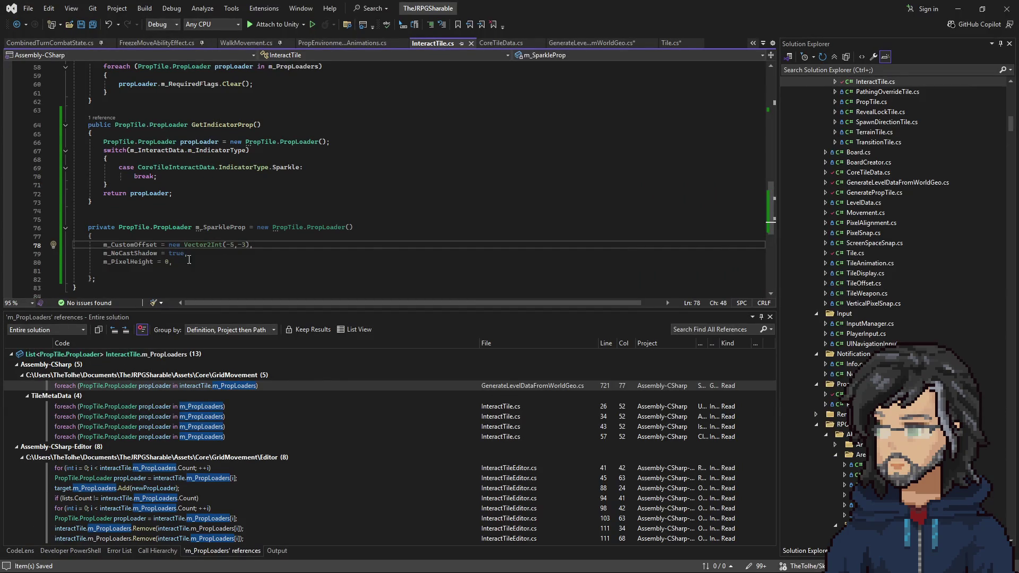
Change the sparkle prop's custom offset to Vector2Int(3, -4)
{"action": "double_click", "coordinate": [227, 245]}
{"action": "type", "text": "3"}
{"action": "double_click", "coordinate": [240, 245]}
{"action": "type", "text": "4"}
{"action": "left_click", "coordinate": [284, 254]}
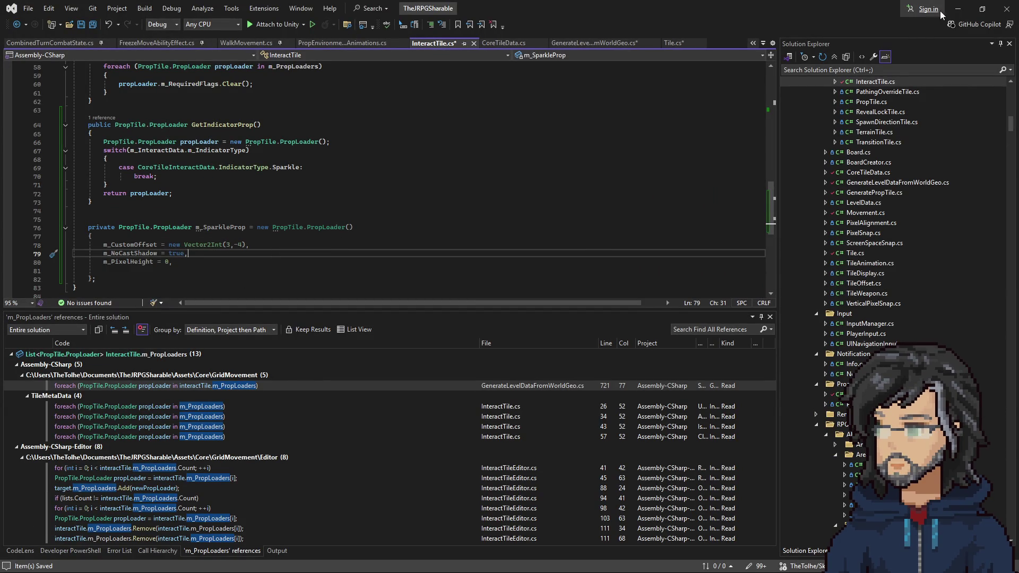
Check the Indicator prop's Right Depth value in Unity's Inspector
{"action": "key", "text": "alt+Tab"}
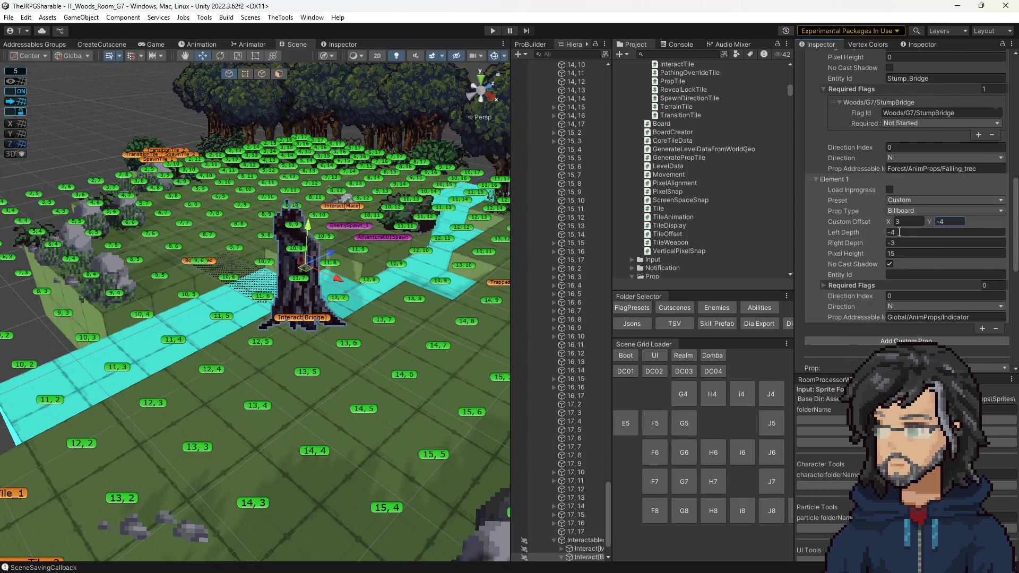
{"action": "left_click", "coordinate": [899, 235]}
{"action": "key", "text": "Tab"}
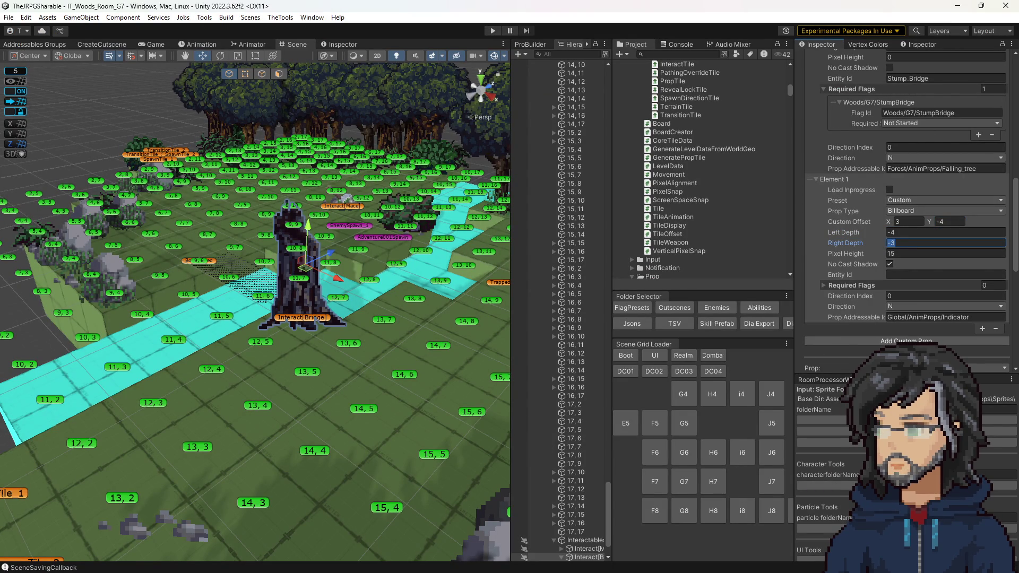
{"action": "key", "text": "alt+Tab"}
Add m_LeftDepth = -4 above m_NoCastShadow in the initializer
{"action": "key", "text": "Up"}
{"action": "key", "text": "End"}
{"action": "key", "text": "Return"}
{"action": "type", "text": "m_"}
{"action": "key", "text": "Down"}
{"action": "key", "text": "Down"}
{"action": "key", "text": "Down"}
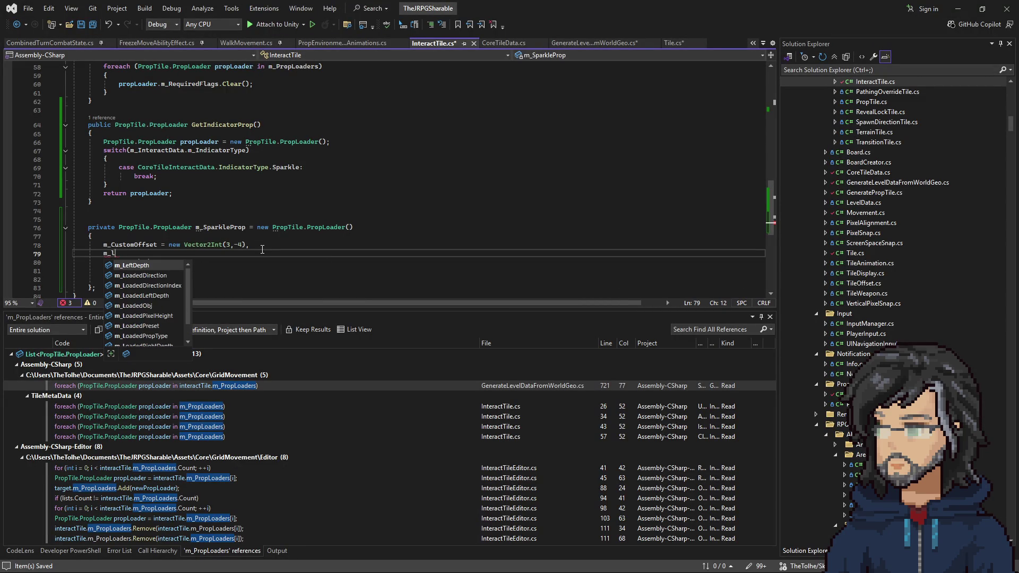
{"action": "key", "text": "Tab"}
{"action": "type", "text": "= -"}
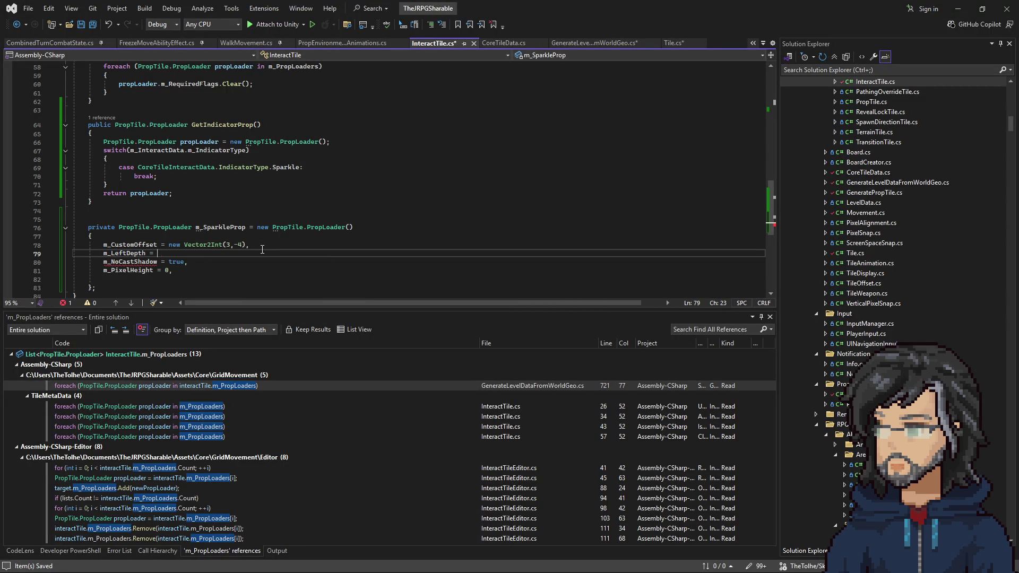
{"action": "left_click_drag", "start_coordinate": [602, 5], "coordinate": [619, 343]}
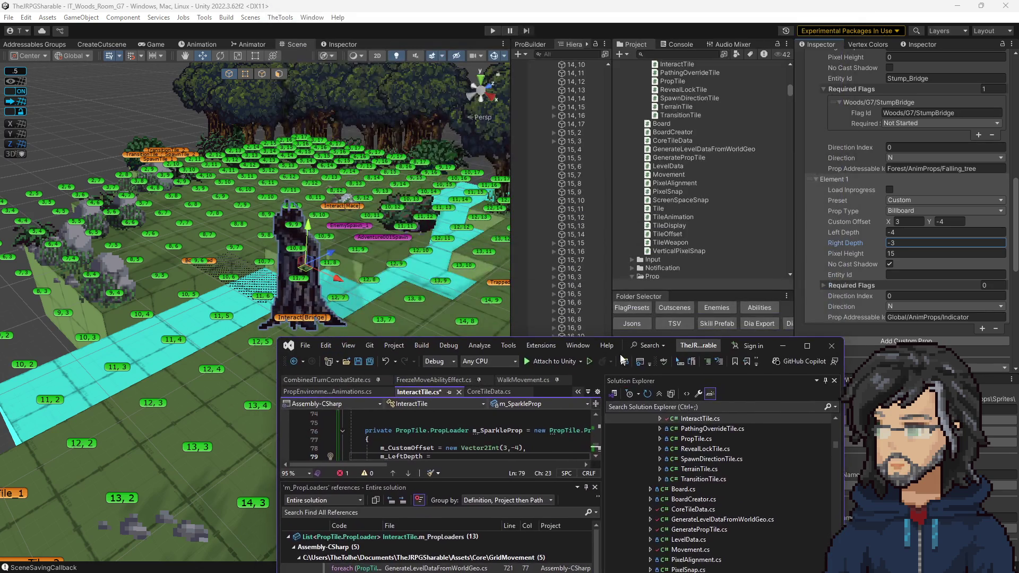
{"action": "double_click", "coordinate": [619, 342]}
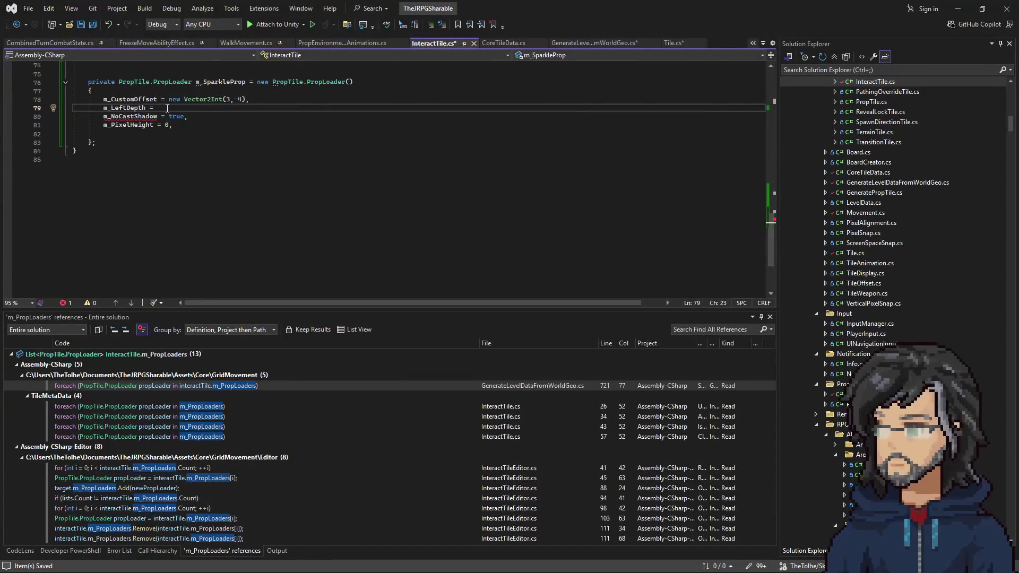
Add m_RightDepth = -3 and save the file
{"action": "type", "text": "-4,"}
{"action": "key", "text": "Return"}
{"action": "type", "text": "m_RightDepth = -4,"}
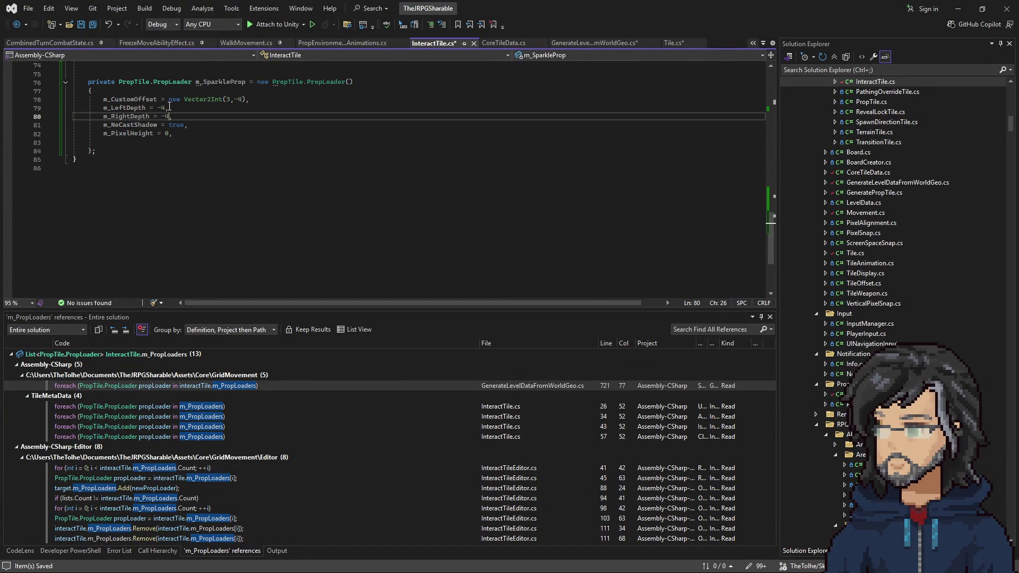
{"action": "key", "text": "BackSpace"}
{"action": "type", "text": "3"}
{"action": "key", "text": "ctrl+s"}
{"action": "mouse_move", "coordinate": [589, 6]}
{"action": "left_mouse_down"}
{"action": "mouse_move", "coordinate": [599, 29]}
{"action": "mouse_move", "coordinate": [480, 303]}
{"action": "mouse_move", "coordinate": [499, 217]}
{"action": "mouse_move", "coordinate": [465, 94]}
{"action": "left_mouse_up"}
{"action": "scroll", "coordinate": [913, 253], "scroll_direction": "down", "scroll_amount": 5}
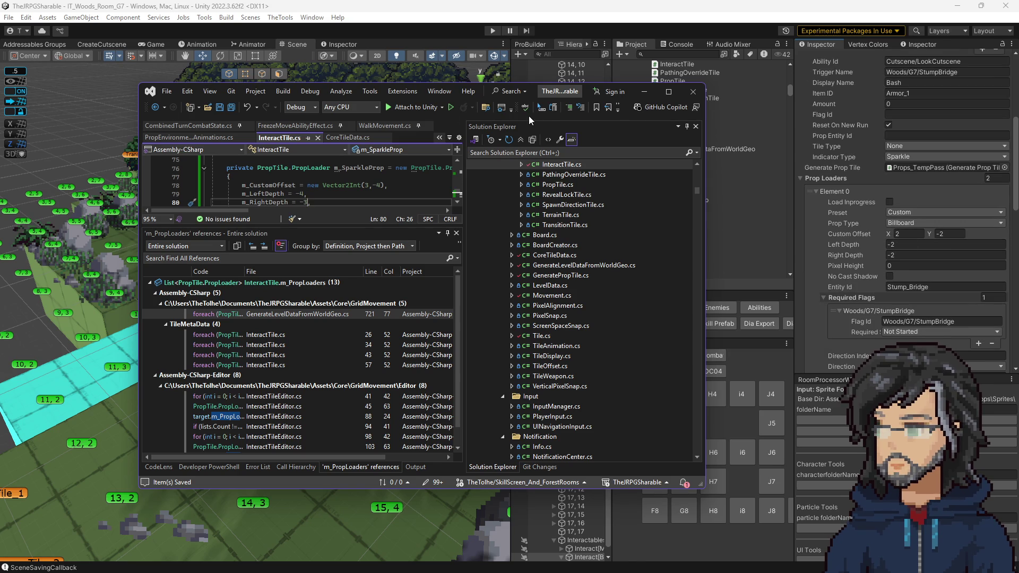
Add m_PropType = Billboard to the m_SparkleProp initializer
{"action": "left_click", "coordinate": [669, 91]}
{"action": "left_click", "coordinate": [259, 90]}
{"action": "key", "text": "ctrl+Return"}
{"action": "type", "text": "m"}
{"action": "key", "text": "BackSpace"}
{"action": "type", "text": "prop "}
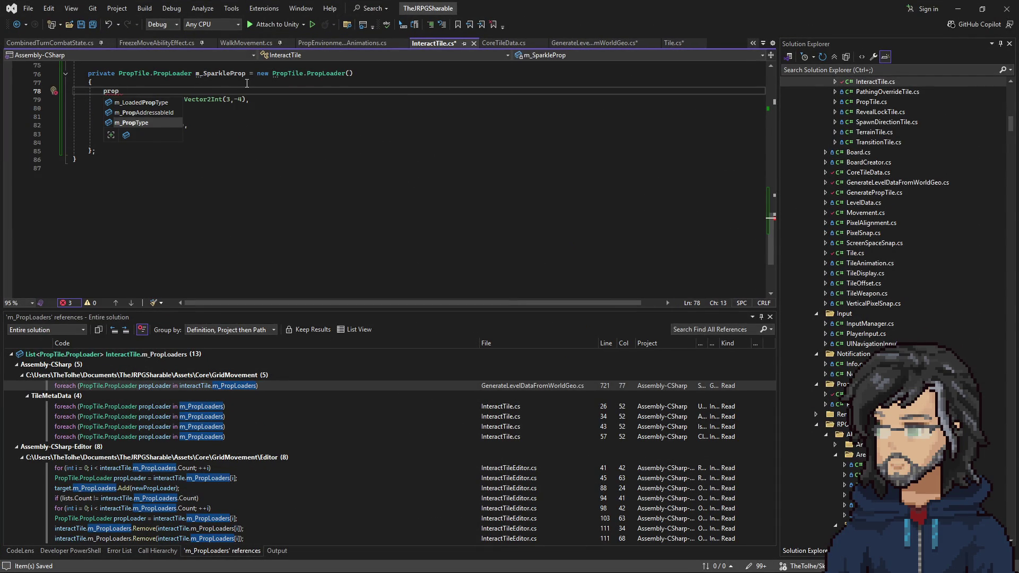
{"action": "type", "text": " ."}
{"action": "key", "text": "Tab"}
{"action": "type", "text": ","}
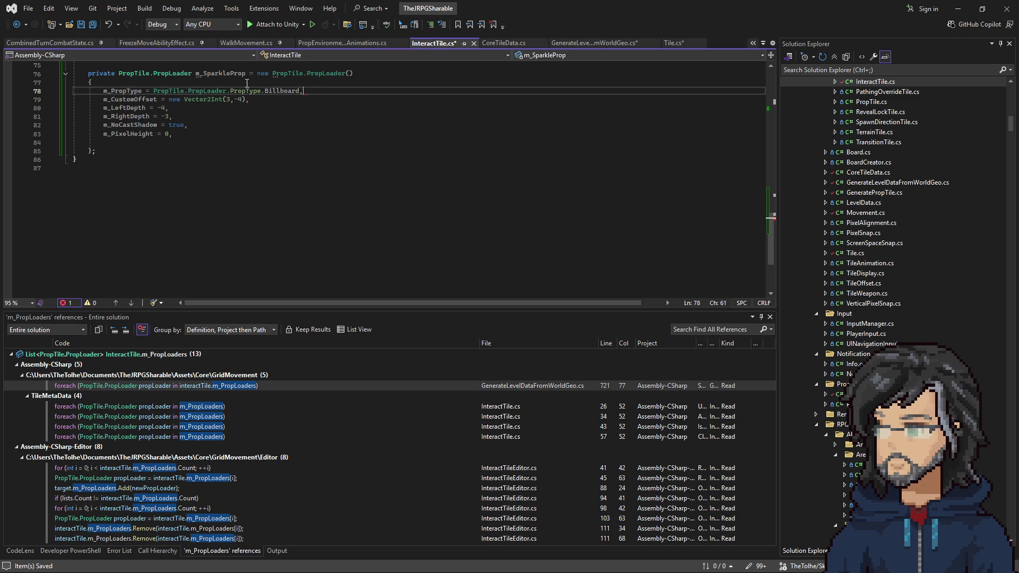
{"action": "key", "text": "Return"}
Read the Indicator prop's Prop Addressable Id in Unity's widened Inspector
{"action": "mouse_move", "coordinate": [597, 8]}
{"action": "left_mouse_down"}
{"action": "mouse_move", "coordinate": [598, 173]}
{"action": "mouse_move", "coordinate": [544, 232]}
{"action": "left_mouse_up"}
{"action": "left_click_drag", "start_coordinate": [498, 200], "coordinate": [488, 180]}
{"action": "scroll", "coordinate": [911, 257], "scroll_direction": "down", "scroll_amount": 5}
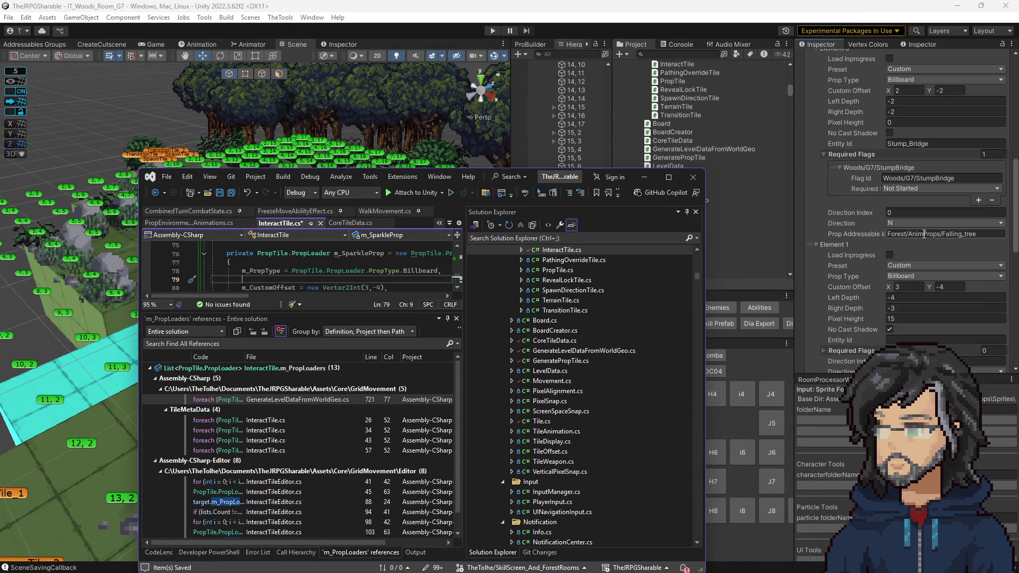
{"action": "scroll", "coordinate": [878, 244], "scroll_direction": "down", "scroll_amount": 5}
{"action": "left_click", "coordinate": [923, 238]}
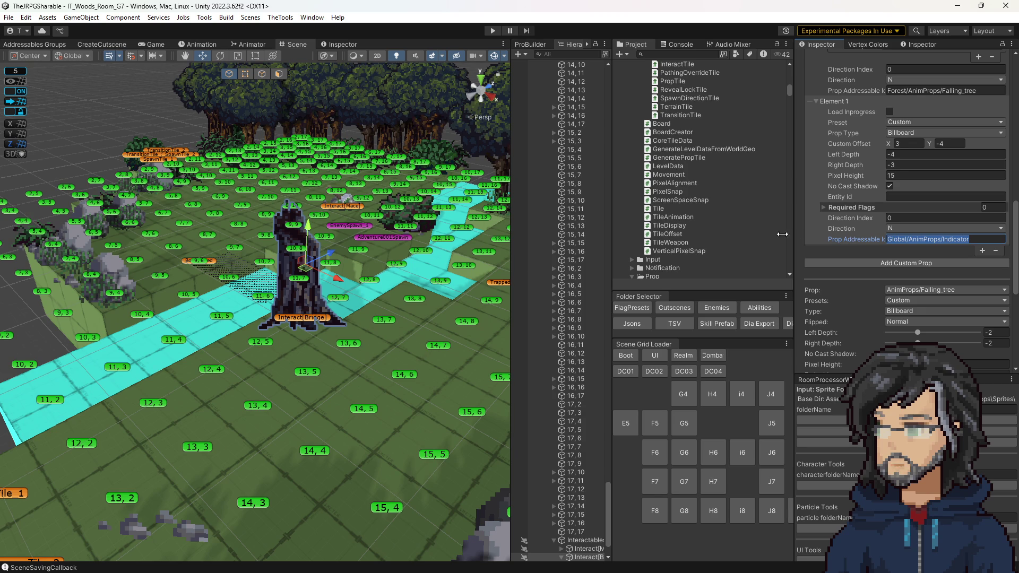
{"action": "left_click_drag", "start_coordinate": [795, 245], "coordinate": [700, 247]}
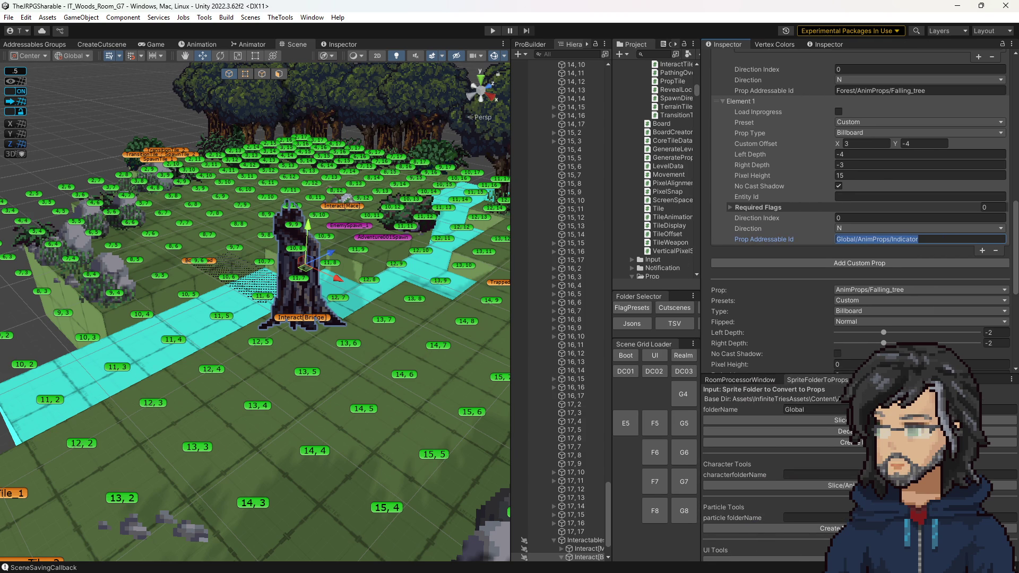
{"action": "key", "text": "alt+Tab"}
{"action": "key", "text": "super+Up"}
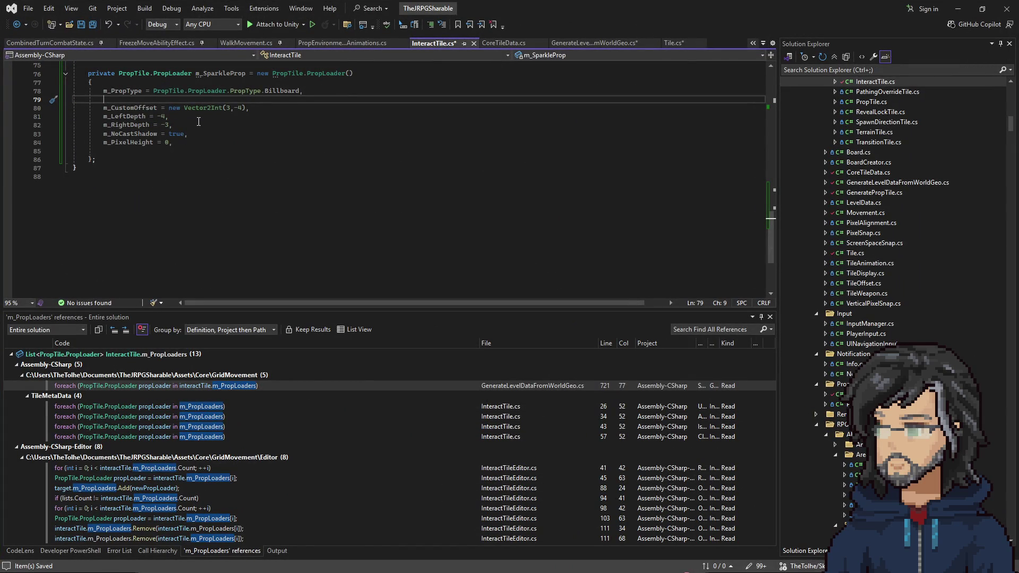
Add m_PropAddressableId = "Global/AnimProps/Indicator" to the initializer
{"action": "type", "text": "propa ="}
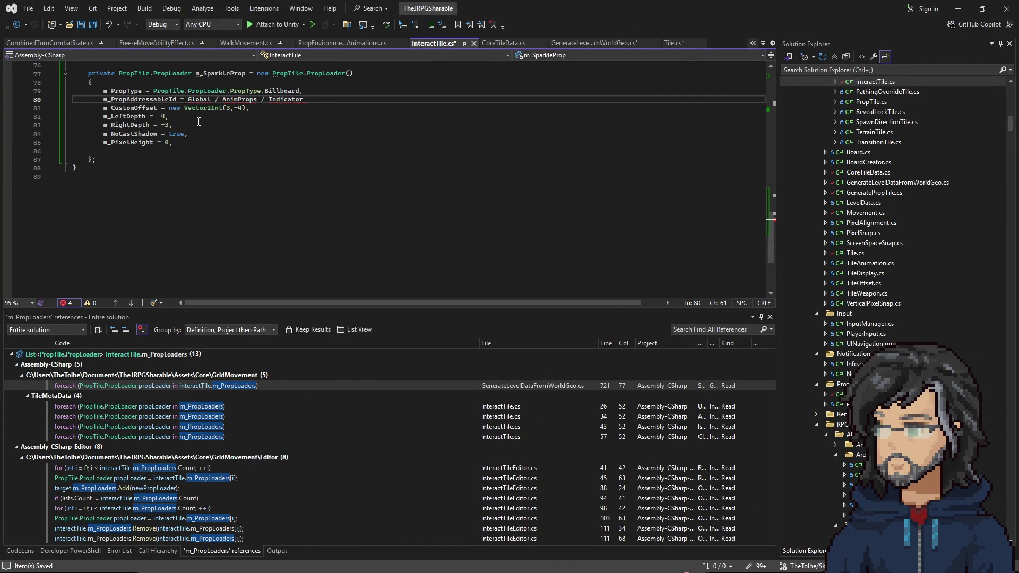
{"action": "key", "text": "ctrl+BackSpace"}
{"action": "key", "text": "ctrl+BackSpace"}
{"action": "key", "text": "ctrl+BackSpace"}
{"action": "type", "text": "Global/AnimProps/Indicator"}
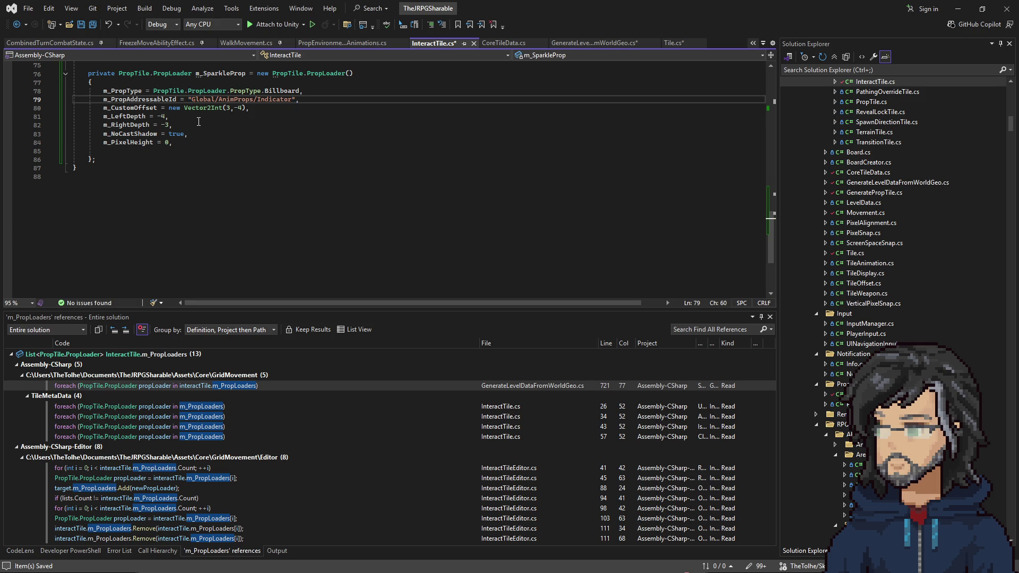
{"action": "scroll", "coordinate": [210, 136], "scroll_direction": "up", "scroll_amount": 3}
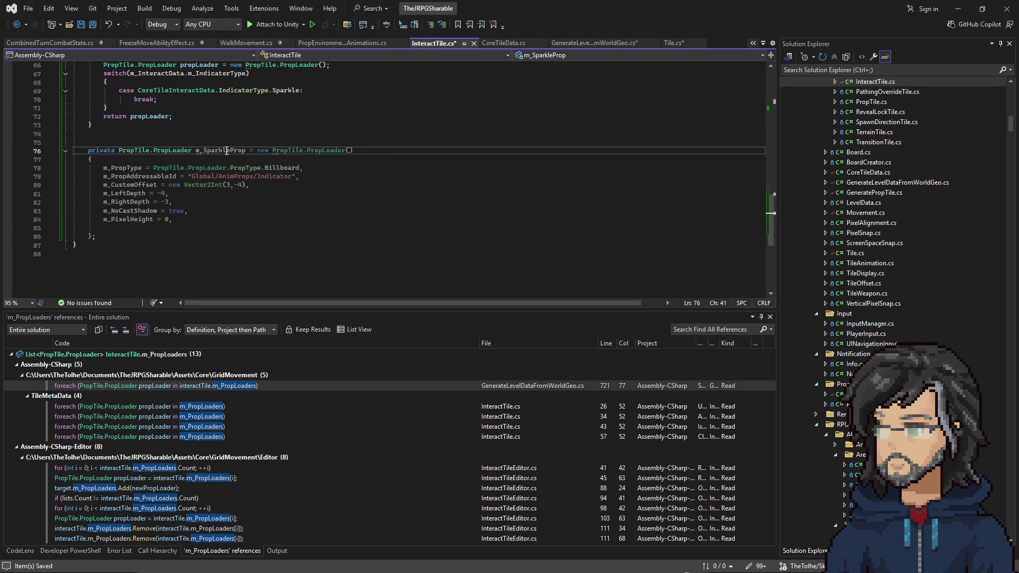
In GetIndicatorProp's Sparkle case, assign propLoader = new PropTile.PropLoader(m_SparkleProp)
{"action": "left_click", "coordinate": [341, 92]}
{"action": "key", "text": "Return"}
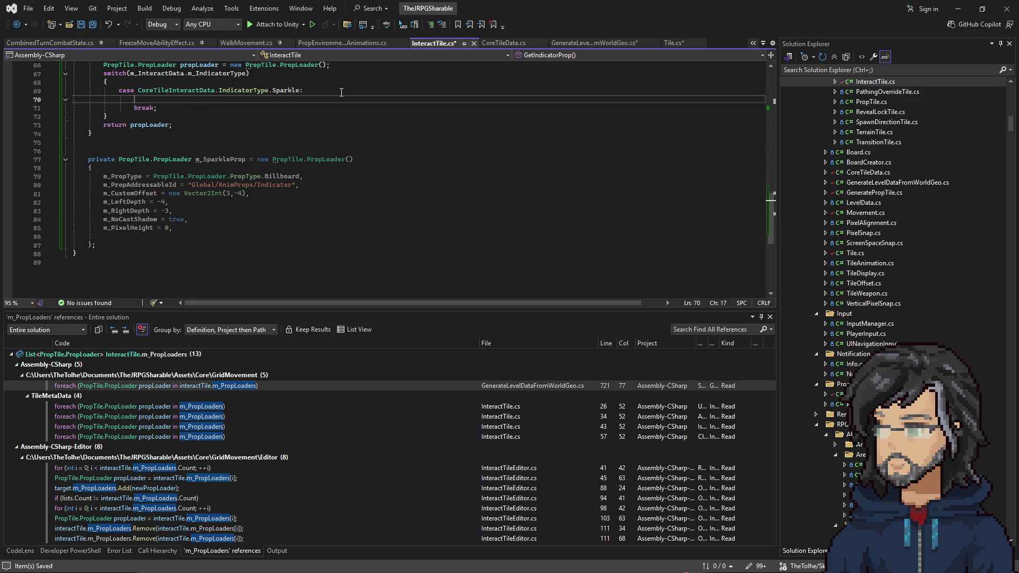
{"action": "type", "text": "propL"}
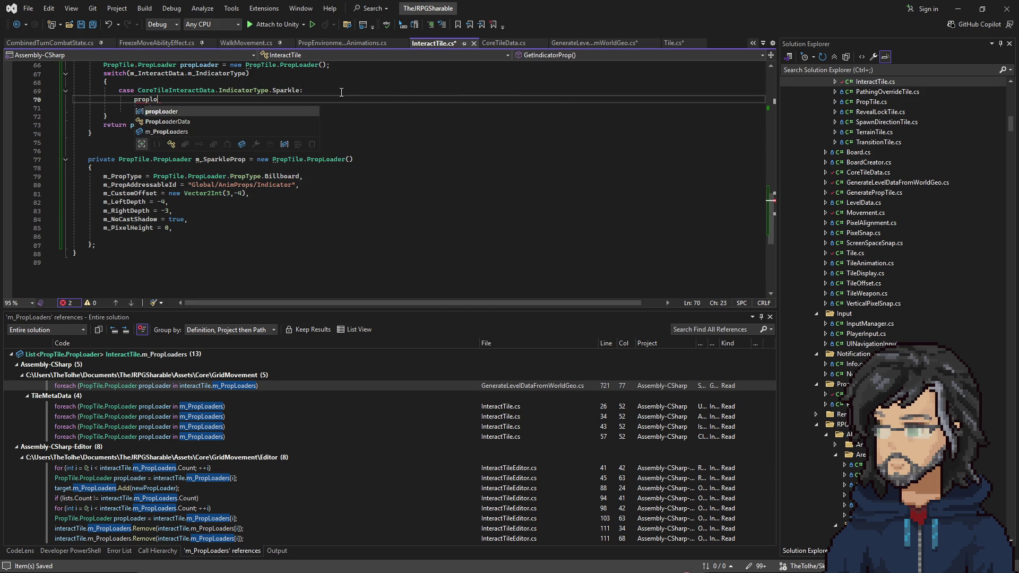
{"action": "key", "text": "Tab"}
{"action": "type", "text": "."}
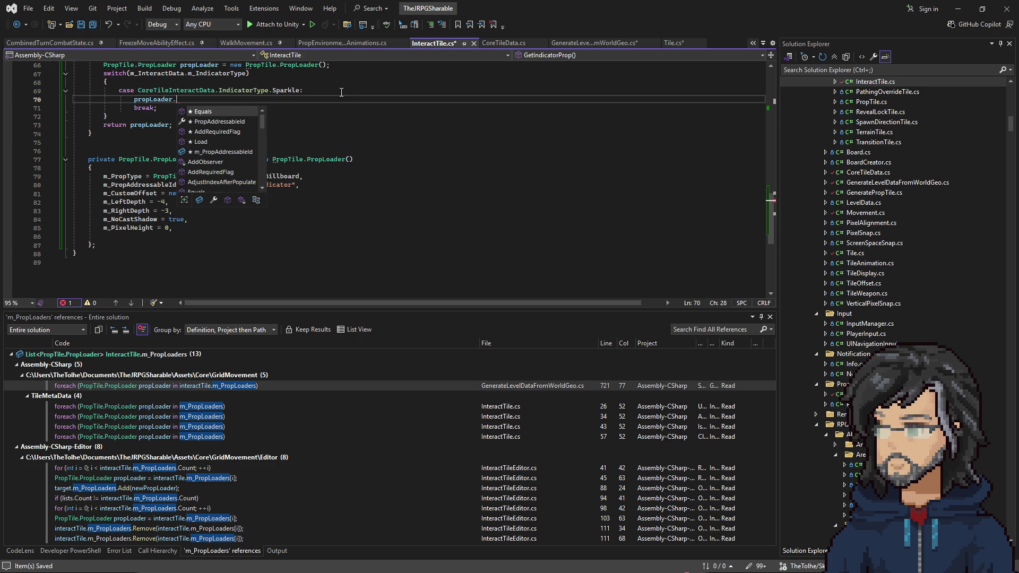
{"action": "key", "text": "BackSpace"}
{"action": "scroll", "coordinate": [230, 129], "scroll_direction": "up", "scroll_amount": 2}
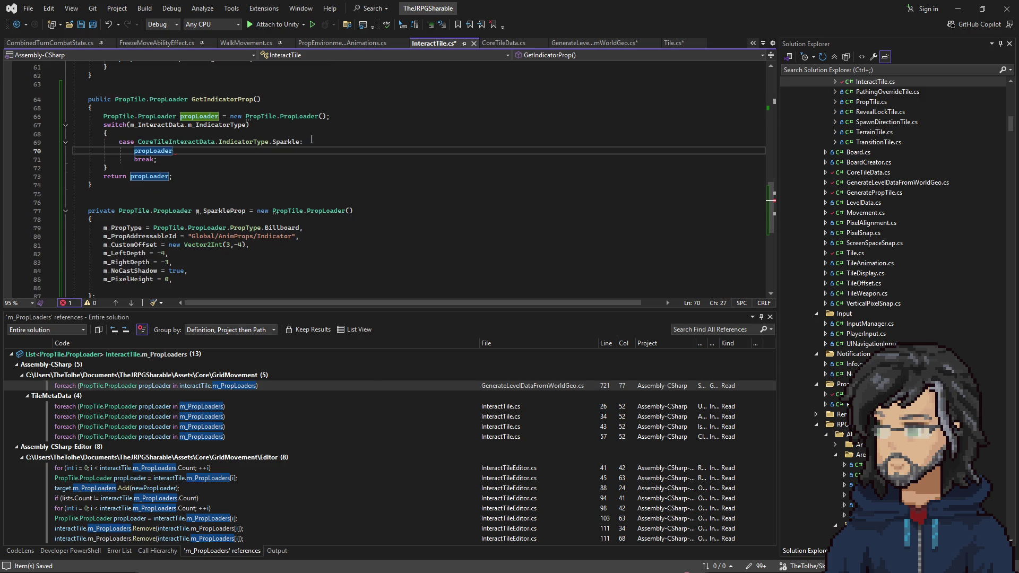
{"action": "type", "text": " ="}
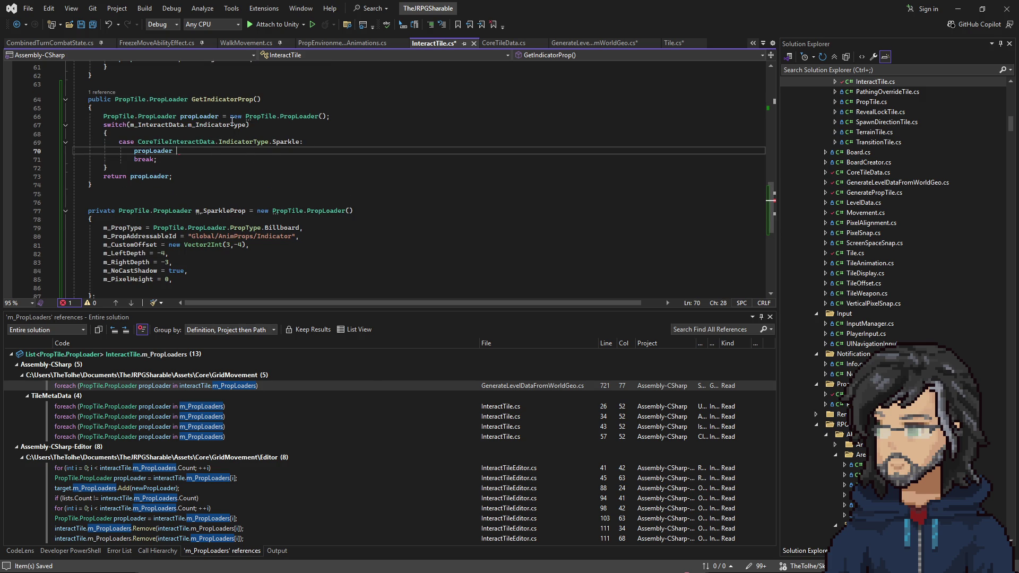
{"action": "key", "text": "Tab"}
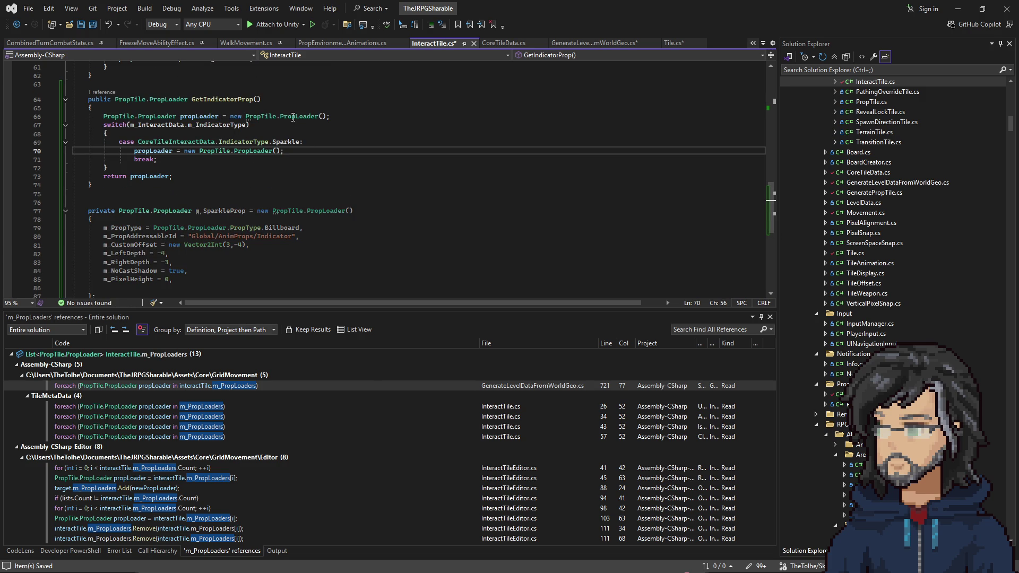
{"action": "left_click", "coordinate": [275, 151]}
{"action": "type", "text": "m_SparkleProp)"}
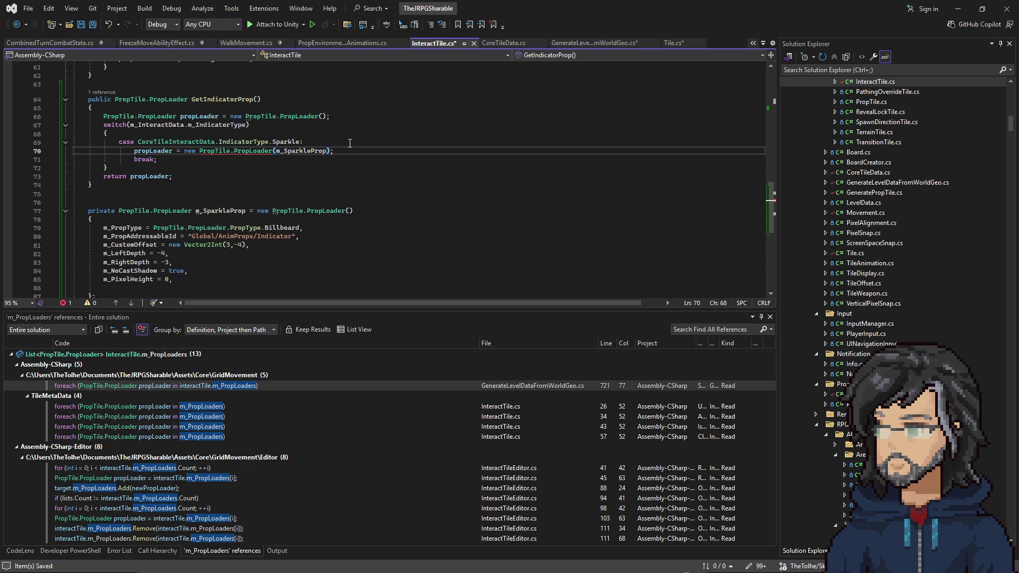
{"action": "mouse_move", "coordinate": [250, 151]}
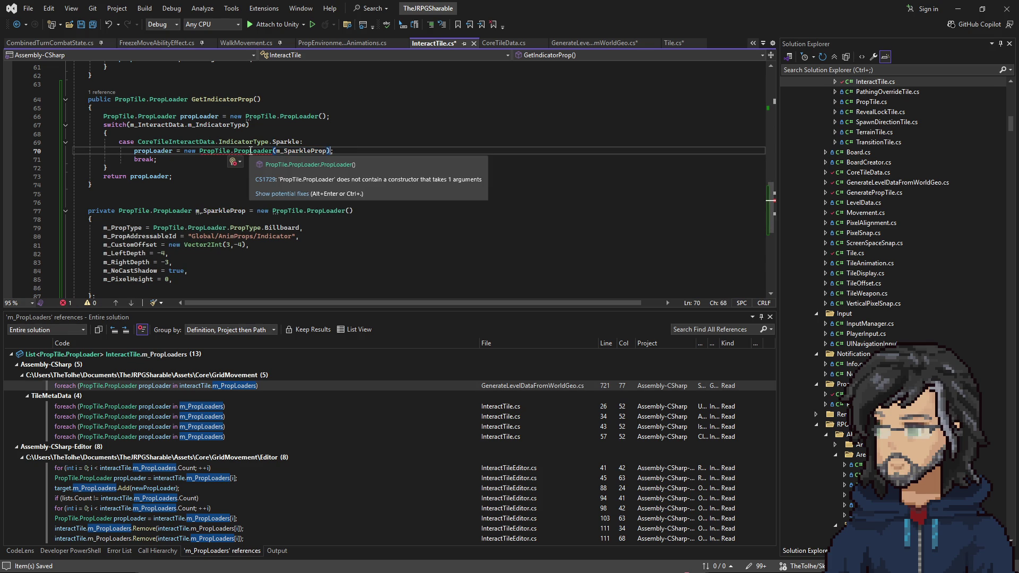
Check the PropLoaderData constructor call in GenerateLevelDataFromWorldGeo.cs, then select the local's initializer in InteractTile.cs
{"action": "left_click", "coordinate": [561, 43]}
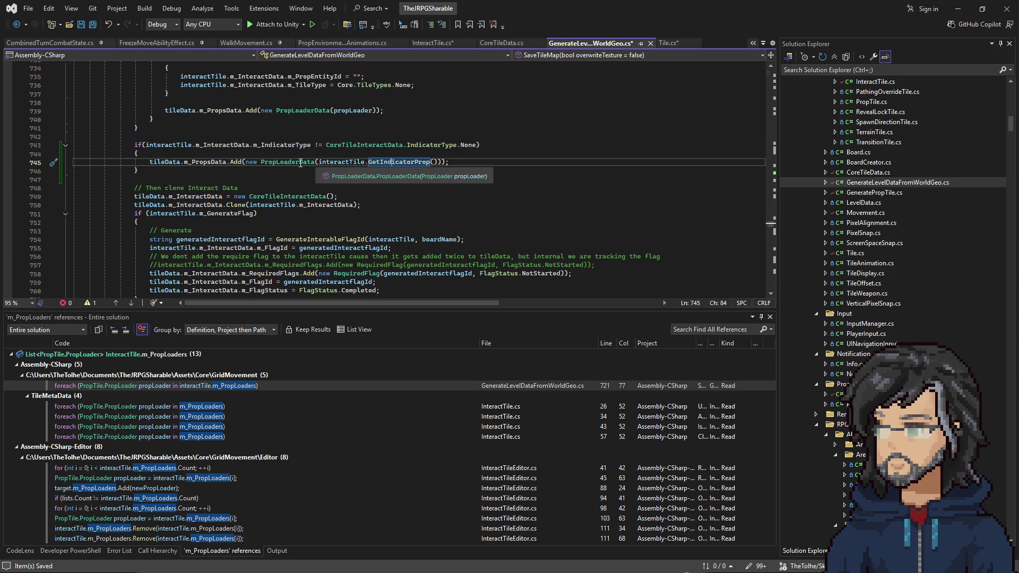
{"action": "left_click", "coordinate": [300, 163]}
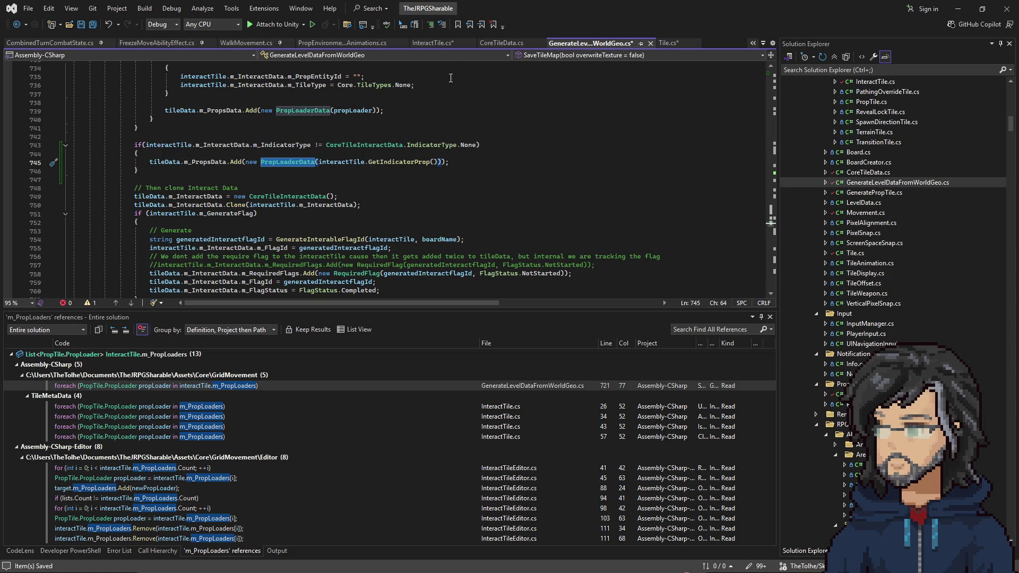
{"action": "left_click", "coordinate": [433, 43]}
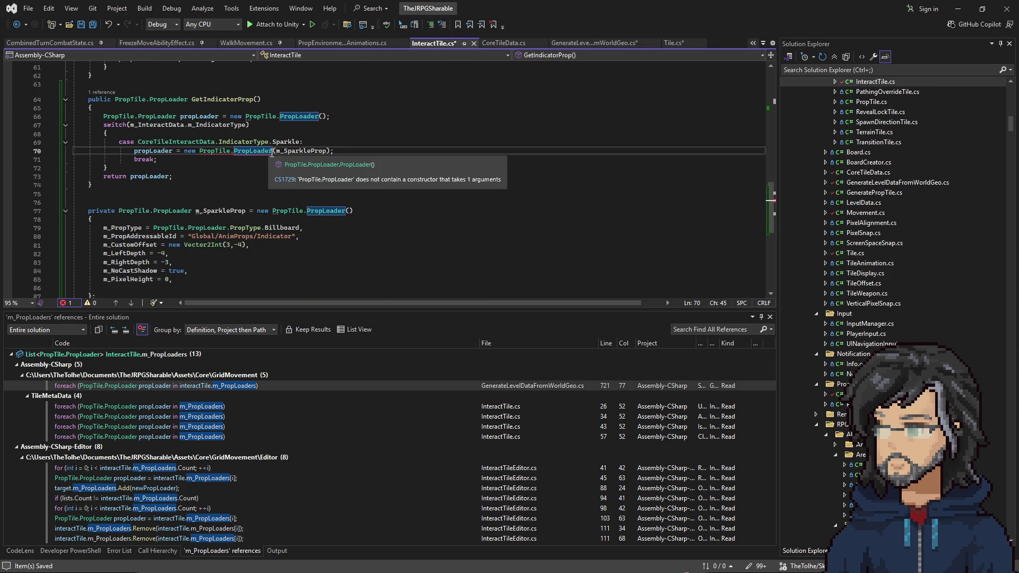
{"action": "left_click_drag", "start_coordinate": [246, 116], "coordinate": [318, 116]}
Make the local a PropLoaderData named propLoaderData, initialized with new PropLoaderData()
{"action": "type", "text": "PropLoaderData"}
{"action": "left_click_drag", "start_coordinate": [173, 116], "coordinate": [100, 116]}
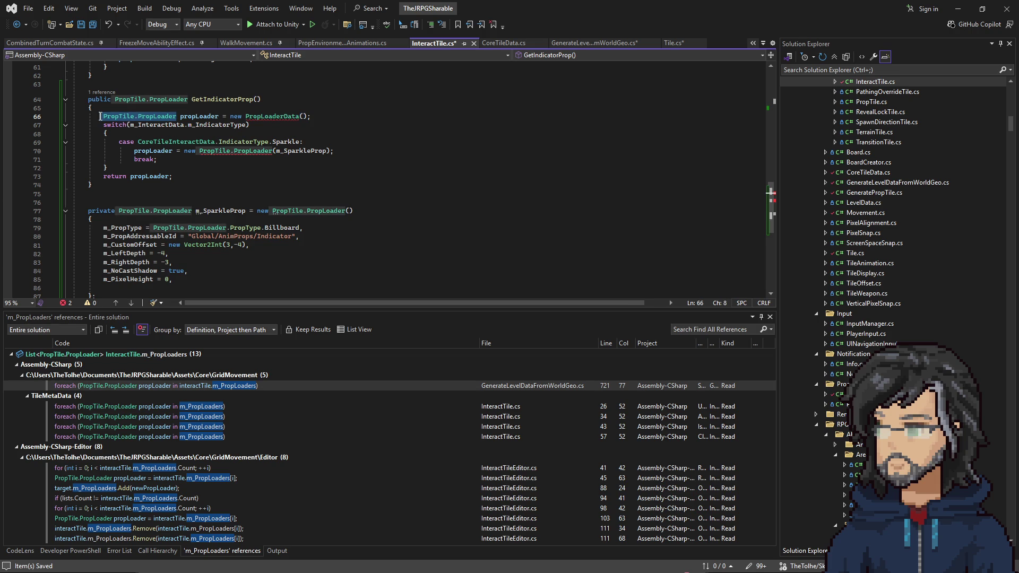
{"action": "type", "text": "PropLoaderData"}
{"action": "double_click", "coordinate": [181, 116]}
{"action": "type", "text": "PropLoaderData"}
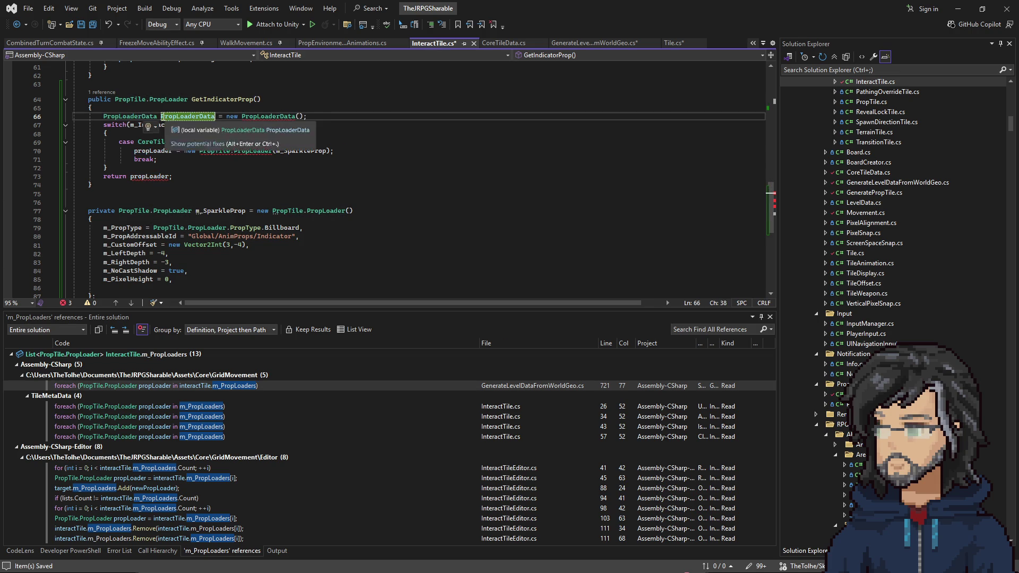
{"action": "key", "text": "Delete"}
{"action": "type", "text": "p"}
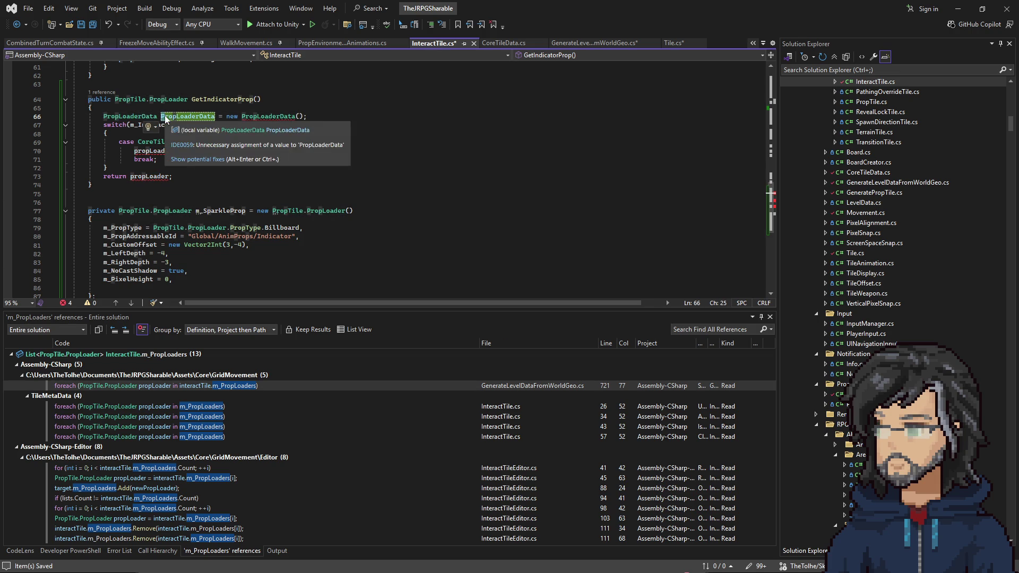
{"action": "left_click", "coordinate": [175, 111]}
Return propLoaderData, change the method's return type to PropLoaderData, and initialize the local to null
{"action": "double_click", "coordinate": [186, 115]}
{"action": "key", "text": "ctrl+c"}
{"action": "double_click", "coordinate": [145, 176]}
{"action": "key", "text": "ctrl+v"}
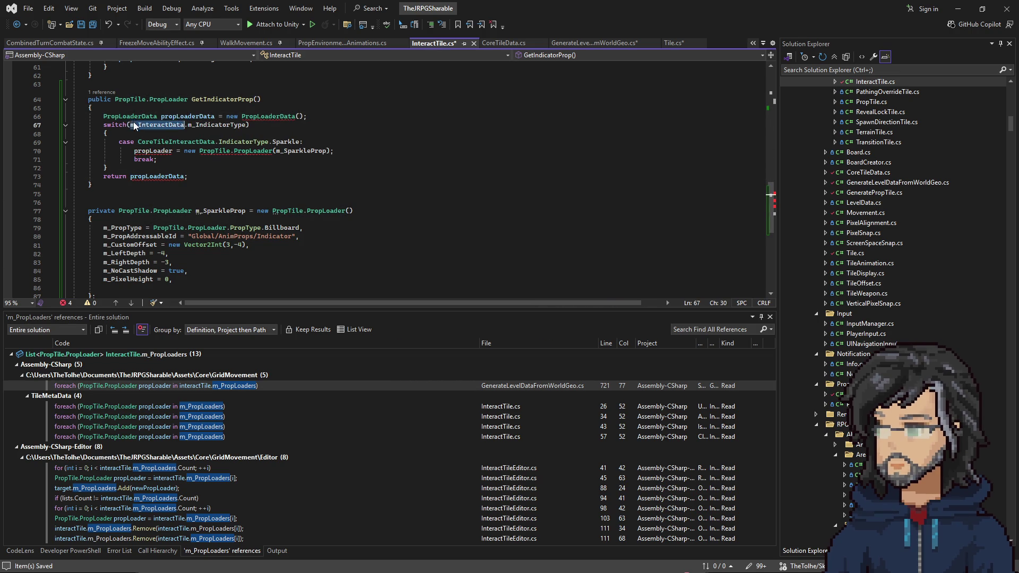
{"action": "double_click", "coordinate": [123, 117]}
{"action": "key", "text": "ctrl+c"}
{"action": "key", "text": "ctrl+v"}
{"action": "left_click_drag", "start_coordinate": [114, 99], "coordinate": [306, 115]}
{"action": "type", "text": "null"}
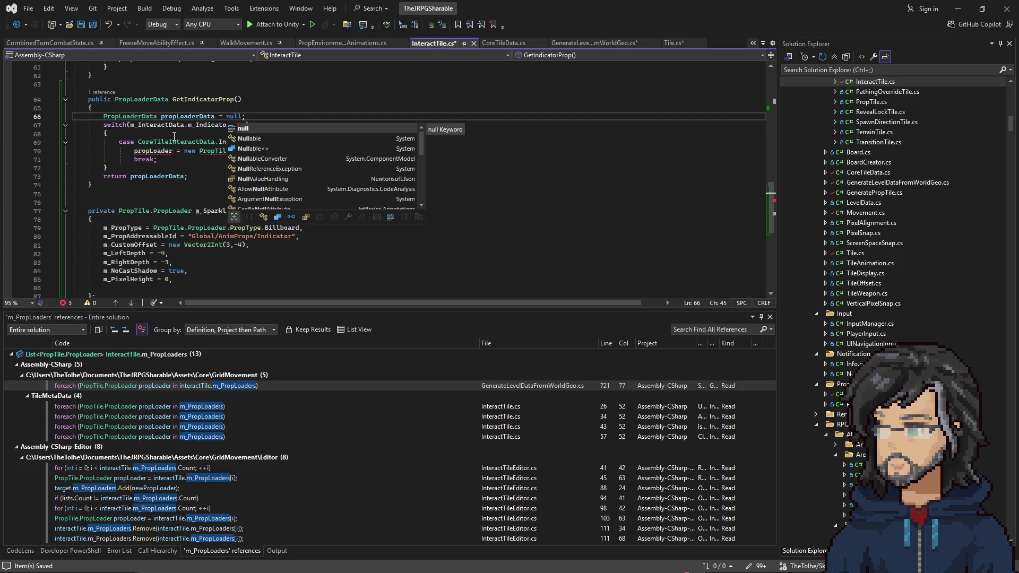
Replace the Sparkle case's PropLoader constructor with new PropLoaderData(m_SparkleProp)
{"action": "left_click", "coordinate": [191, 116]}
{"action": "left_click_drag", "start_coordinate": [200, 151], "coordinate": [277, 151]}
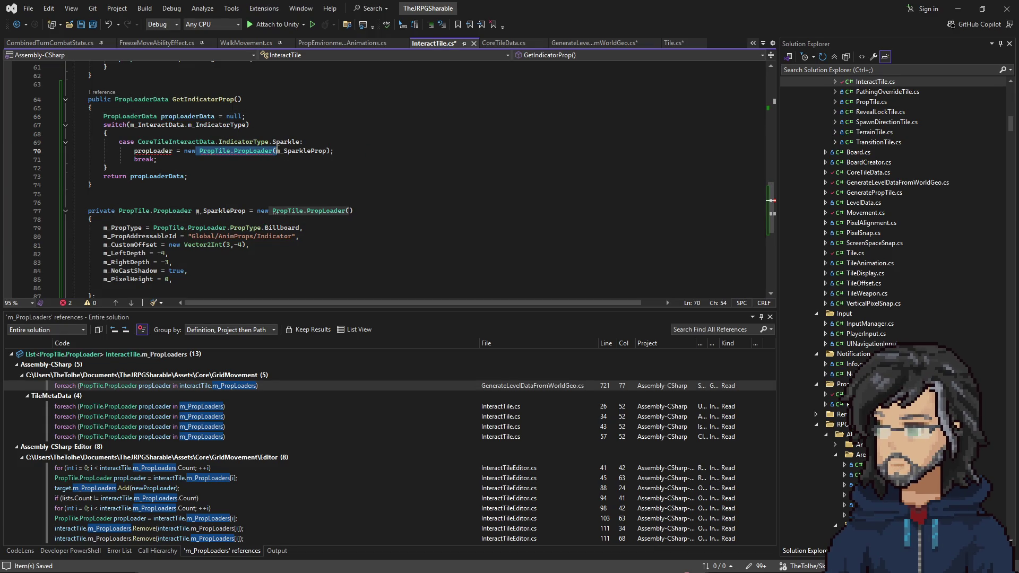
{"action": "type", "text": "pro"}
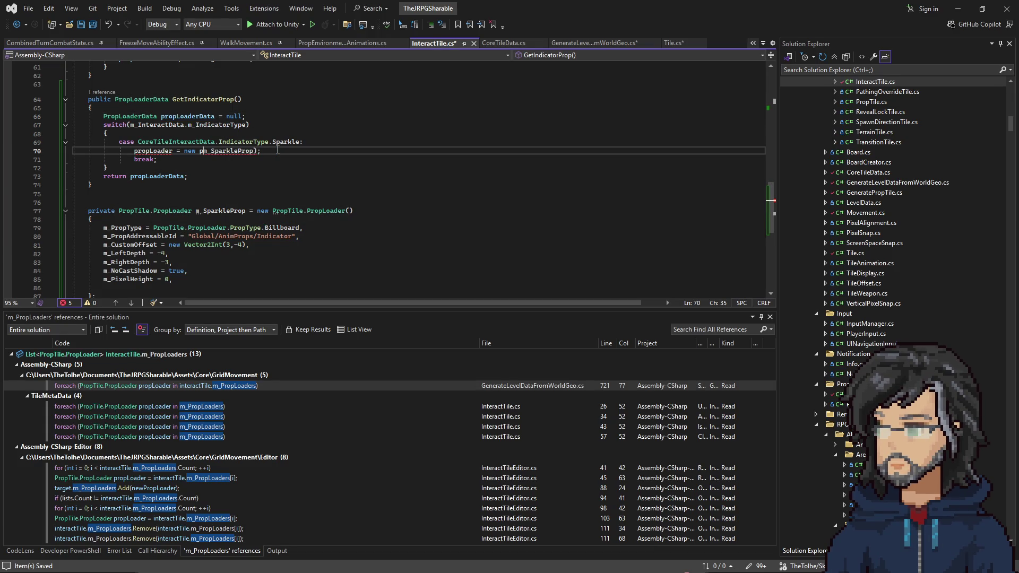
{"action": "key", "text": "Left"}
{"action": "key", "text": "ctrl+space"}
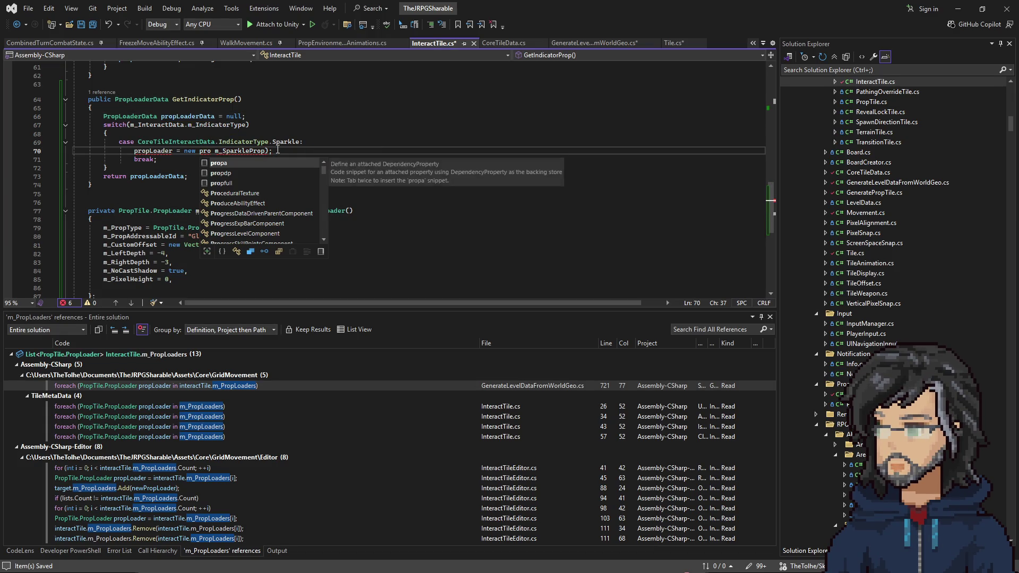
{"action": "type", "text": "L"}
{"action": "key", "text": "Tab"}
{"action": "type", "text": "("}
{"action": "key", "text": "Delete"}
{"action": "left_click", "coordinate": [283, 142]}
Rename the Sparkle assignment target to propLoaderData and save InteractTile.cs
{"action": "double_click", "coordinate": [188, 116]}
{"action": "key", "text": "ctrl+c"}
{"action": "double_click", "coordinate": [153, 151]}
{"action": "key", "text": "ctrl+v"}
{"action": "key", "text": "ctrl+s"}
{"action": "double_click", "coordinate": [204, 99]}
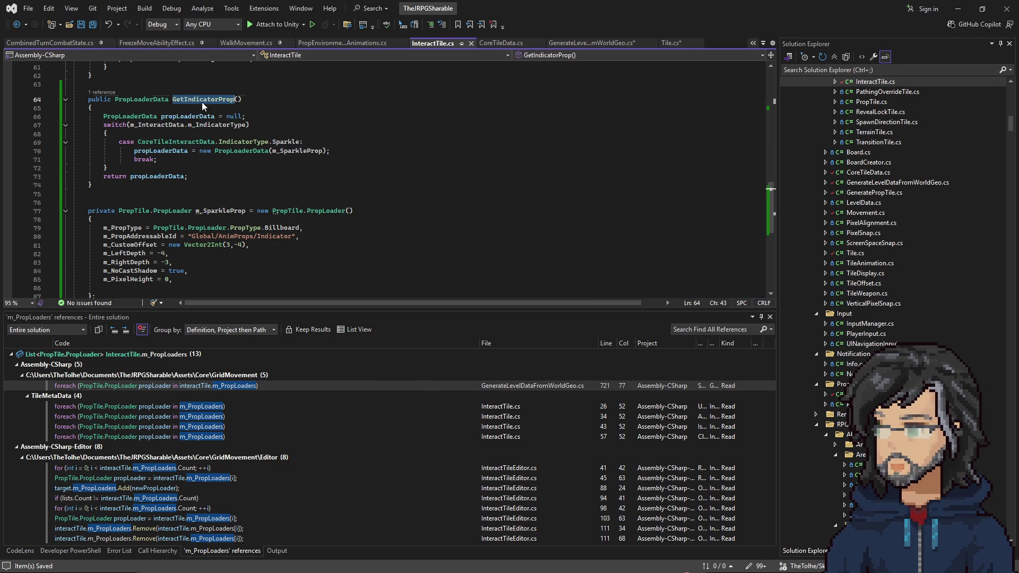
{"action": "left_click", "coordinate": [584, 43]}
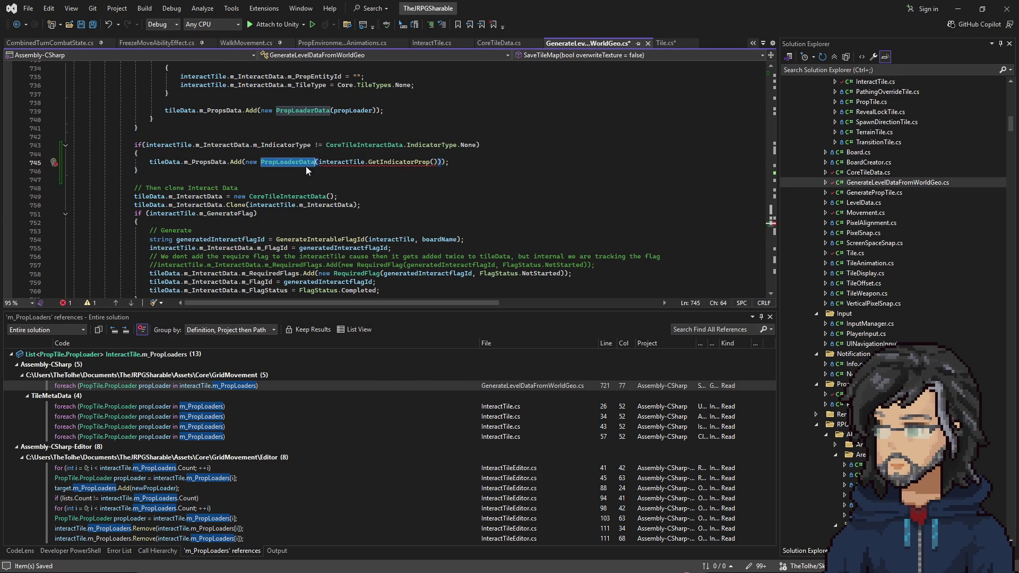
Remove the redundant PropLoaderData wrapper from line 745's GetIndicatorProp call and save
{"action": "key", "text": "BackSpace"}
{"action": "key", "text": "BackSpace"}
{"action": "key", "text": "BackSpace"}
{"action": "key", "text": "Delete"}
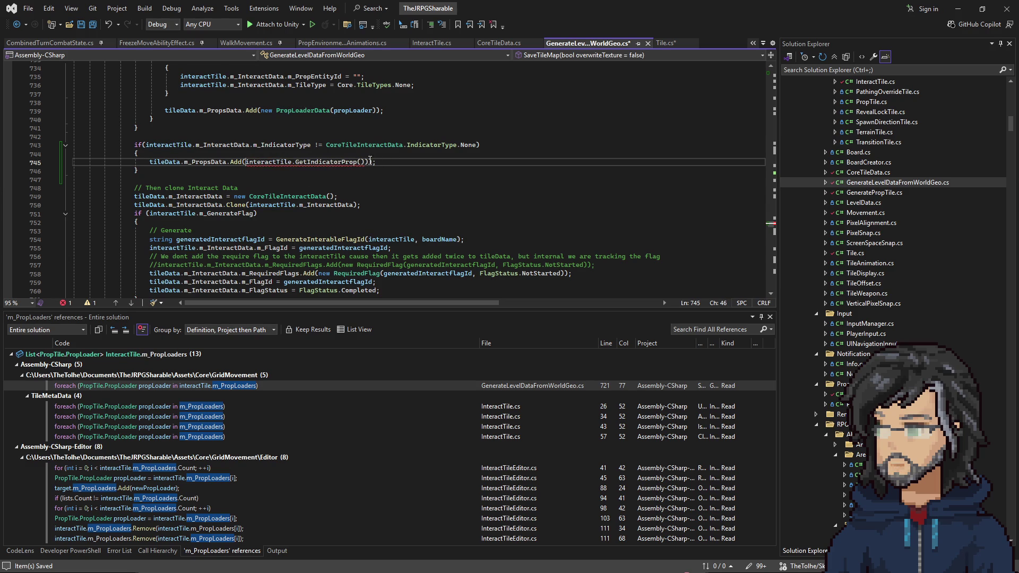
{"action": "left_click", "coordinate": [368, 161]}
{"action": "key", "text": "ctrl+s"}
{"action": "left_click", "coordinate": [208, 162]}
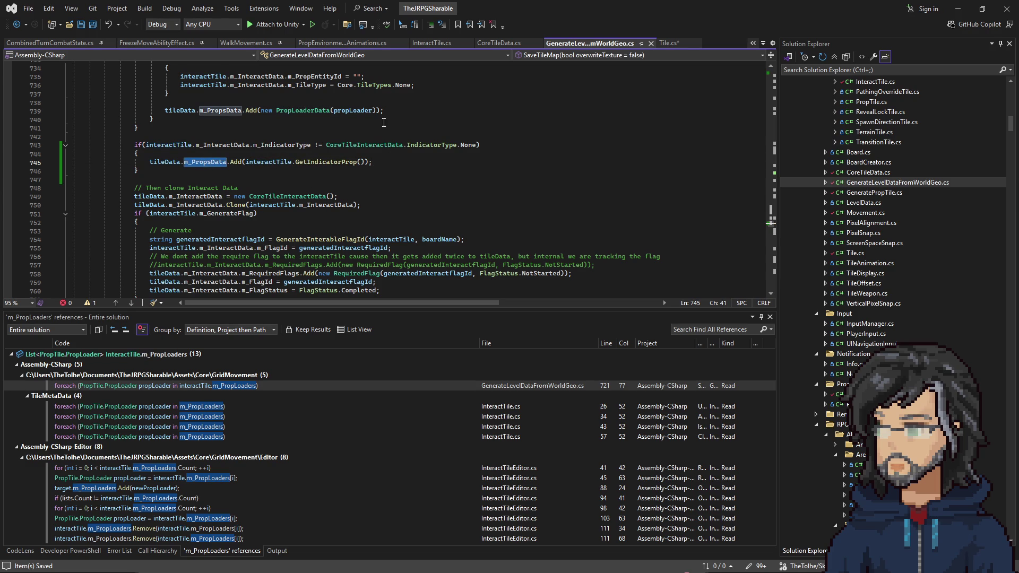
Compare GetIndicatorProp in InteractTile.cs with its call on line 745
{"action": "left_click", "coordinate": [428, 43]}
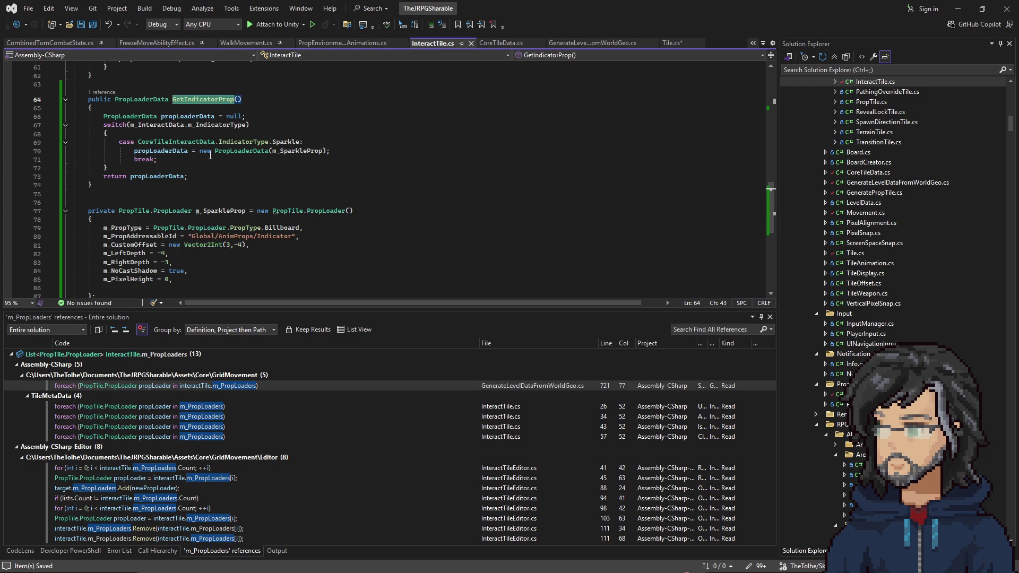
{"action": "left_click", "coordinate": [624, 44]}
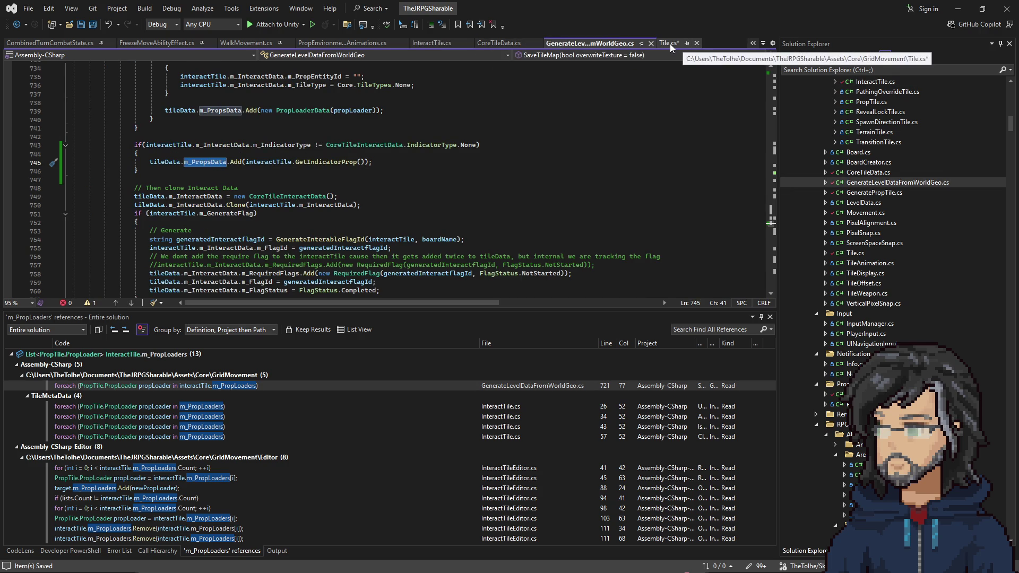
{"action": "left_click_drag", "start_coordinate": [246, 162], "coordinate": [363, 164]}
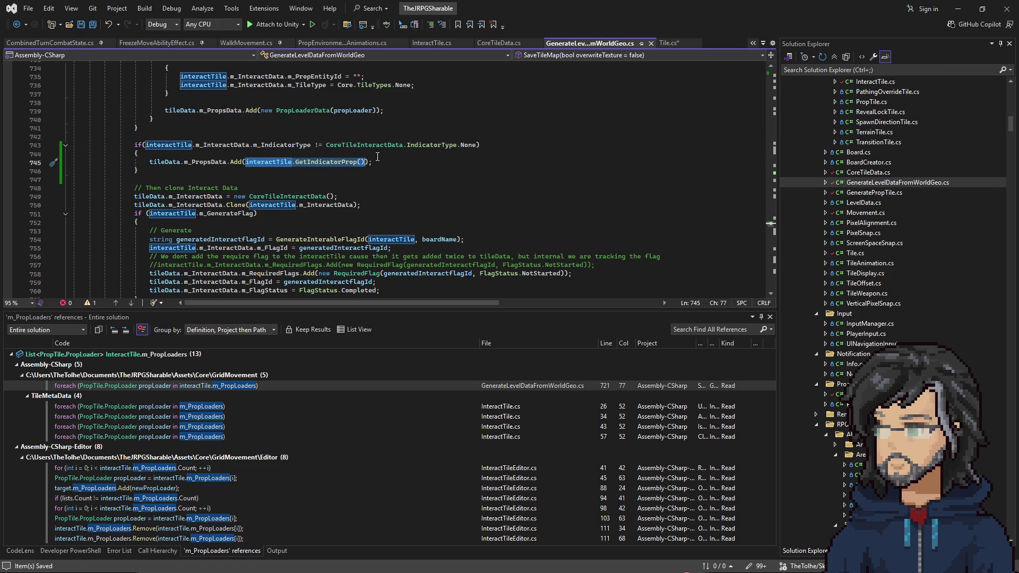
{"action": "left_click", "coordinate": [223, 145]}
{"action": "left_click", "coordinate": [375, 162]}
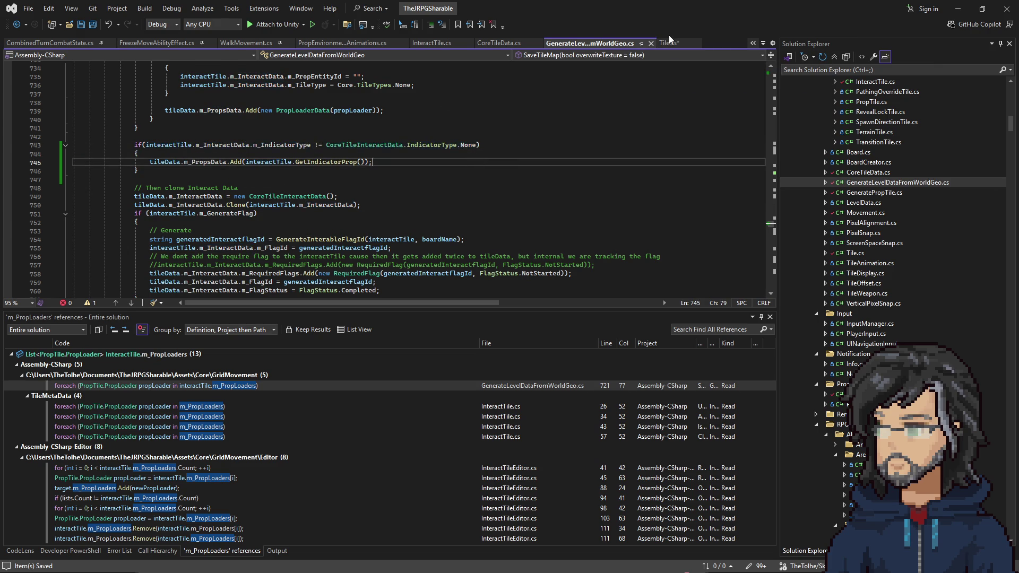
{"action": "key", "text": "ctrl+a"}
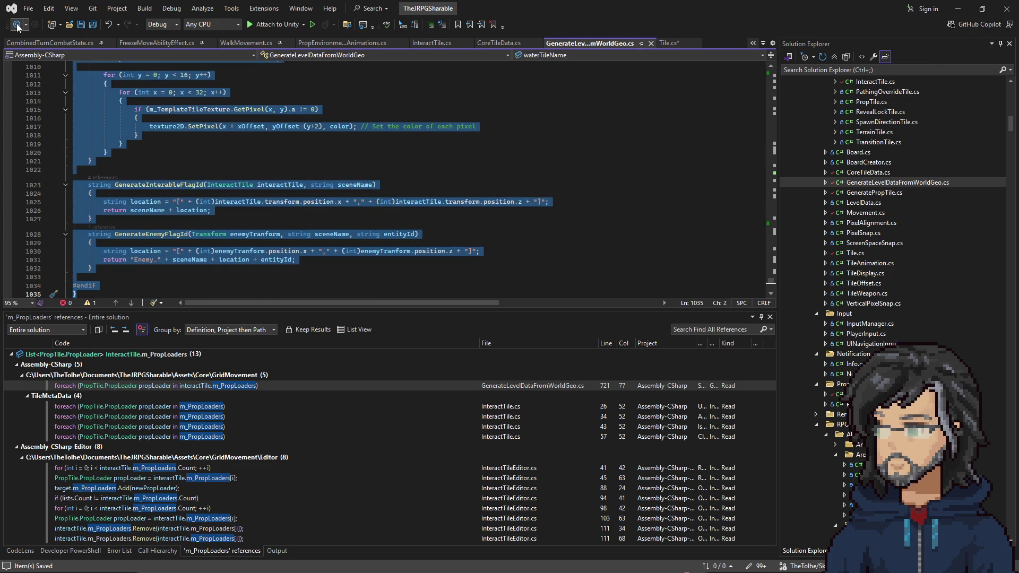
Replace the line 743 indicator-type condition with interactTile.TryGetIndicatorProp() and save
{"action": "left_click", "coordinate": [18, 25]}
{"action": "mouse_move", "coordinate": [323, 181]}
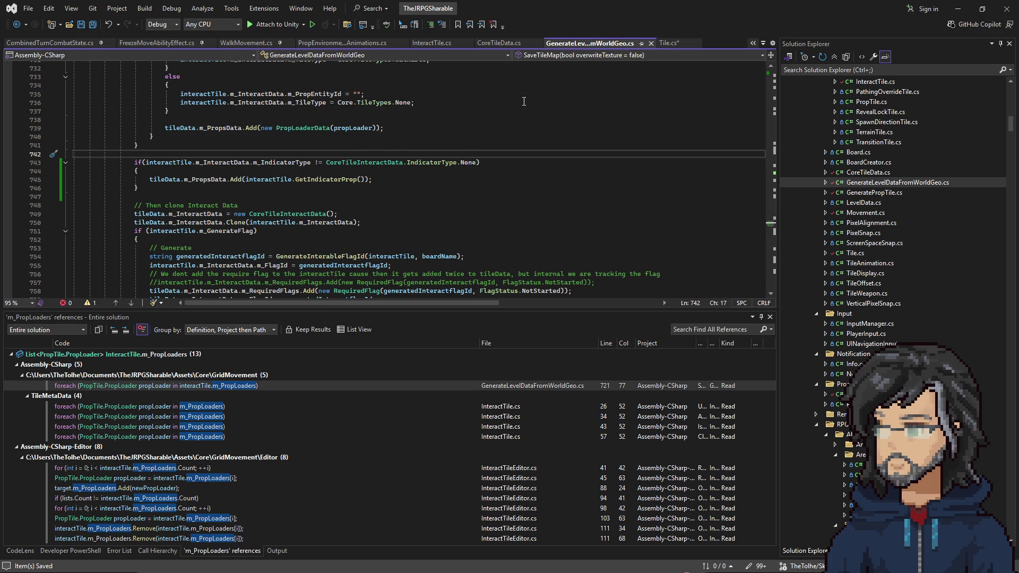
{"action": "mouse_move", "coordinate": [264, 180]}
{"action": "left_mouse_down"}
{"action": "mouse_move", "coordinate": [363, 181]}
{"action": "mouse_move", "coordinate": [248, 182]}
{"action": "left_mouse_up"}
{"action": "left_click_drag", "start_coordinate": [147, 162], "coordinate": [477, 162]}
{"action": "key", "text": "ctrl+v"}
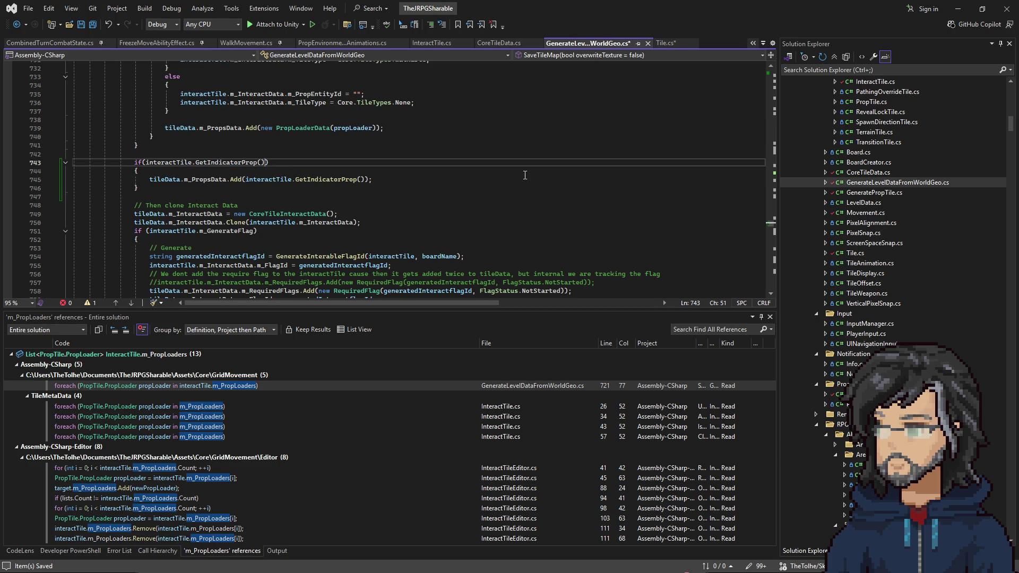
{"action": "left_click", "coordinate": [205, 165]}
{"action": "type", "text": "Try"}
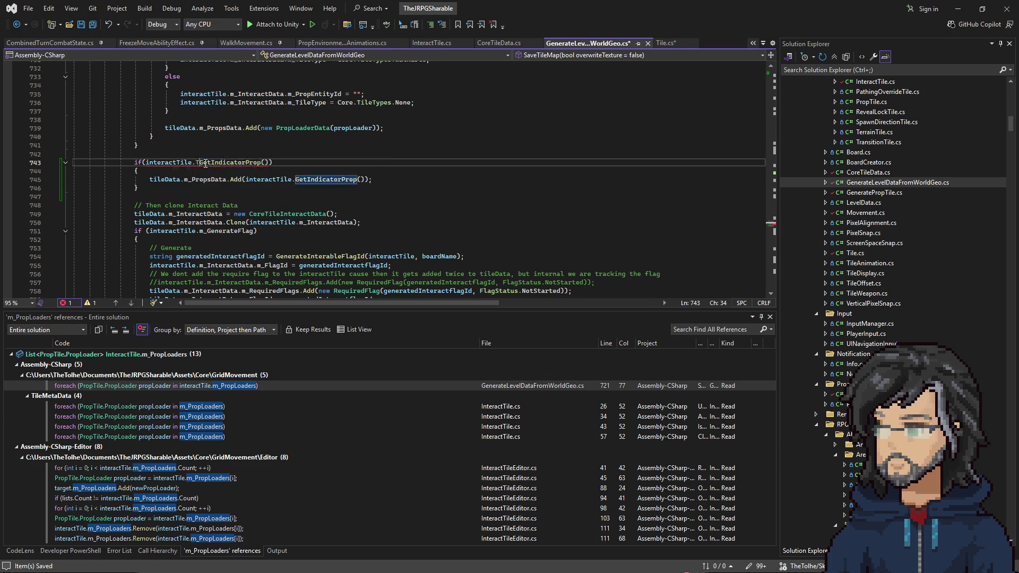
{"action": "double_click", "coordinate": [205, 164]}
{"action": "key", "text": "ctrl+s"}
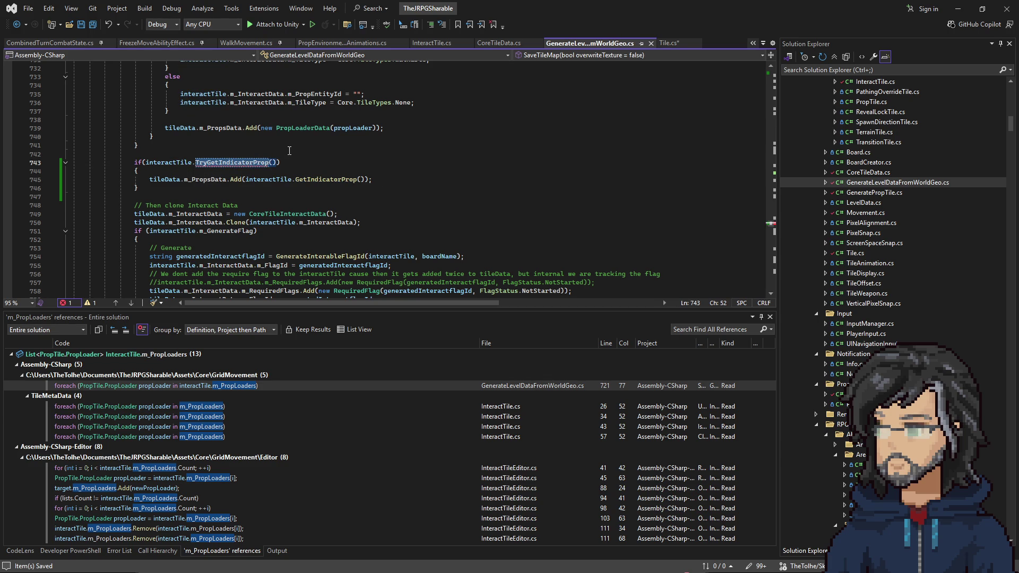
{"action": "left_click", "coordinate": [439, 46]}
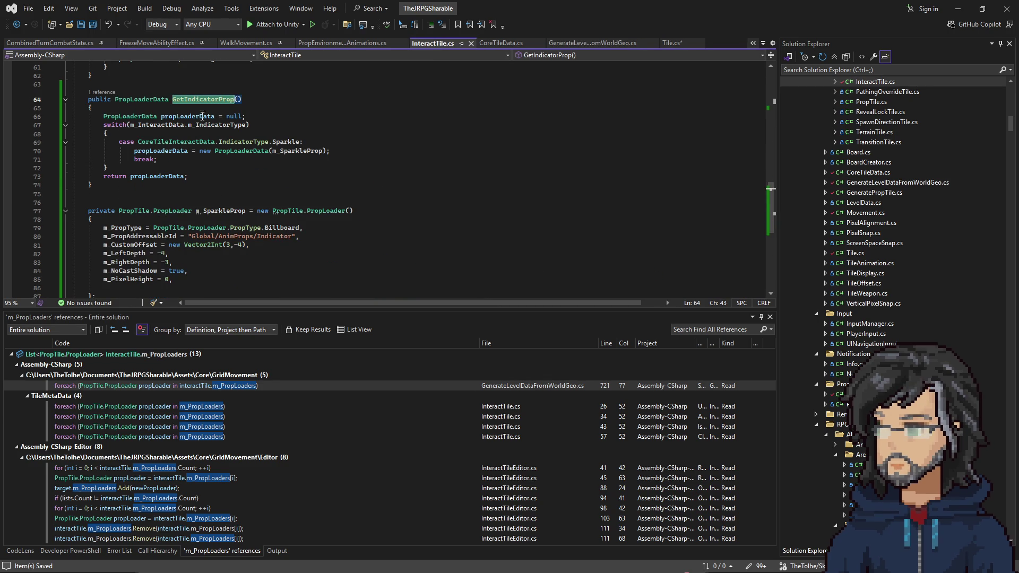
Rename the method to TryGetIndicatorProp with an out PropLoaderData propLoaderData parameter, returning bool
{"action": "key", "text": "ctrl+v"}
{"action": "scroll", "coordinate": [186, 133], "scroll_direction": "up", "scroll_amount": 4}
{"action": "scroll", "coordinate": [184, 154], "scroll_direction": "down", "scroll_amount": 3}
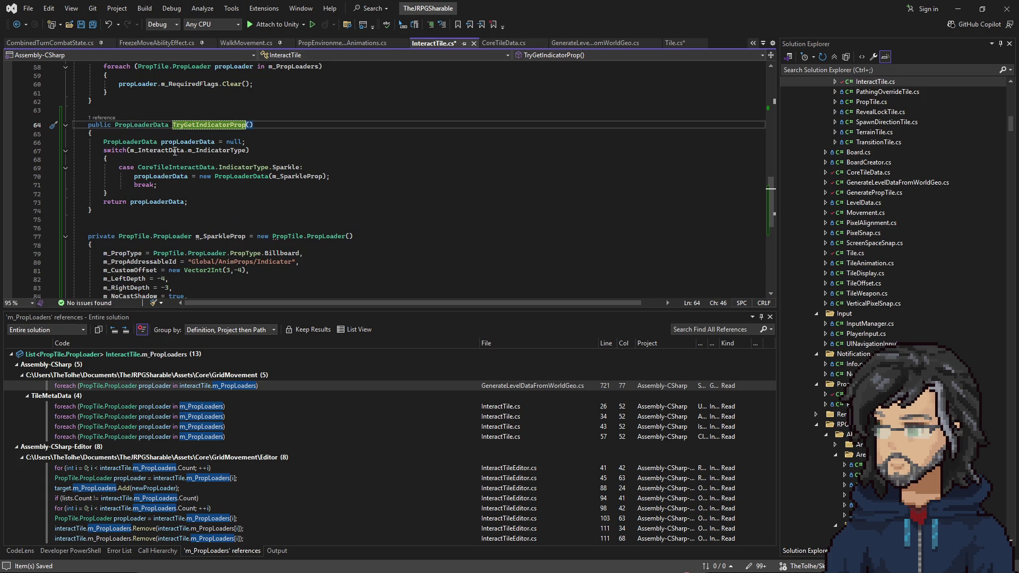
{"action": "left_click", "coordinate": [248, 124]}
{"action": "type", "text": "out"}
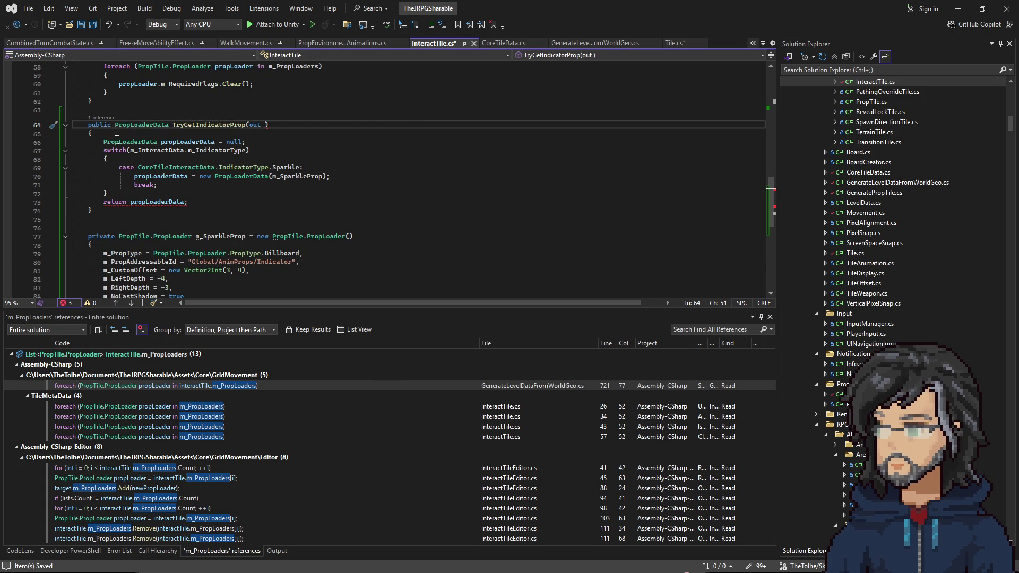
{"action": "left_click_drag", "start_coordinate": [104, 142], "coordinate": [216, 141]}
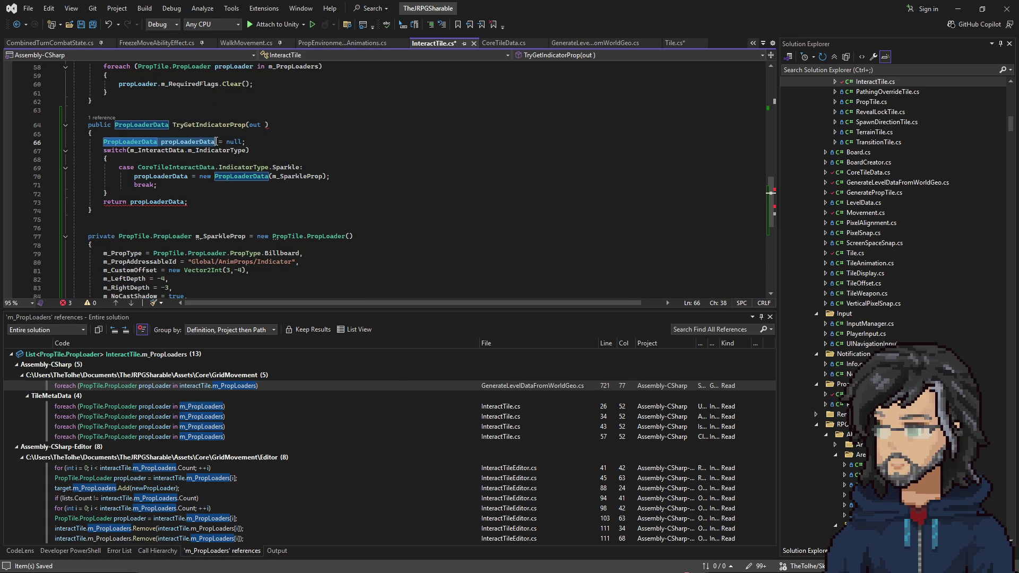
{"action": "key", "text": "ctrl+c"}
{"action": "left_click", "coordinate": [266, 125]}
{"action": "key", "text": "ctrl+v"}
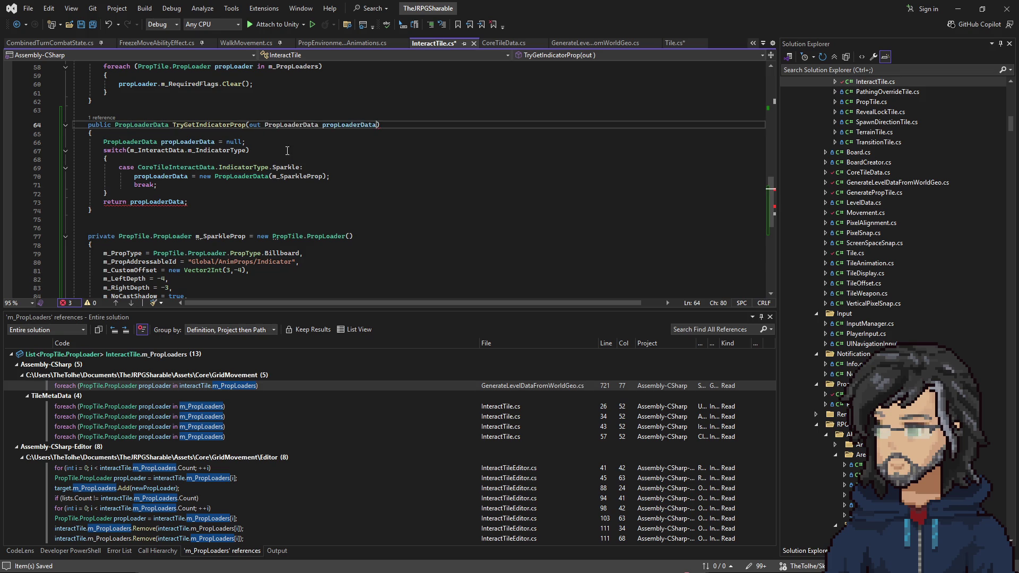
{"action": "double_click", "coordinate": [126, 124]}
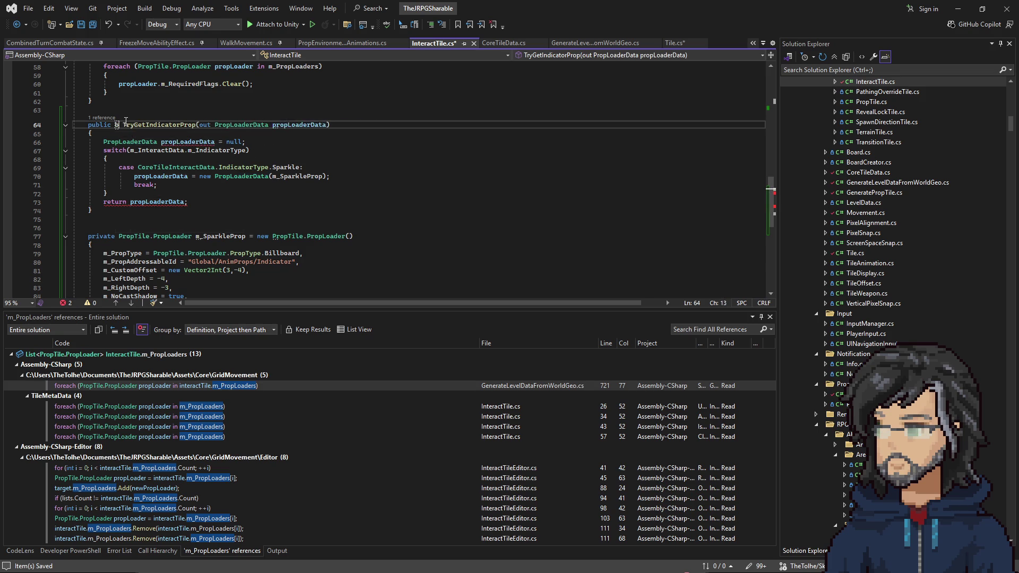
{"action": "type", "text": "bool"}
{"action": "key", "text": "Escape"}
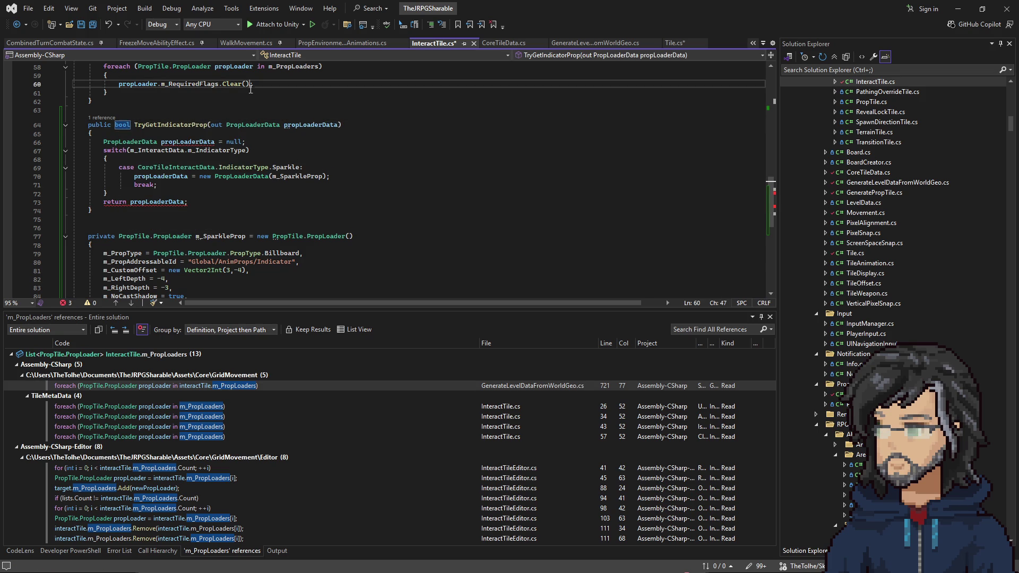
Make the Sparkle case return true without a break, and the final return false
{"action": "left_click", "coordinate": [356, 176]}
{"action": "key", "text": "Return"}
{"action": "type", "text": "return "}
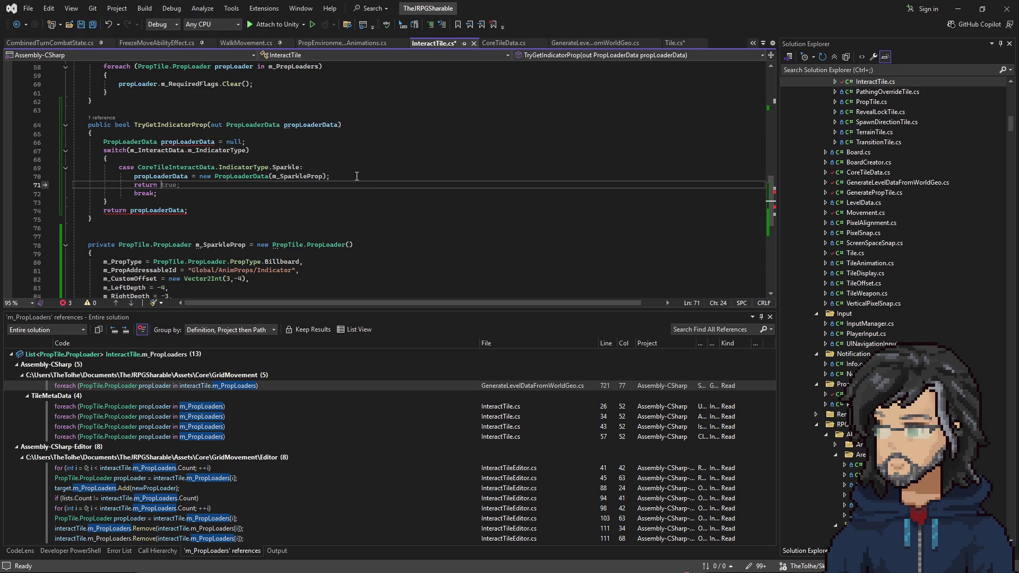
{"action": "type", "text": "false"}
{"action": "type", "text": ";"}
{"action": "left_click_drag", "start_coordinate": [160, 193], "coordinate": [202, 185]}
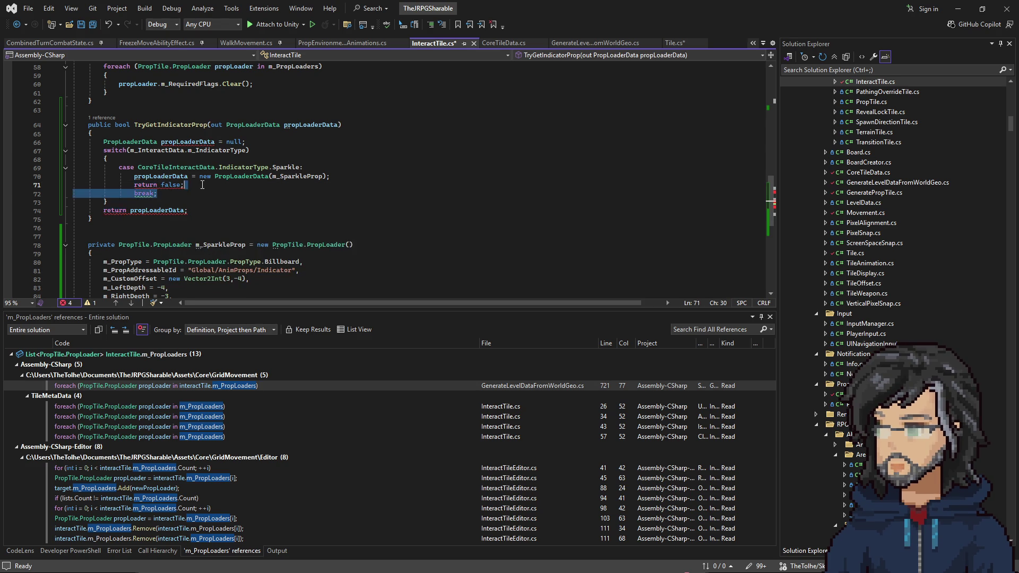
{"action": "key", "text": "Delete"}
{"action": "double_click", "coordinate": [138, 202]}
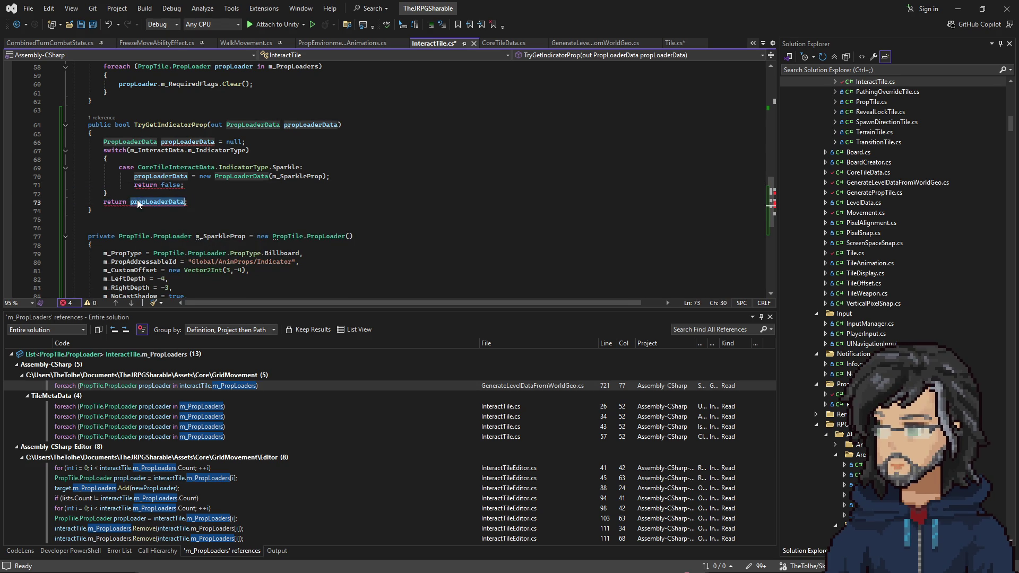
{"action": "type", "text": "true;"}
{"action": "left_click", "coordinate": [246, 151]}
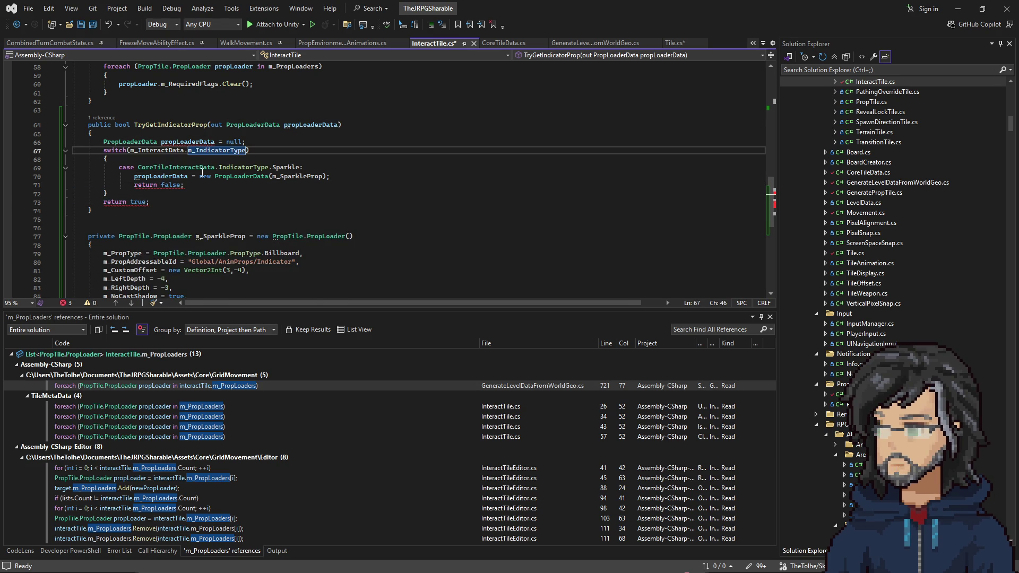
{"action": "double_click", "coordinate": [139, 202]}
{"action": "type", "text": "false"}
{"action": "left_click", "coordinate": [163, 185]}
{"action": "double_click", "coordinate": [163, 186]}
{"action": "type", "text": "true"}
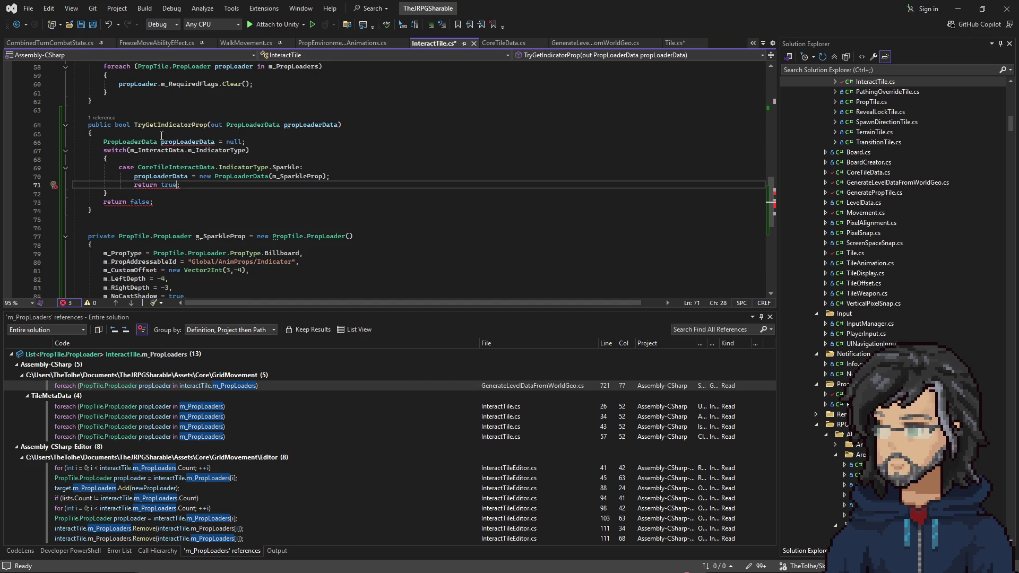
Delete the local declaration, set propLoaderData = null after the switch, and save InteractTile.cs
{"action": "double_click", "coordinate": [161, 177]}
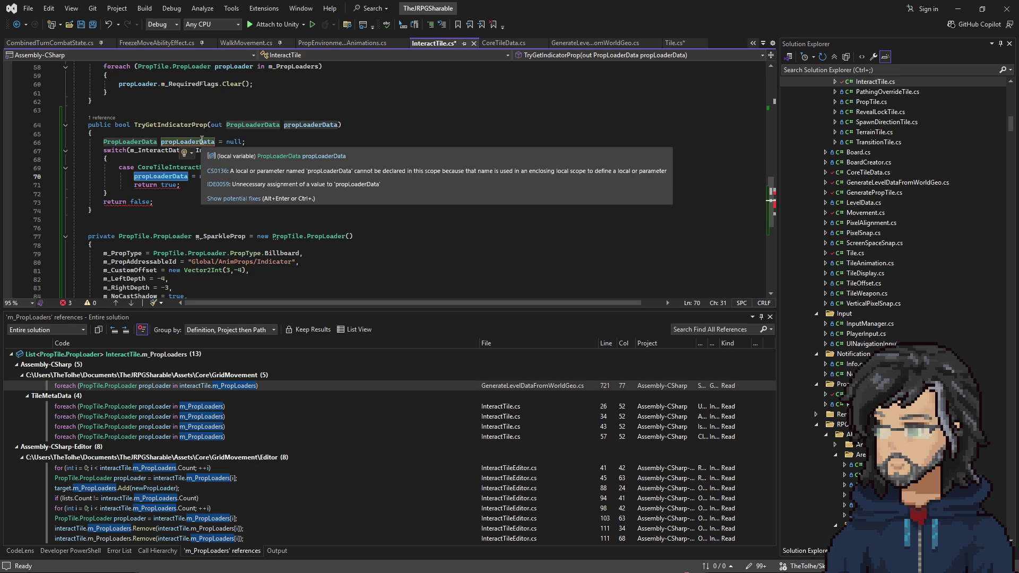
{"action": "triple_click", "coordinate": [255, 144]}
{"action": "key", "text": "BackSpace"}
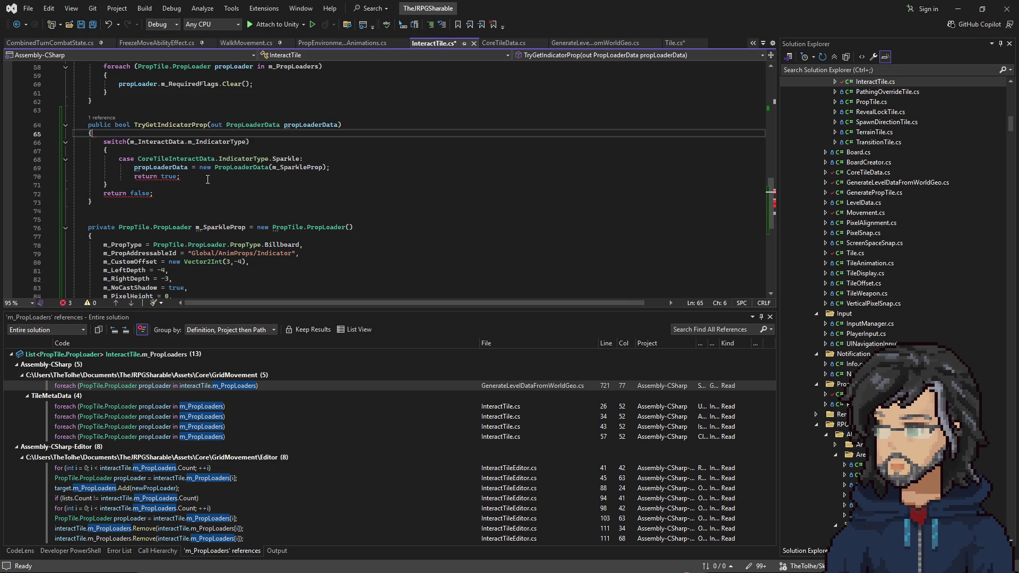
{"action": "left_click", "coordinate": [183, 176]}
{"action": "mouse_move", "coordinate": [137, 194]}
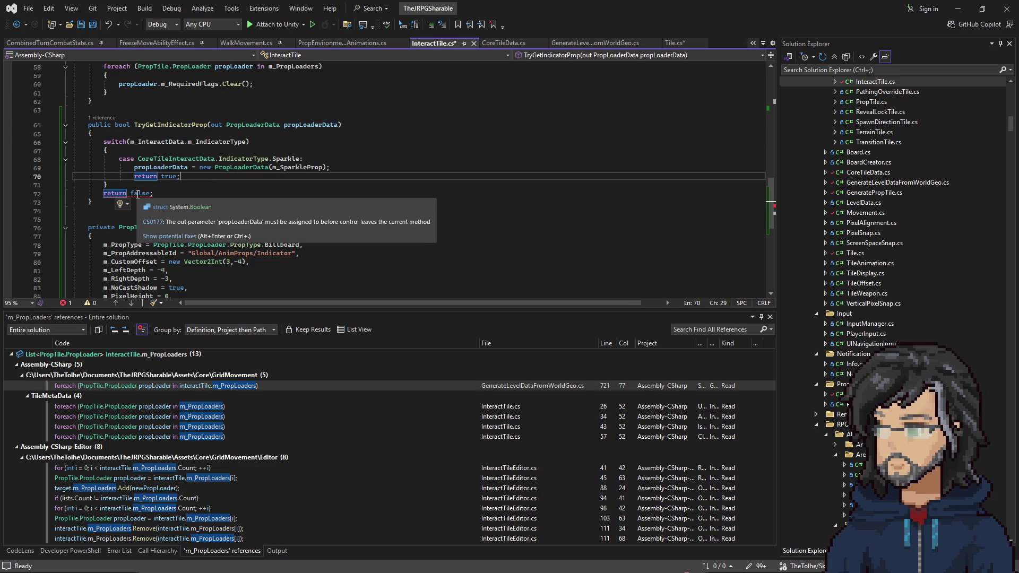
{"action": "mouse_move", "coordinate": [139, 186]}
{"action": "left_mouse_down"}
{"action": "mouse_move", "coordinate": [160, 179]}
{"action": "mouse_move", "coordinate": [118, 181]}
{"action": "left_mouse_up"}
{"action": "left_click", "coordinate": [118, 184]}
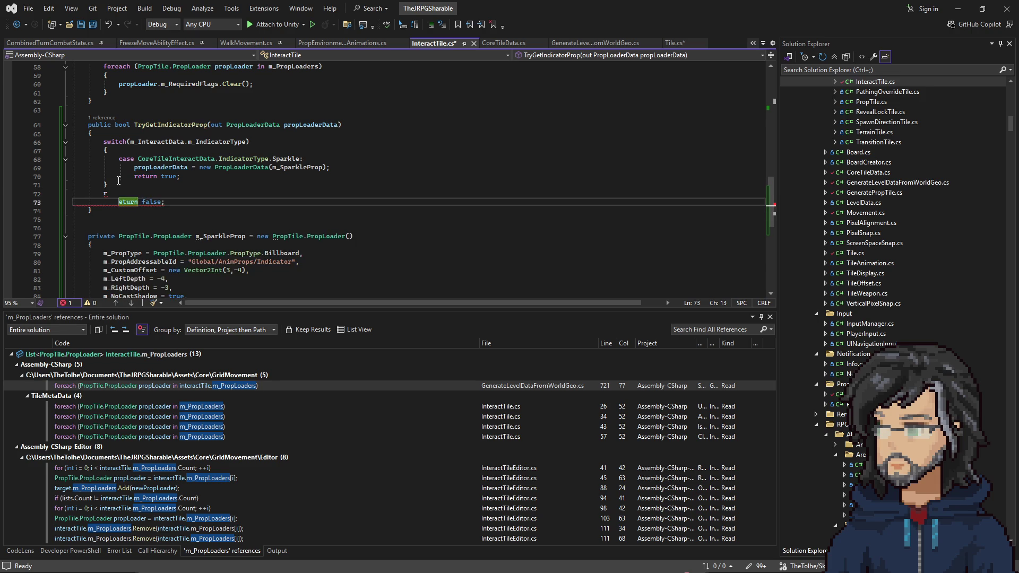
{"action": "key", "text": "Return"}
{"action": "type", "text": "propLoaderData= null;"}
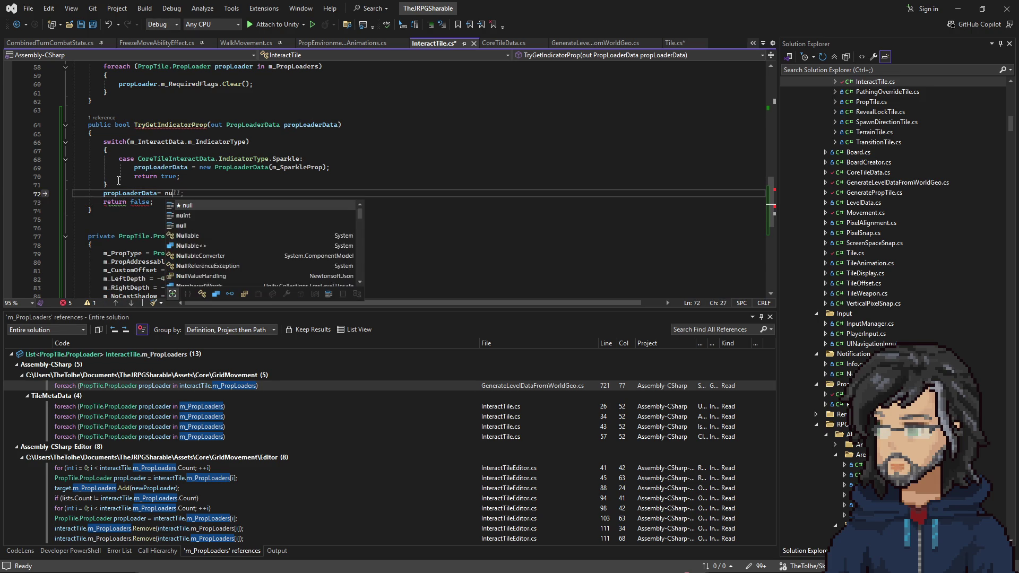
{"action": "left_click", "coordinate": [119, 182]}
{"action": "key", "text": "ctrl+s"}
{"action": "left_click", "coordinate": [207, 126]}
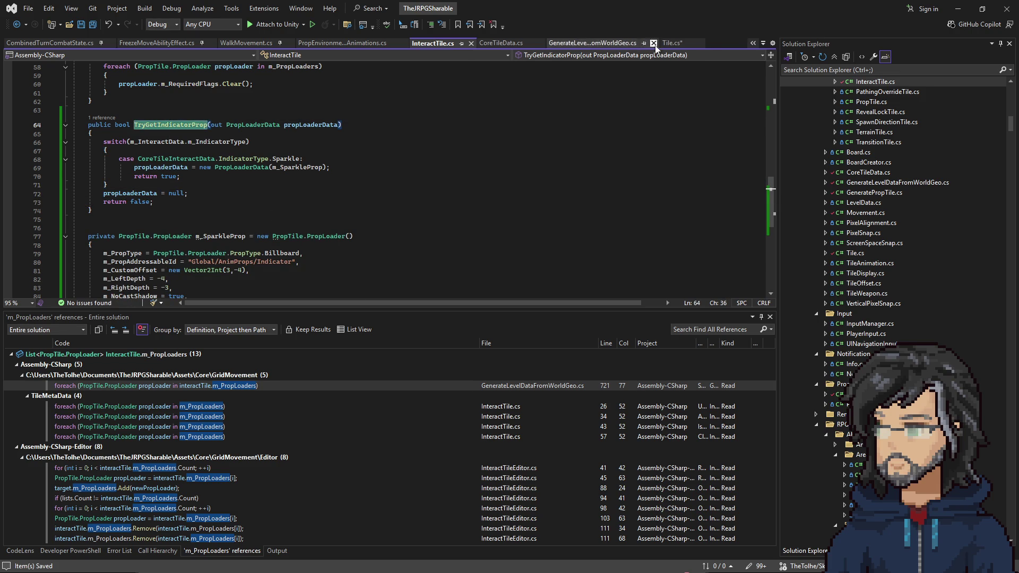
{"action": "left_click", "coordinate": [670, 42]}
{"action": "scroll", "coordinate": [354, 197], "scroll_direction": "down", "scroll_amount": 4}
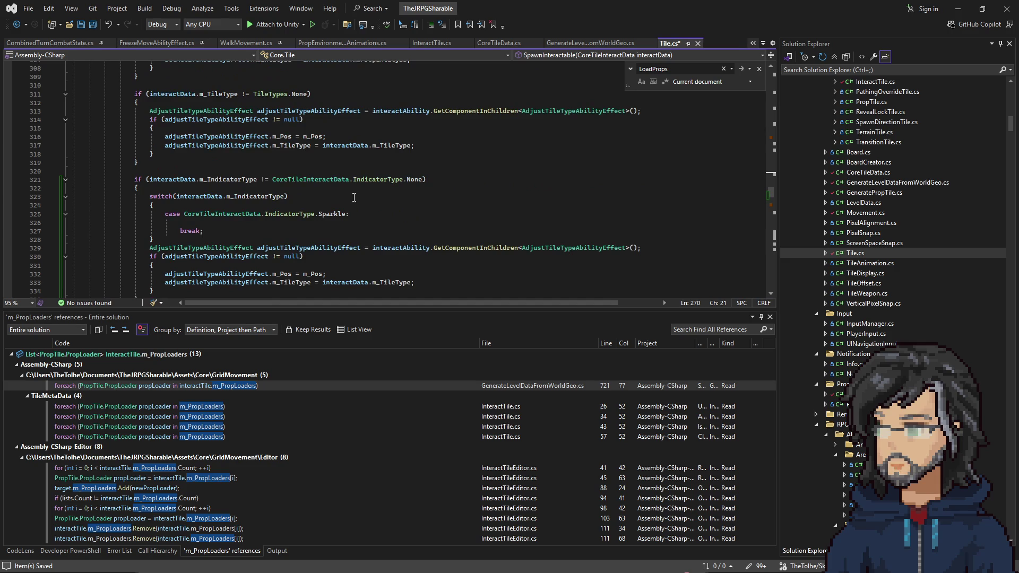
Change line 743 to call TryGetIndicatorProp(out PropLoaderData propLoaderData)
{"action": "scroll", "coordinate": [297, 207], "scroll_direction": "down", "scroll_amount": 1}
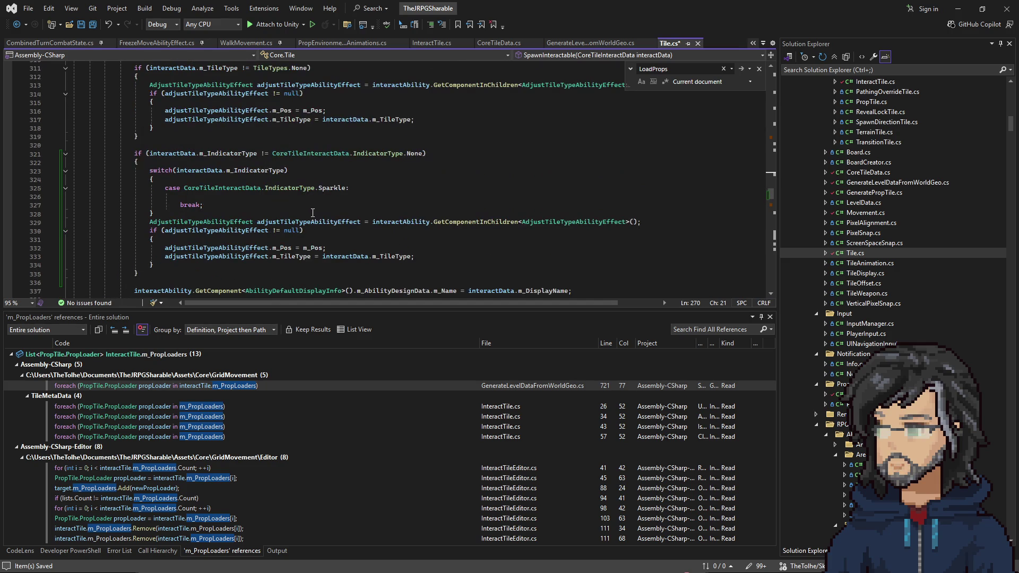
{"action": "scroll", "coordinate": [282, 181], "scroll_direction": "down", "scroll_amount": 2}
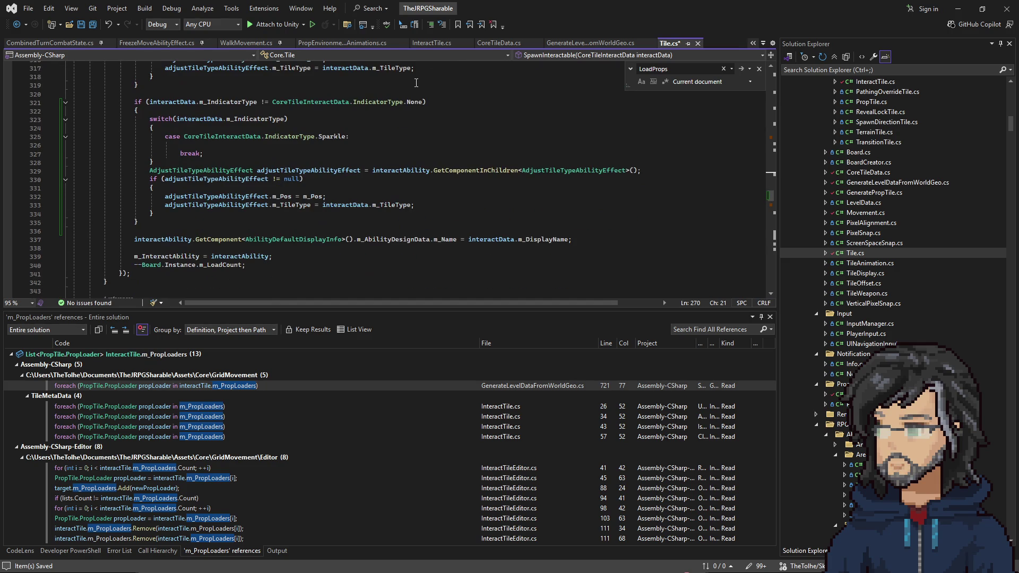
{"action": "left_click", "coordinate": [558, 41]}
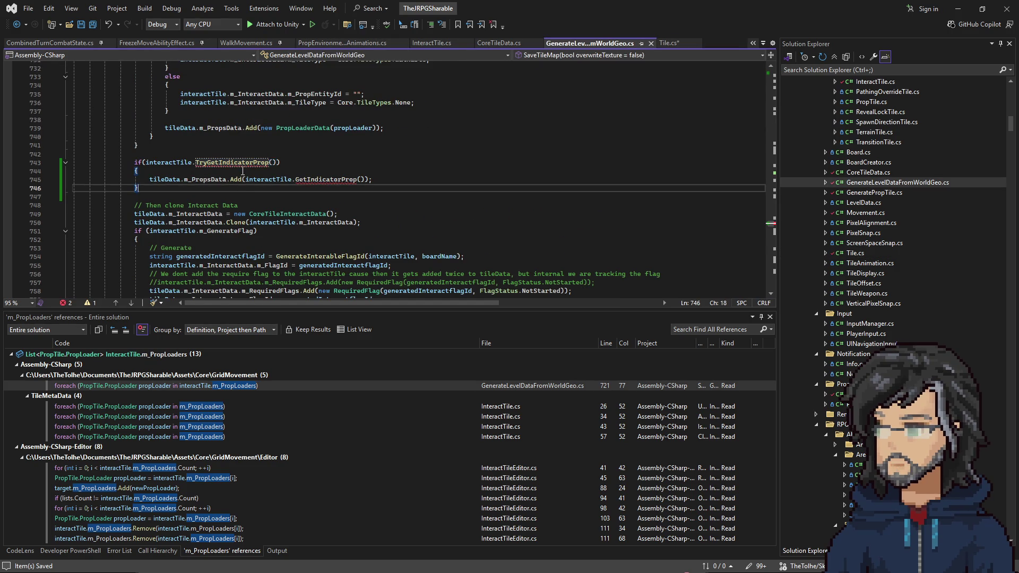
{"action": "left_click", "coordinate": [279, 164]}
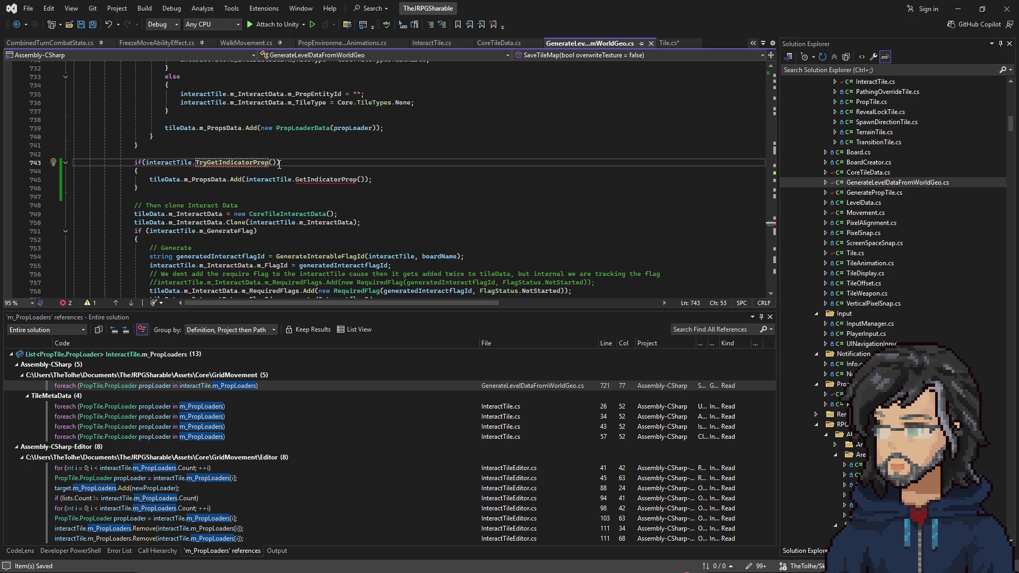
{"action": "type", "text": "propLoaderData"}
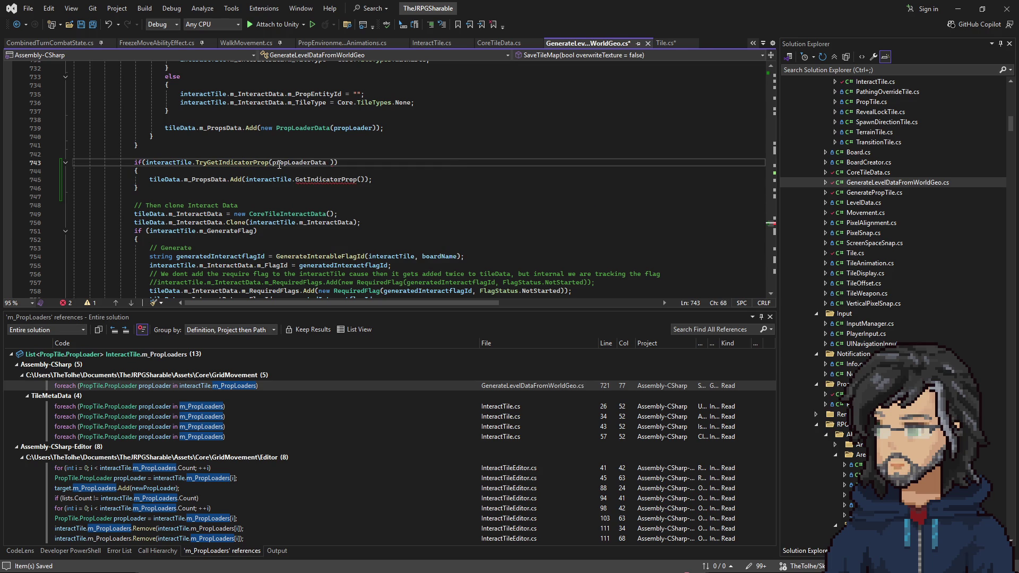
{"action": "key", "text": "Up"}
{"action": "key", "text": "Up"}
{"action": "key", "text": "Up"}
{"action": "left_click", "coordinate": [273, 163]}
{"action": "type", "text": "PropLoaderData"}
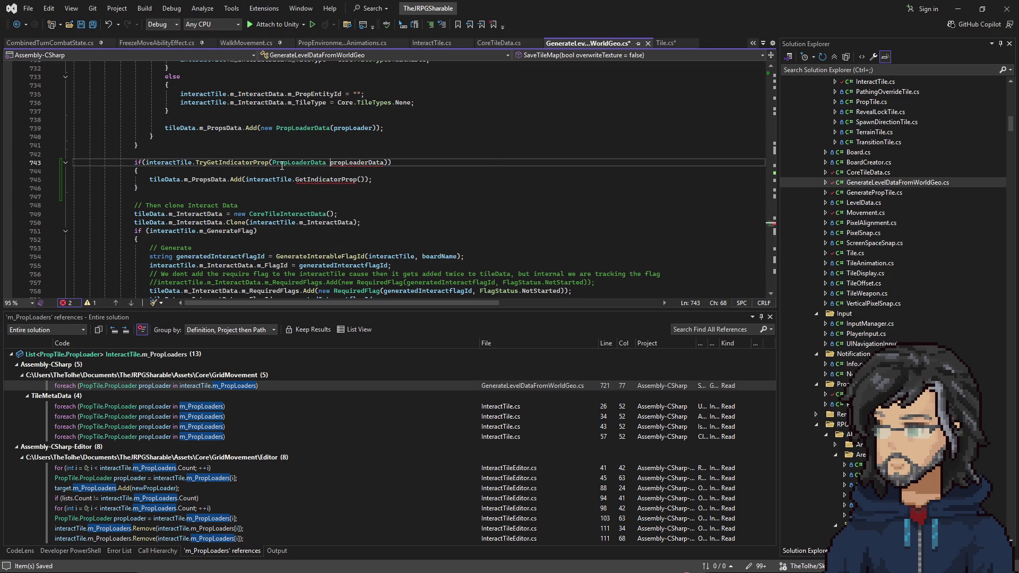
{"action": "type", "text": "out"}
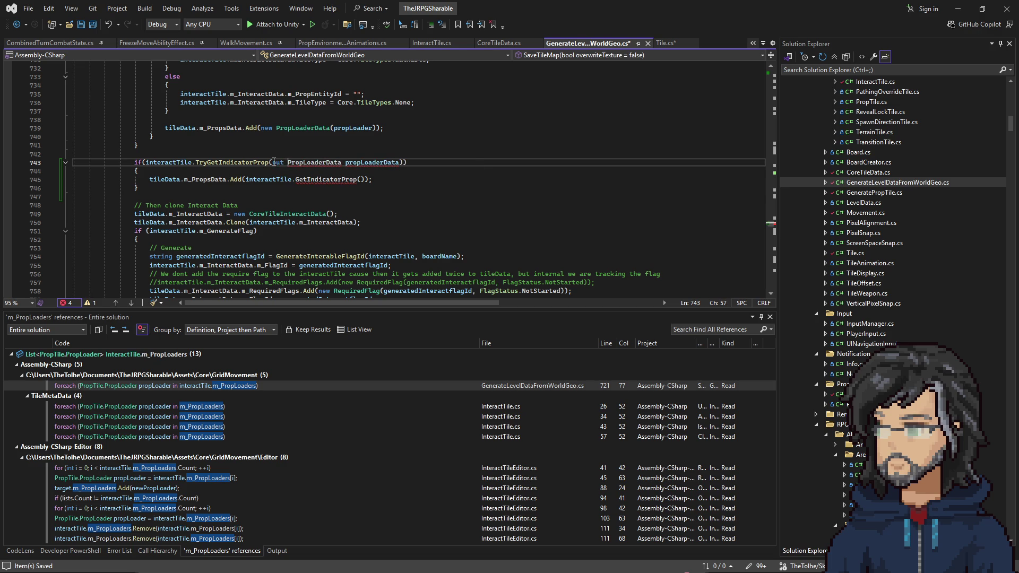
Pass propLoaderData to m_PropsData.Add on line 745 instead of the old GetIndicatorProp call
{"action": "left_click", "coordinate": [371, 162]}
{"action": "double_click", "coordinate": [371, 163]}
{"action": "key", "text": "ctrl+c"}
{"action": "left_click_drag", "start_coordinate": [246, 180], "coordinate": [370, 180]}
{"action": "key", "text": "ctrl+v"}
{"action": "left_click", "coordinate": [374, 181]}
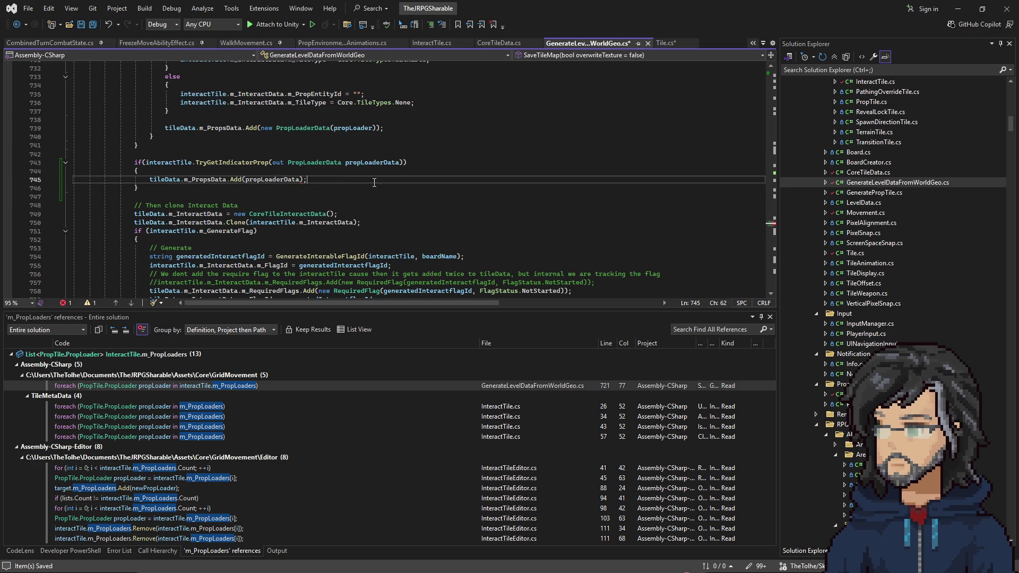
{"action": "left_click_drag", "start_coordinate": [196, 162], "coordinate": [394, 162]}
Go to TryGetIndicatorProp's definition from its call on line 743
{"action": "left_click", "coordinate": [386, 162]}
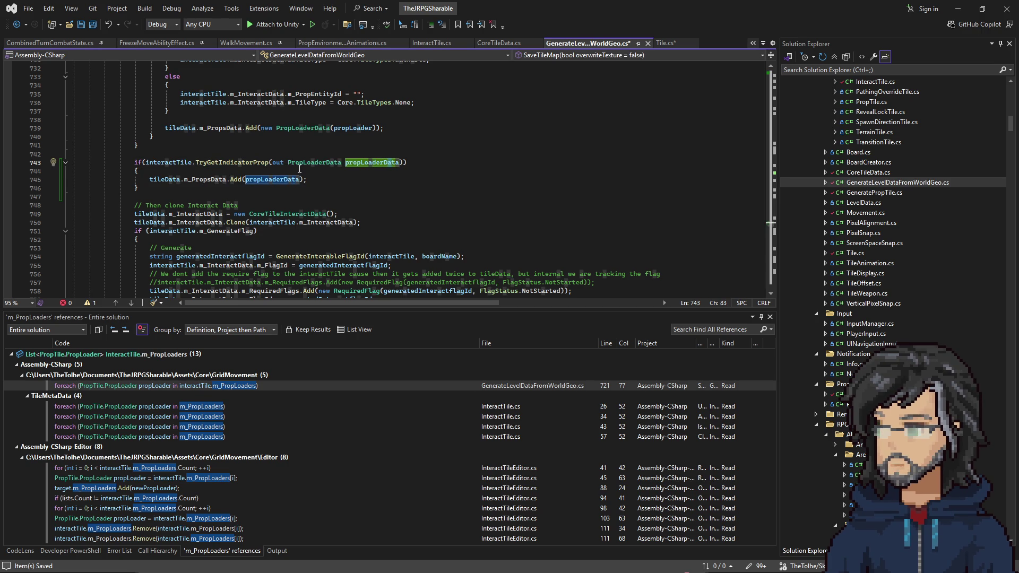
{"action": "left_click", "coordinate": [211, 162]}
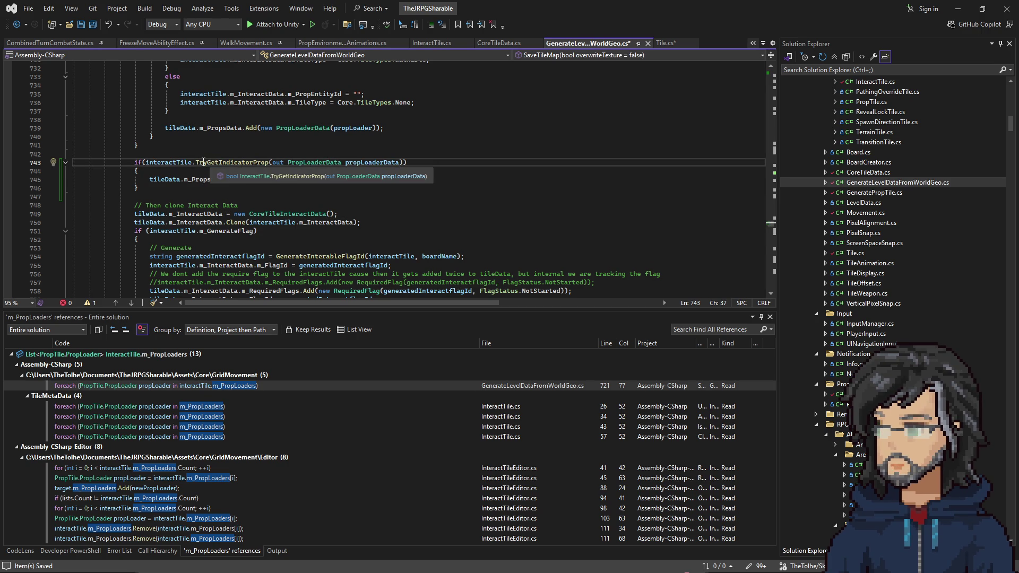
{"action": "right_click", "coordinate": [204, 162]}
{"action": "left_click", "coordinate": [228, 232]}
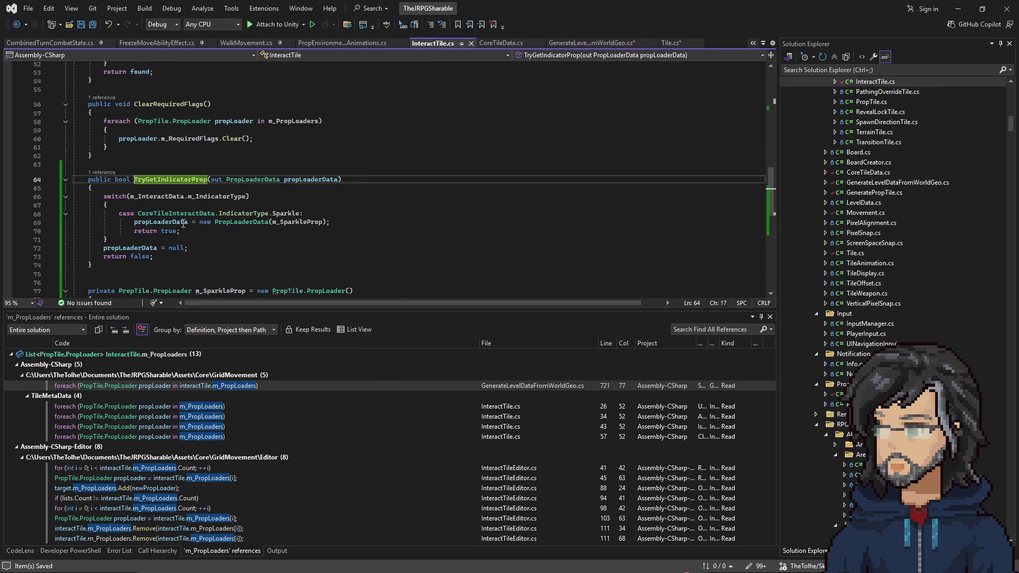
Review the Sparkle case and the uses of propLoaderData in TryGetIndicatorProp
{"action": "left_click_drag", "start_coordinate": [160, 212], "coordinate": [230, 229]}
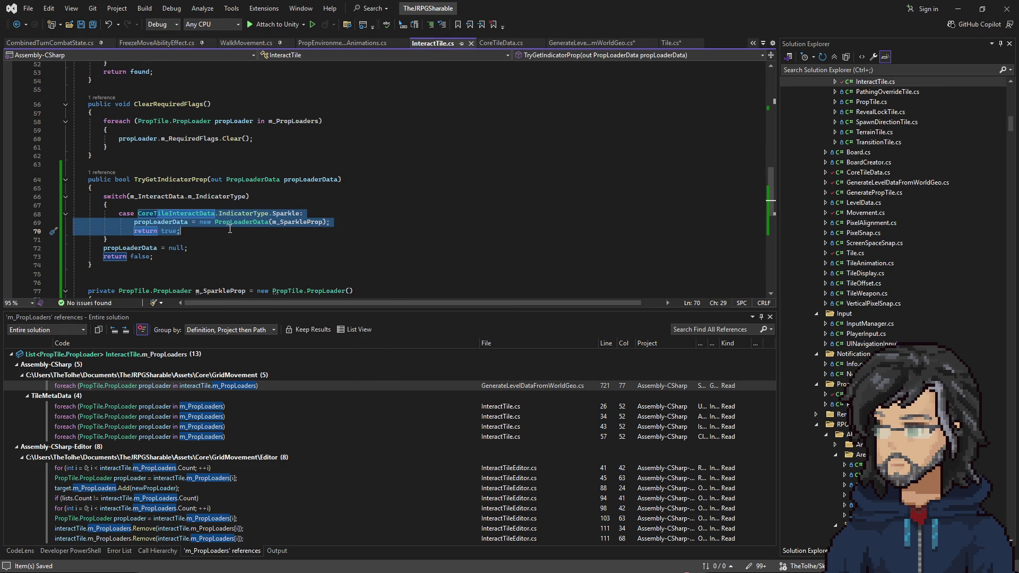
{"action": "left_click_drag", "start_coordinate": [306, 224], "coordinate": [317, 217]}
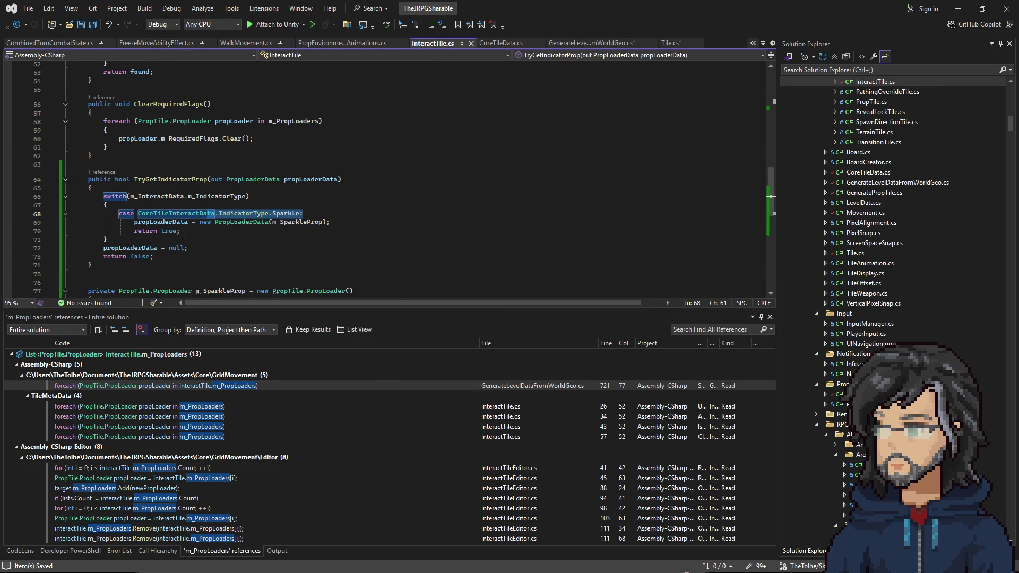
{"action": "double_click", "coordinate": [171, 222]}
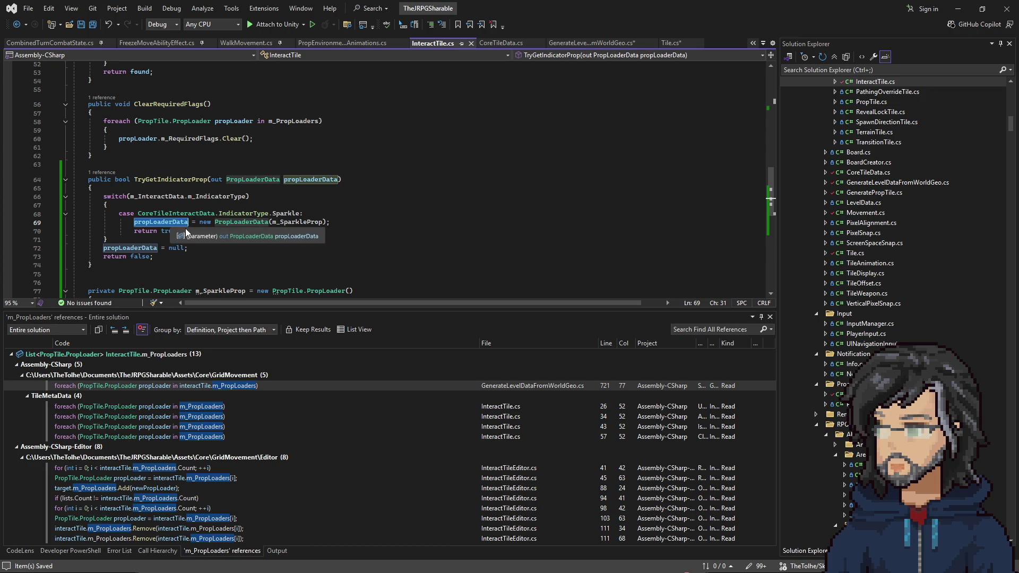
{"action": "scroll", "coordinate": [161, 231], "scroll_direction": "down", "scroll_amount": 2}
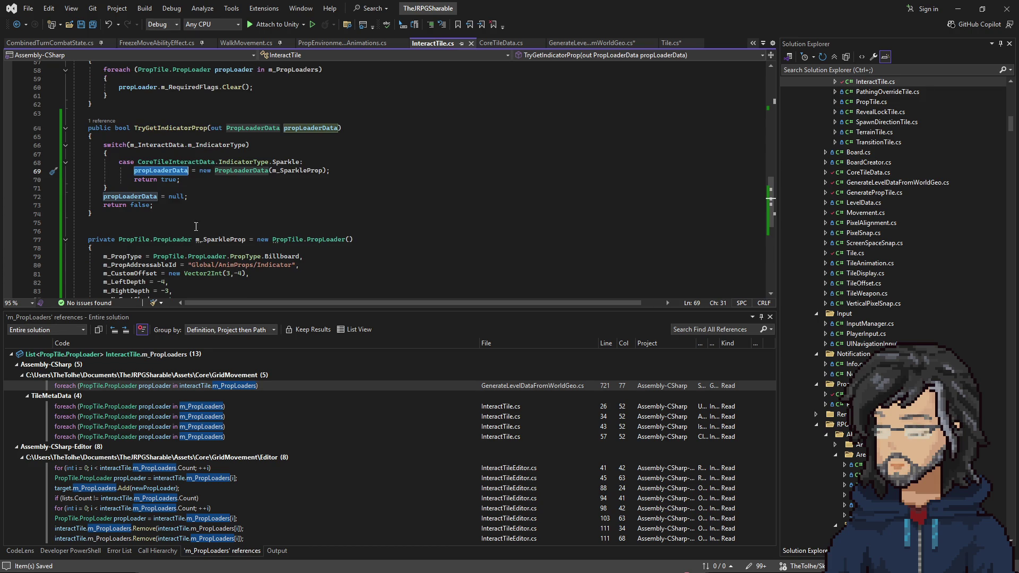
Navigate back to GenerateLevelDataFromWorldGeo.cs, check the TryGetIndicatorProp block, and save it
{"action": "left_click", "coordinate": [16, 24]}
{"action": "left_click", "coordinate": [268, 179]}
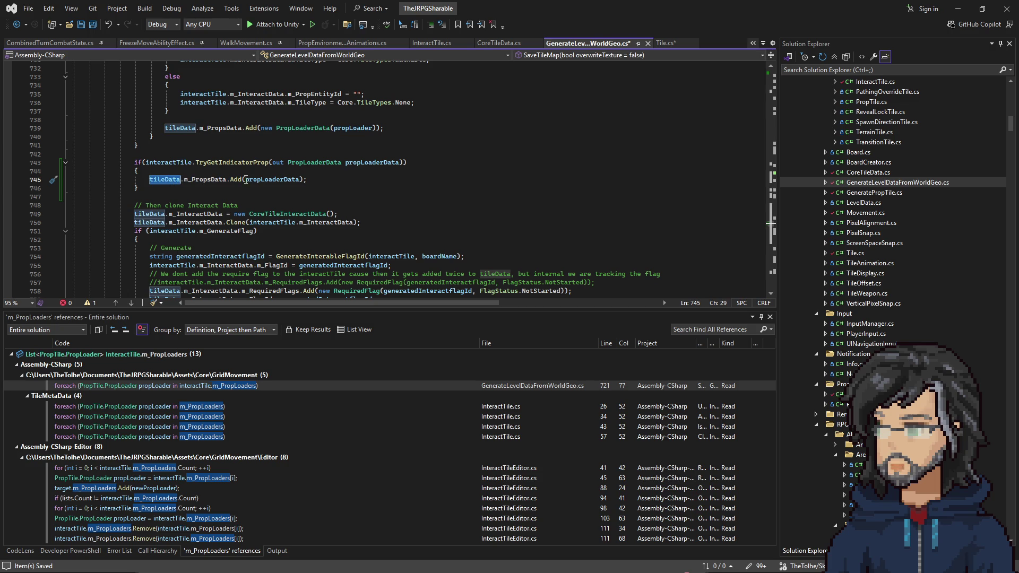
{"action": "double_click", "coordinate": [213, 179]}
{"action": "left_click_drag", "start_coordinate": [146, 162], "coordinate": [320, 165]}
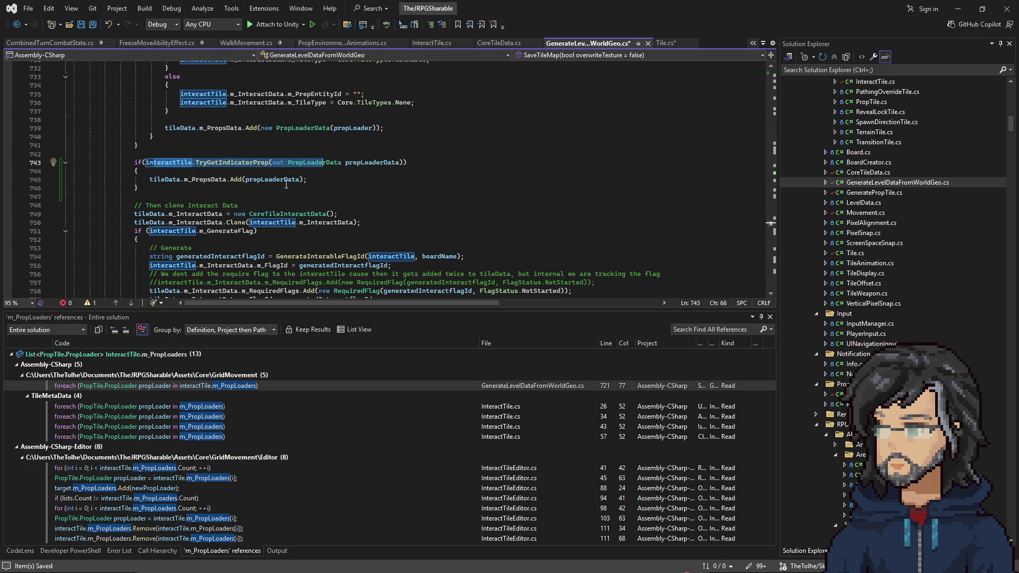
{"action": "left_click", "coordinate": [389, 163]}
{"action": "key", "text": "ctrl+s"}
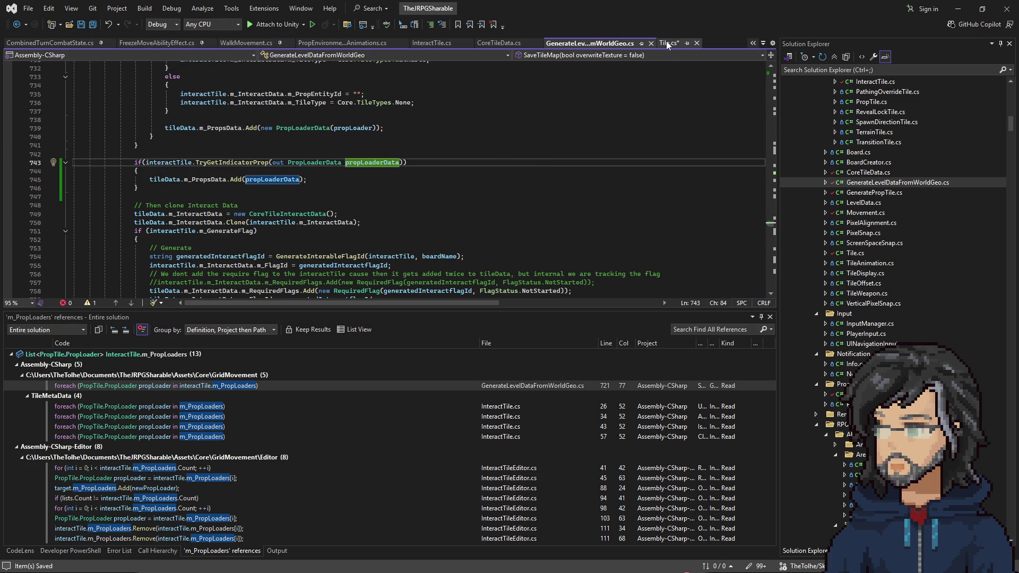
Save Tile.cs and review the level generation file and CoreTileData.cs's interact data
{"action": "left_click", "coordinate": [669, 44]}
{"action": "key", "text": "ctrl+s"}
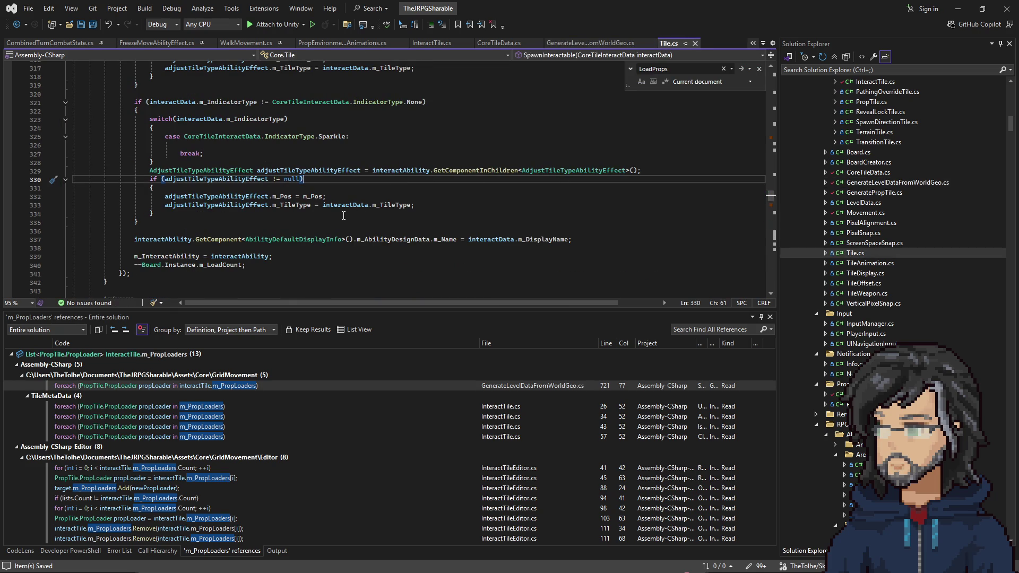
{"action": "scroll", "coordinate": [338, 178], "scroll_direction": "up", "scroll_amount": 2}
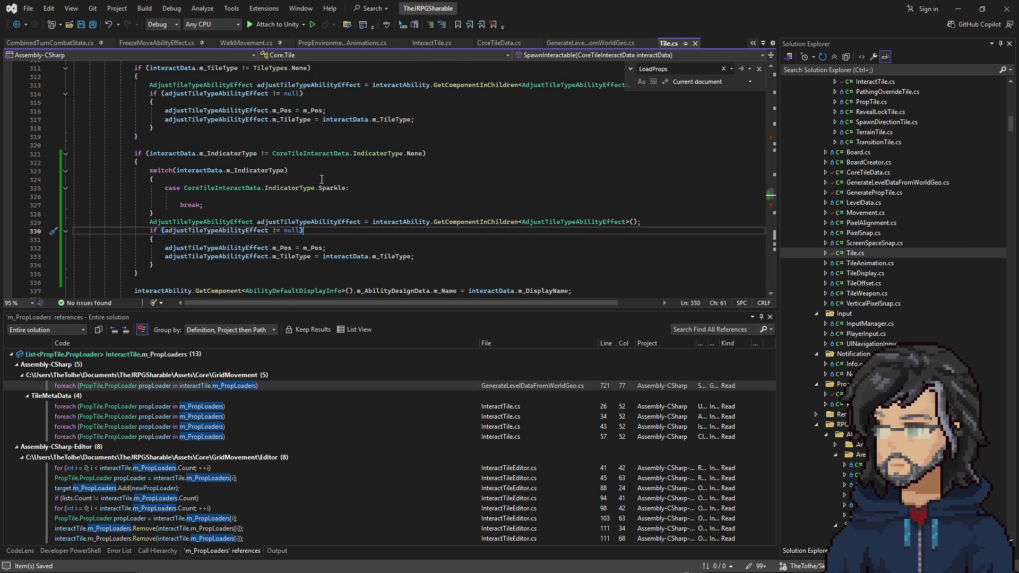
{"action": "scroll", "coordinate": [238, 189], "scroll_direction": "down", "scroll_amount": 1}
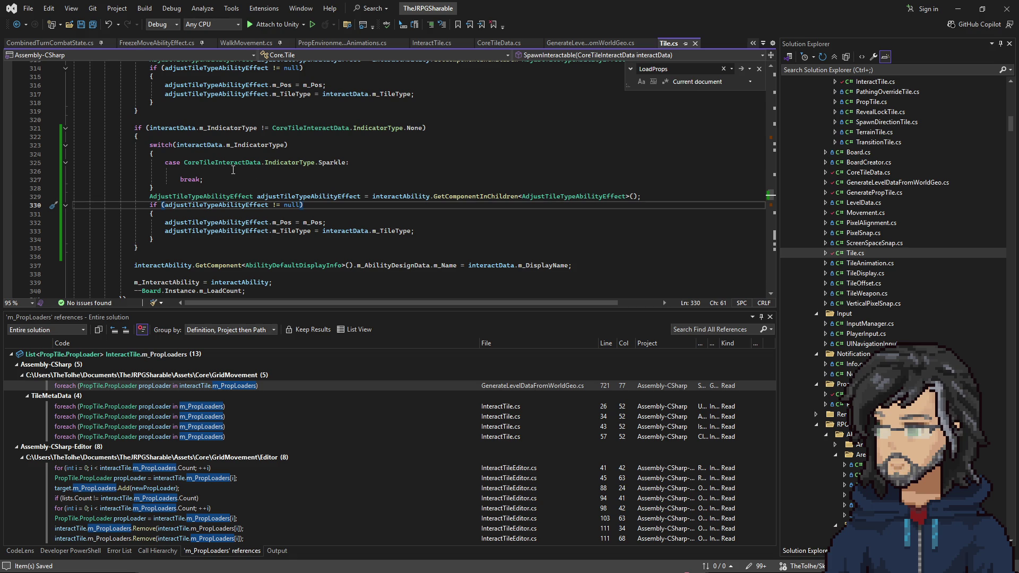
{"action": "left_click", "coordinate": [579, 43]}
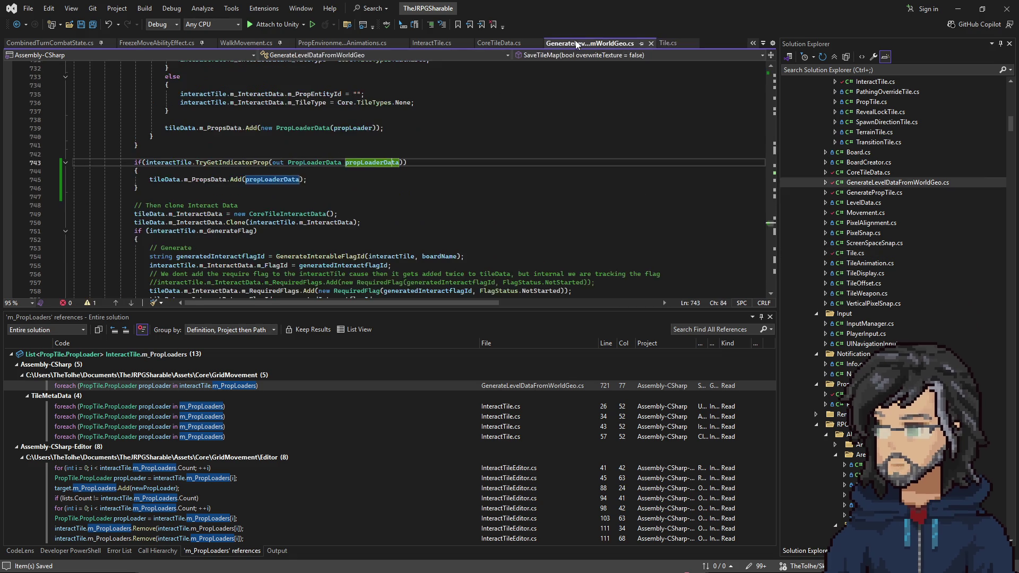
{"action": "left_click", "coordinate": [484, 47]}
{"action": "scroll", "coordinate": [218, 223], "scroll_direction": "down", "scroll_amount": 5}
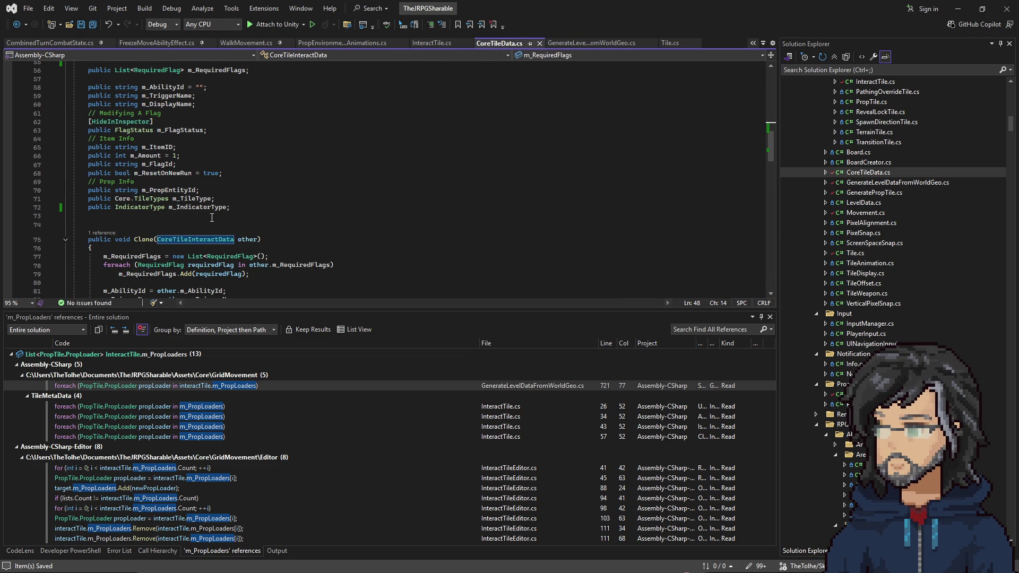
{"action": "scroll", "coordinate": [314, 188], "scroll_direction": "up", "scroll_amount": 4}
{"action": "left_click", "coordinate": [670, 43]}
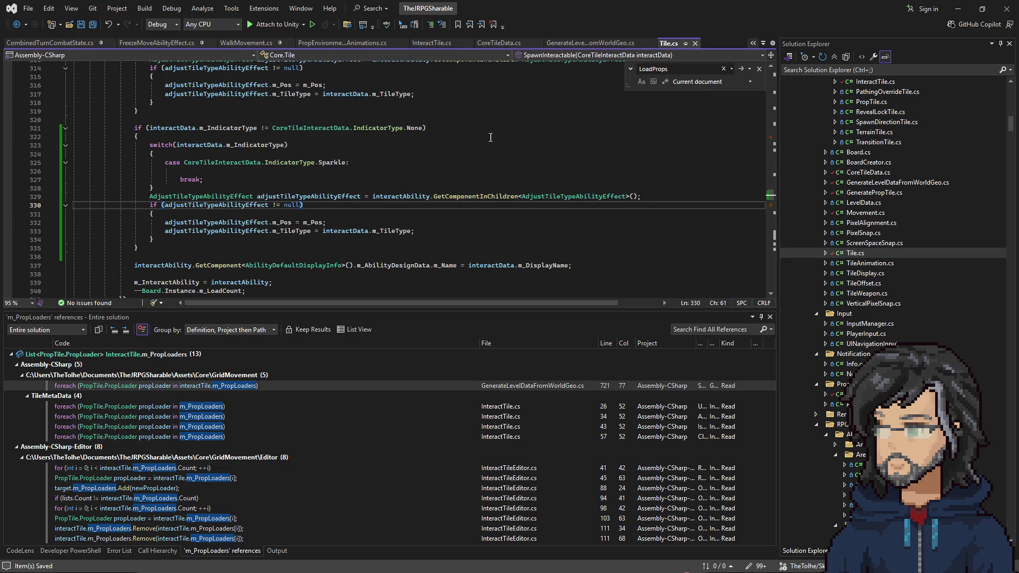
Wrap Tile.cs's AdjustTileTypeAbilityEffect block in /* */ comments, save, and return to Unity
{"action": "left_click", "coordinate": [229, 193]}
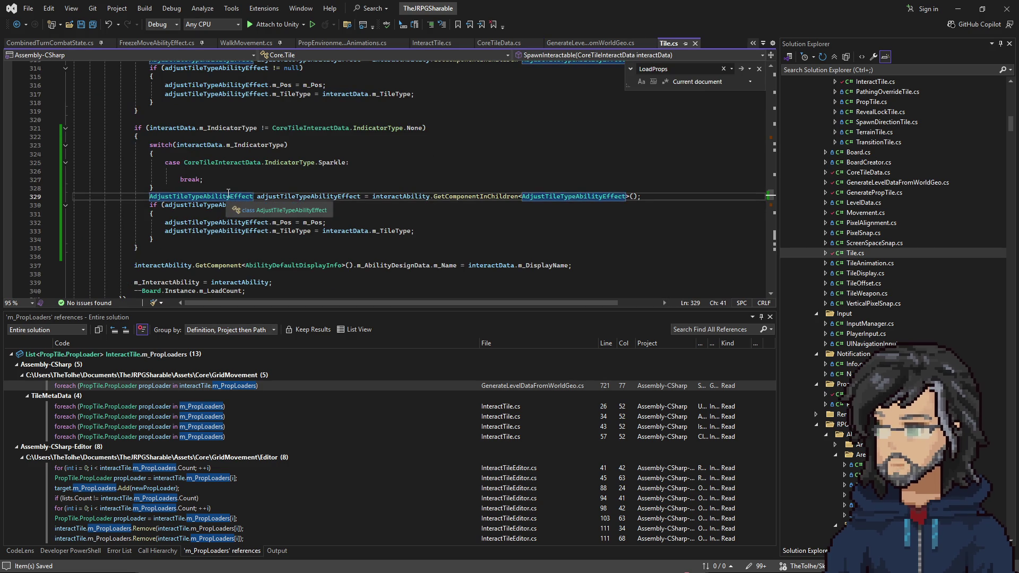
{"action": "key", "text": "ctrl+Return"}
{"action": "left_click", "coordinate": [196, 248]}
{"action": "key", "text": "Return"}
{"action": "type", "text": "*/"}
{"action": "key", "text": "ctrl+s"}
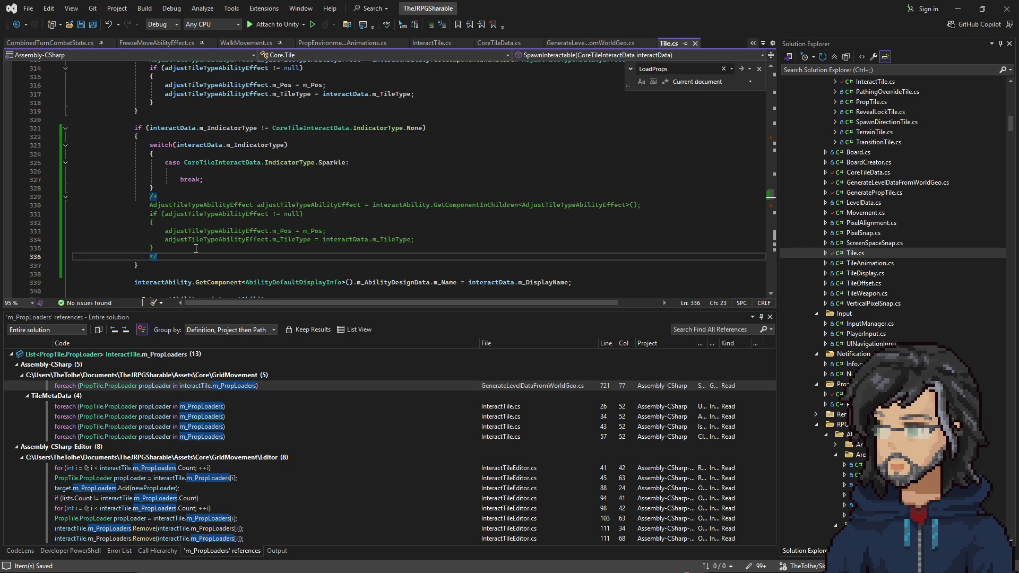
{"action": "key", "text": "alt+Tab"}
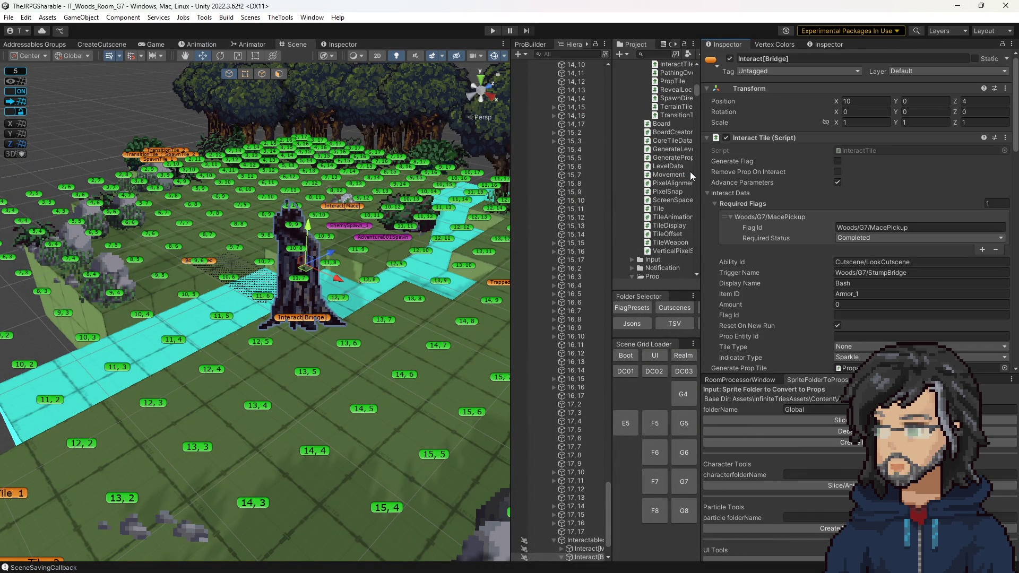
Clear the Bridge tile's Indicator prop entry with Presets > Clear, then enter Play mode
{"action": "scroll", "coordinate": [843, 298], "scroll_direction": "down", "scroll_amount": 10}
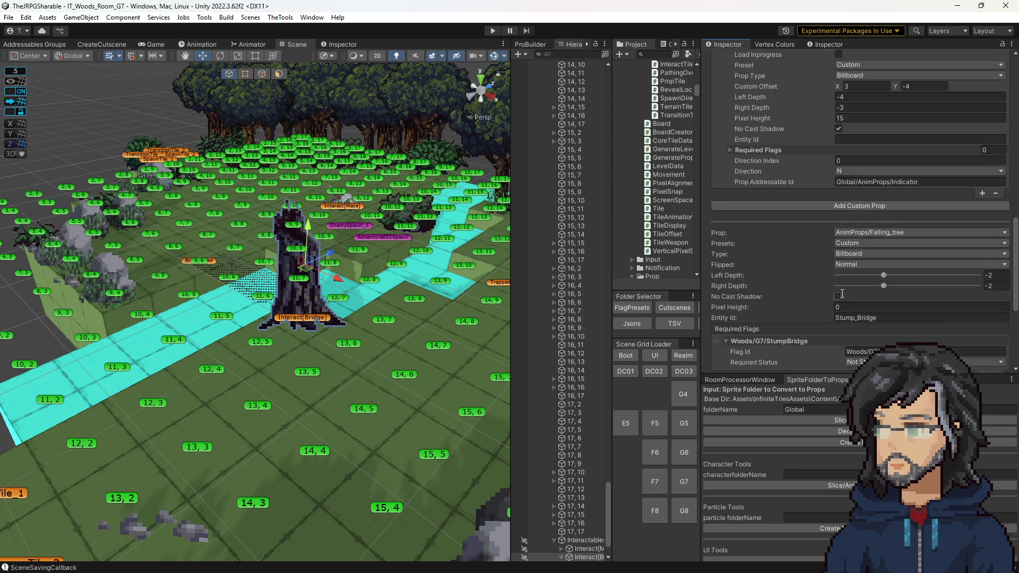
{"action": "scroll", "coordinate": [844, 298], "scroll_direction": "down", "scroll_amount": 5}
{"action": "left_click", "coordinate": [852, 230]}
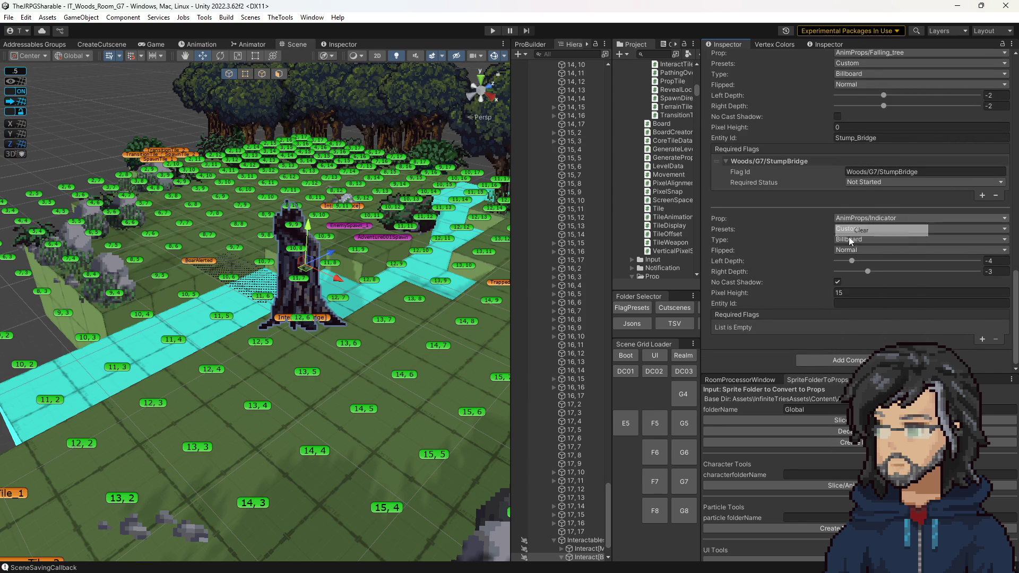
{"action": "left_click", "coordinate": [855, 231]}
{"action": "left_click_drag", "start_coordinate": [467, 205], "coordinate": [446, 232]}
{"action": "left_click", "coordinate": [493, 30]}
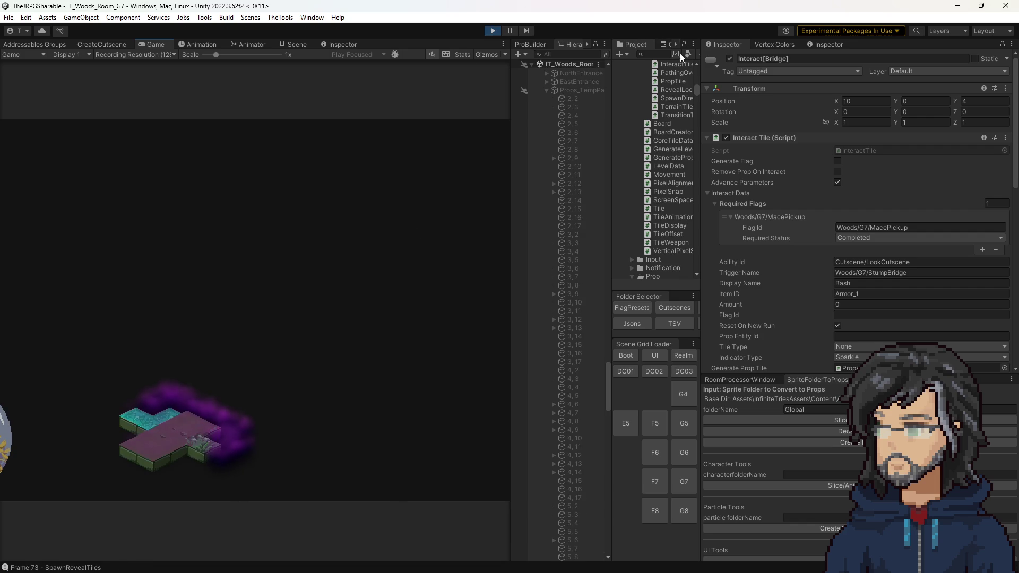
Filter the Console to errors only and read the exception's stack trace
{"action": "left_click", "coordinate": [666, 44]}
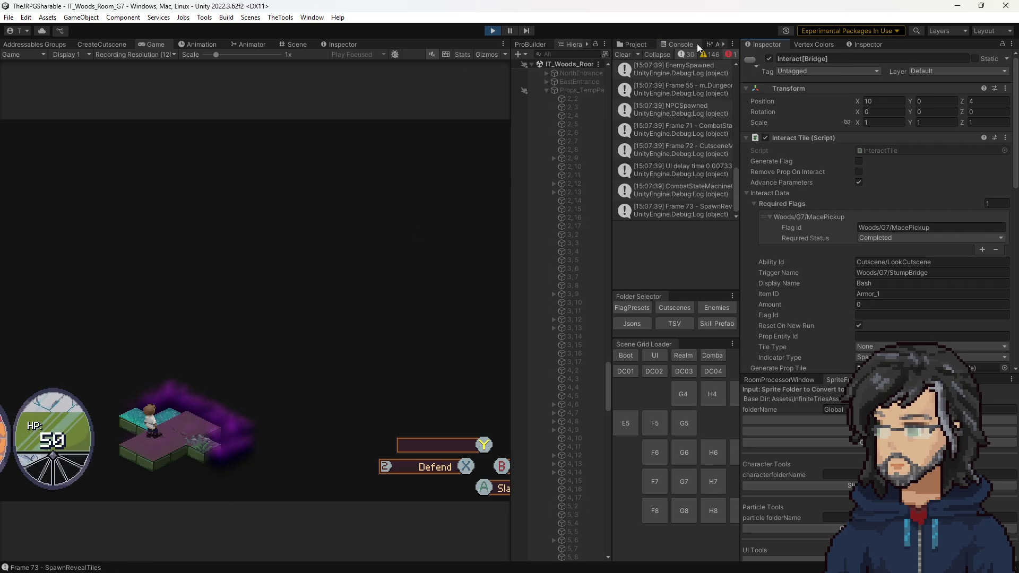
{"action": "left_click", "coordinate": [689, 54]}
{"action": "left_click", "coordinate": [659, 74]}
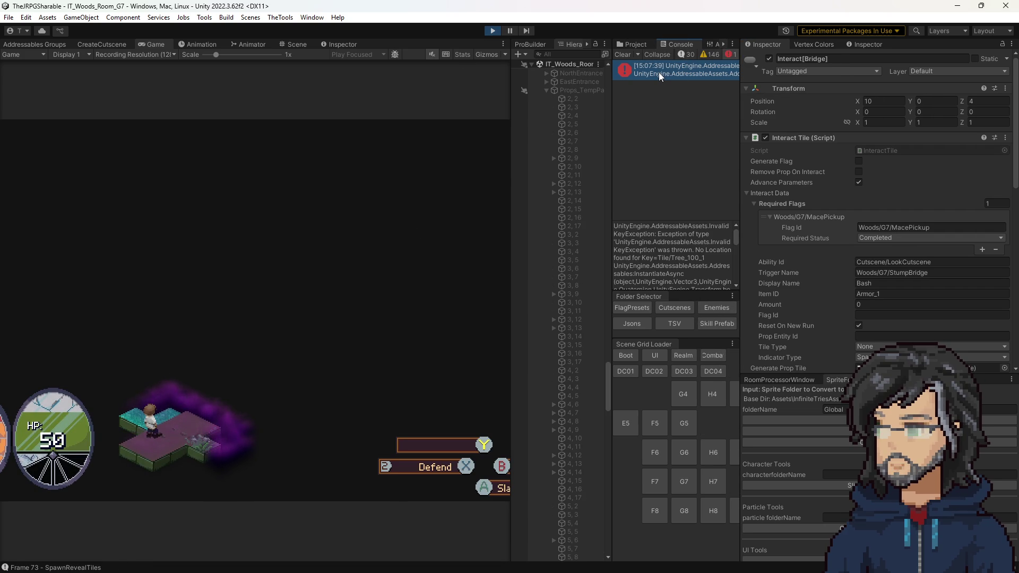
{"action": "scroll", "coordinate": [672, 267], "scroll_direction": "down", "scroll_amount": 5}
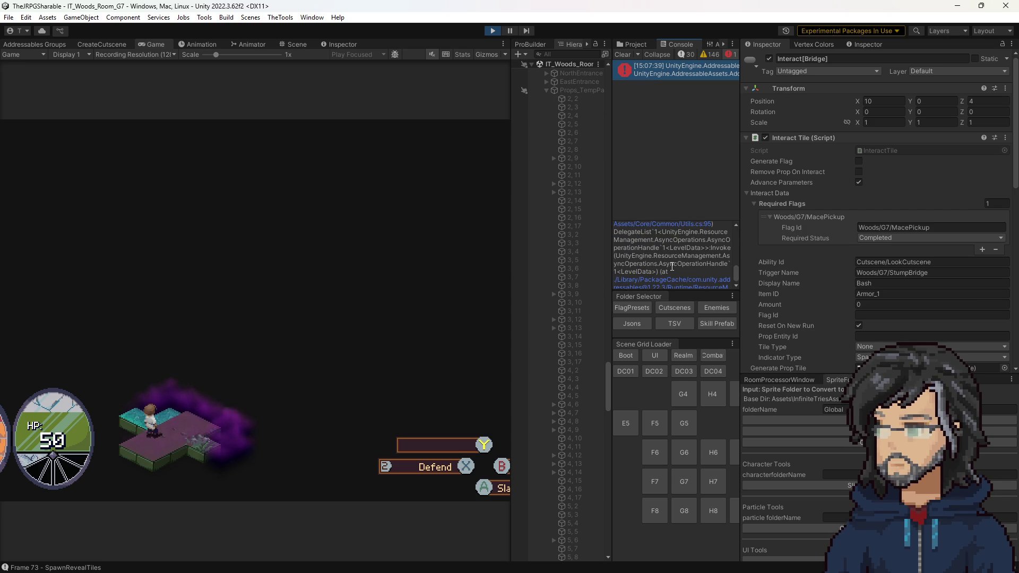
{"action": "scroll", "coordinate": [672, 266], "scroll_direction": "up", "scroll_amount": 5}
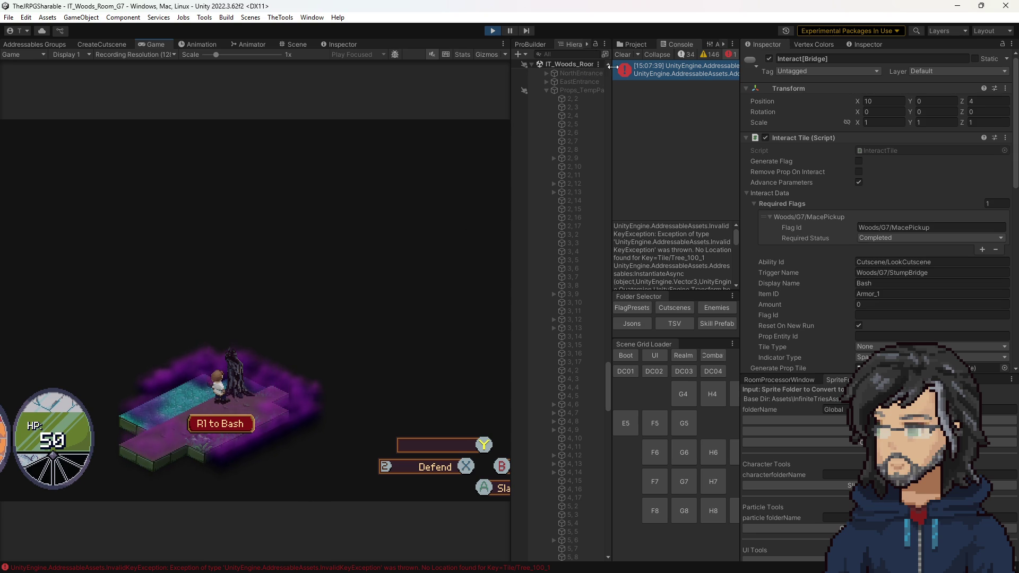
{"action": "scroll", "coordinate": [669, 237], "scroll_direction": "down", "scroll_amount": 5}
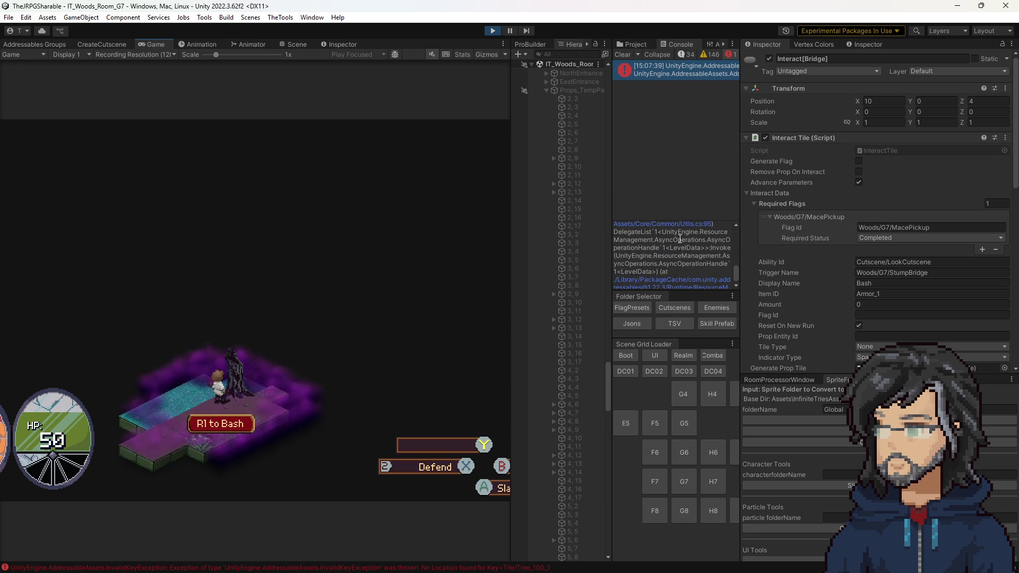
Widen the Console and select the floor piece beneath the player in the Scene view
{"action": "left_click_drag", "start_coordinate": [741, 252], "coordinate": [819, 252]}
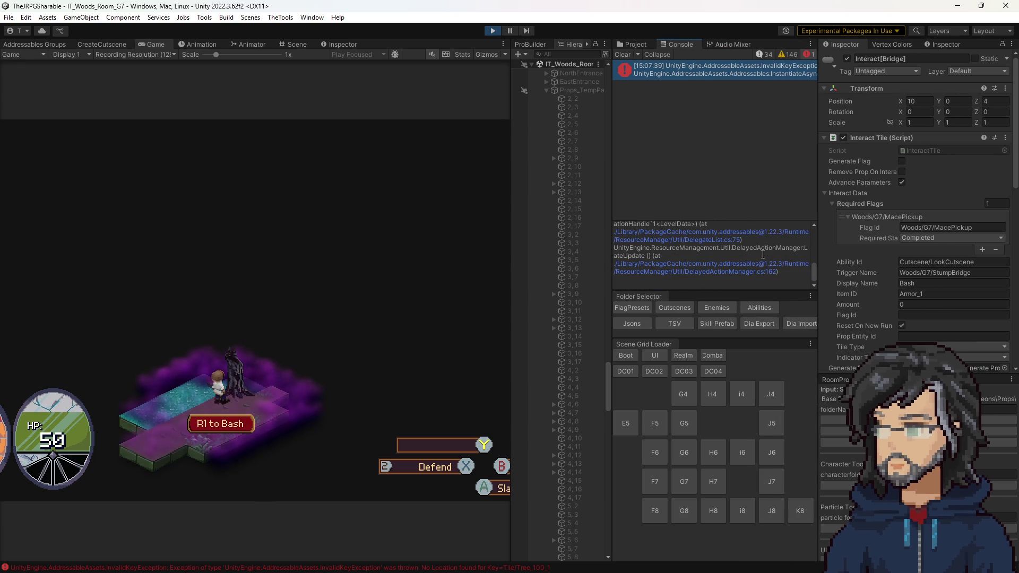
{"action": "left_click", "coordinate": [297, 45]}
{"action": "left_click", "coordinate": [273, 336]}
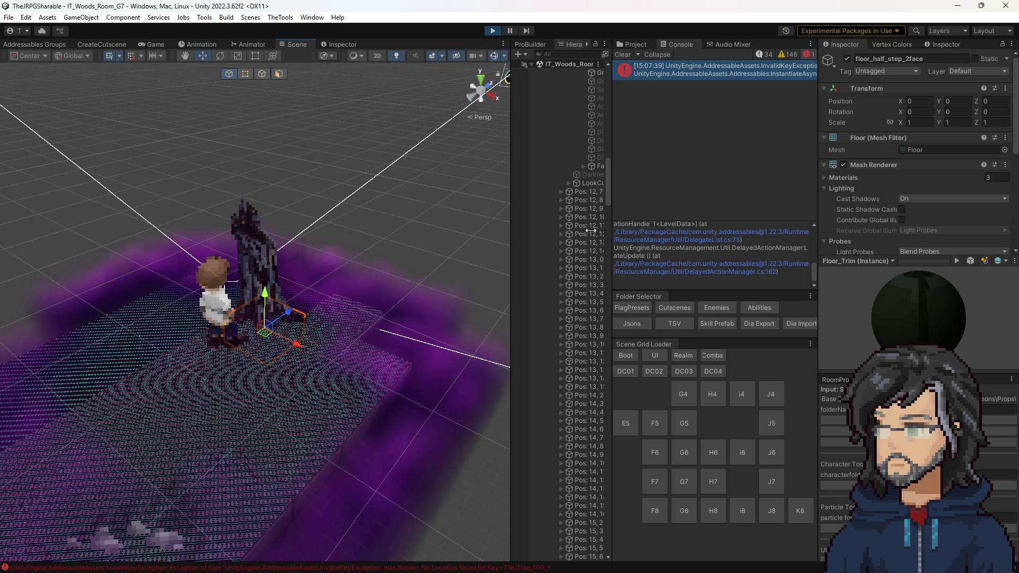
Frame the floor piece, adjust the Hierarchy width, stop Play mode, and return to Visual Studio
{"action": "scroll", "coordinate": [578, 364], "scroll_direction": "down", "scroll_amount": 10}
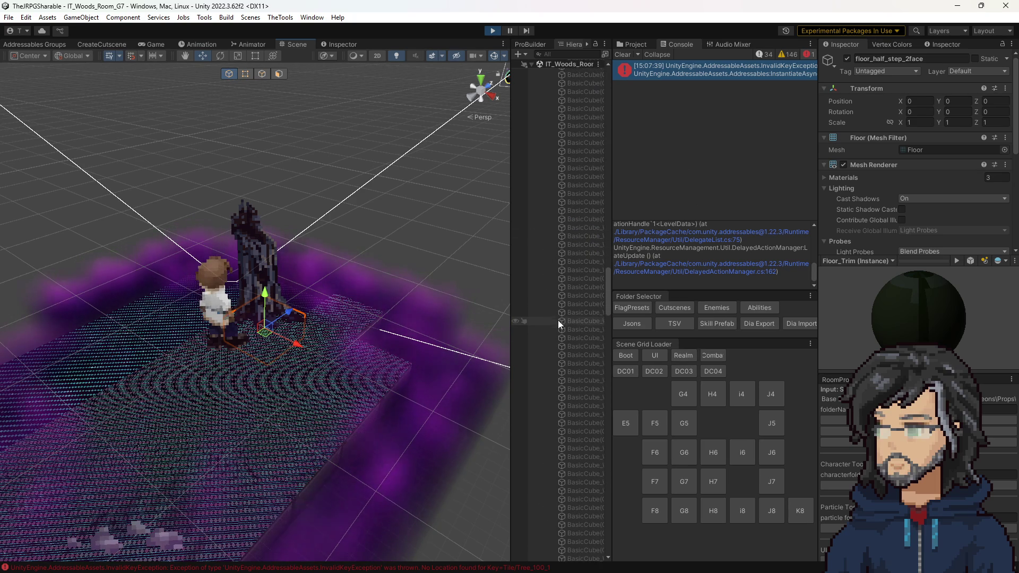
{"action": "scroll", "coordinate": [562, 321], "scroll_direction": "down", "scroll_amount": 15}
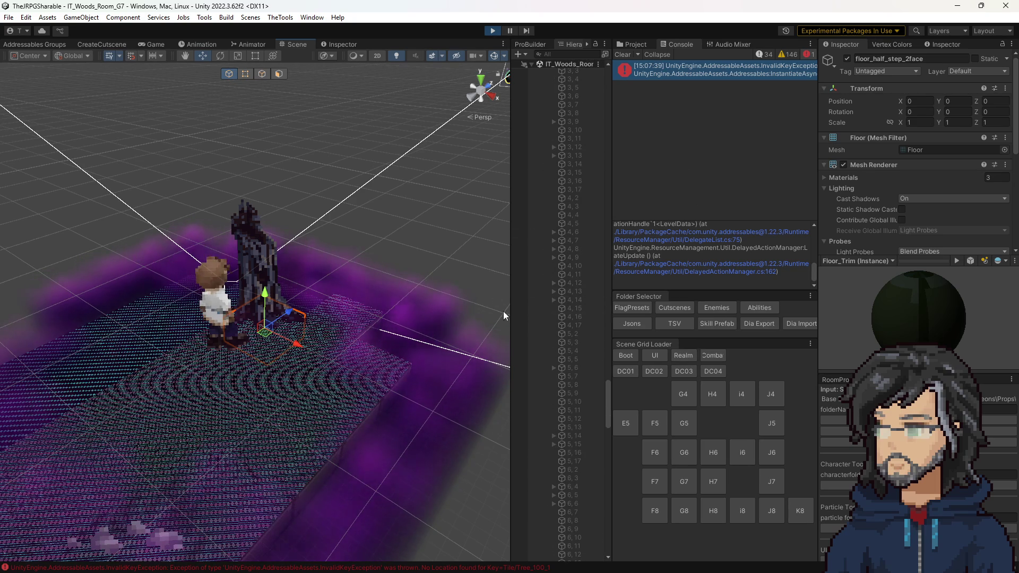
{"action": "key", "text": "f"}
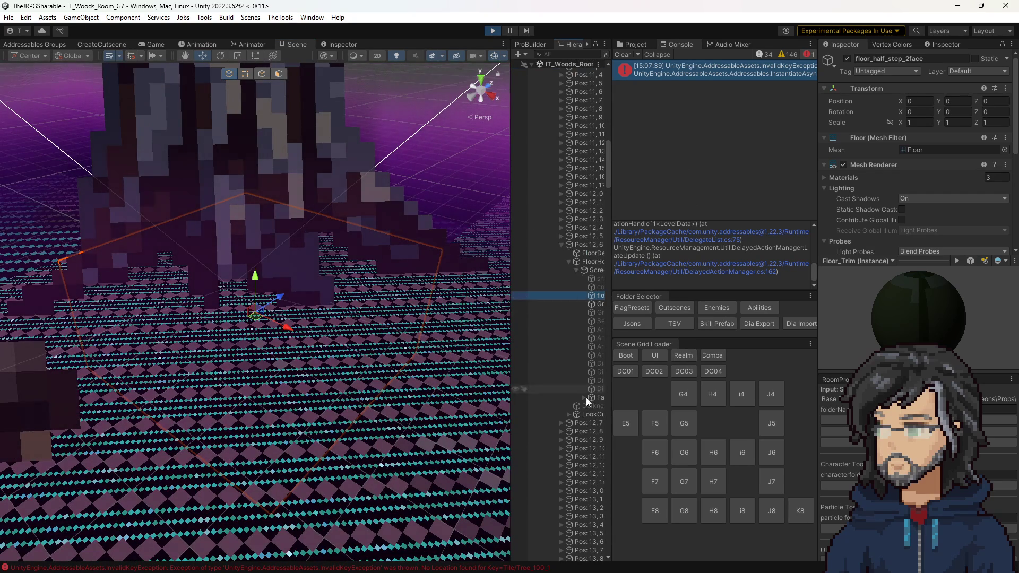
{"action": "left_click_drag", "start_coordinate": [644, 388], "coordinate": [716, 388]}
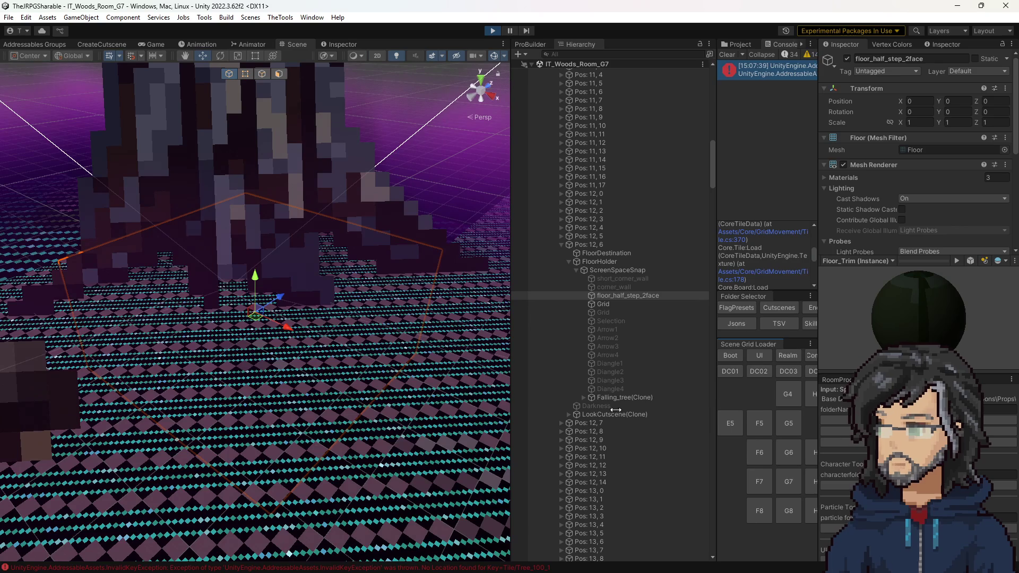
{"action": "left_click_drag", "start_coordinate": [717, 69], "coordinate": [622, 68]}
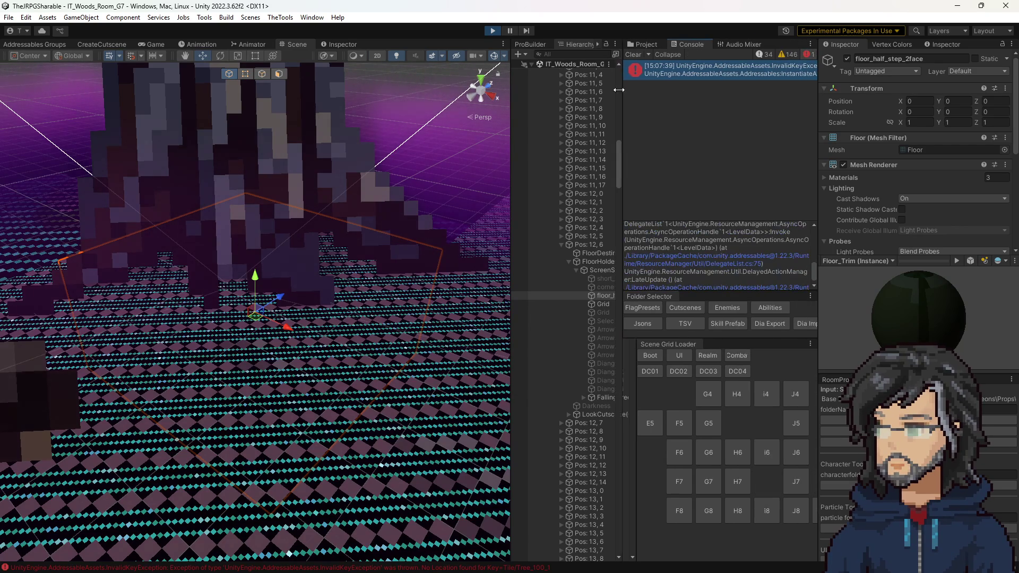
{"action": "left_click", "coordinate": [630, 55]}
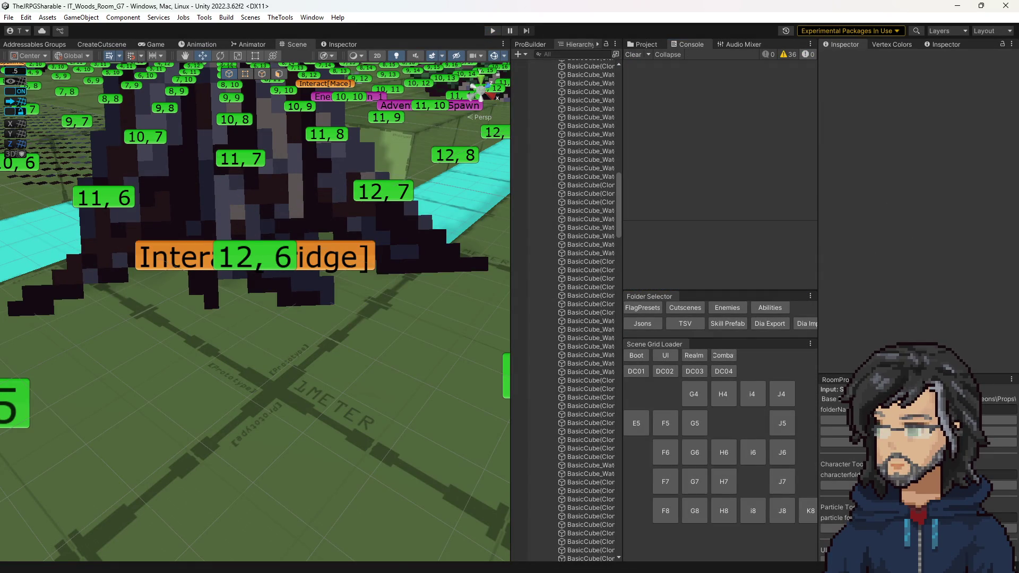
{"action": "key", "text": "alt+Tab"}
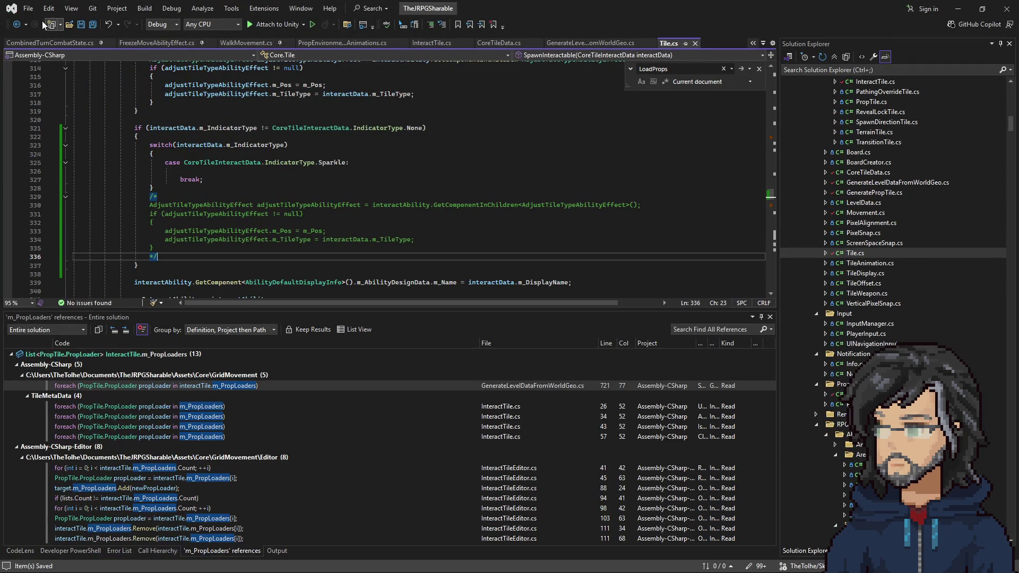
Navigate back three locations and forward once to the TryGetIndicatorProp call at line 743
{"action": "left_click", "coordinate": [19, 25]}
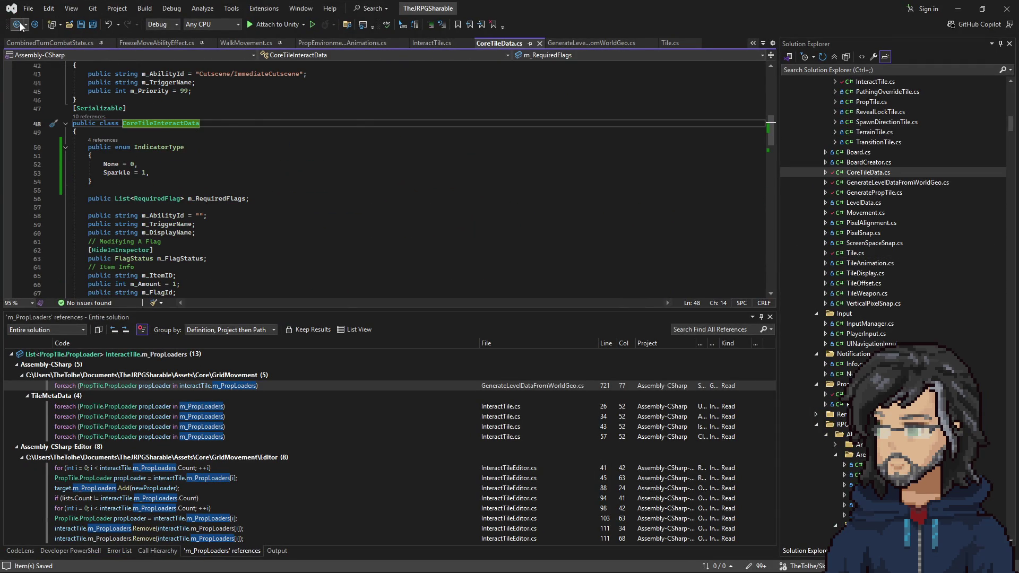
{"action": "left_click", "coordinate": [19, 25]}
{"action": "left_click", "coordinate": [19, 25]}
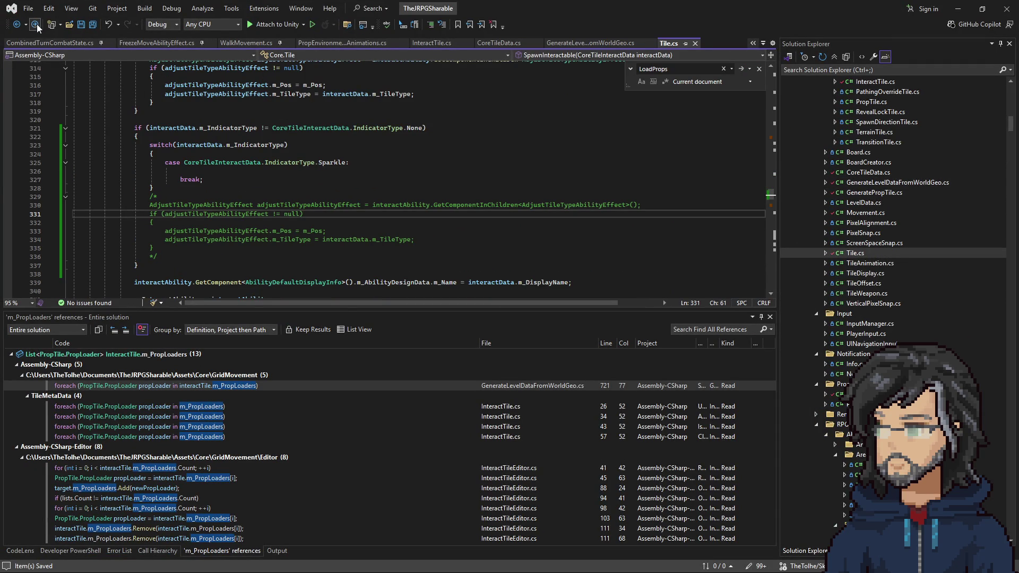
{"action": "left_click", "coordinate": [35, 24]}
{"action": "right_click", "coordinate": [236, 159]}
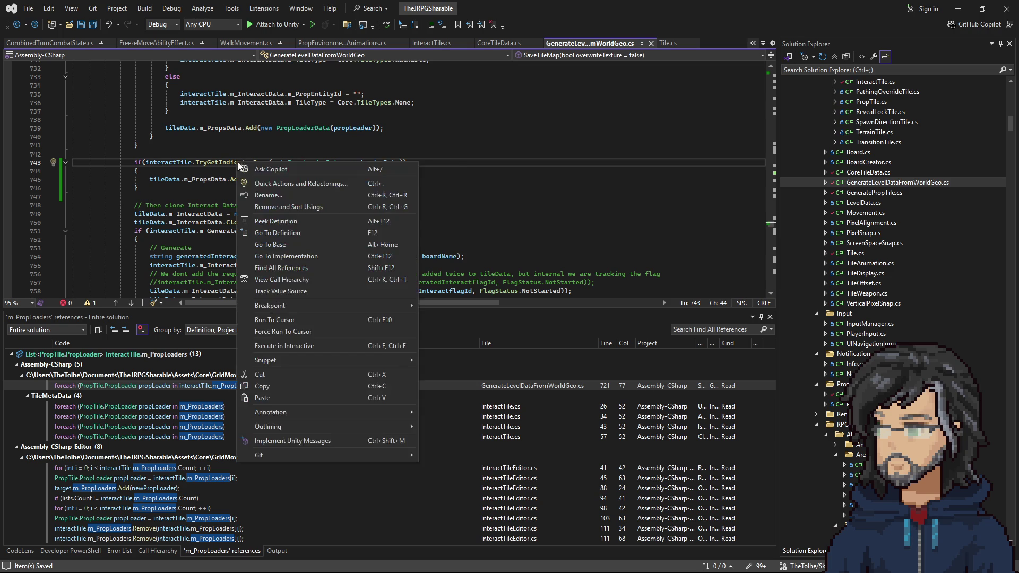
Go to TryGetIndicatorProp's definition, breakpoint its switch line, and attach the debugger to Unity
{"action": "left_click", "coordinate": [271, 232]}
{"action": "scroll", "coordinate": [264, 186], "scroll_direction": "up", "scroll_amount": 3}
{"action": "left_click", "coordinate": [153, 145]}
{"action": "key", "text": "F9"}
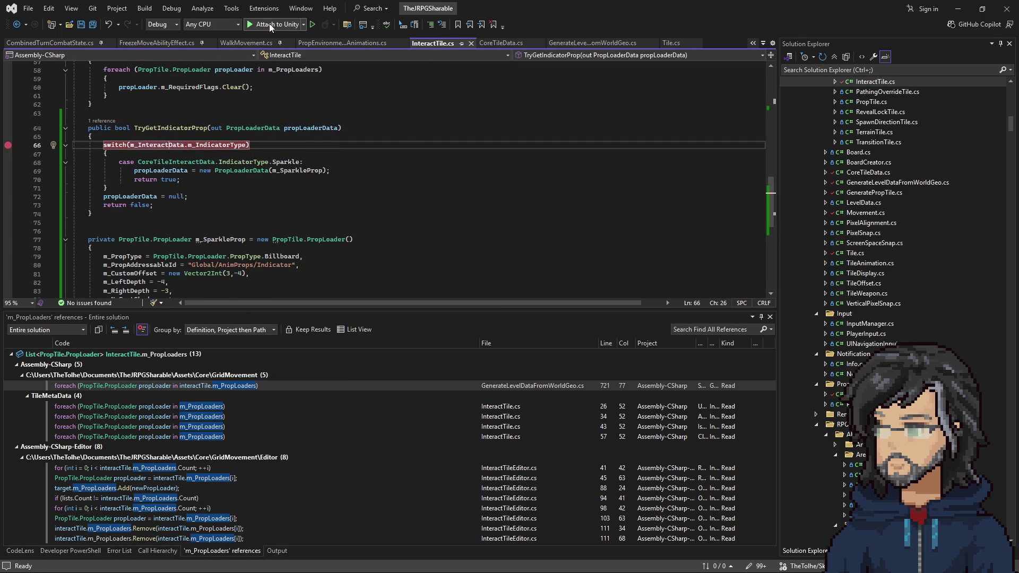
{"action": "left_click", "coordinate": [273, 24]}
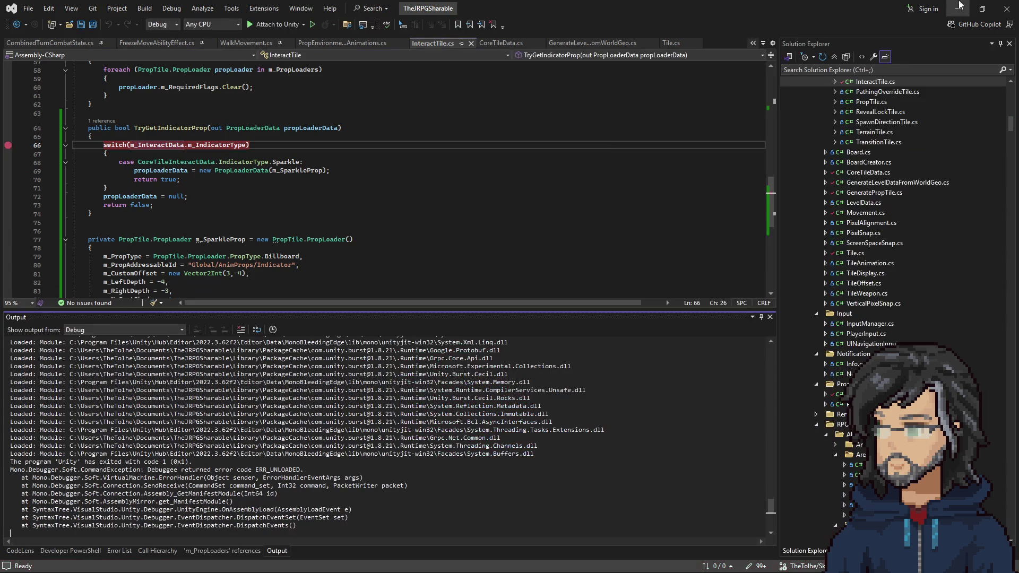
{"action": "key", "text": "alt+Tab"}
{"action": "left_click", "coordinate": [553, 238]}
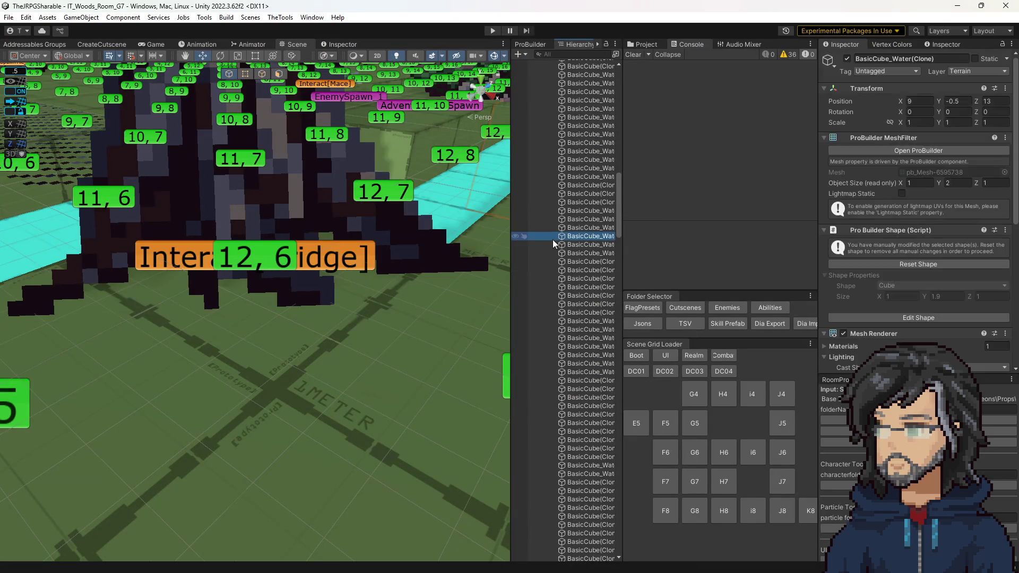
Nudge and save the 12, 6 tile, then open the ArgumentNullException's source in CoreTileData.cs
{"action": "left_click", "coordinate": [254, 259]}
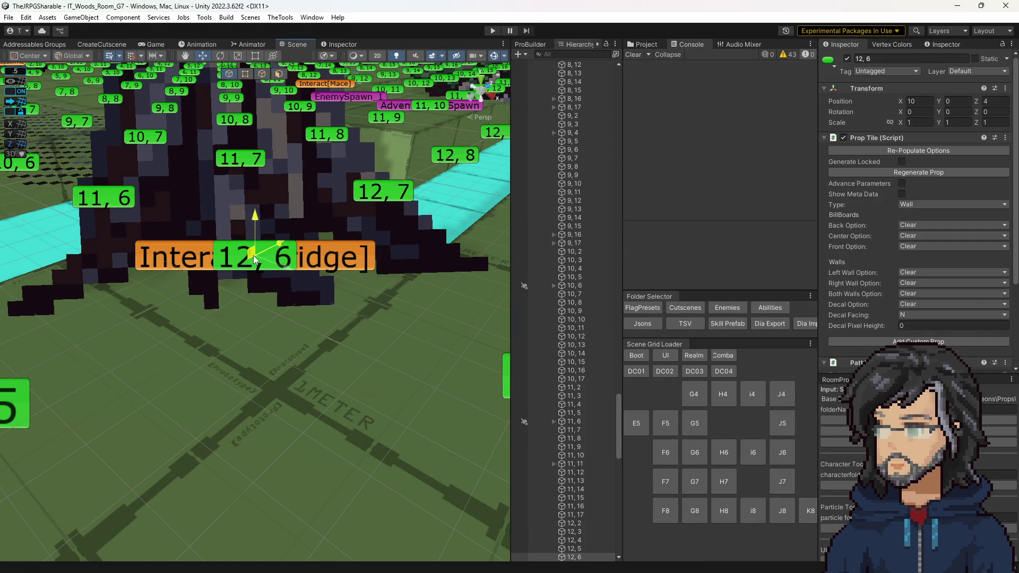
{"action": "left_click_drag", "start_coordinate": [229, 290], "coordinate": [255, 287]}
{"action": "key", "text": "ctrl+s"}
{"action": "double_click", "coordinate": [730, 75]}
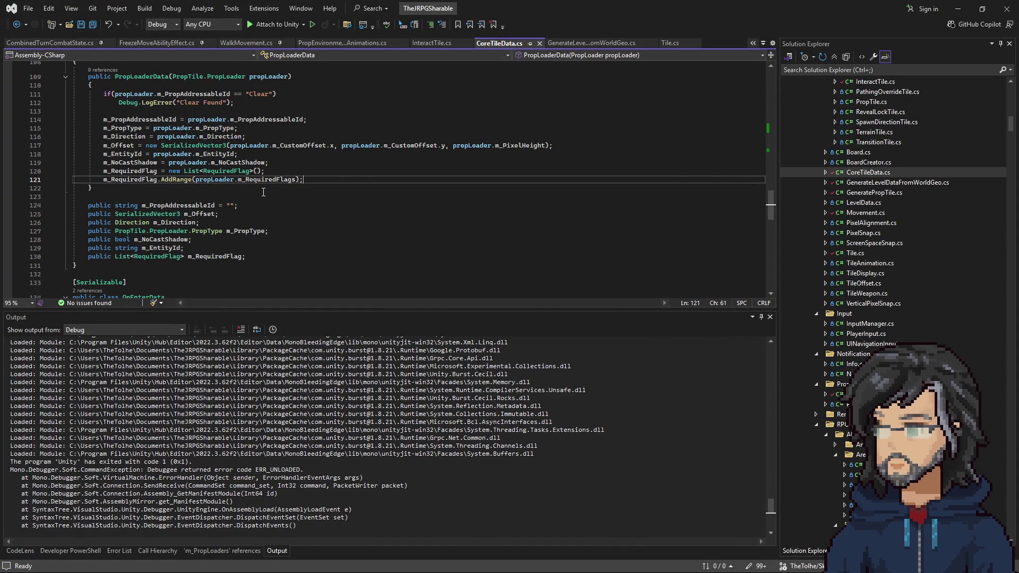
Inspect the null m_RequiredFlags argument and locate m_SparkleProp in InteractTile.cs
{"action": "mouse_move", "coordinate": [211, 180]}
{"action": "left_mouse_down"}
{"action": "mouse_move", "coordinate": [273, 179]}
{"action": "mouse_move", "coordinate": [197, 175]}
{"action": "left_mouse_up"}
{"action": "left_click", "coordinate": [670, 43]}
{"action": "left_click", "coordinate": [590, 43]}
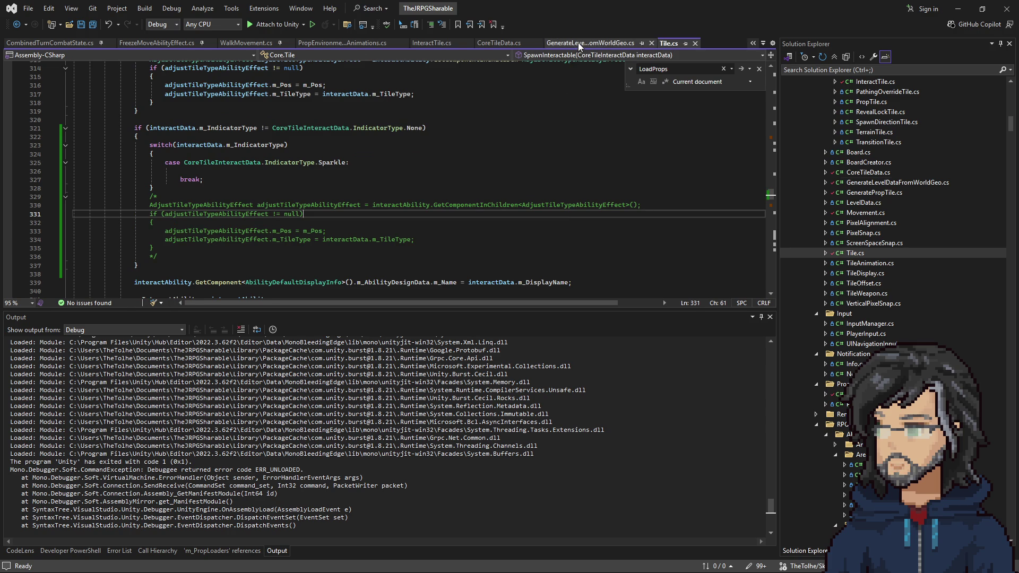
{"action": "left_click", "coordinate": [670, 43]}
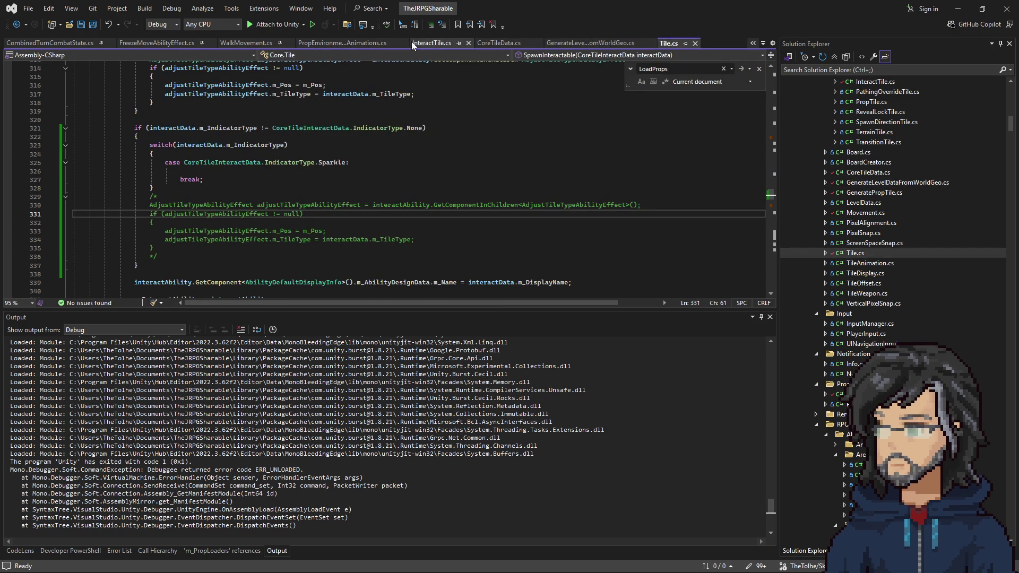
{"action": "left_click", "coordinate": [433, 43]}
Add m_RequiredFlags = new List<RequiredFlag>() to m_SparkleProp, save, and return to Unity
{"action": "left_click", "coordinate": [174, 210]}
{"action": "key", "text": "Return"}
{"action": "key", "text": "BackSpace"}
{"action": "type", "text": "m_"}
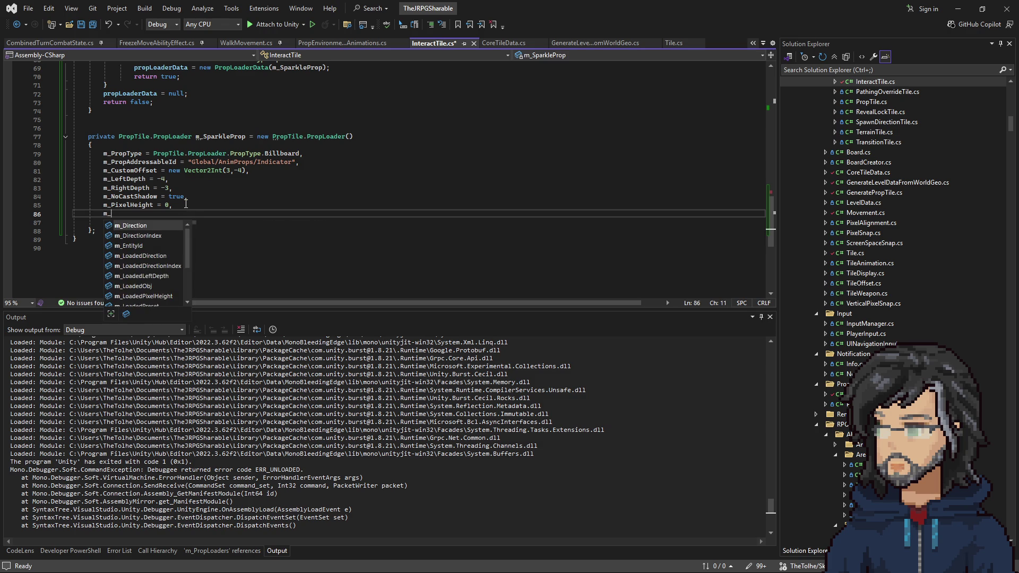
{"action": "type", "text": "RequiredFlags = null,"}
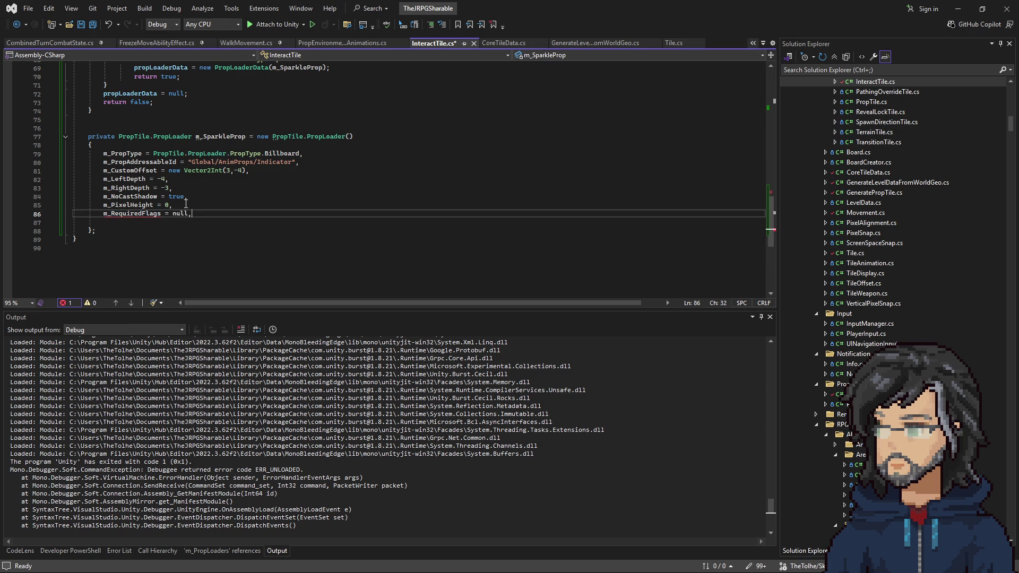
{"action": "key", "text": "BackSpace"}
{"action": "key", "text": "BackSpace"}
{"action": "key", "text": "BackSpace"}
{"action": "type", "text": "new"}
{"action": "key", "text": "Tab"}
{"action": "type", "text": "()"}
{"action": "key", "text": "Down"}
{"action": "key", "text": "Down"}
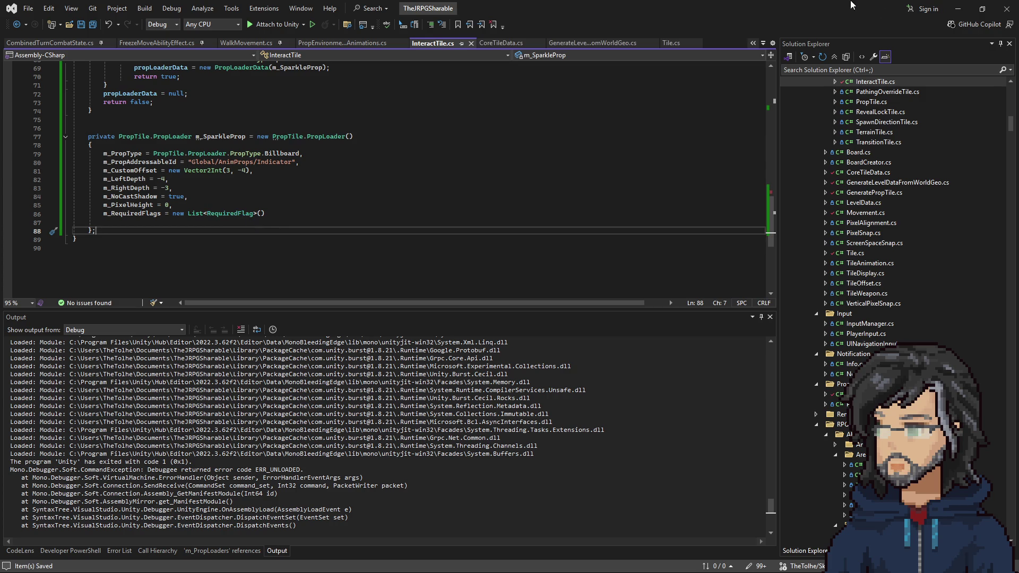
{"action": "left_click", "coordinate": [958, 9]}
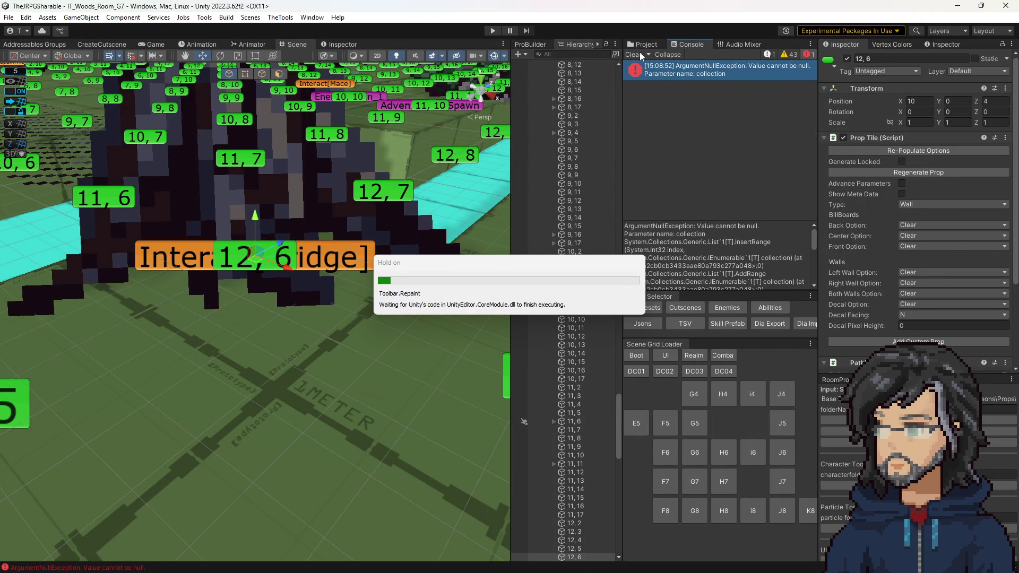
Clear the Console errors, resave the scene with tile 12, 6 selected, and enter Play mode
{"action": "left_click", "coordinate": [640, 55]}
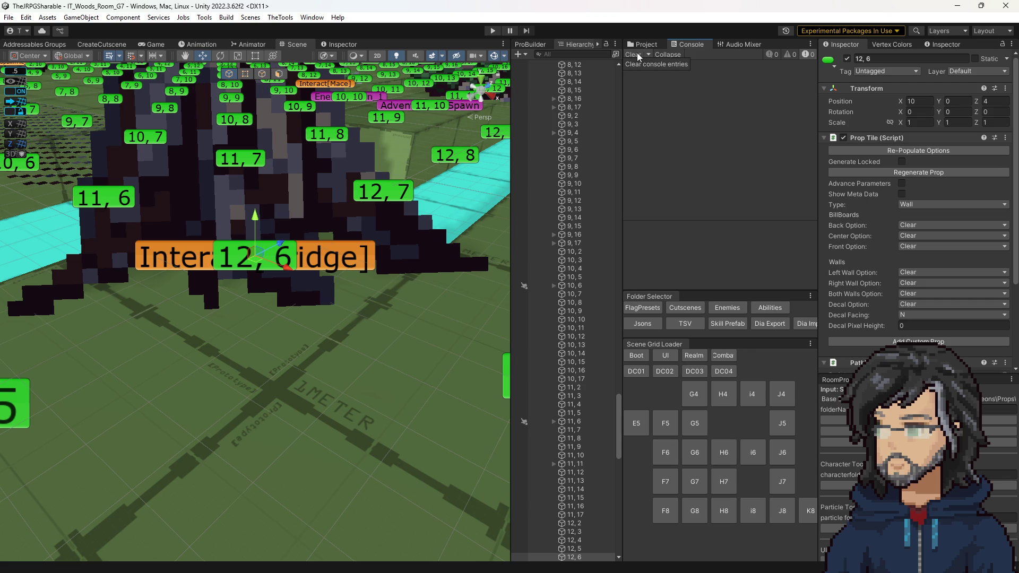
{"action": "left_click", "coordinate": [573, 260]}
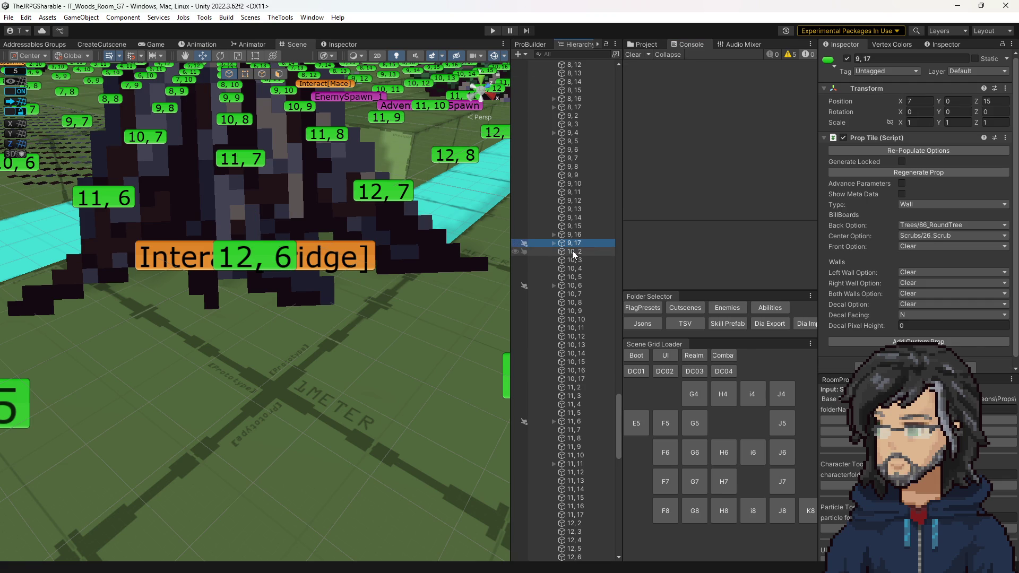
{"action": "left_click", "coordinate": [283, 263]}
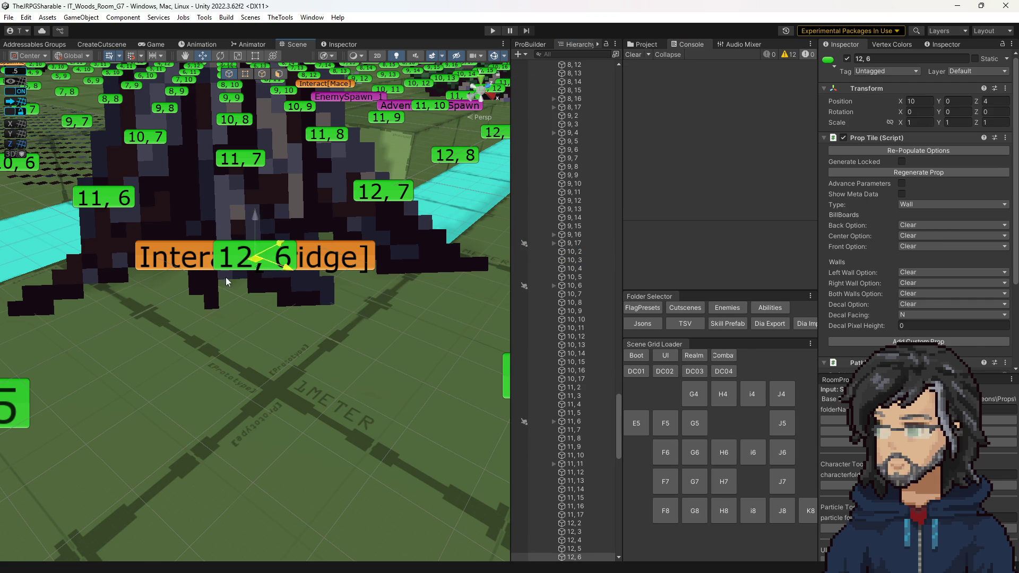
{"action": "key", "text": "ctrl+s"}
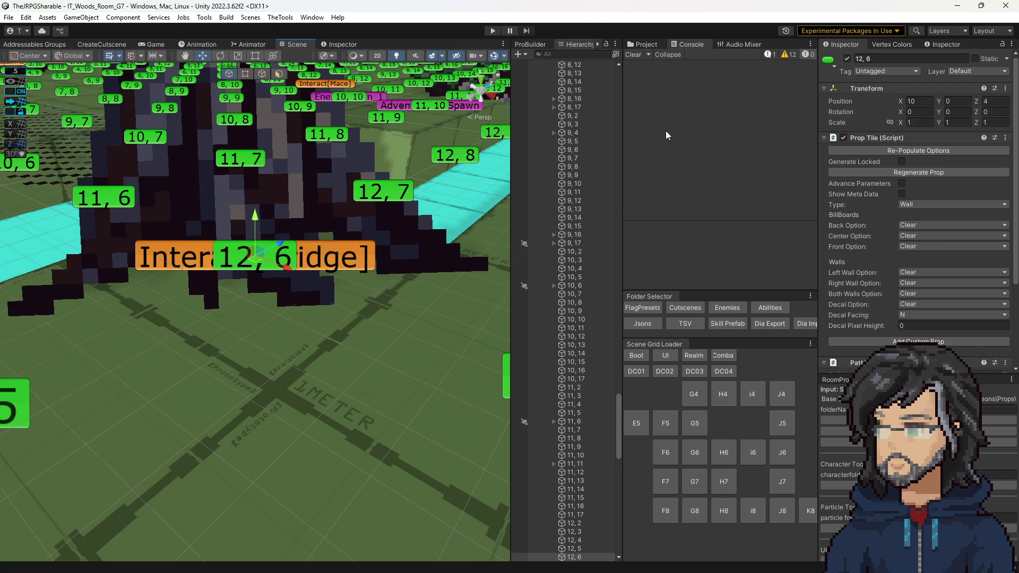
{"action": "left_click", "coordinate": [695, 75]}
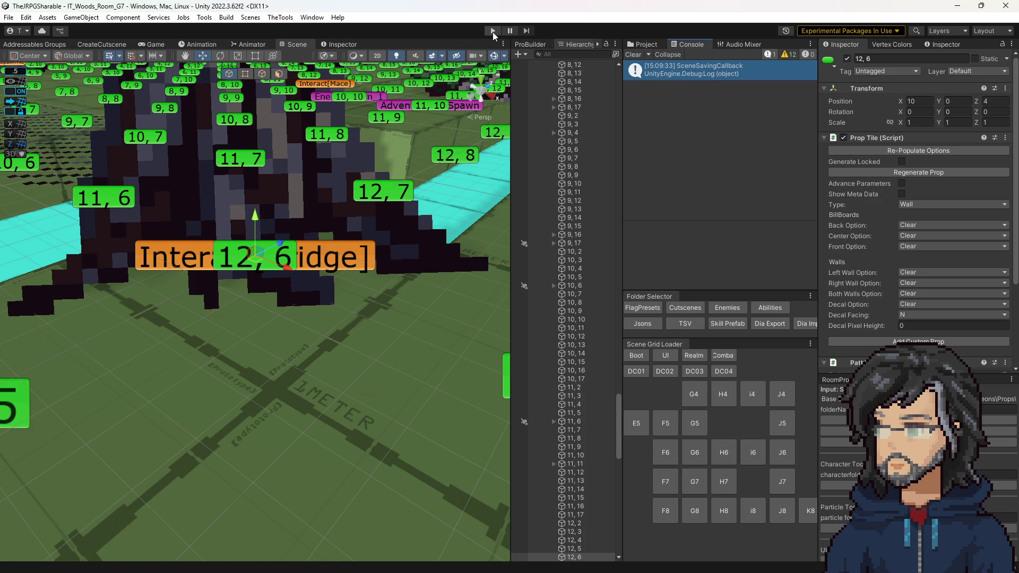
{"action": "left_click", "coordinate": [492, 31]}
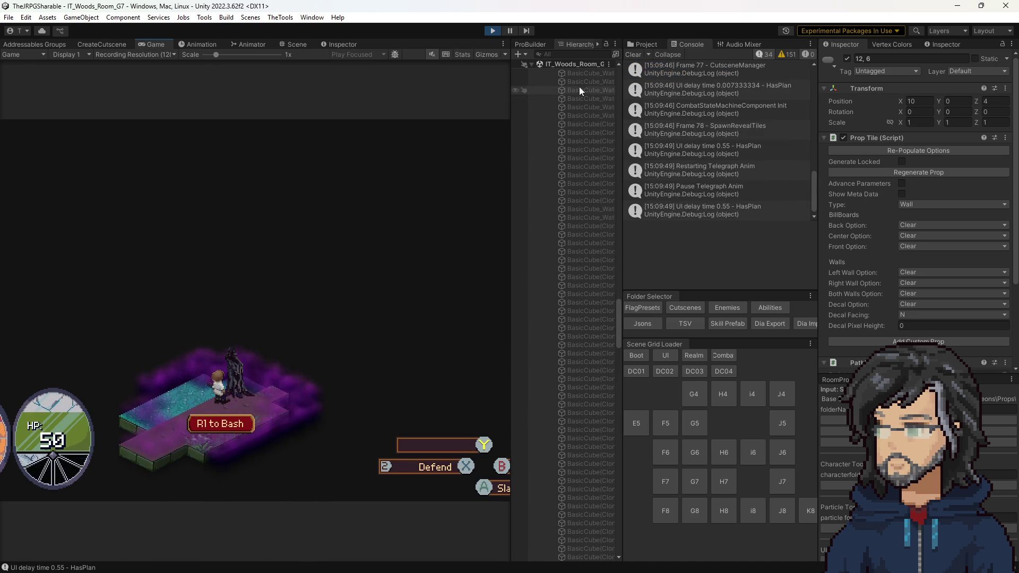
Frame the floor piece under the player and select the spawned Indicator(Clone) object
{"action": "left_click", "coordinate": [302, 44]}
{"action": "left_click_drag", "start_coordinate": [265, 302], "coordinate": [255, 321]}
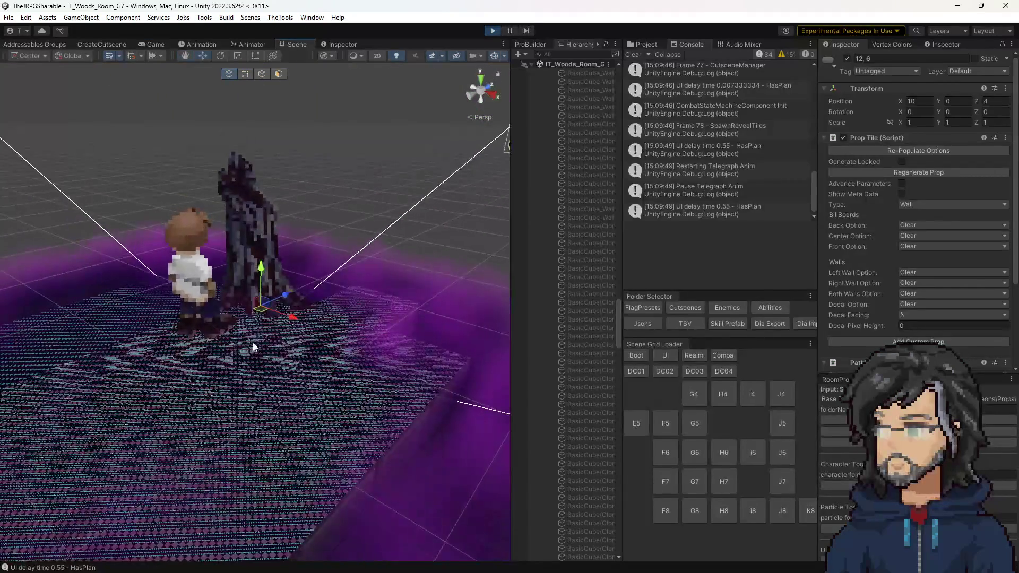
{"action": "left_click", "coordinate": [255, 324]}
{"action": "key", "text": "f"}
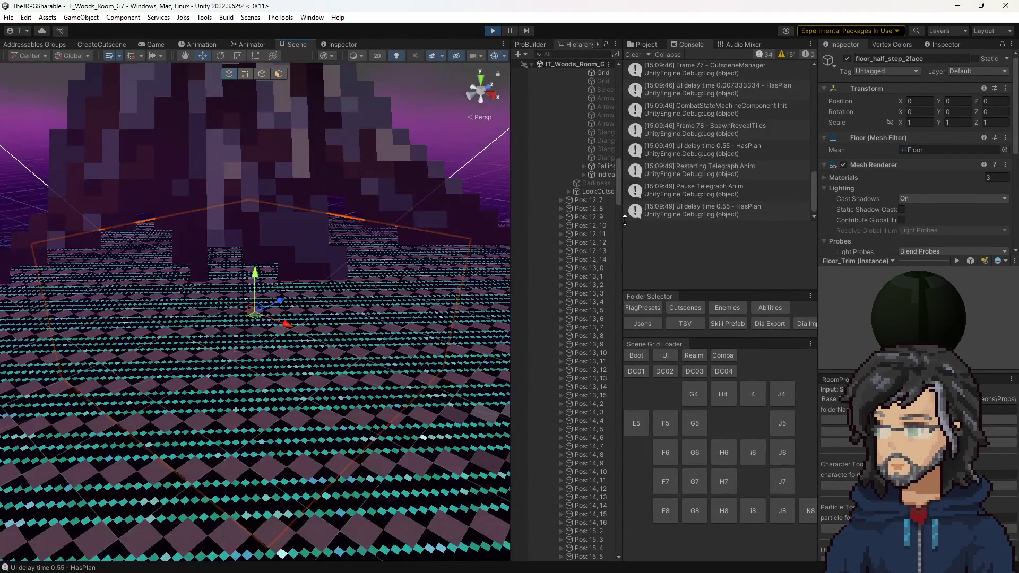
{"action": "scroll", "coordinate": [584, 319], "scroll_direction": "up", "scroll_amount": 7}
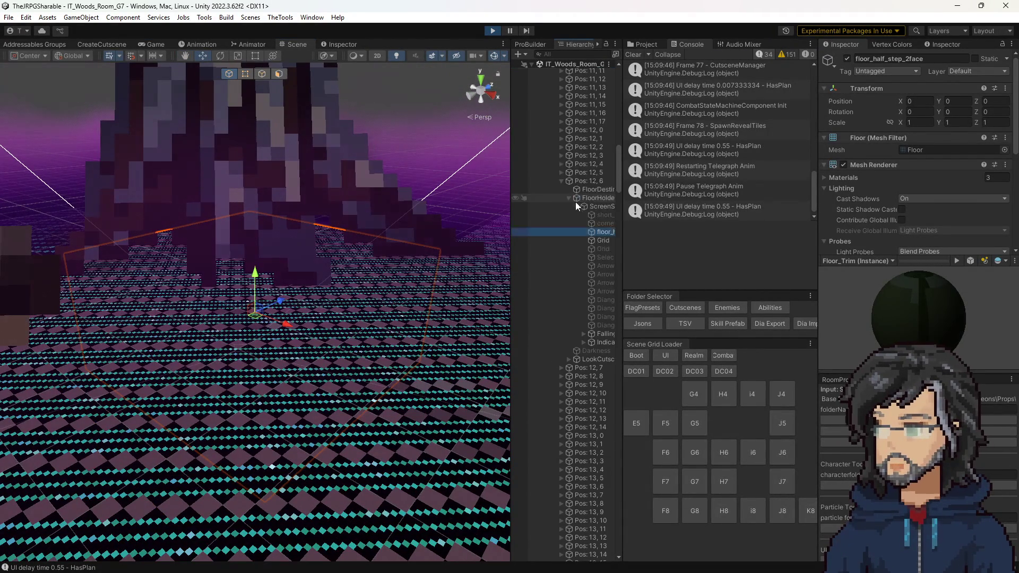
{"action": "left_click", "coordinate": [595, 343]}
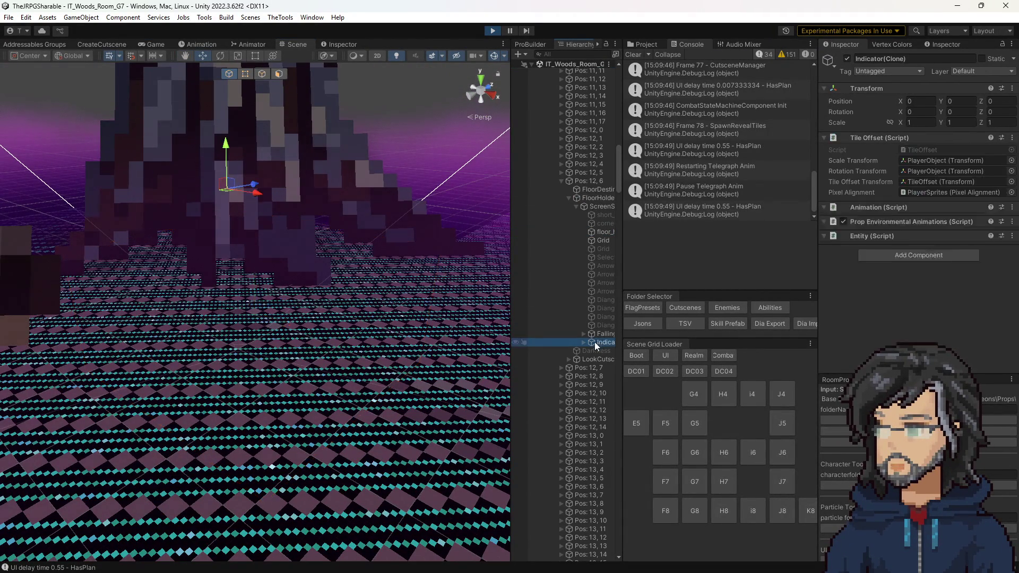
Find the Indicator prefab via a Project search and set its Frequency Delay Range maximum to 3
{"action": "left_click", "coordinate": [652, 44]}
{"action": "type", "text": "ind"}
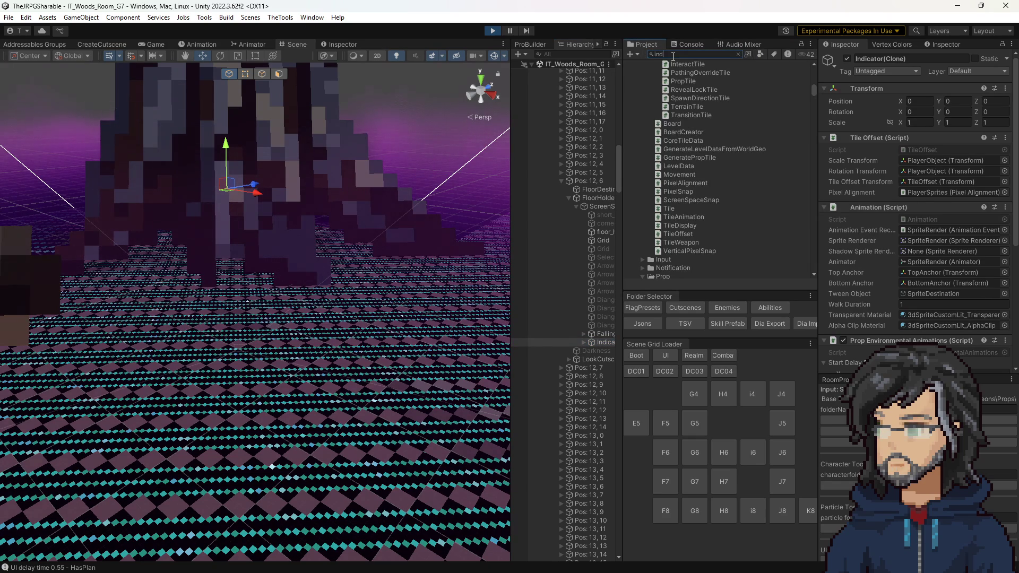
{"action": "type", "text": "icat"}
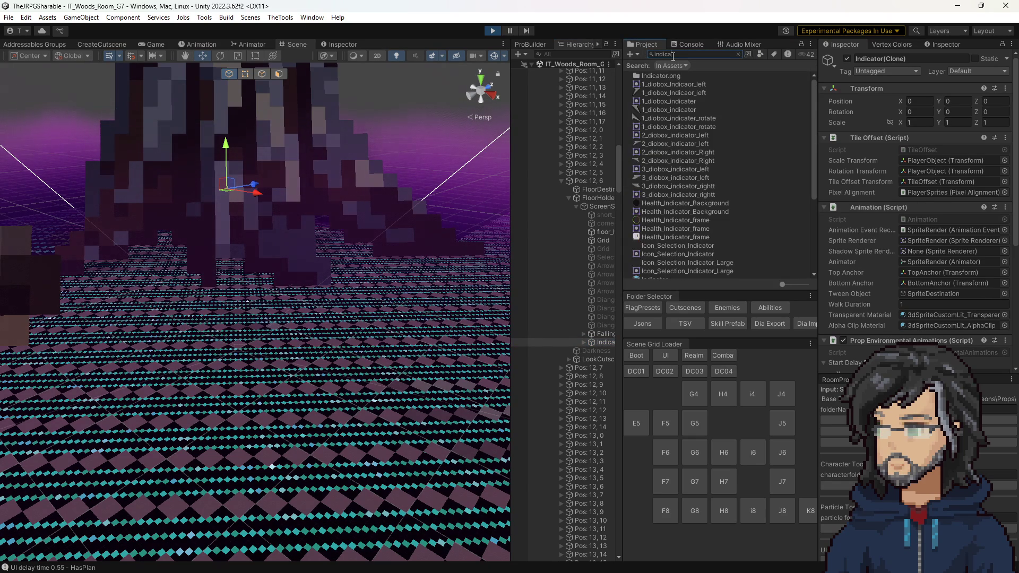
{"action": "type", "text": "or"}
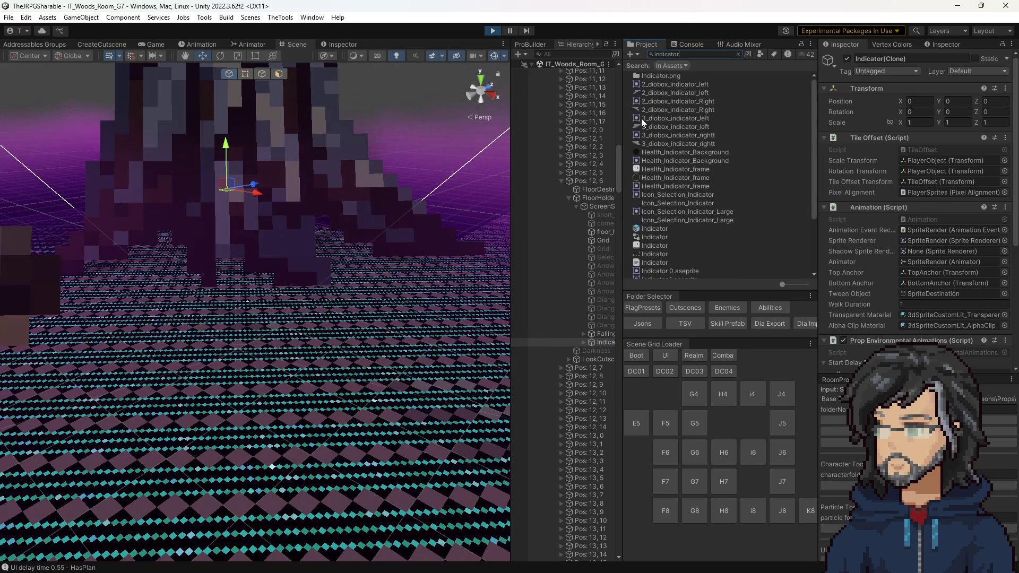
{"action": "scroll", "coordinate": [651, 139], "scroll_direction": "down", "scroll_amount": 3}
{"action": "left_click", "coordinate": [655, 156]}
{"action": "left_click", "coordinate": [655, 147]}
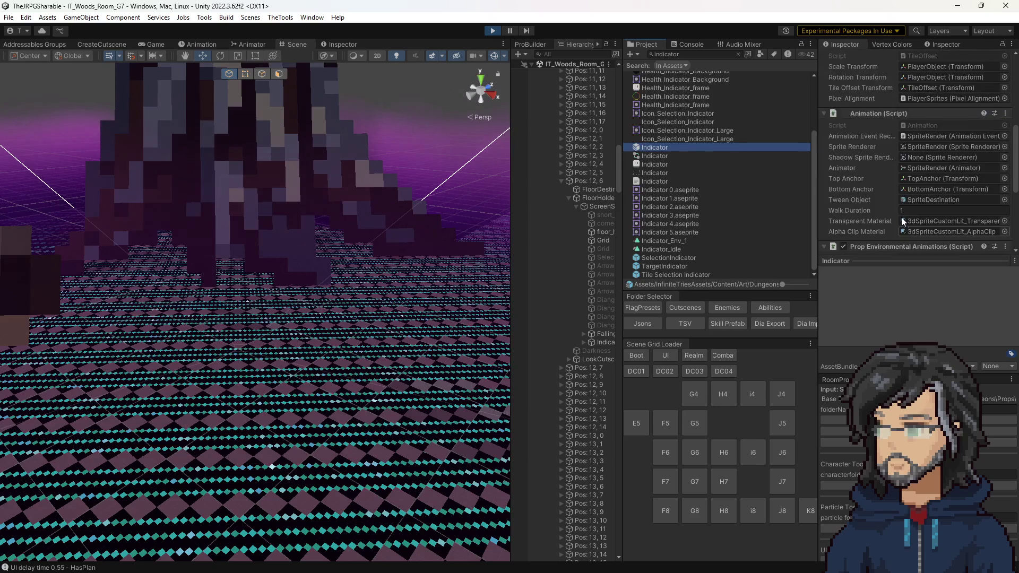
{"action": "scroll", "coordinate": [905, 223], "scroll_direction": "down", "scroll_amount": 5}
{"action": "left_click", "coordinate": [912, 167]}
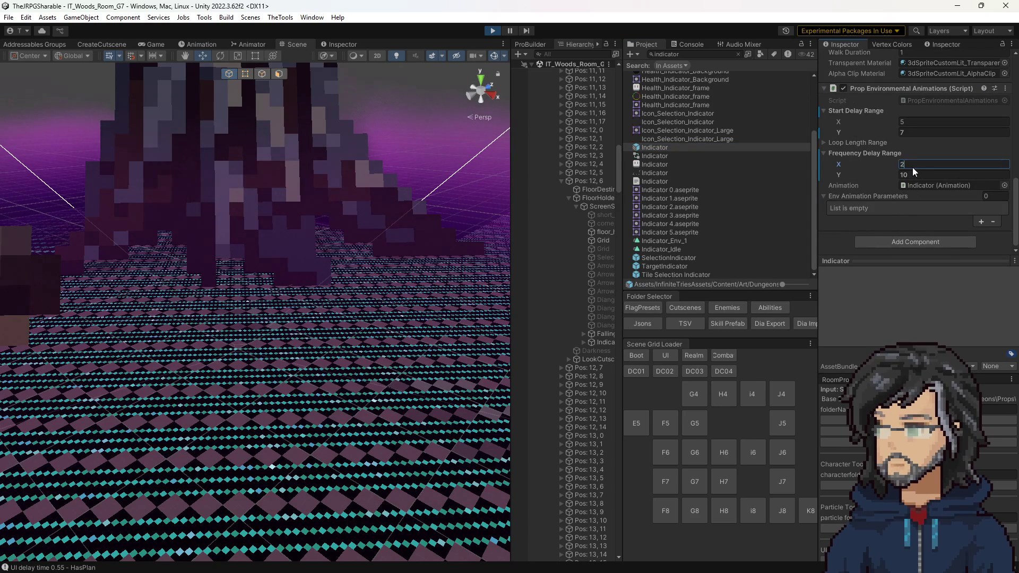
{"action": "left_click", "coordinate": [910, 174]}
{"action": "type", "text": "3"}
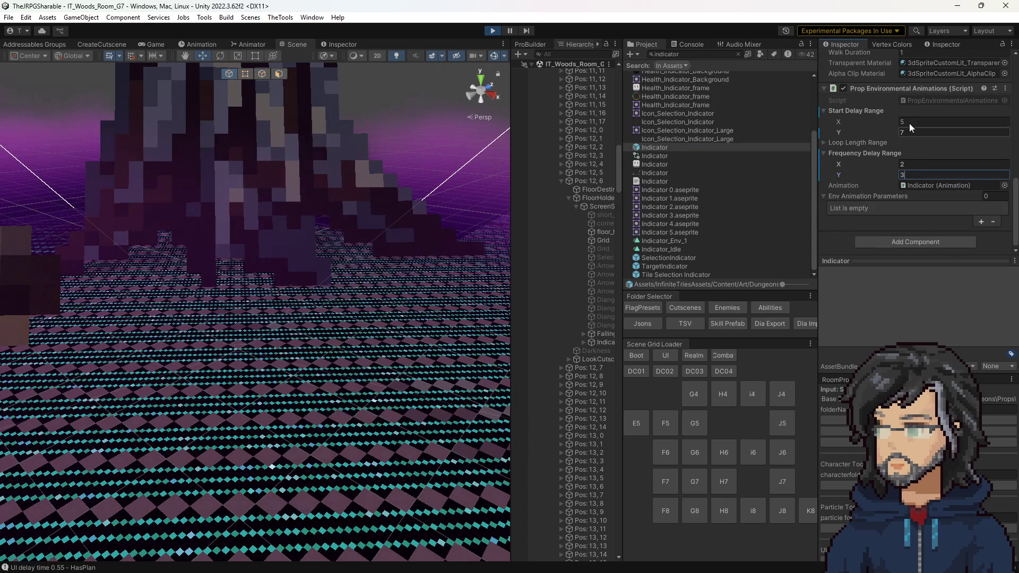
Keep the Indicator's Start Delay Range at 5–7, then stop the game and return to code
{"action": "left_click", "coordinate": [911, 122]}
{"action": "left_click", "coordinate": [913, 131]}
{"action": "type", "text": "5"}
{"action": "key", "text": "Return"}
{"action": "left_click", "coordinate": [913, 121]}
{"action": "type", "text": "5"}
{"action": "left_click", "coordinate": [906, 135]}
{"action": "type", "text": "7"}
{"action": "key", "text": "ctrl+s"}
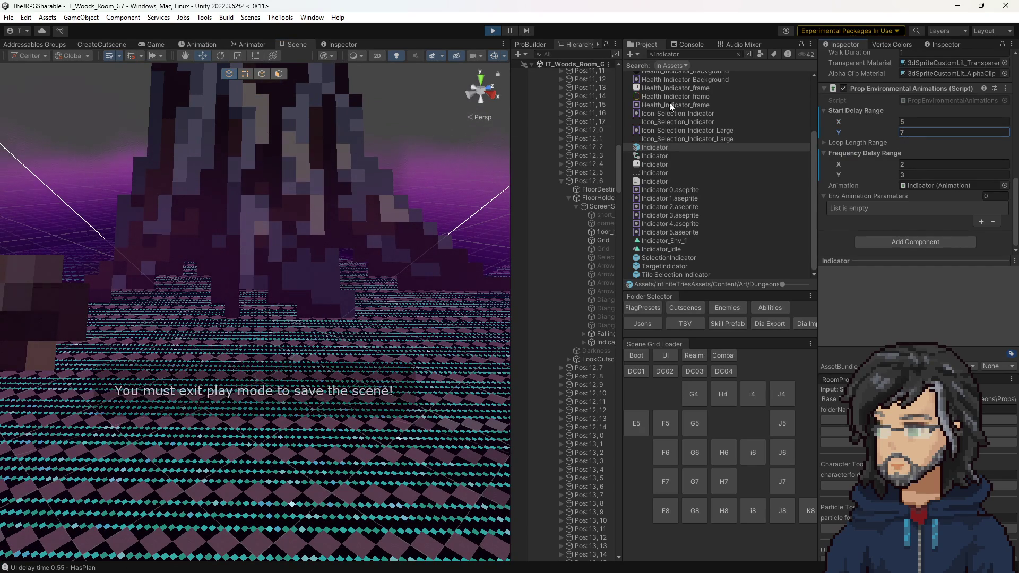
{"action": "key", "text": "Return"}
{"action": "left_click", "coordinate": [489, 32]}
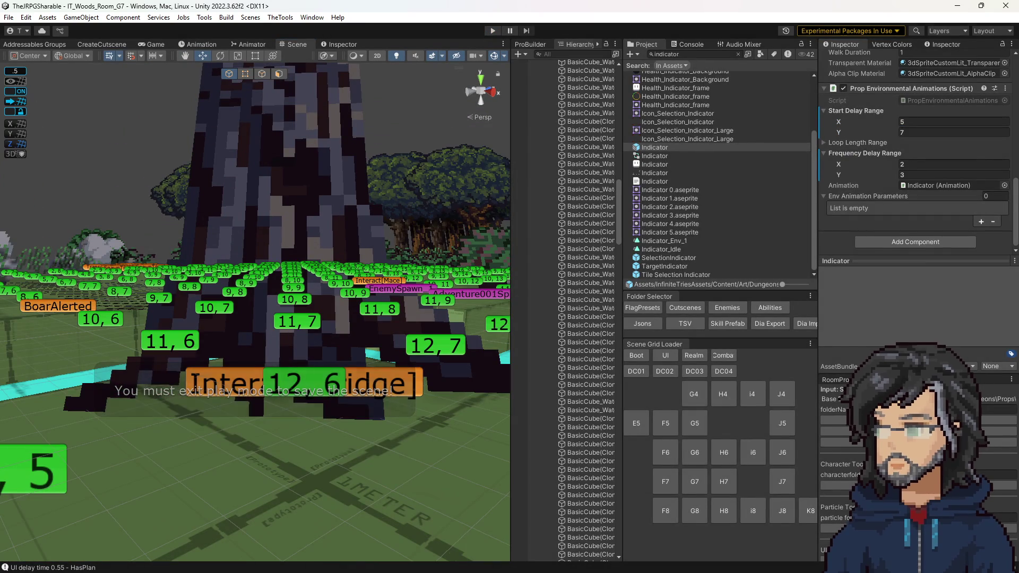
{"action": "key", "text": "alt+Tab"}
Change m_PixelHeight on line 85 of InteractTile.cs from 8 to 15, save, and go back to Unity
{"action": "double_click", "coordinate": [167, 204]}
{"action": "type", "text": "15"}
{"action": "key", "text": "ctrl+s"}
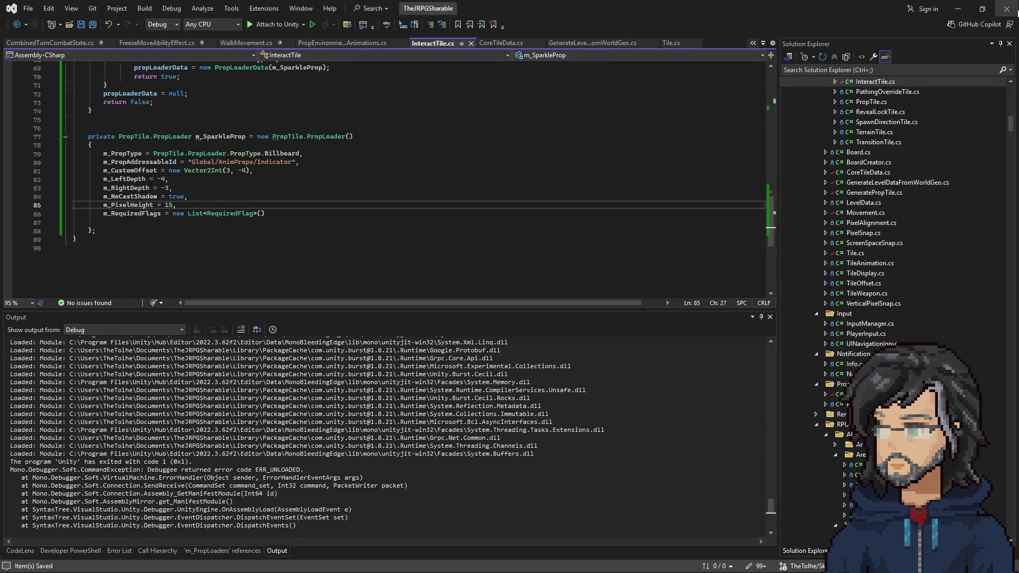
{"action": "left_click", "coordinate": [958, 8]}
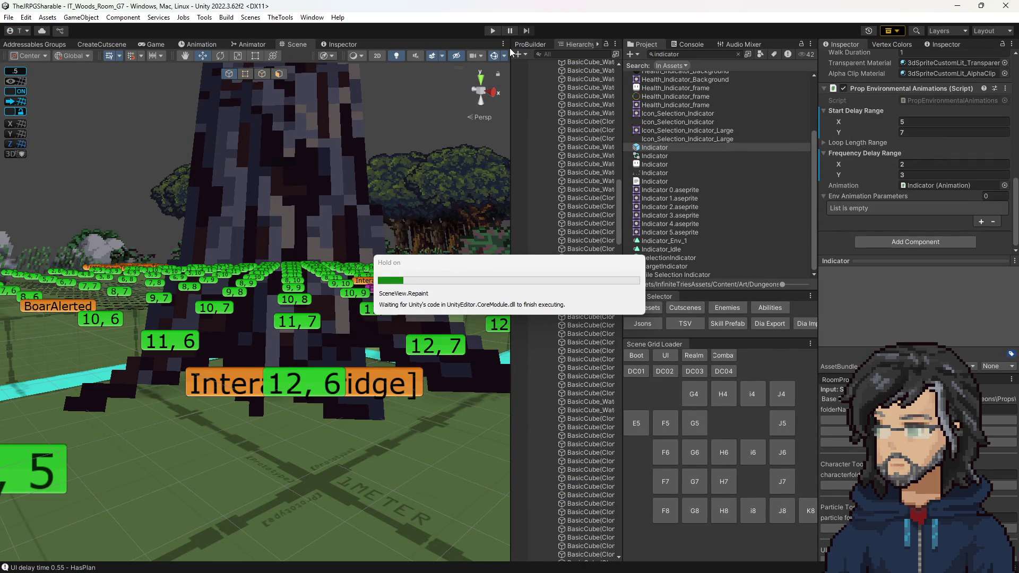
Show the Console and do a quick Play test run of the level
{"action": "left_click", "coordinate": [692, 45]}
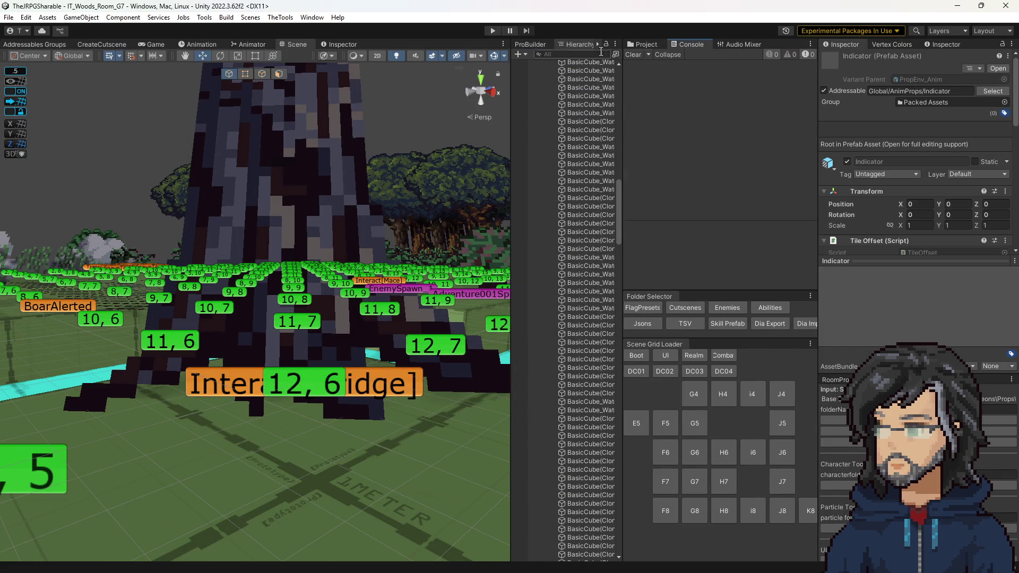
{"action": "left_click", "coordinate": [490, 32]}
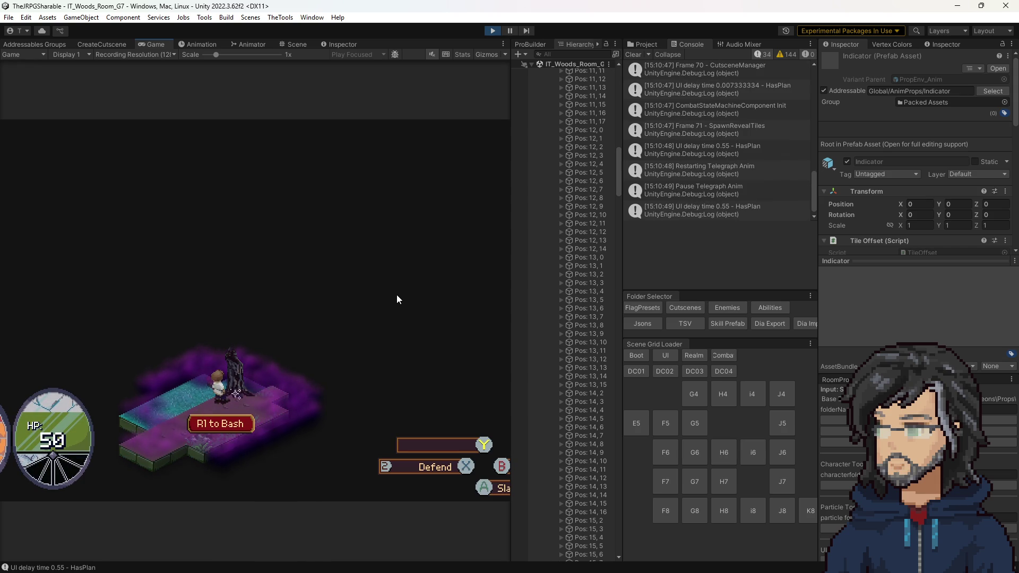
{"action": "left_click", "coordinate": [493, 31]}
Nudge the Interact Bridge tile at 12, 6, save the scene, and play again
{"action": "left_click", "coordinate": [301, 390]}
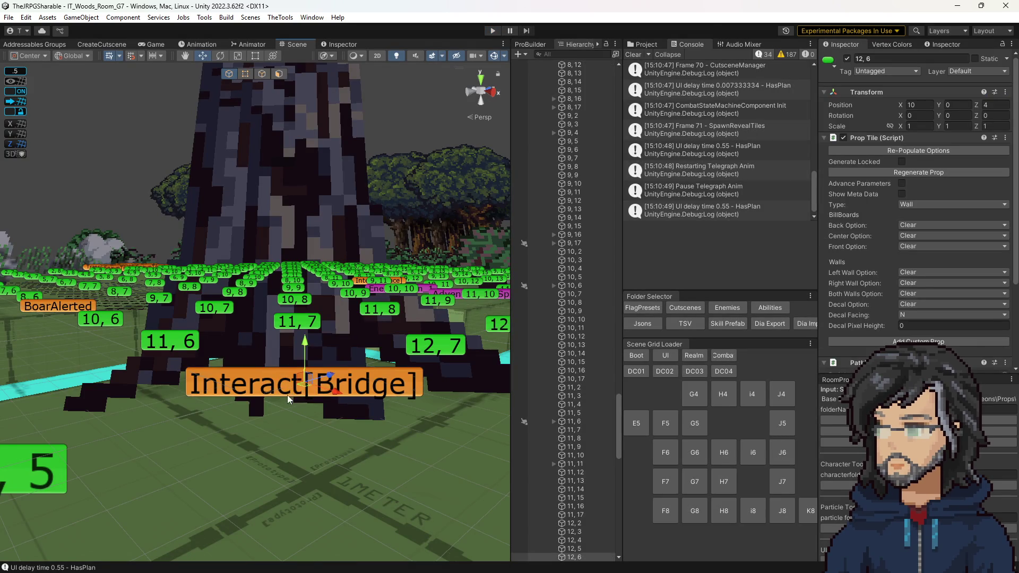
{"action": "mouse_move", "coordinate": [301, 390]}
{"action": "left_mouse_down"}
{"action": "mouse_move", "coordinate": [303, 420]}
{"action": "mouse_move", "coordinate": [306, 404]}
{"action": "left_mouse_up"}
{"action": "key", "text": "ctrl+s"}
{"action": "left_click", "coordinate": [634, 54]}
{"action": "left_click", "coordinate": [493, 30]}
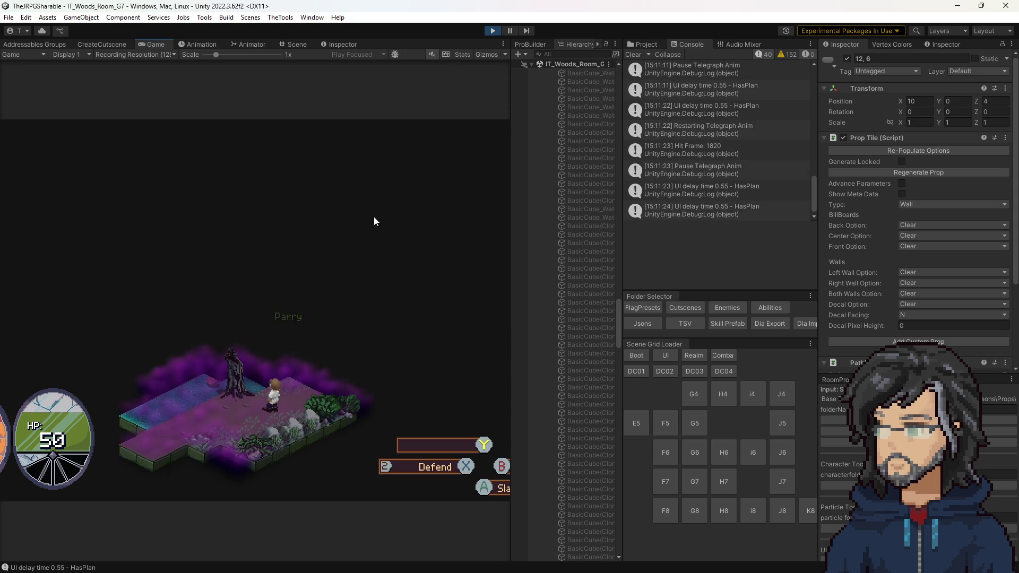
Stop the game and select the Indicator prefab from the project search results
{"action": "left_click", "coordinate": [495, 30]}
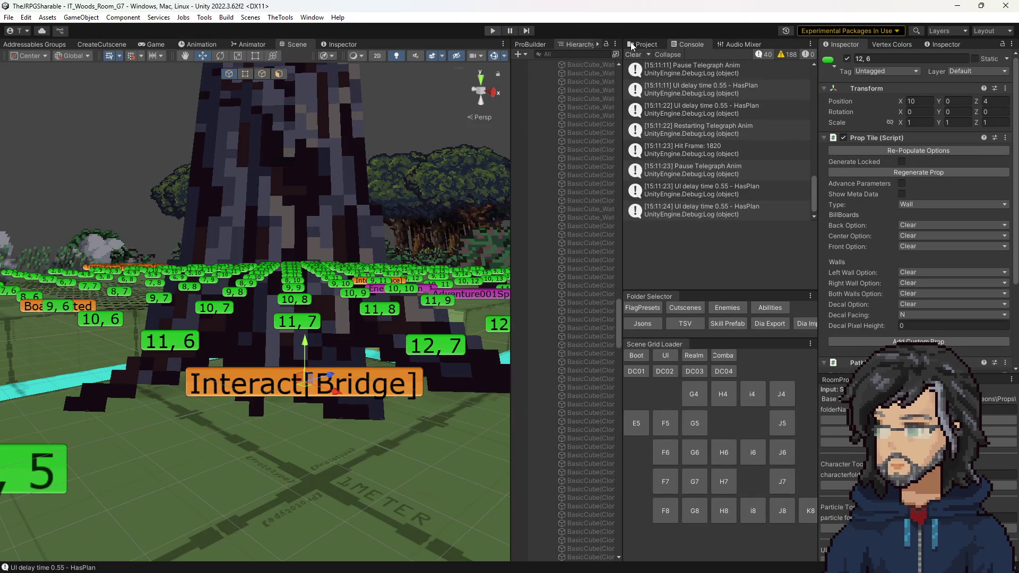
{"action": "left_click", "coordinate": [632, 45]}
{"action": "left_click", "coordinate": [648, 150]}
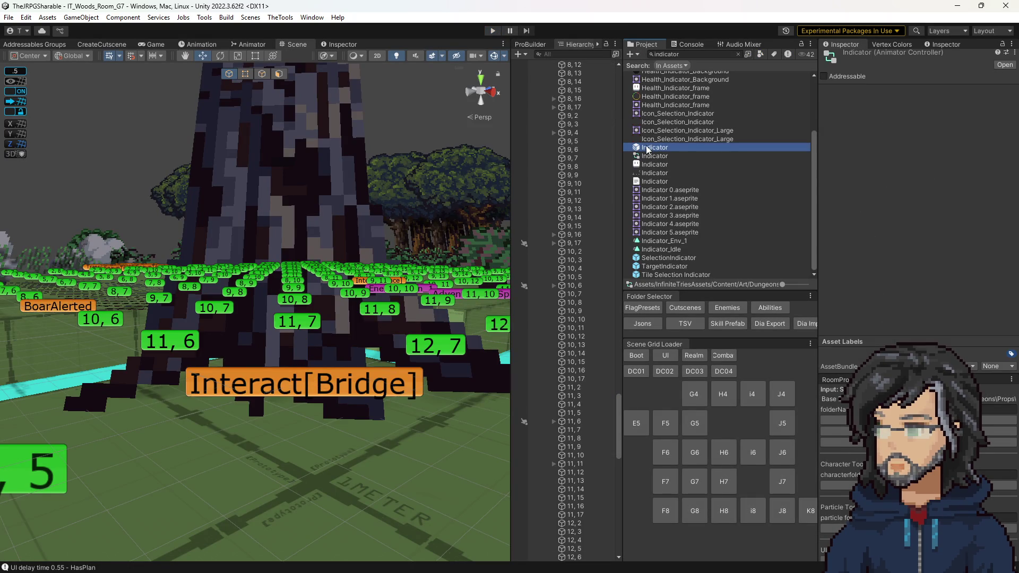
{"action": "scroll", "coordinate": [910, 159], "scroll_direction": "down", "scroll_amount": 10}
Set the Indicator's Start Delay Range to 3–5 and play the game
{"action": "left_click", "coordinate": [909, 122]}
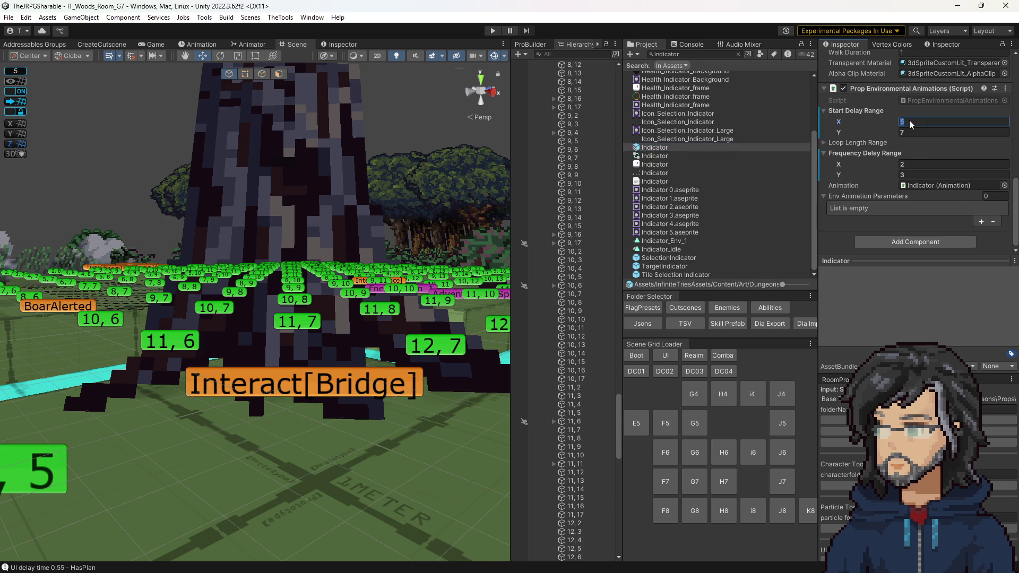
{"action": "type", "text": "3"}
{"action": "key", "text": "Tab"}
{"action": "key", "text": "Return"}
{"action": "left_click", "coordinate": [493, 31]}
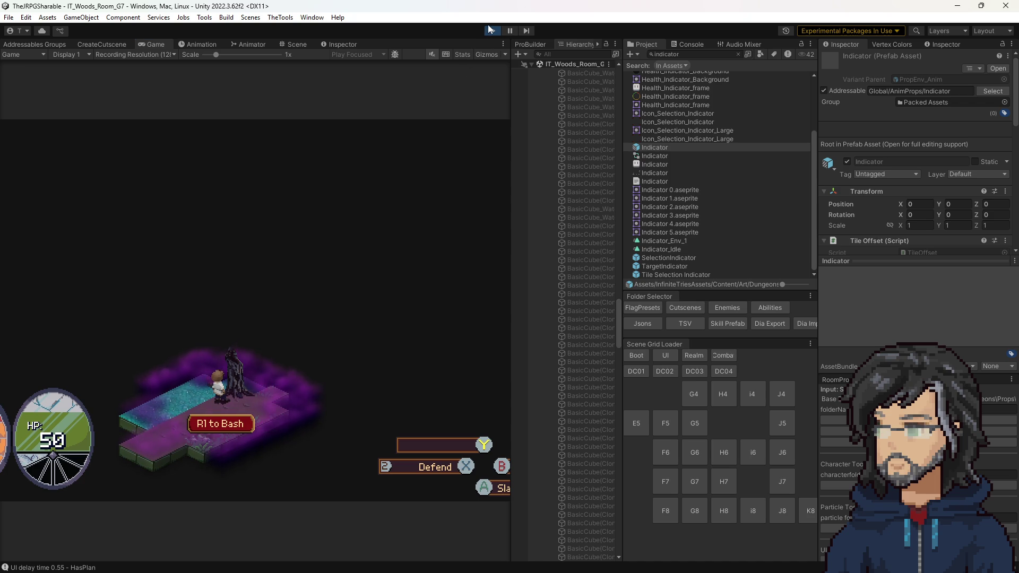
Set the Indicator's Frequency Delay Range to 3–5, then stop the running game
{"action": "scroll", "coordinate": [916, 195], "scroll_direction": "down", "scroll_amount": 1}
{"action": "scroll", "coordinate": [916, 194], "scroll_direction": "down", "scroll_amount": 10}
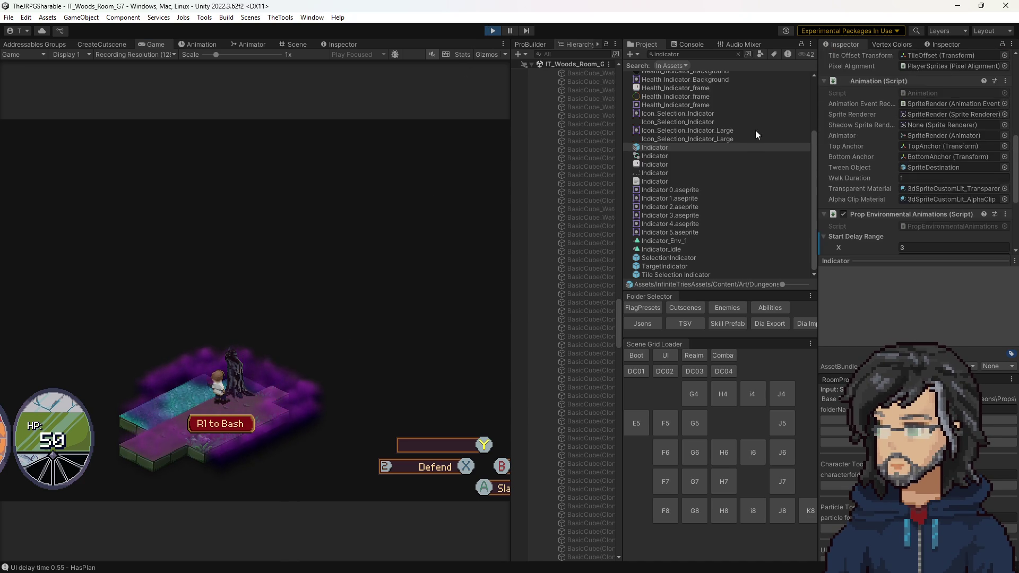
{"action": "left_click", "coordinate": [908, 204]}
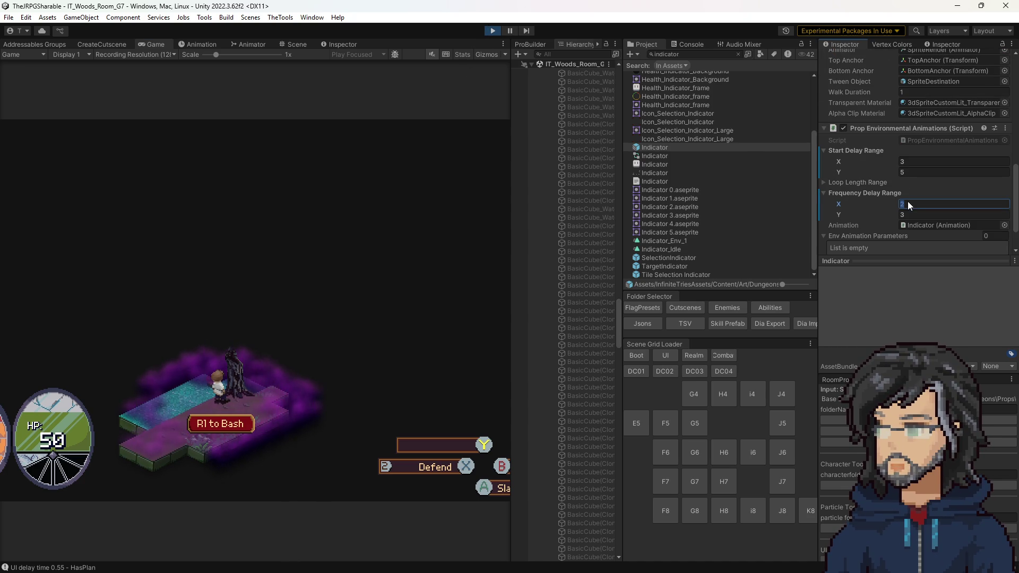
{"action": "type", "text": "3"}
{"action": "key", "text": "Tab"}
{"action": "key", "text": "Tab"}
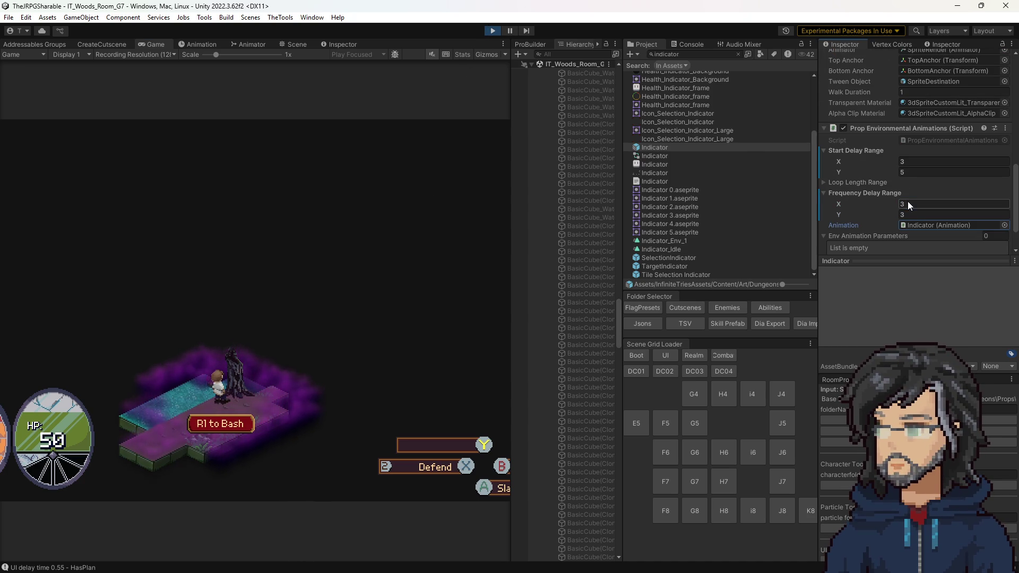
{"action": "left_click", "coordinate": [912, 214]}
{"action": "type", "text": "5"}
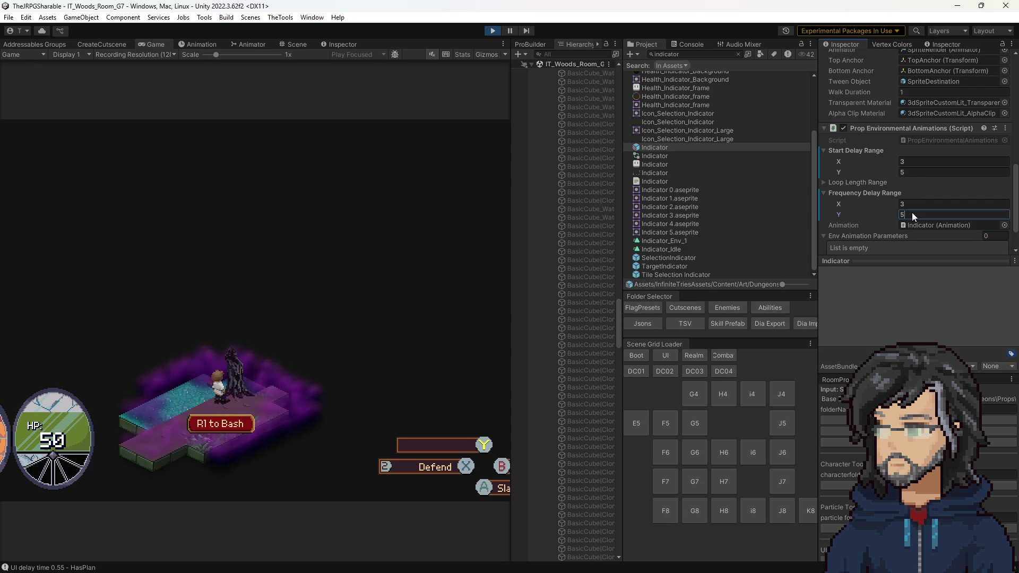
{"action": "key", "text": "Return"}
{"action": "key", "text": "ctrl+s"}
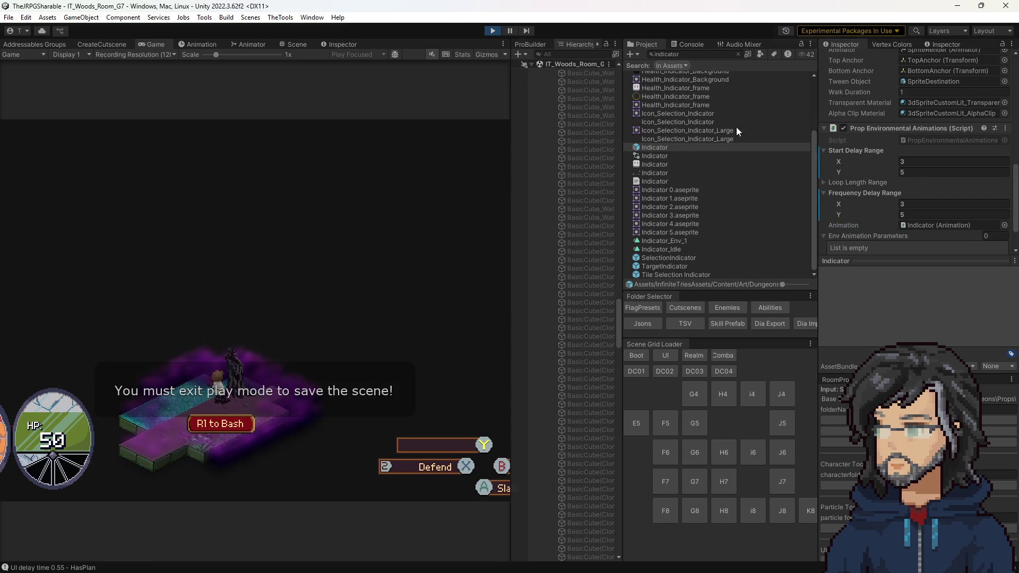
{"action": "key", "text": "ctrl+p"}
Raise the Start Delay and Frequency Delay minimums to 4, then play the game
{"action": "left_click", "coordinate": [928, 161]}
{"action": "type", "text": "4"}
{"action": "key", "text": "Tab"}
{"action": "key", "text": "Tab"}
{"action": "key", "text": "Tab"}
{"action": "type", "text": "4"}
{"action": "left_click", "coordinate": [444, 50]}
{"action": "left_click", "coordinate": [489, 32]}
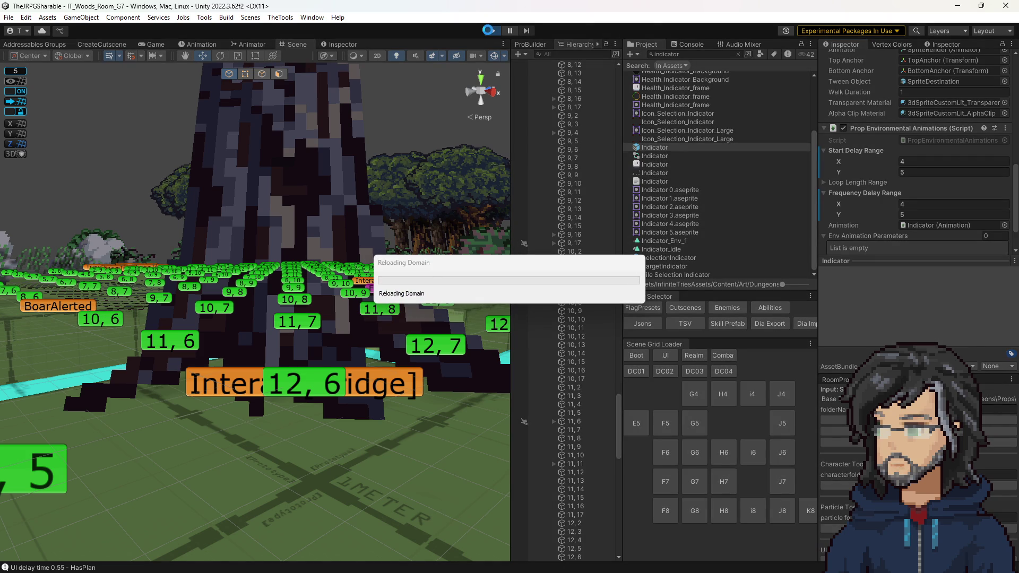
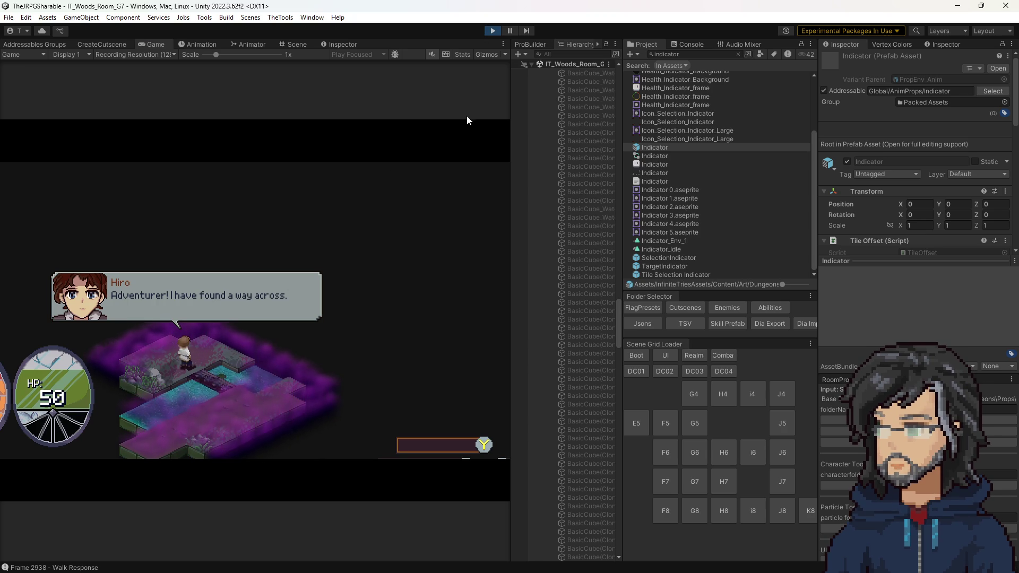
Stop the game and confirm the Interact[Bridge] tile's Indicator Type stays Sparkle
{"action": "left_click", "coordinate": [494, 31]}
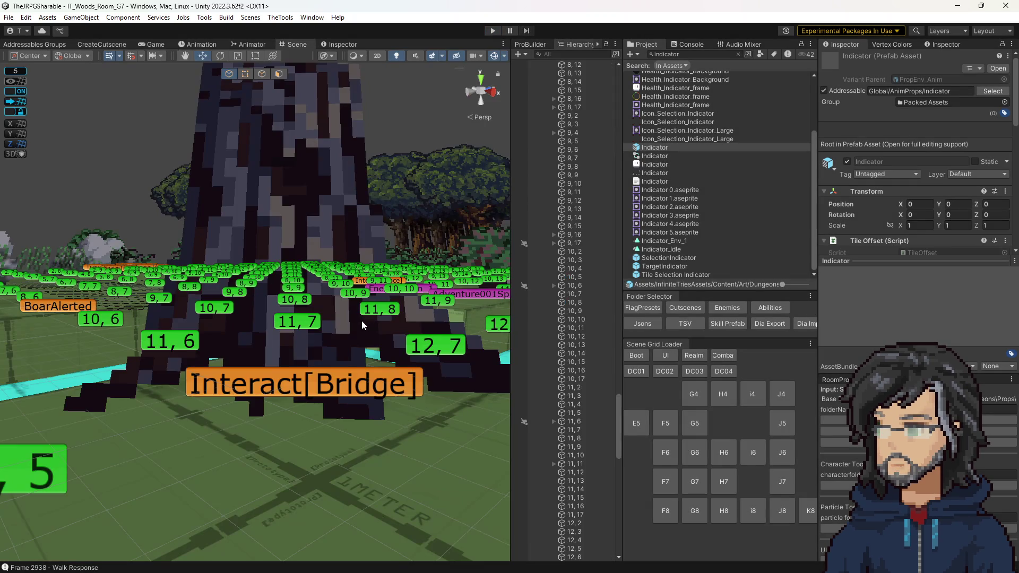
{"action": "left_click", "coordinate": [407, 321]}
{"action": "scroll", "coordinate": [940, 233], "scroll_direction": "down", "scroll_amount": 5}
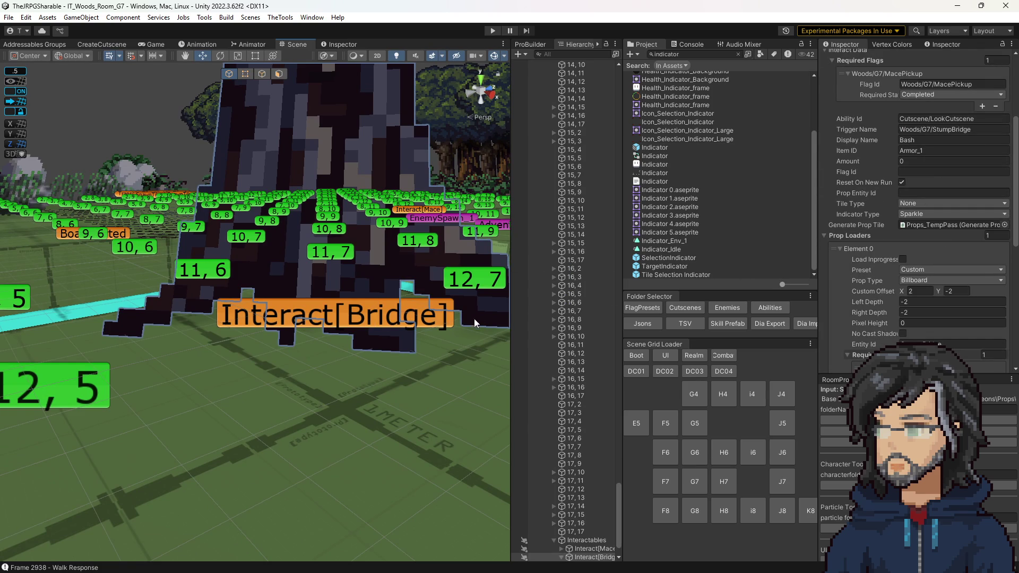
{"action": "left_click", "coordinate": [907, 215]}
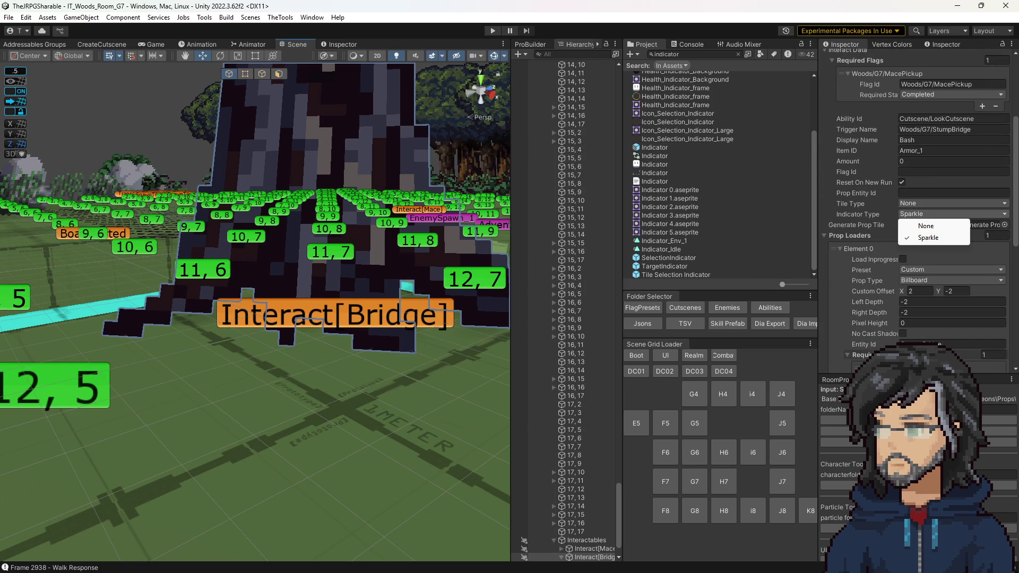
{"action": "left_click", "coordinate": [294, 315]}
{"action": "scroll", "coordinate": [295, 315], "scroll_direction": "down", "scroll_amount": 6}
{"action": "scroll", "coordinate": [282, 330], "scroll_direction": "up", "scroll_amount": 3}
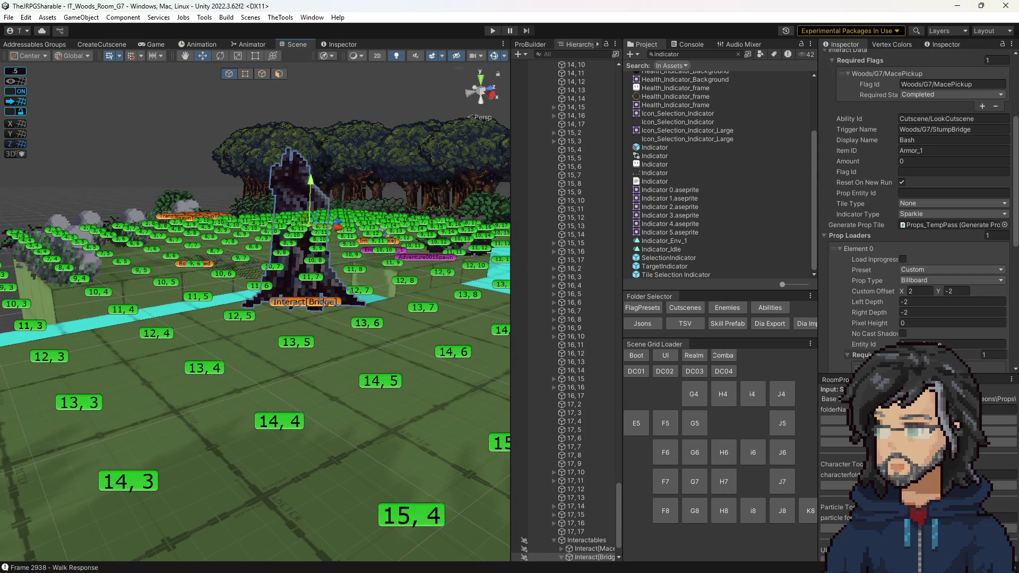
{"action": "key", "text": "alt+Tab"}
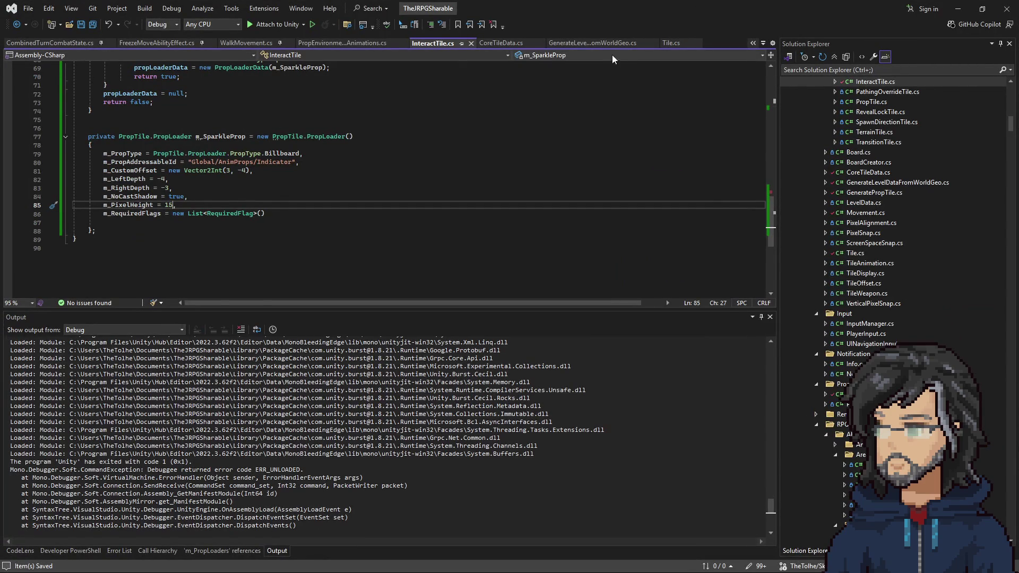
Comment out the Sparkle indicator switch block in Tile.cs with /* */
{"action": "left_click", "coordinate": [677, 43]}
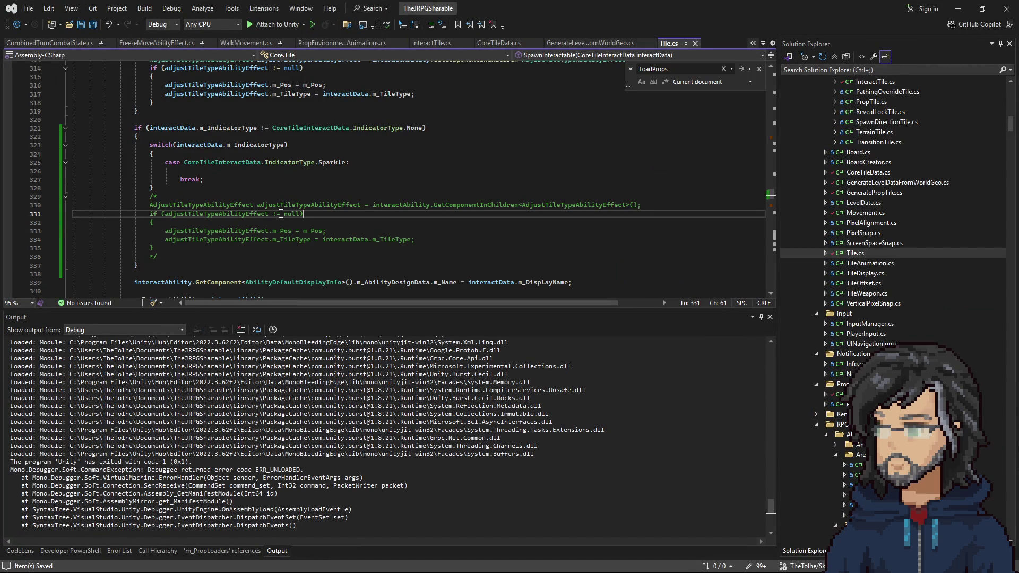
{"action": "double_click", "coordinate": [406, 205]}
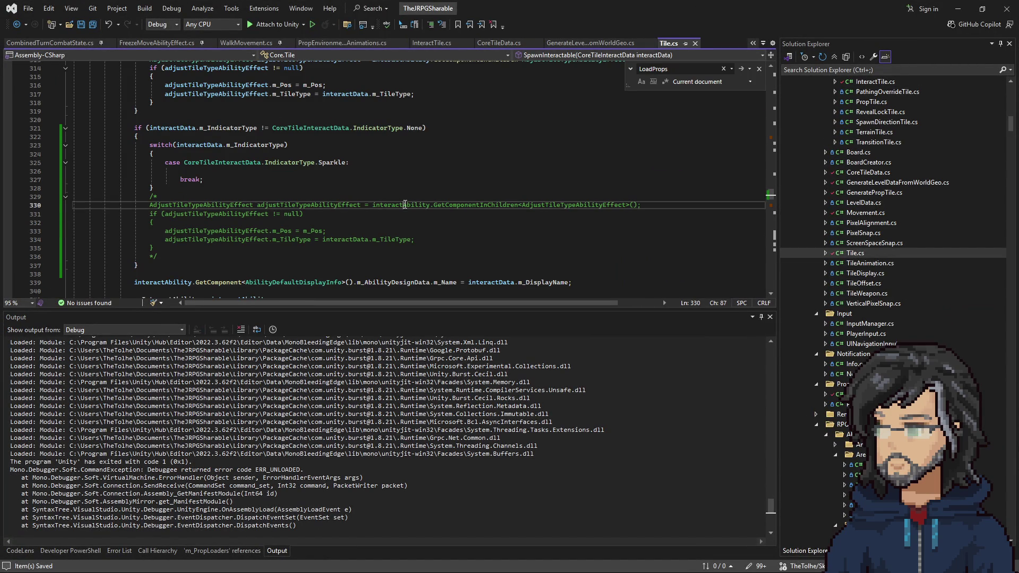
{"action": "left_click", "coordinate": [279, 189]}
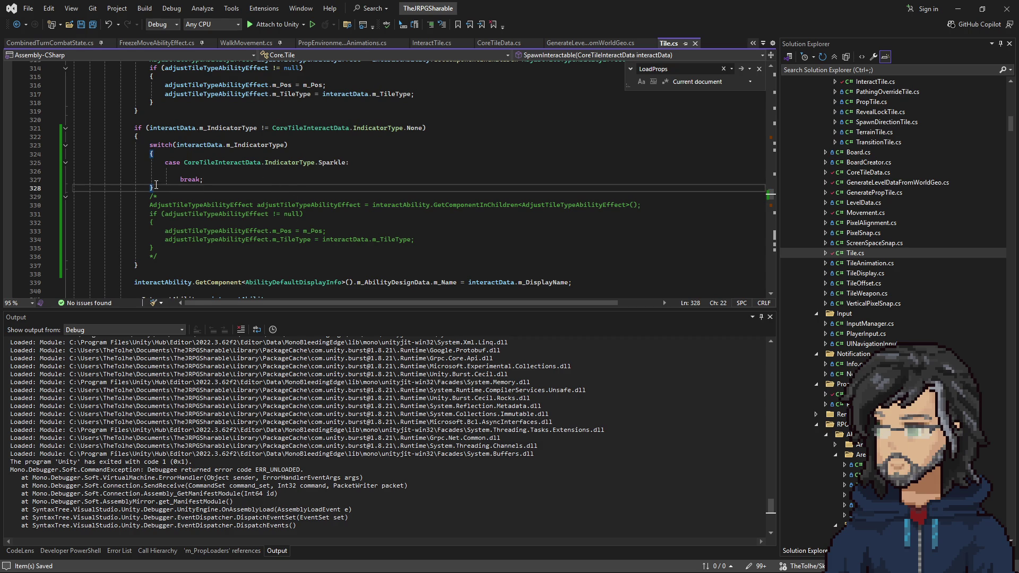
{"action": "left_click", "coordinate": [156, 136]}
{"action": "key", "text": "Return"}
{"action": "type", "text": "/*"}
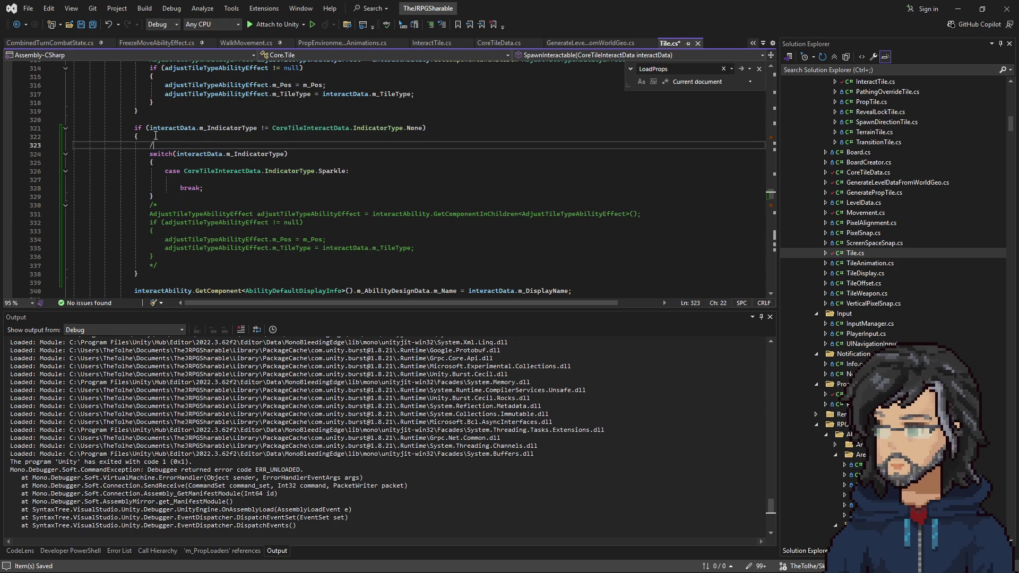
{"action": "key", "text": "Down"}
{"action": "key", "text": "Down"}
{"action": "key", "text": "Down"}
{"action": "key", "text": "Return"}
{"action": "type", "text": "*/"}
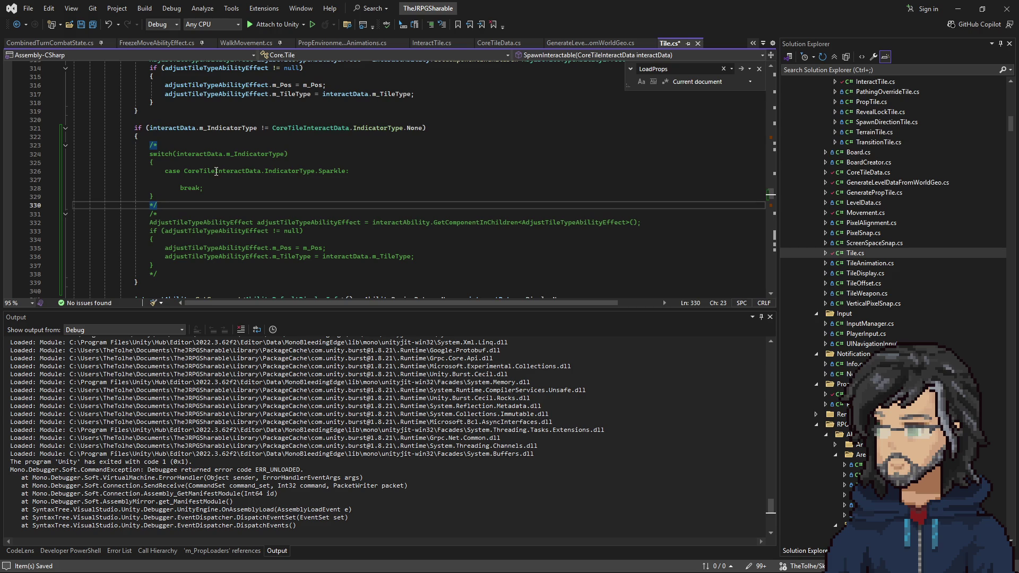
In InteractTile.cs, add a comma after m_RequiredFlags and start a new field line
{"action": "left_click", "coordinate": [425, 43]}
{"action": "left_click", "coordinate": [300, 217]}
{"action": "type", "text": ","}
{"action": "key", "text": "Return"}
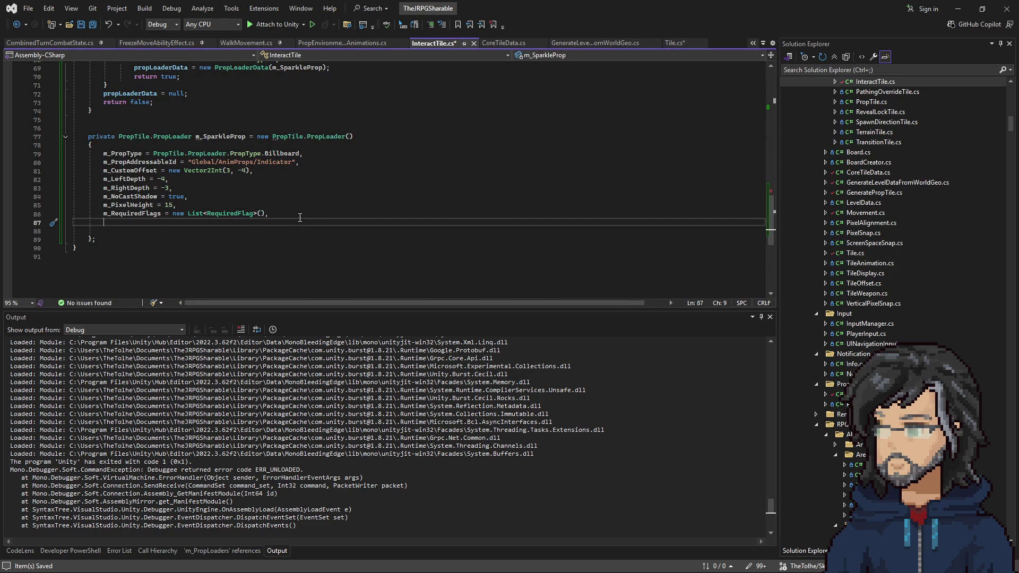
Add m_EntityId = "" to the sparkle prop initializer
{"action": "type", "text": "m_EntityId = "}
{"action": "type", "text": "\"\","}
{"action": "scroll", "coordinate": [159, 226], "scroll_direction": "up", "scroll_amount": 4}
{"action": "scroll", "coordinate": [165, 231], "scroll_direction": "down", "scroll_amount": 5}
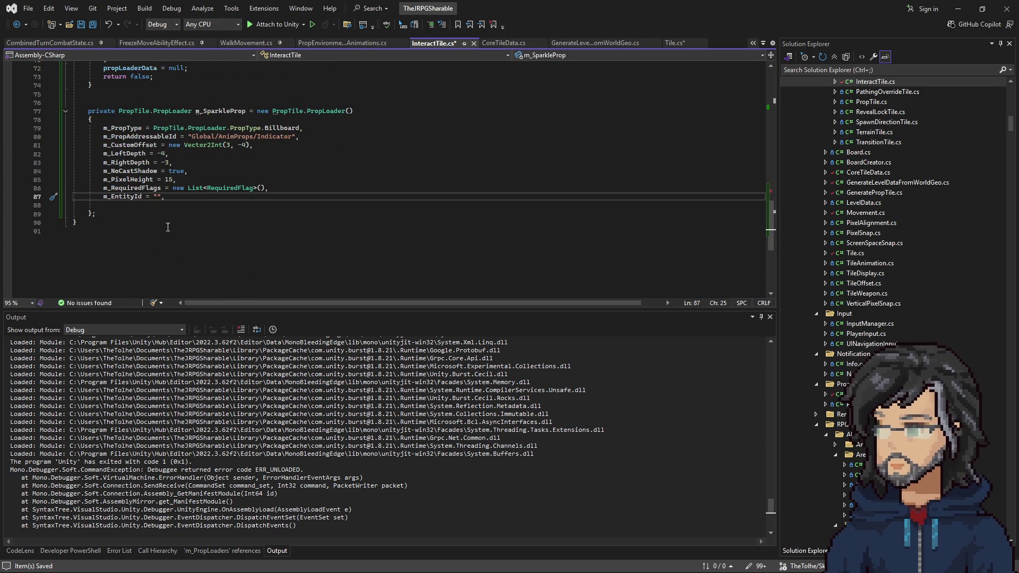
{"action": "scroll", "coordinate": [314, 140], "scroll_direction": "up", "scroll_amount": 4}
Add an m_SparkleProp.m_EntityId = ""; assignment inside the Sparkle case
{"action": "left_click", "coordinate": [307, 145]}
{"action": "left_click", "coordinate": [318, 137]}
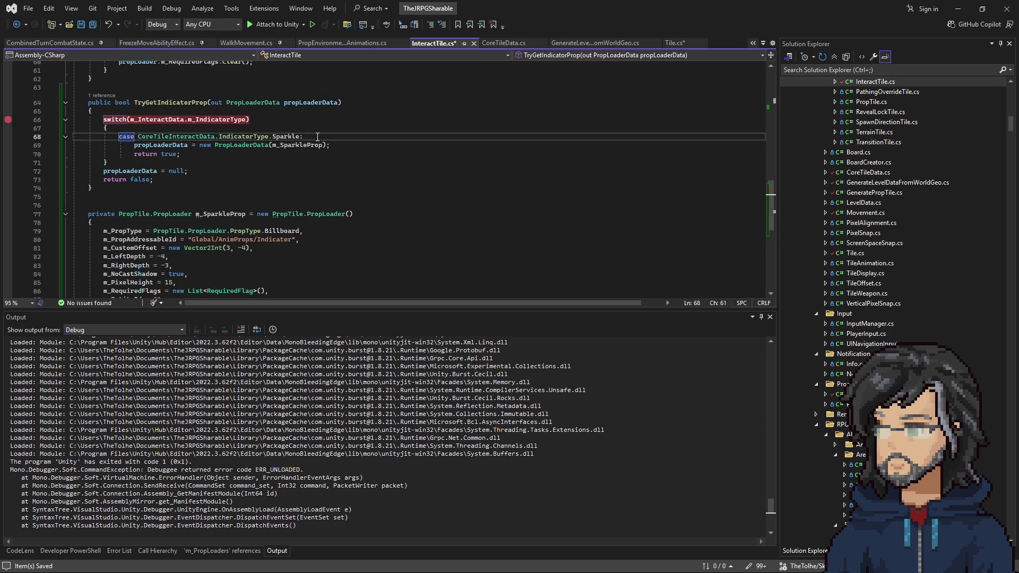
{"action": "key", "text": "Return"}
{"action": "type", "text": "m_SparkleProp.m_"}
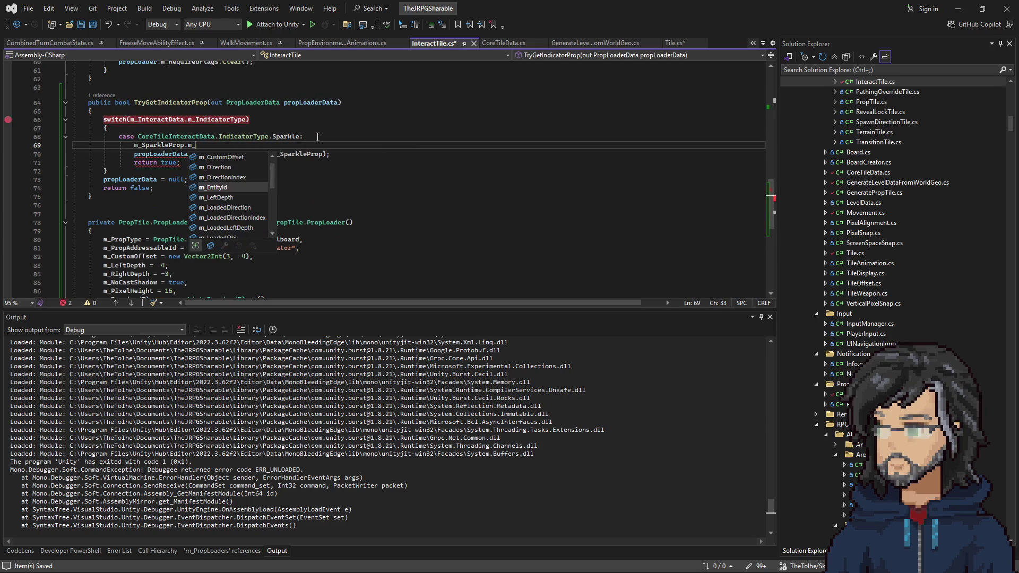
{"action": "key", "text": "Tab"}
{"action": "type", "text": "= \"\";"}
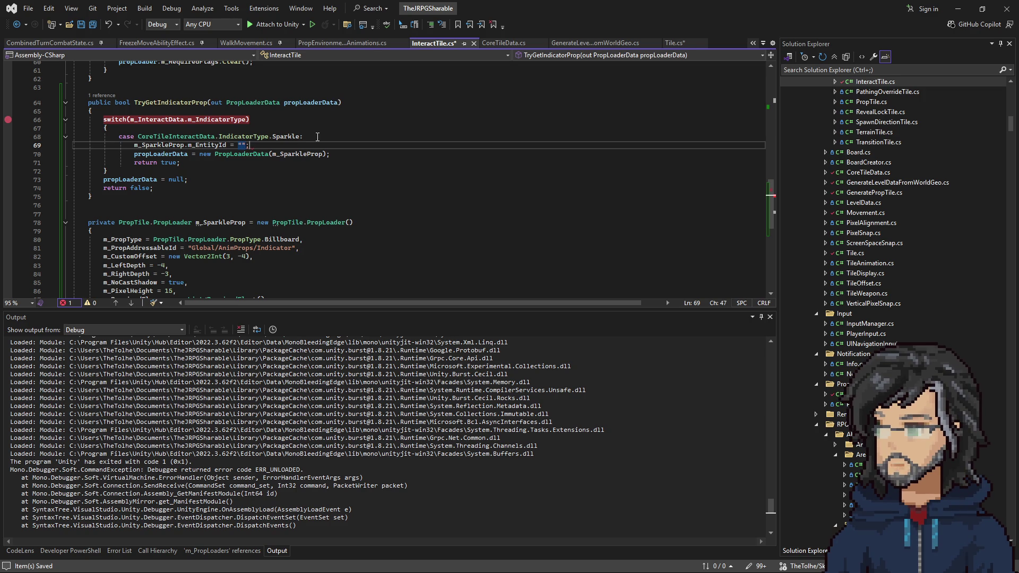
{"action": "scroll", "coordinate": [290, 150], "scroll_direction": "up", "scroll_amount": 3}
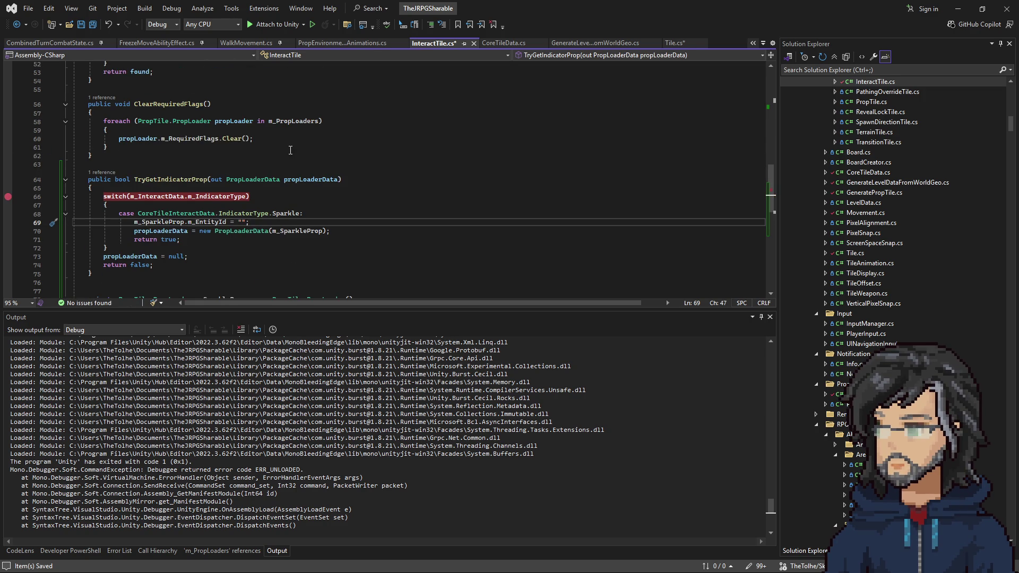
{"action": "scroll", "coordinate": [286, 159], "scroll_direction": "up", "scroll_amount": 12}
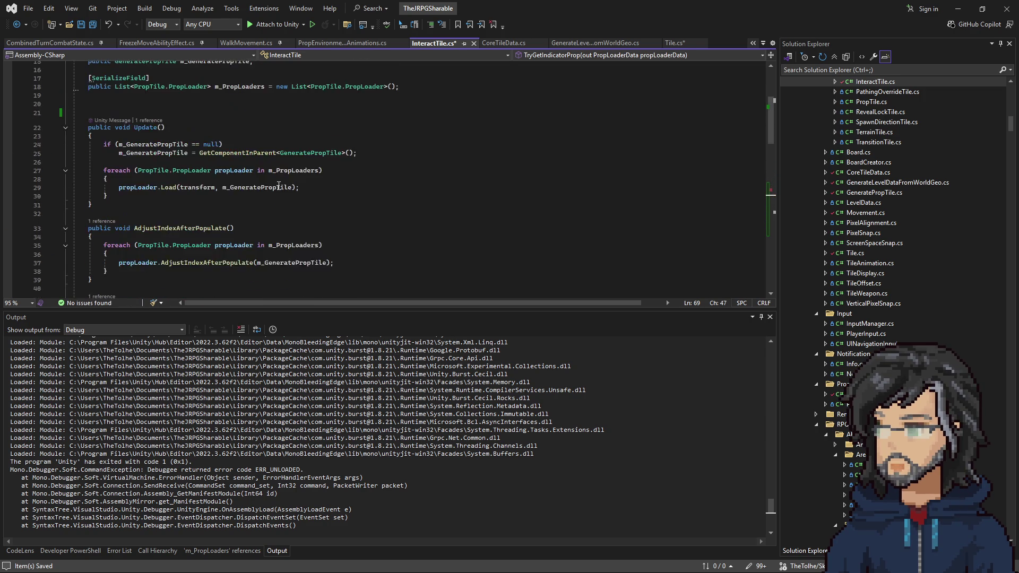
{"action": "scroll", "coordinate": [279, 186], "scroll_direction": "up", "scroll_amount": 5}
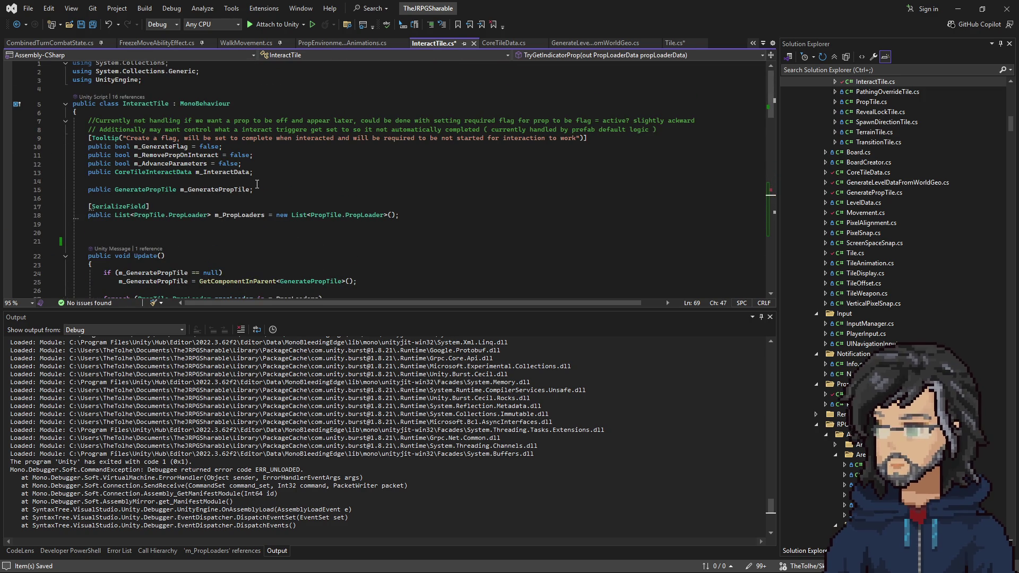
{"action": "scroll", "coordinate": [257, 185], "scroll_direction": "down", "scroll_amount": 17}
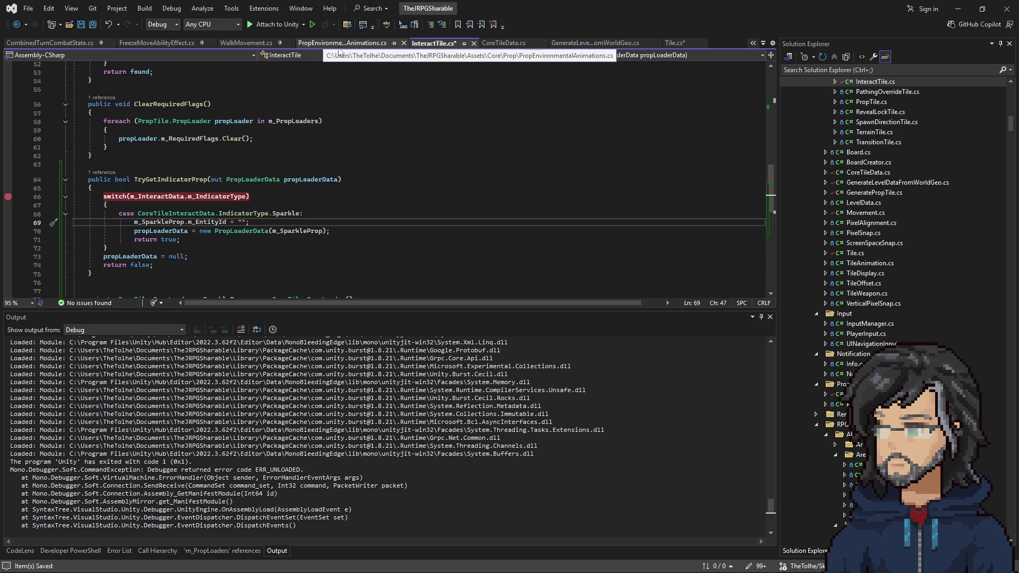
Set the entity id string to "Indicator_" and open GenerateLevelDataFromWorldGeo.cs
{"action": "left_click", "coordinate": [243, 222]}
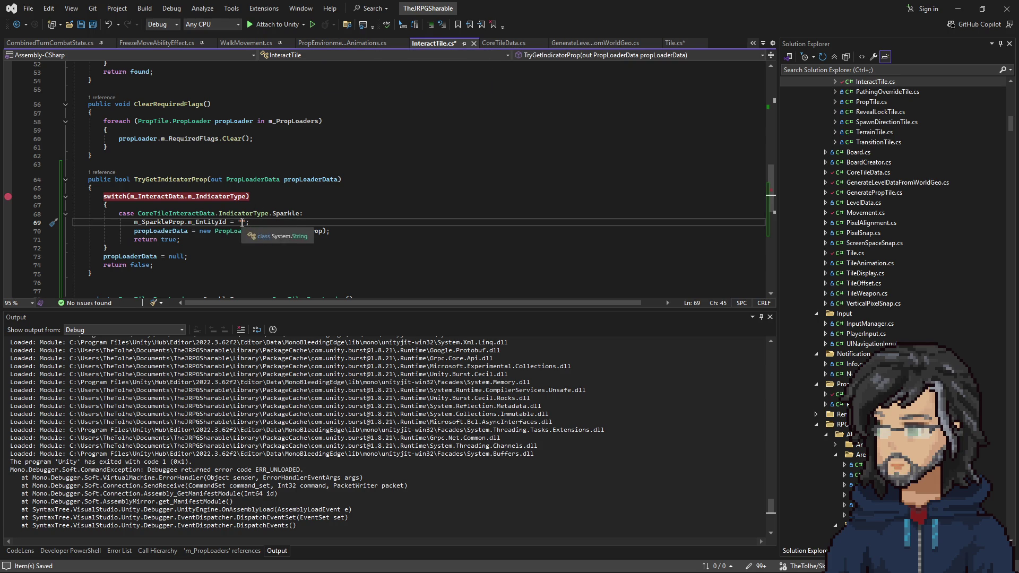
{"action": "type", "text": "Indicato"}
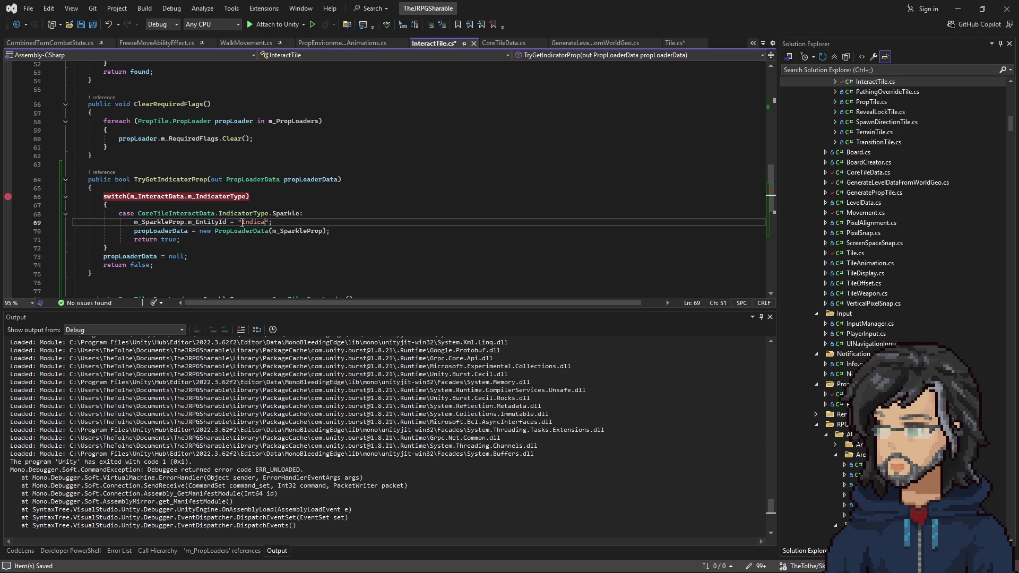
{"action": "type", "text": "rSpark"}
{"action": "key", "text": "BackSpace"}
{"action": "key", "text": "BackSpace"}
{"action": "key", "text": "BackSpace"}
{"action": "key", "text": "Left"}
{"action": "key", "text": "Left"}
{"action": "type", "text": "_"}
{"action": "key", "text": "Right"}
{"action": "key", "text": "Right"}
{"action": "key", "text": "Right"}
{"action": "scroll", "coordinate": [242, 223], "scroll_direction": "up", "scroll_amount": 6}
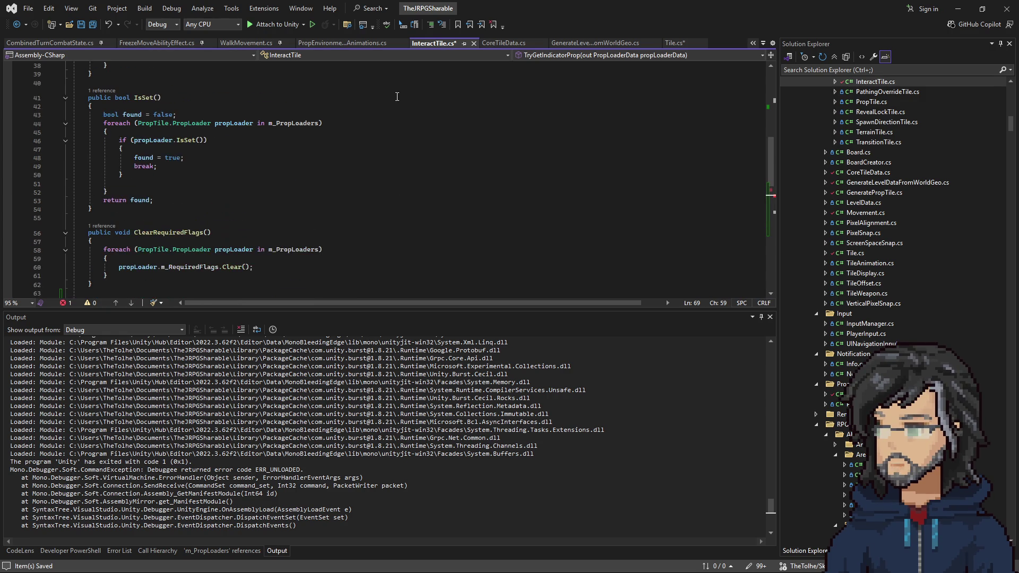
{"action": "left_click", "coordinate": [583, 45]}
{"action": "scroll", "coordinate": [312, 207], "scroll_direction": "up", "scroll_amount": 9}
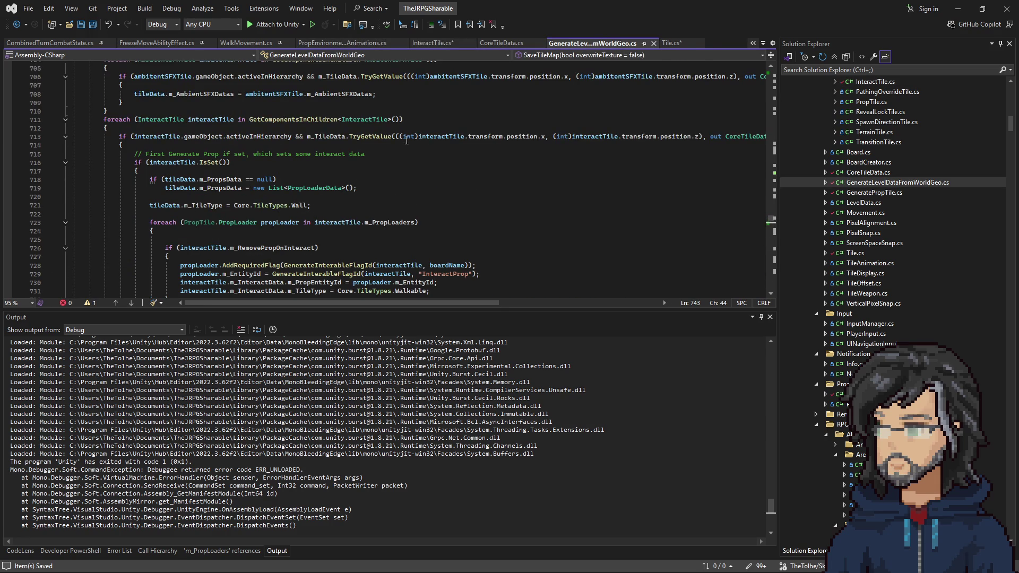
Inspect interactTile.transform.position.x on line 713 of GenerateLevelDataFromWorldGeo.cs
{"action": "left_click_drag", "start_coordinate": [419, 138], "coordinate": [540, 141]}
{"action": "mouse_move", "coordinate": [373, 139]}
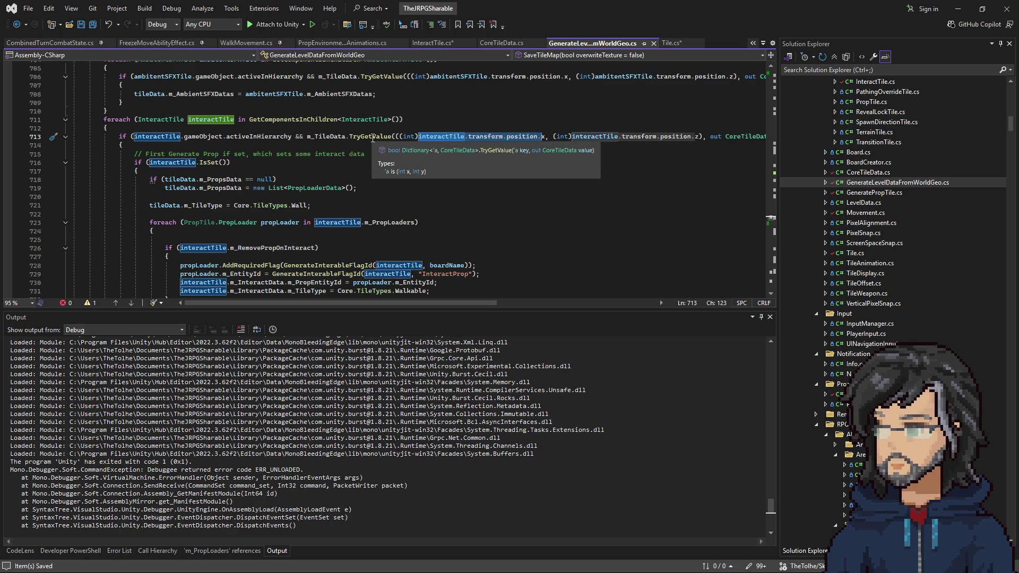
{"action": "left_click", "coordinate": [431, 138]}
{"action": "left_click_drag", "start_coordinate": [468, 137], "coordinate": [546, 136]}
Review TryGetIndicatorProp in InteractTile.cs, then minimize Visual Studio to show Unity
{"action": "left_click", "coordinate": [672, 43]}
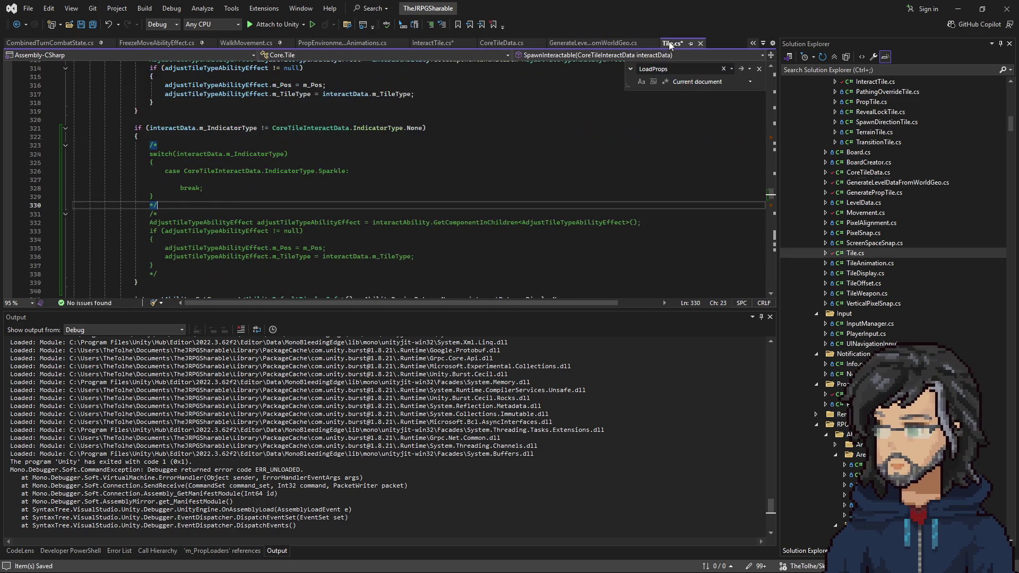
{"action": "left_click", "coordinate": [496, 41]}
{"action": "left_click", "coordinate": [424, 43]}
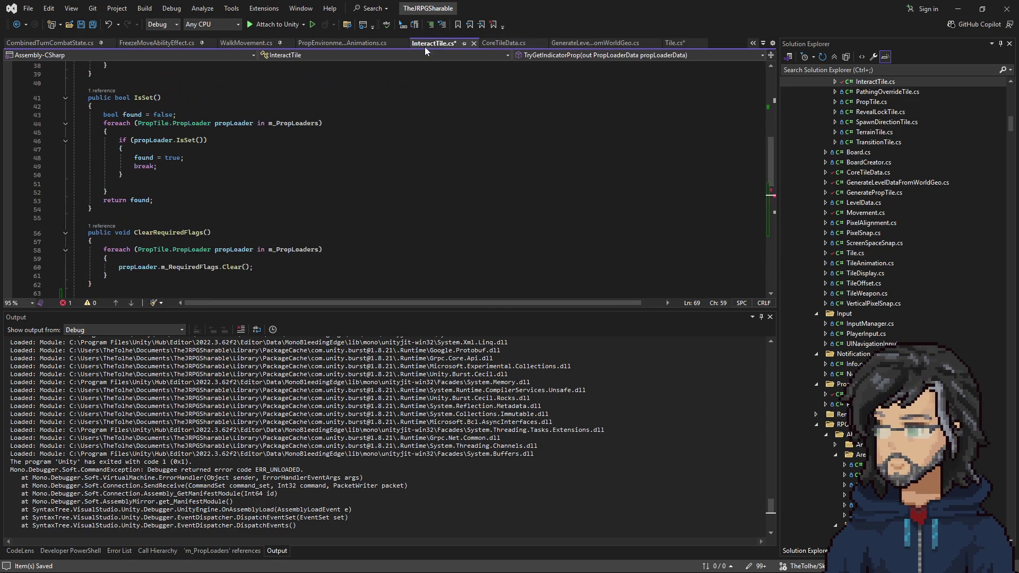
{"action": "scroll", "coordinate": [332, 191], "scroll_direction": "down", "scroll_amount": 5}
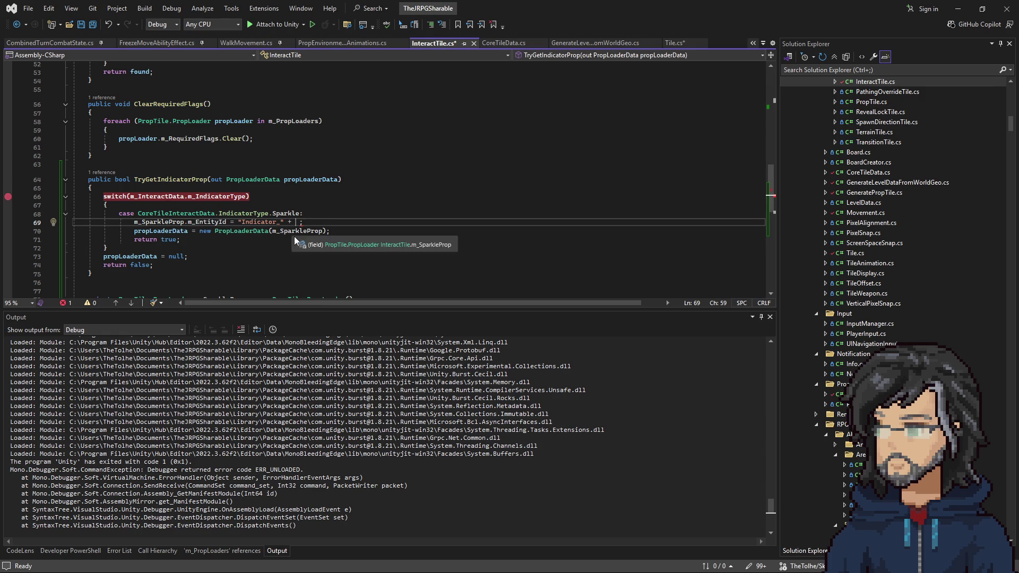
{"action": "left_click", "coordinate": [955, 9]}
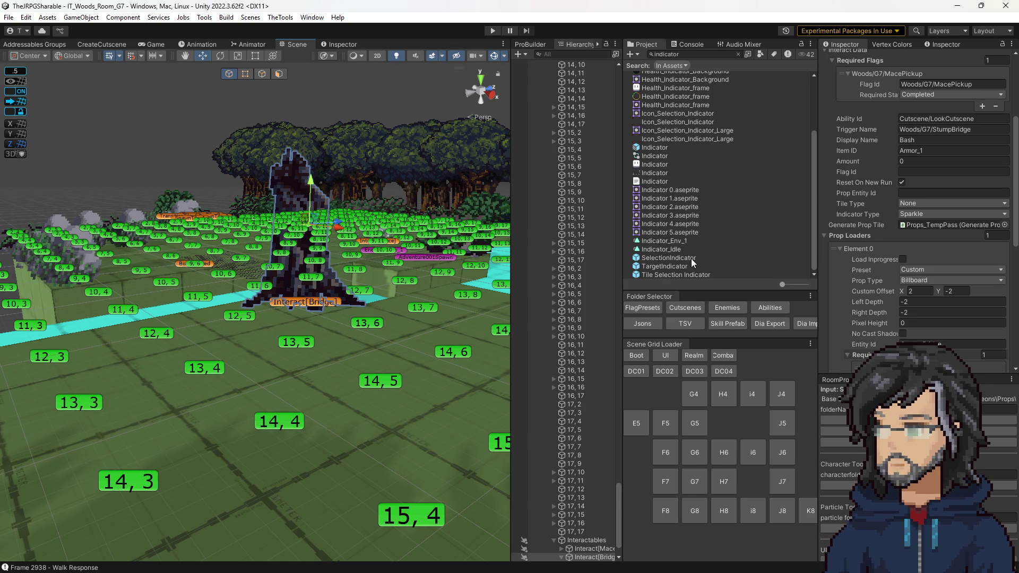
Orbit and zoom the Scene view to survey the woods room grid around the Bridge tile
{"action": "left_click_drag", "start_coordinate": [395, 288], "coordinate": [392, 306]}
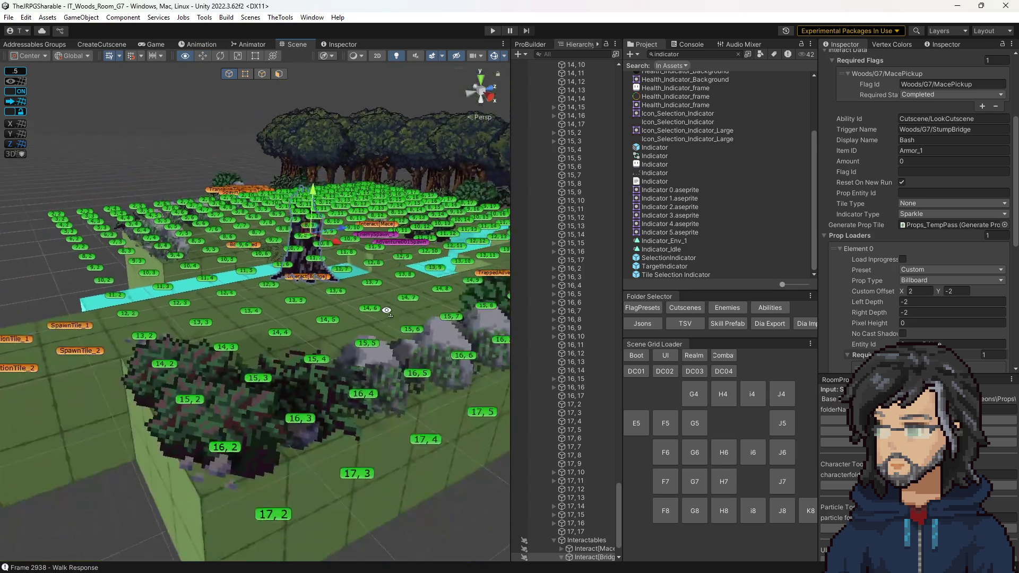
{"action": "scroll", "coordinate": [382, 314], "scroll_direction": "down", "scroll_amount": 5}
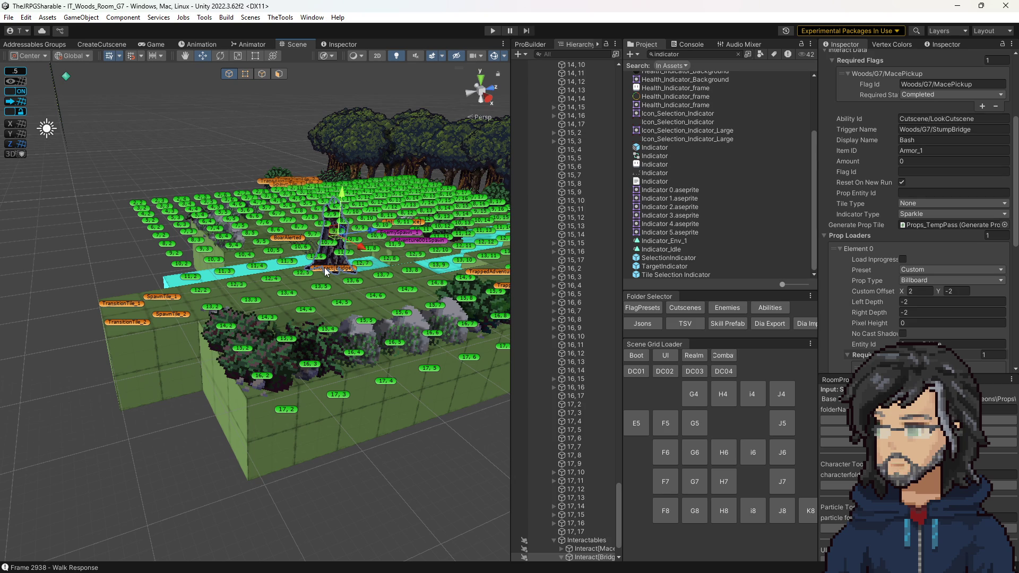
{"action": "left_click_drag", "start_coordinate": [360, 287], "coordinate": [364, 292]}
{"action": "scroll", "coordinate": [366, 287], "scroll_direction": "up", "scroll_amount": 2}
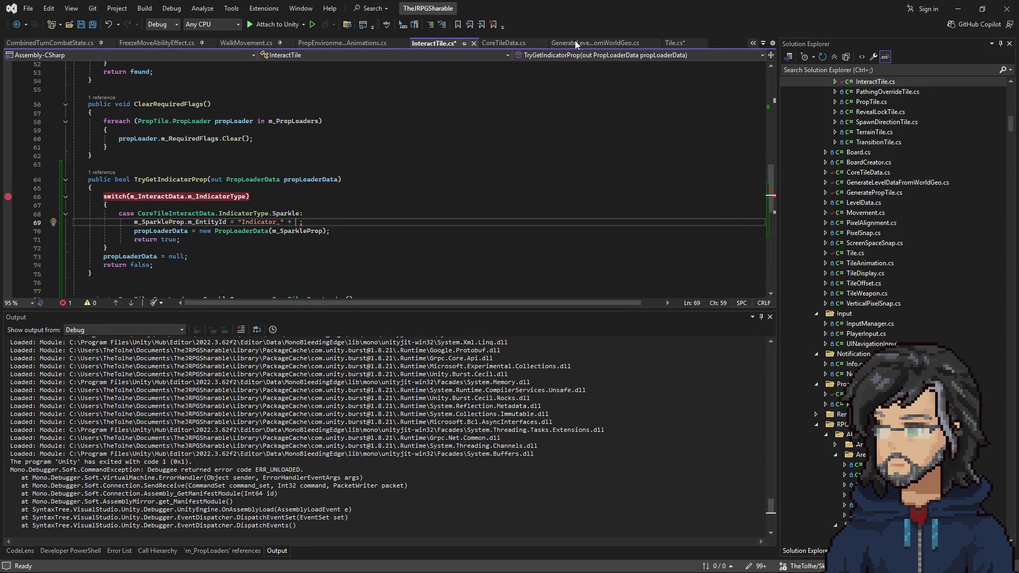
In Tile.cs, inspect the m_TileType condition on line 311 and the GetComponentInChildren call
{"action": "left_click", "coordinate": [672, 43]}
{"action": "left_click_drag", "start_coordinate": [209, 215], "coordinate": [212, 274]}
{"action": "scroll", "coordinate": [370, 255], "scroll_direction": "up", "scroll_amount": 3}
{"action": "left_click_drag", "start_coordinate": [75, 136], "coordinate": [159, 194]}
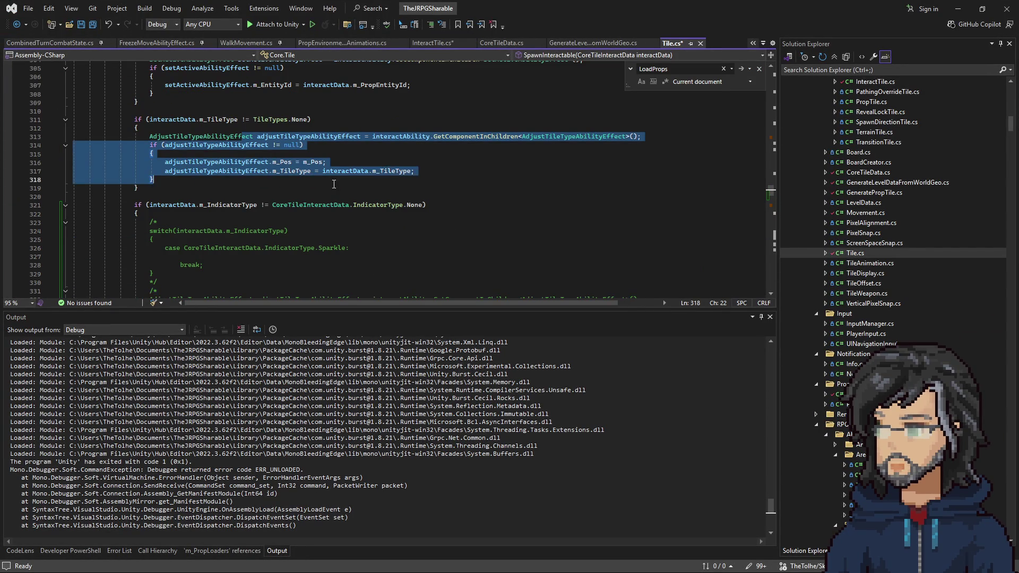
{"action": "left_click", "coordinate": [235, 119]}
{"action": "left_click_drag", "start_coordinate": [234, 120], "coordinate": [137, 128]}
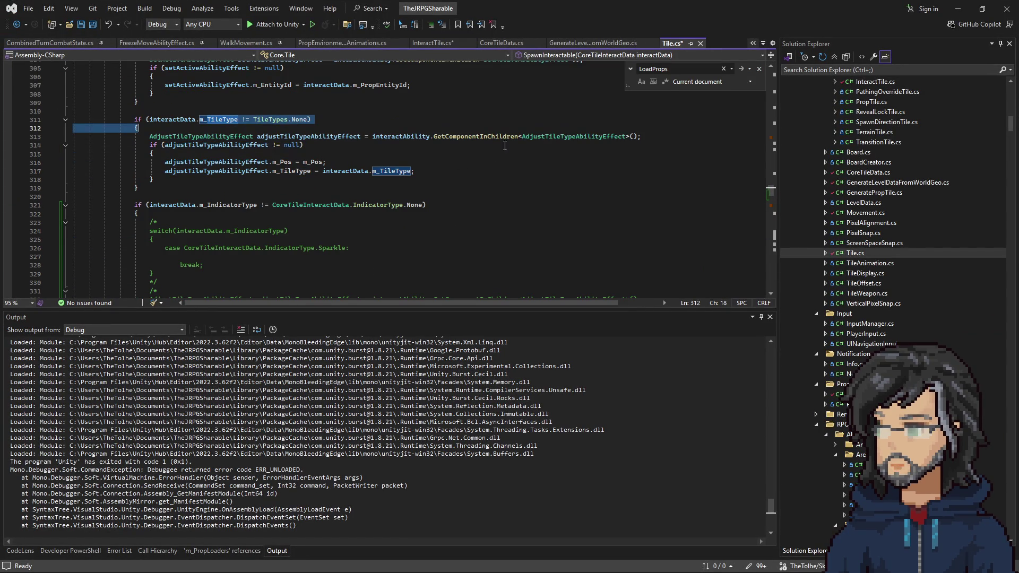
{"action": "left_click_drag", "start_coordinate": [507, 139], "coordinate": [623, 140]}
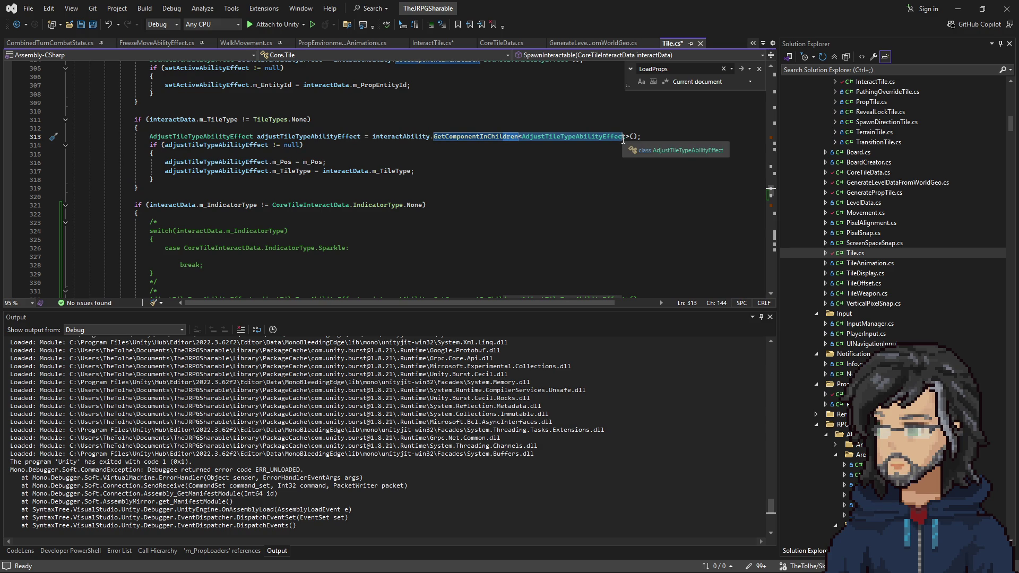
Review the tile-type block body and uses of adjustTileTypeAbilityEffect, then minimize Visual Studio
{"action": "scroll", "coordinate": [187, 197], "scroll_direction": "down", "scroll_amount": 2}
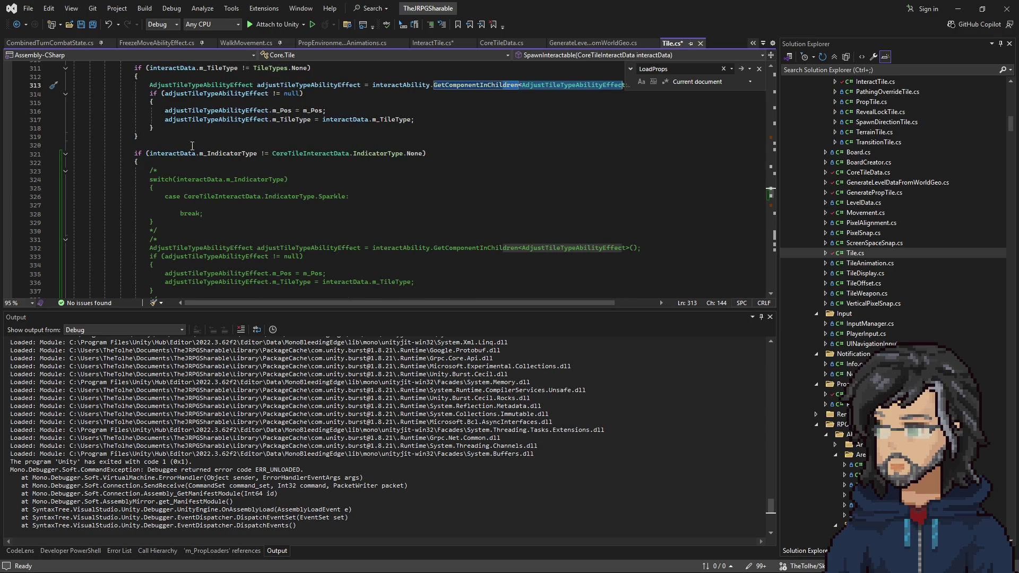
{"action": "mouse_move", "coordinate": [205, 80]}
{"action": "left_mouse_down"}
{"action": "mouse_move", "coordinate": [260, 114]}
{"action": "mouse_move", "coordinate": [263, 127]}
{"action": "left_mouse_up"}
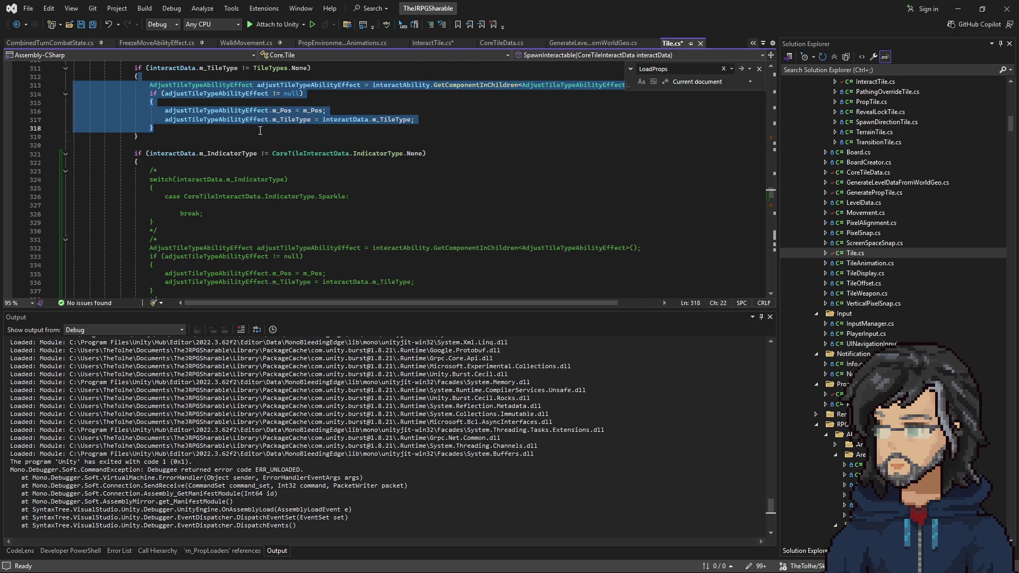
{"action": "left_click", "coordinate": [192, 120]}
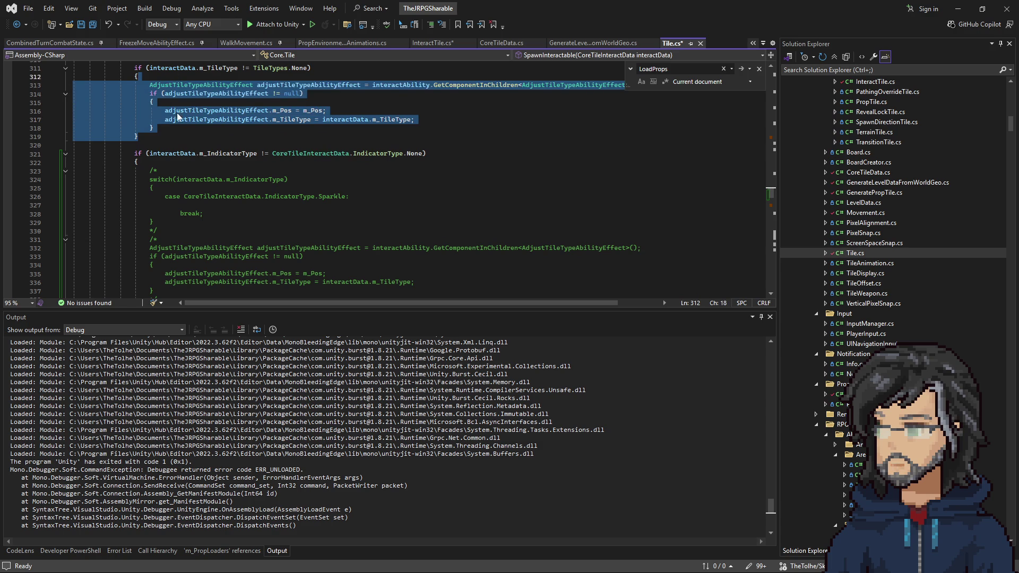
{"action": "left_click", "coordinate": [189, 112]}
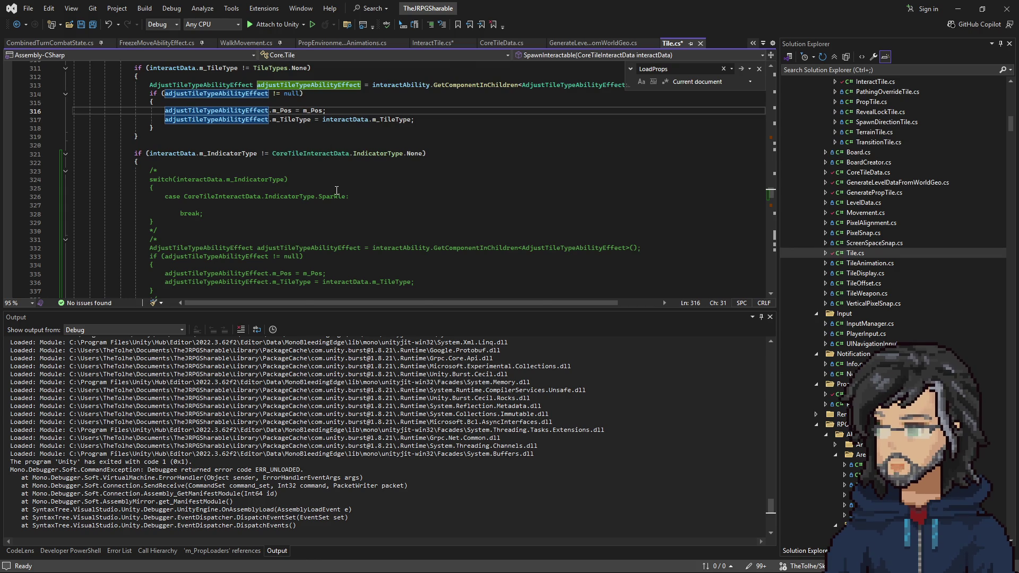
{"action": "scroll", "coordinate": [337, 190], "scroll_direction": "down", "scroll_amount": 1}
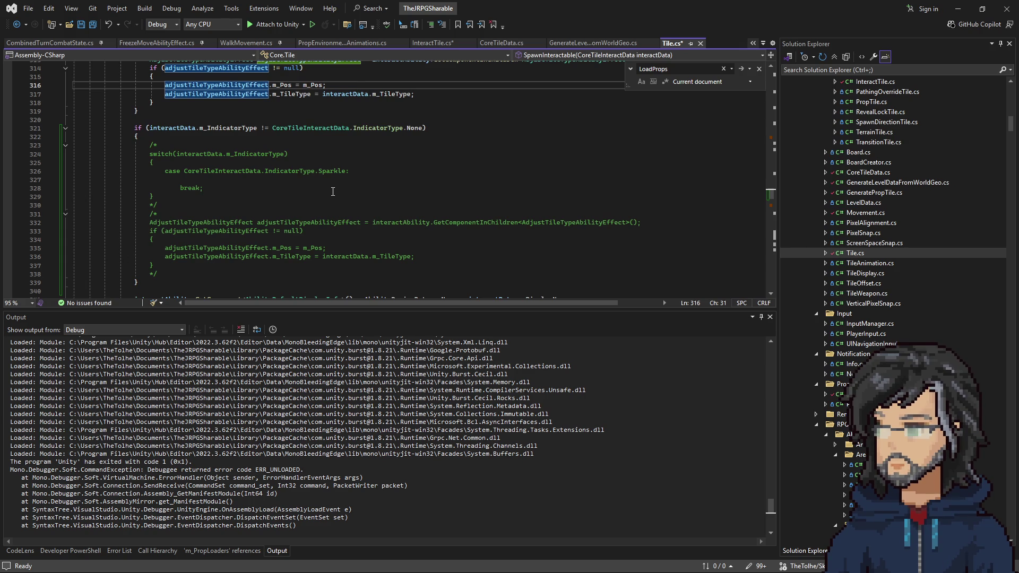
{"action": "scroll", "coordinate": [333, 191], "scroll_direction": "up", "scroll_amount": 6}
{"action": "scroll", "coordinate": [322, 229], "scroll_direction": "up", "scroll_amount": 5}
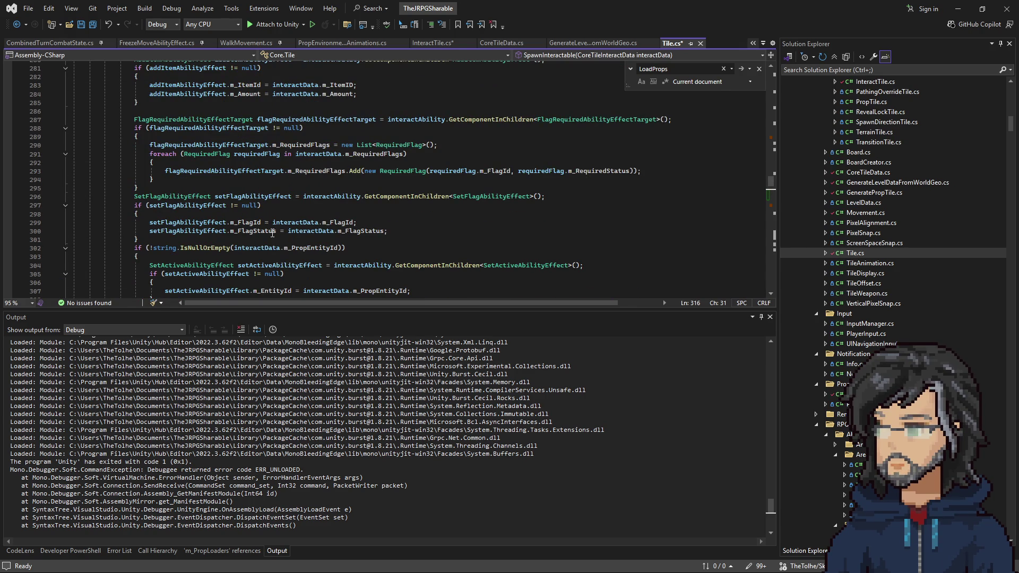
{"action": "scroll", "coordinate": [383, 202], "scroll_direction": "up", "scroll_amount": 4}
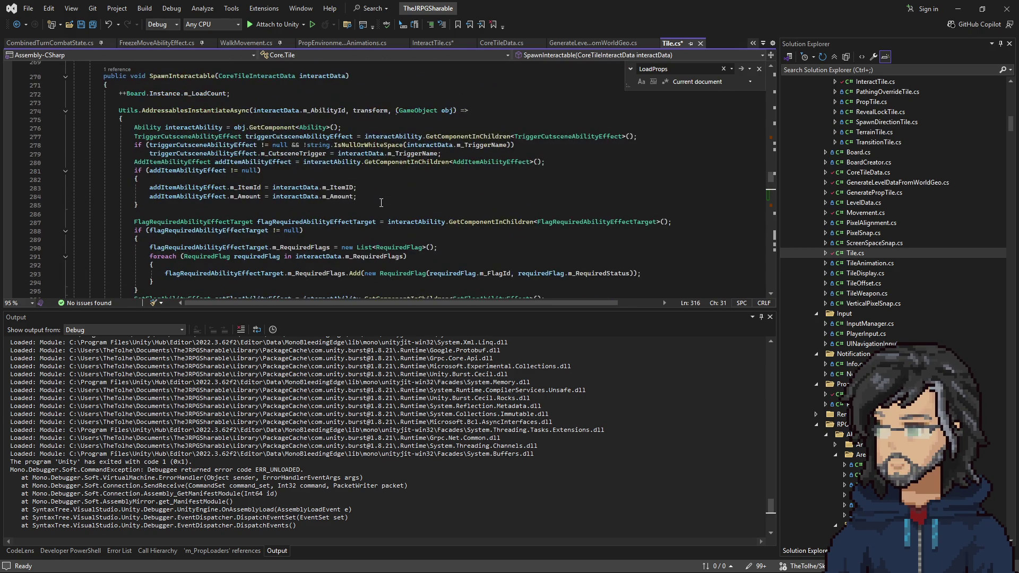
{"action": "left_click", "coordinate": [962, 8]}
{"action": "scroll", "coordinate": [420, 249], "scroll_direction": "up", "scroll_amount": 10}
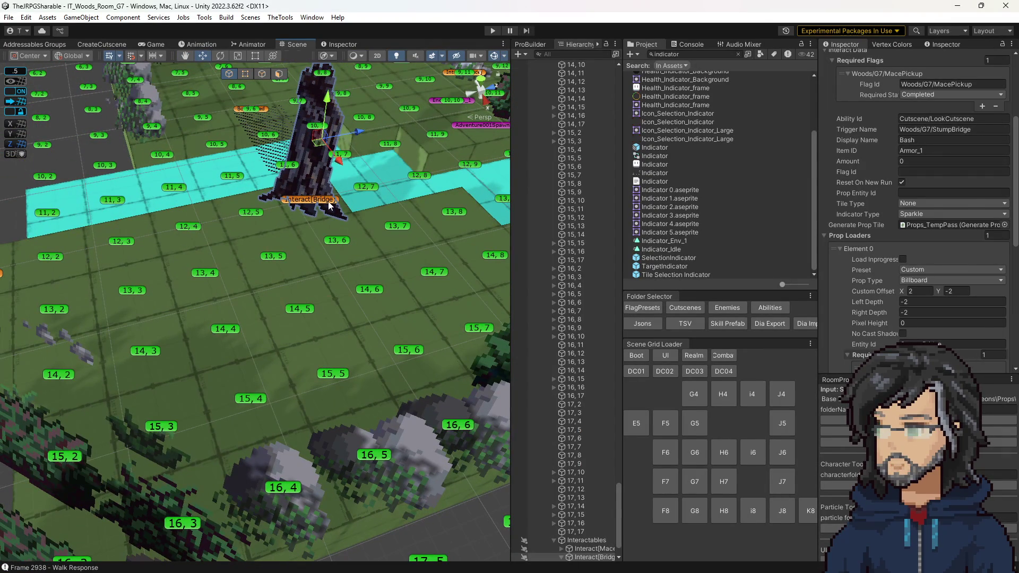
Select Interact[Bridge] and check its prop loader Flag Id Woods/G7/StumpBridge
{"action": "left_click", "coordinate": [335, 207]}
{"action": "left_click", "coordinate": [316, 203]}
{"action": "scroll", "coordinate": [888, 289], "scroll_direction": "down", "scroll_amount": 3}
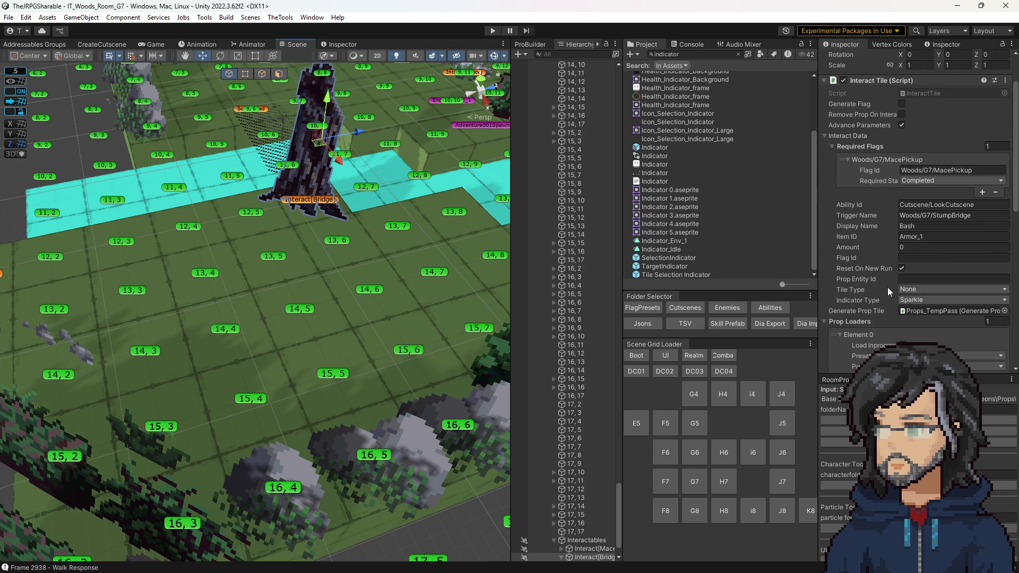
{"action": "scroll", "coordinate": [888, 291], "scroll_direction": "down", "scroll_amount": 10}
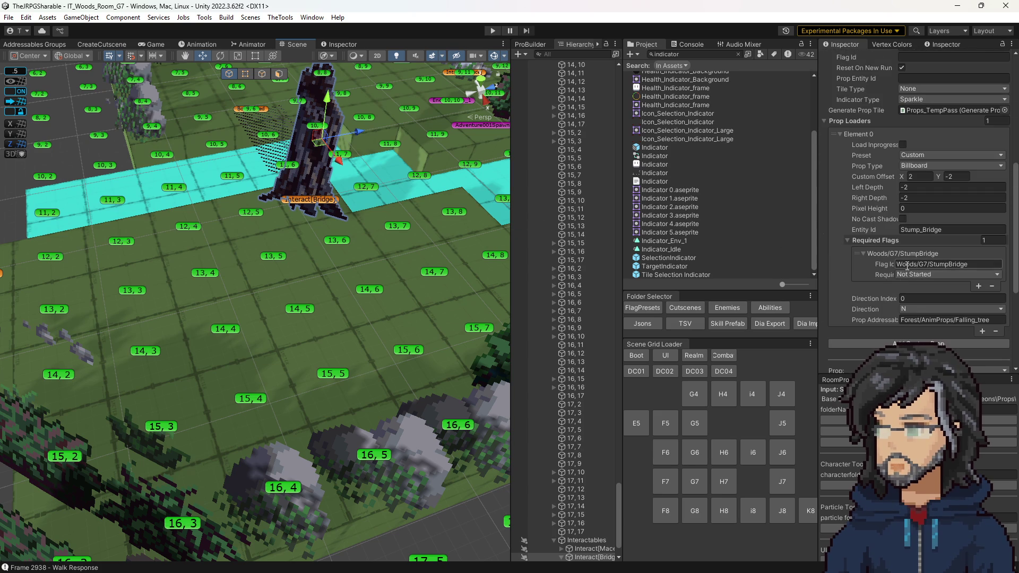
{"action": "left_click", "coordinate": [935, 266]}
{"action": "double_click", "coordinate": [935, 266]}
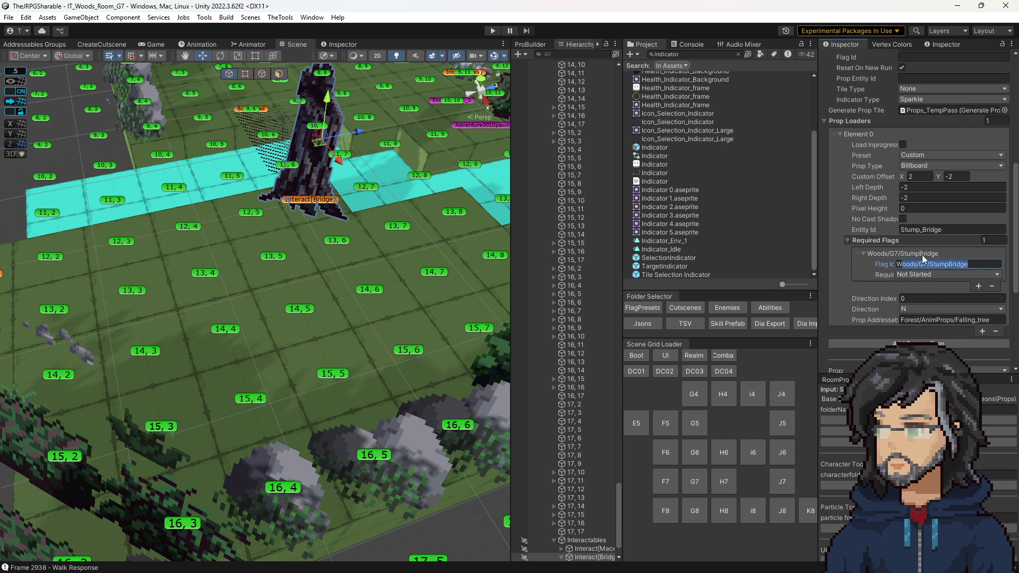
Check the required Flag Id Woods/G7/MacePickup, then open the InteractTile script
{"action": "scroll", "coordinate": [925, 252], "scroll_direction": "up", "scroll_amount": 6}
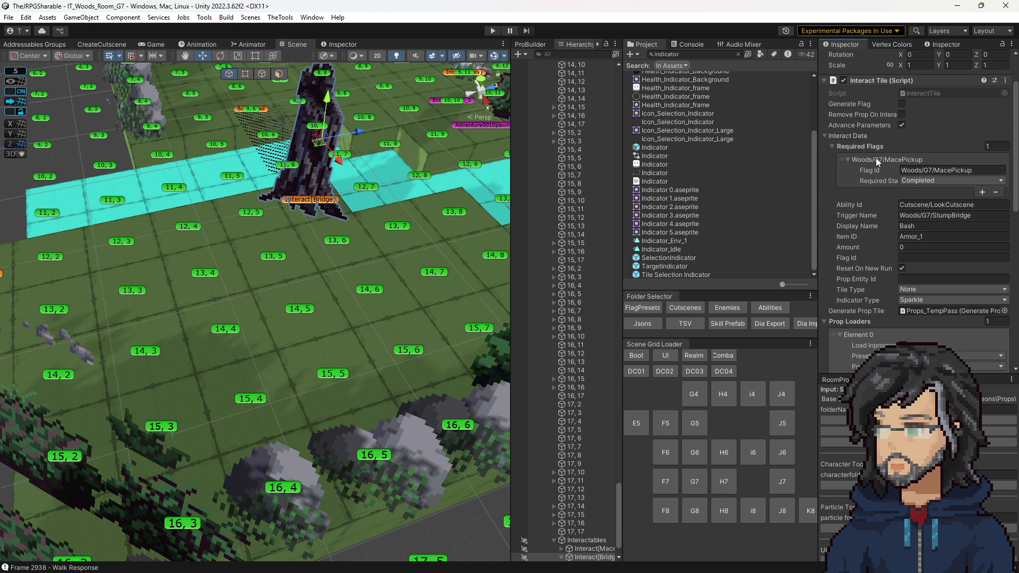
{"action": "left_click", "coordinate": [934, 171]}
{"action": "left_click", "coordinate": [973, 171]}
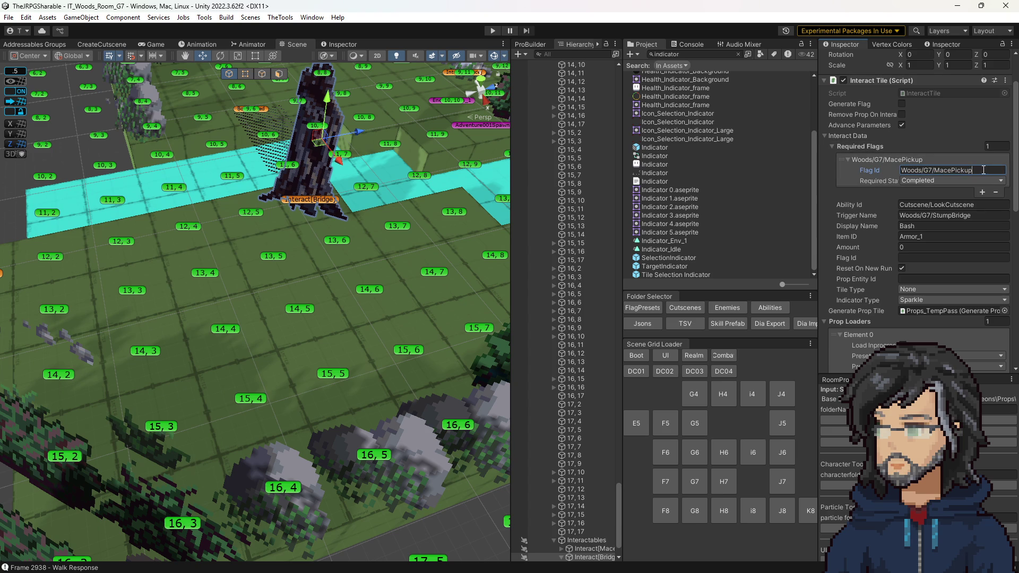
{"action": "key", "text": "ctrl+a"}
{"action": "scroll", "coordinate": [340, 143], "scroll_direction": "down", "scroll_amount": 3}
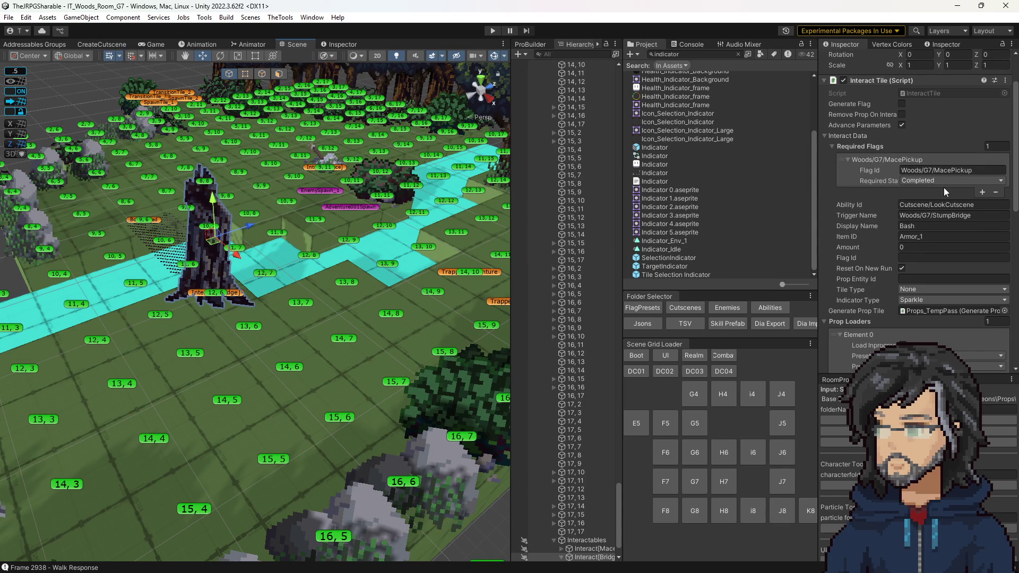
{"action": "left_click", "coordinate": [917, 93]}
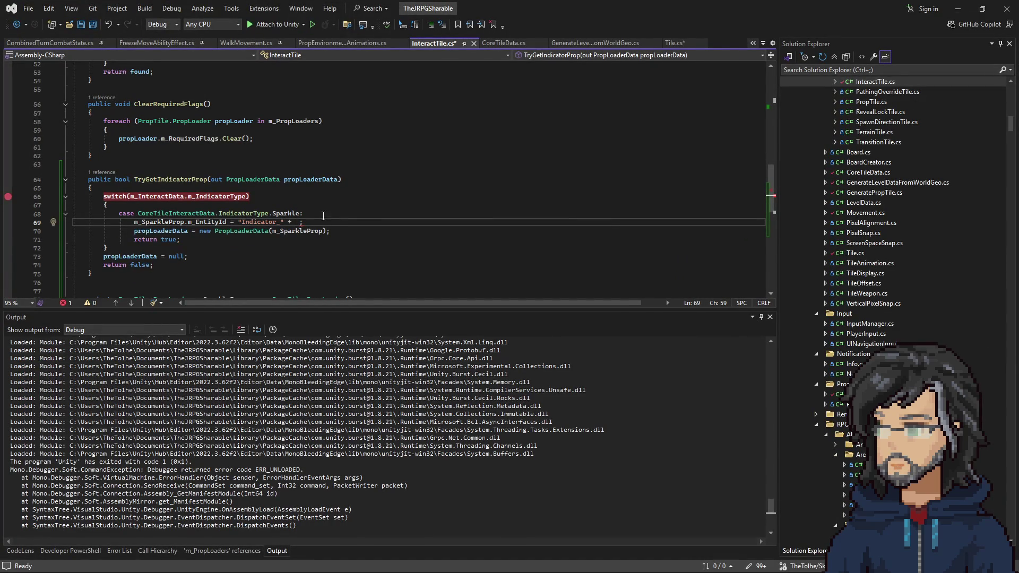
Go to CoreTileInteractData's definition in CoreTileData.cs, read through it, then minimize Visual Studio
{"action": "scroll", "coordinate": [322, 219], "scroll_direction": "up", "scroll_amount": 17}
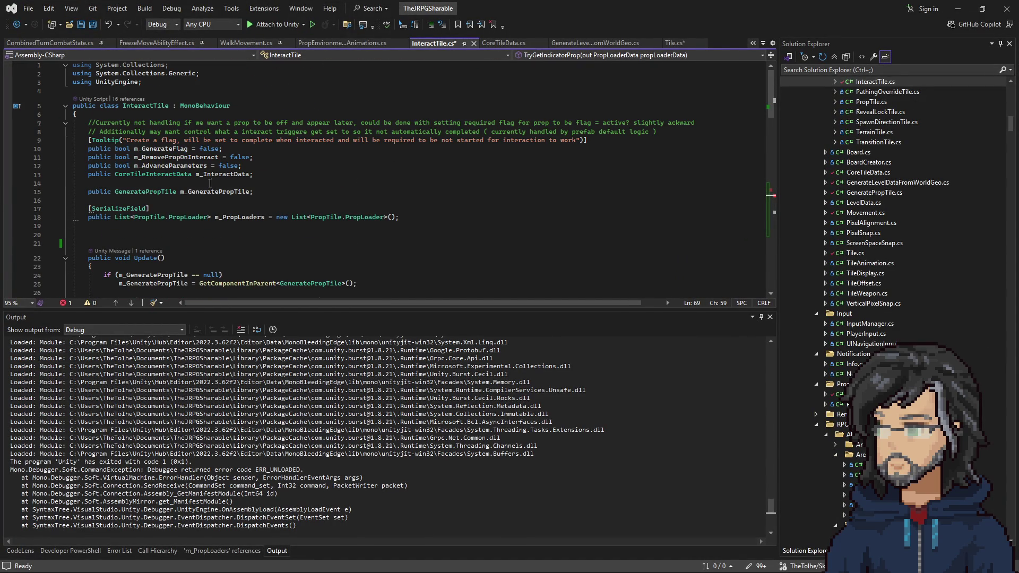
{"action": "right_click", "coordinate": [214, 174]}
{"action": "left_click", "coordinate": [260, 243]}
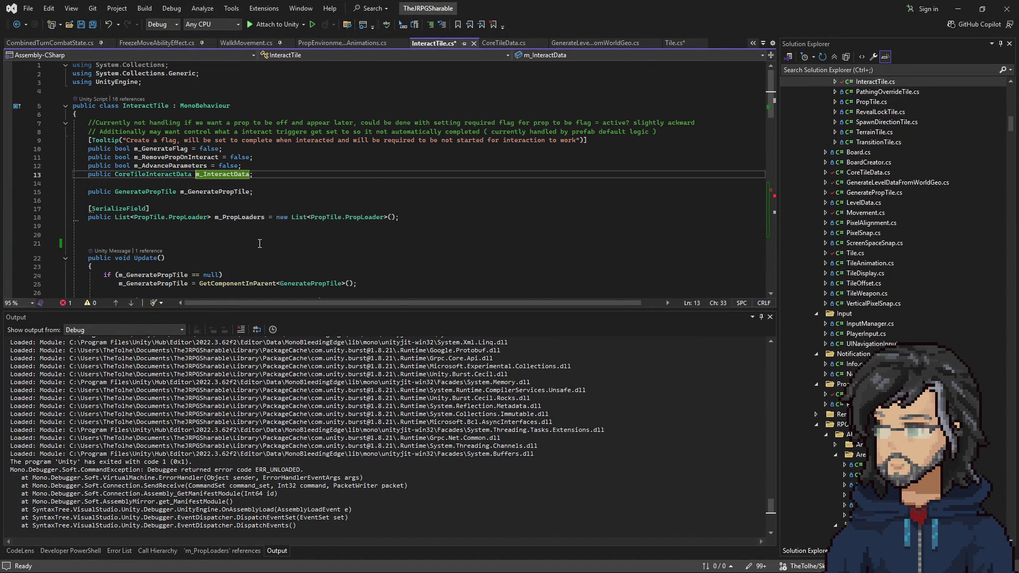
{"action": "right_click", "coordinate": [165, 173]}
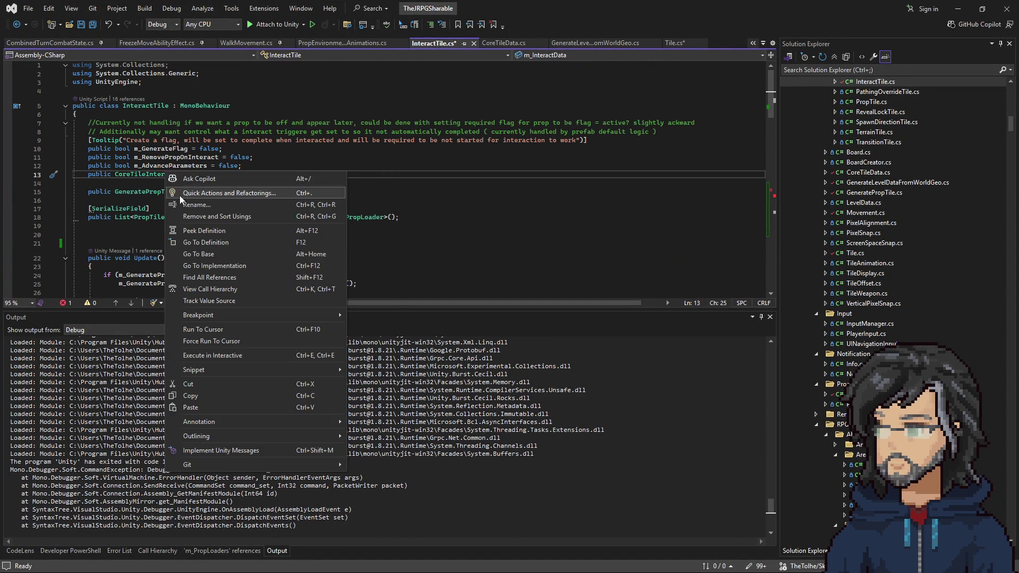
{"action": "left_click", "coordinate": [207, 223]}
{"action": "scroll", "coordinate": [206, 223], "scroll_direction": "down", "scroll_amount": 10}
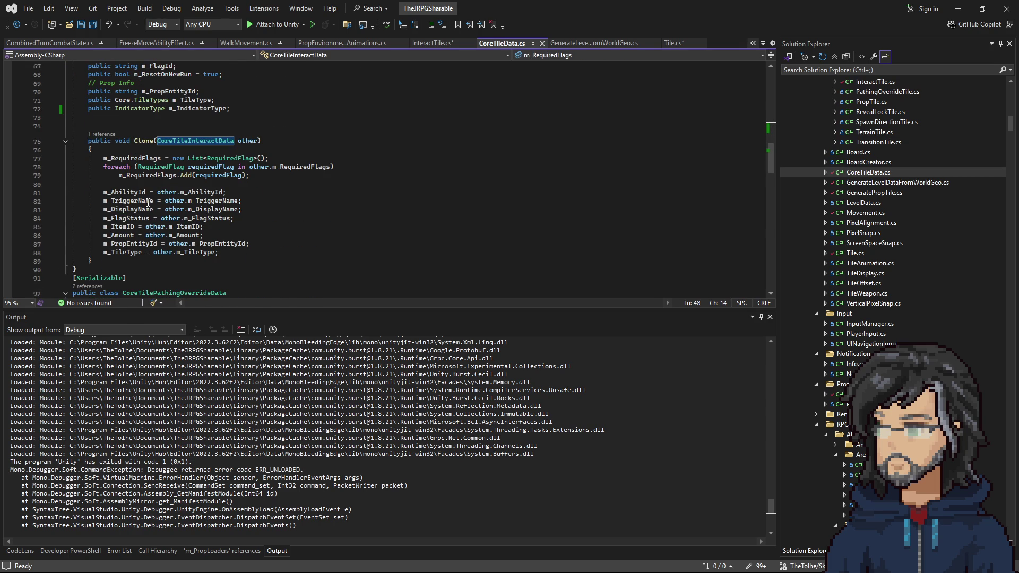
{"action": "scroll", "coordinate": [151, 205], "scroll_direction": "down", "scroll_amount": 2}
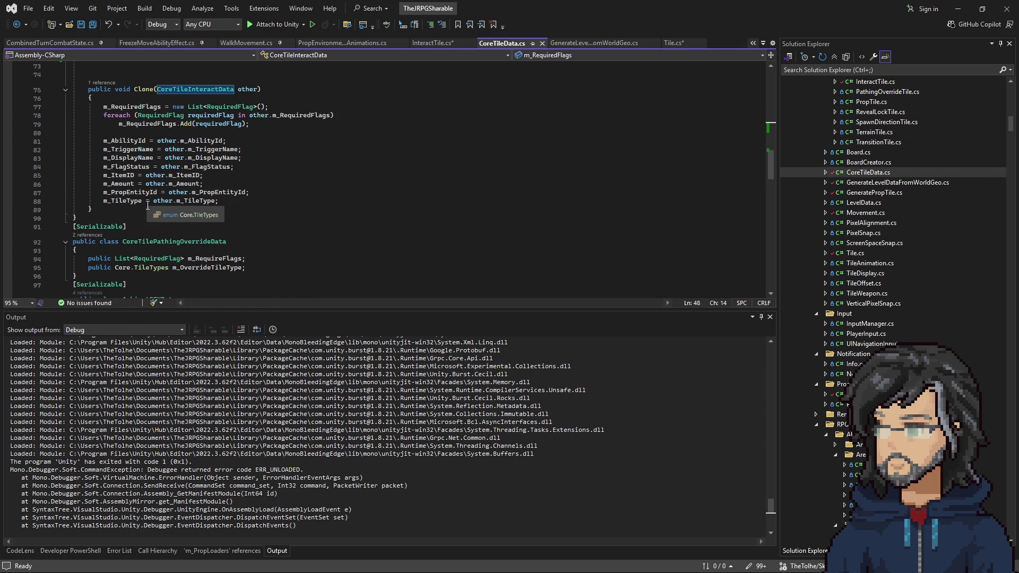
{"action": "left_click", "coordinate": [958, 9]}
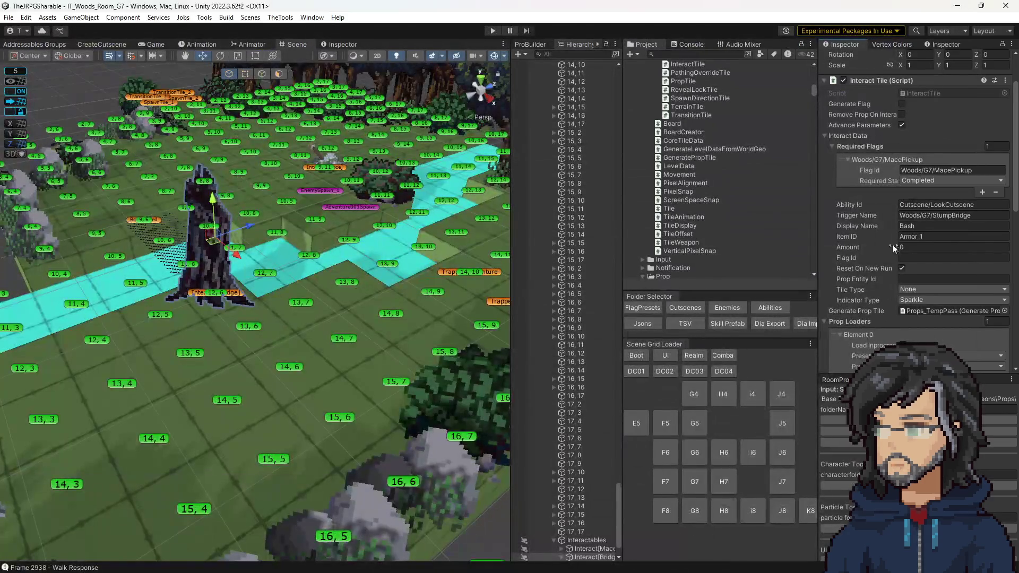
{"action": "left_click", "coordinate": [932, 217]}
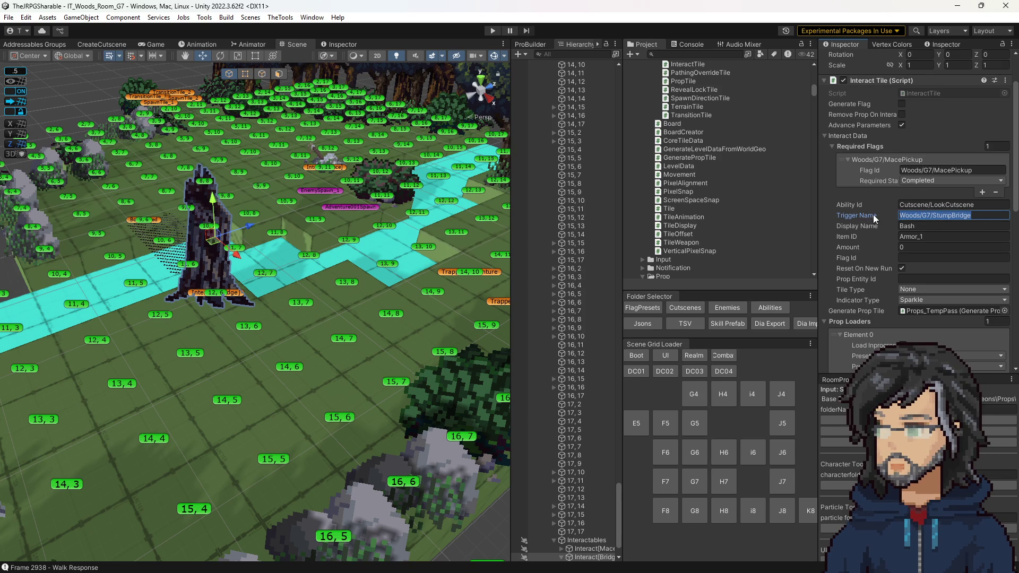
{"action": "left_click", "coordinate": [914, 215]}
{"action": "left_click_drag", "start_coordinate": [913, 215], "coordinate": [978, 219]}
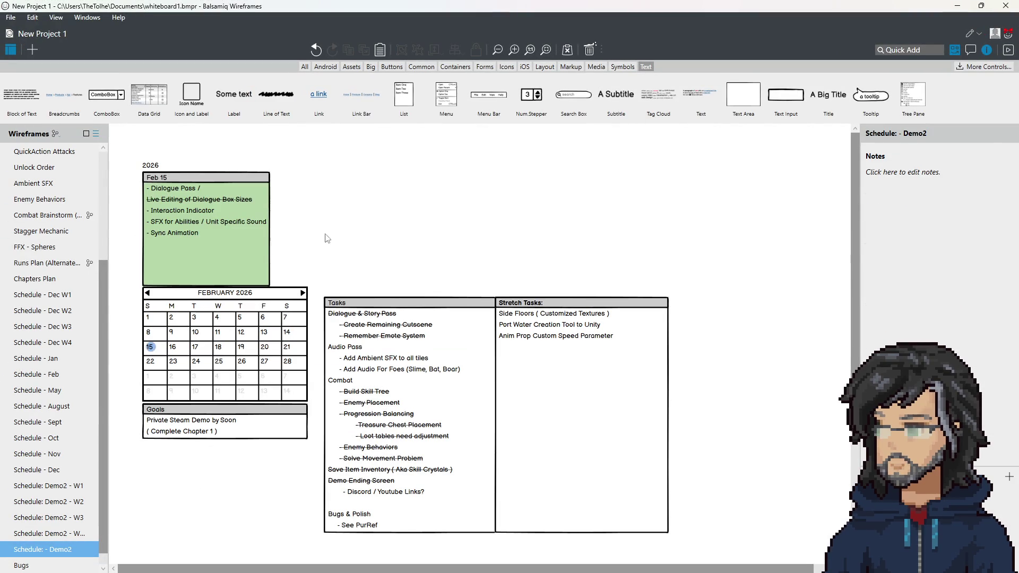
Select the green Feb 15 list and paste a duplicate of it
{"action": "scroll", "coordinate": [564, 300], "scroll_direction": "down", "scroll_amount": 3}
{"action": "scroll", "coordinate": [271, 146], "scroll_direction": "up", "scroll_amount": 2}
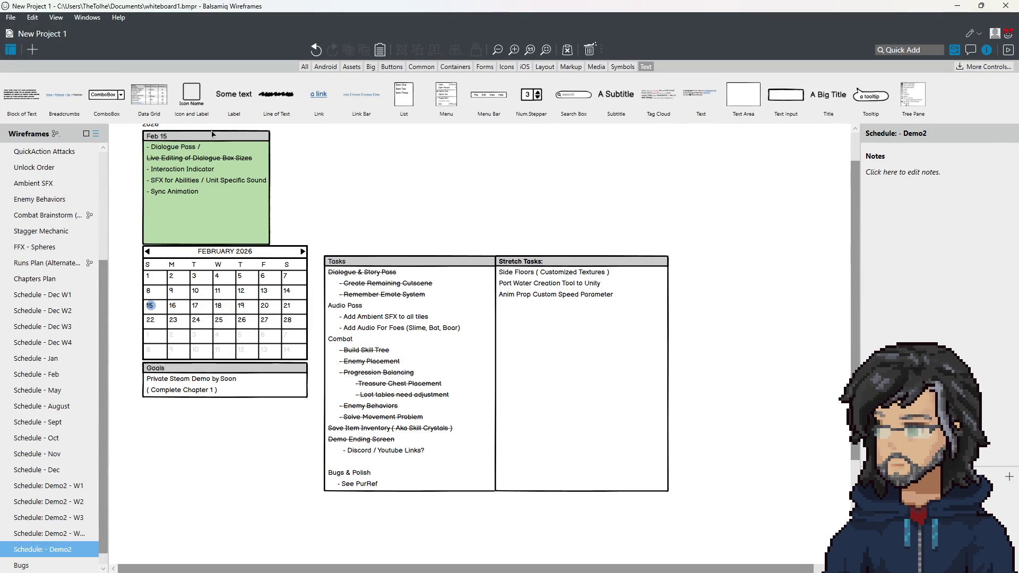
{"action": "left_click", "coordinate": [266, 212]}
{"action": "scroll", "coordinate": [297, 250], "scroll_direction": "down", "scroll_amount": 1}
{"action": "scroll", "coordinate": [312, 283], "scroll_direction": "down", "scroll_amount": 1}
{"action": "key", "text": "ctrl+v"}
Change the copy's text to 'Indicator Prop / Sprakle' and shrink it to two rows
{"action": "double_click", "coordinate": [268, 453]}
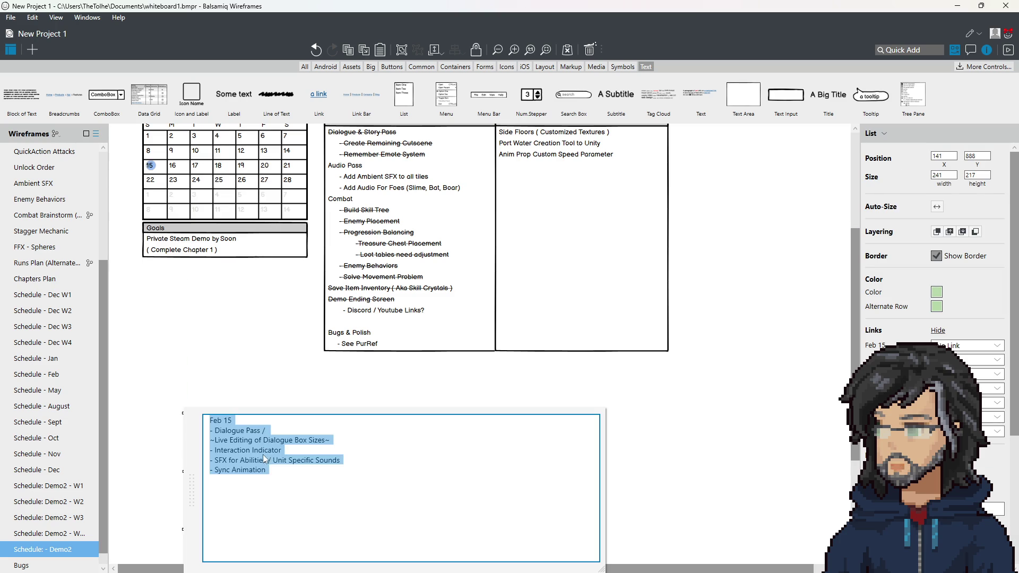
{"action": "key", "text": "BackSpace"}
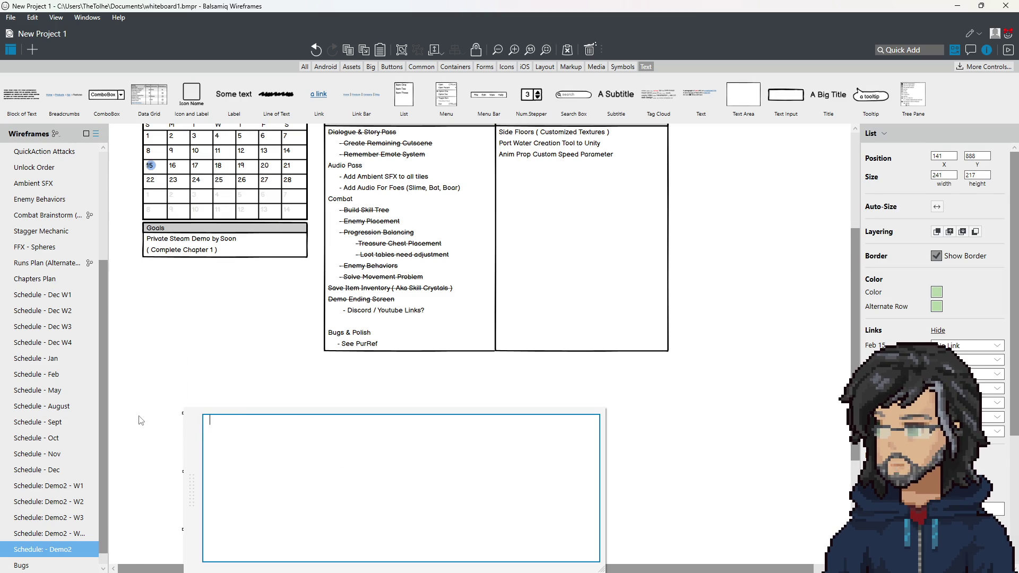
{"action": "type", "text": "Indi"}
{"action": "type", "text": "cato"}
{"action": "type", "text": "r Prop "}
{"action": "type", "text": "Sprak"}
{"action": "key", "text": "ctrl+Return"}
{"action": "mouse_move", "coordinate": [247, 530]}
{"action": "left_mouse_down"}
{"action": "mouse_move", "coordinate": [255, 424]}
{"action": "mouse_move", "coordinate": [442, 427]}
{"action": "left_mouse_up"}
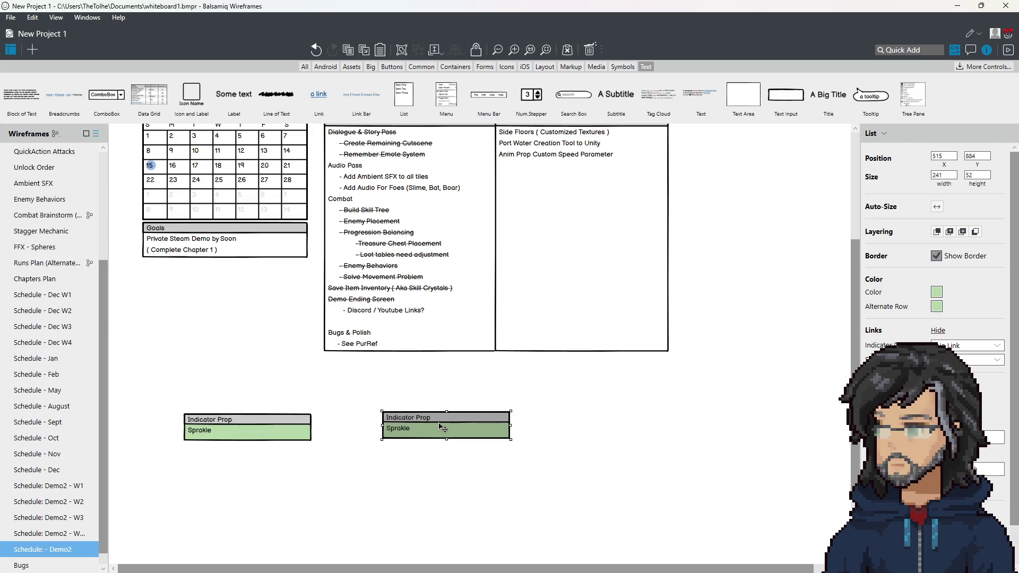
Rewrite the copied list as 'Interactable' with Required Flag and Cutscene Trigger lines
{"action": "double_click", "coordinate": [442, 428]}
{"action": "type", "text": "In"}
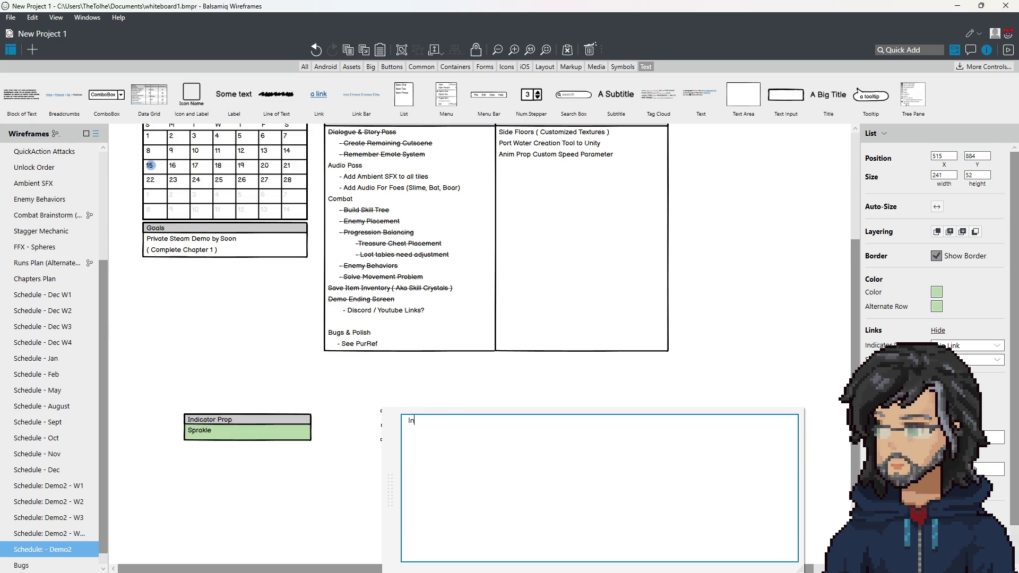
{"action": "type", "text": "teractable "}
{"action": "type", "text": "Required Fla"}
{"action": "type", "text": "g"}
{"action": "key", "text": "Return"}
{"action": "type", "text": "Cutscene "}
{"action": "type", "text": "rigger"}
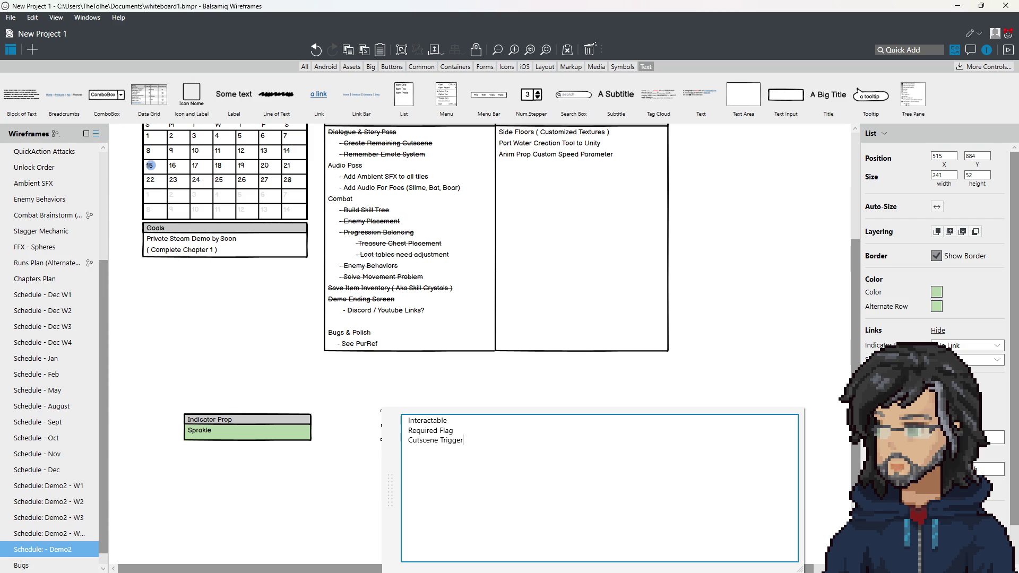
{"action": "type", "text": " - Must"}
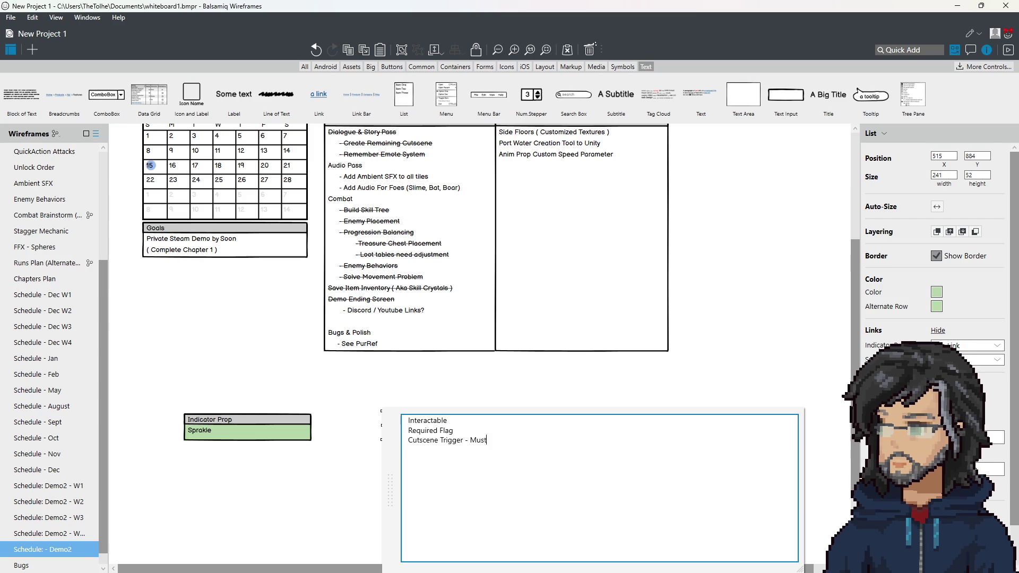
{"action": "type", "text": " be able to c"}
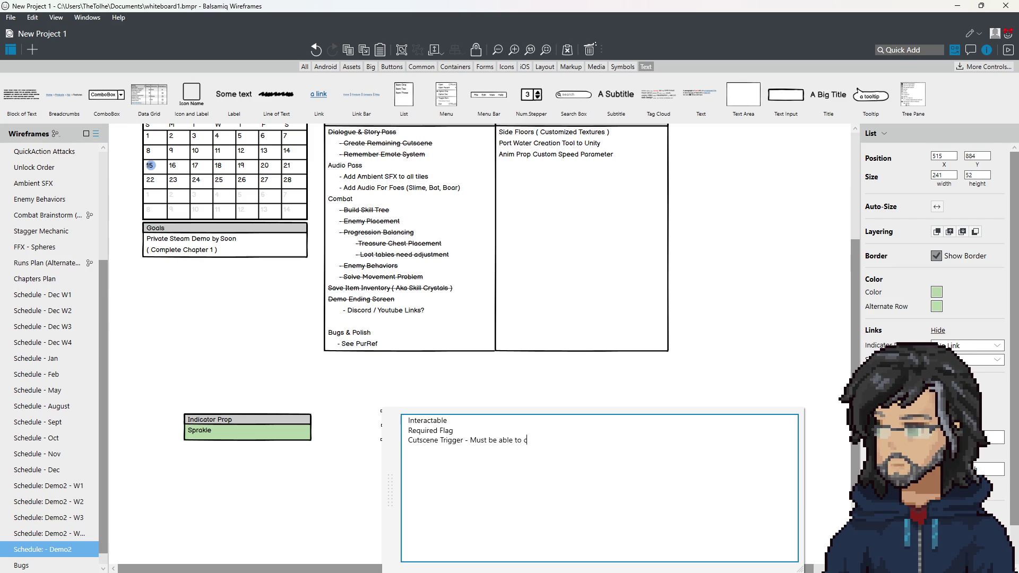
{"action": "type", "text": "rigger"}
{"action": "key", "text": "BackSpace"}
{"action": "key", "text": "BackSpace"}
{"action": "key", "text": "BackSpace"}
{"action": "type", "text": "bger"}
{"action": "key", "text": "ctrl+BackSpace"}
{"action": "key", "text": "ctrl+BackSpace"}
{"action": "type", "text": "o"}
{"action": "type", "text": "ge"}
{"action": "key", "text": "BackSpace"}
{"action": "key", "text": "BackSpace"}
{"action": "key", "text": "Return"}
{"action": "key", "text": "Return"}
{"action": "key", "text": "Return"}
Add the Can Interact() conditions, placing 'required flags must be valid' above the cutscene line
{"action": "type", "text": "Interact():"}
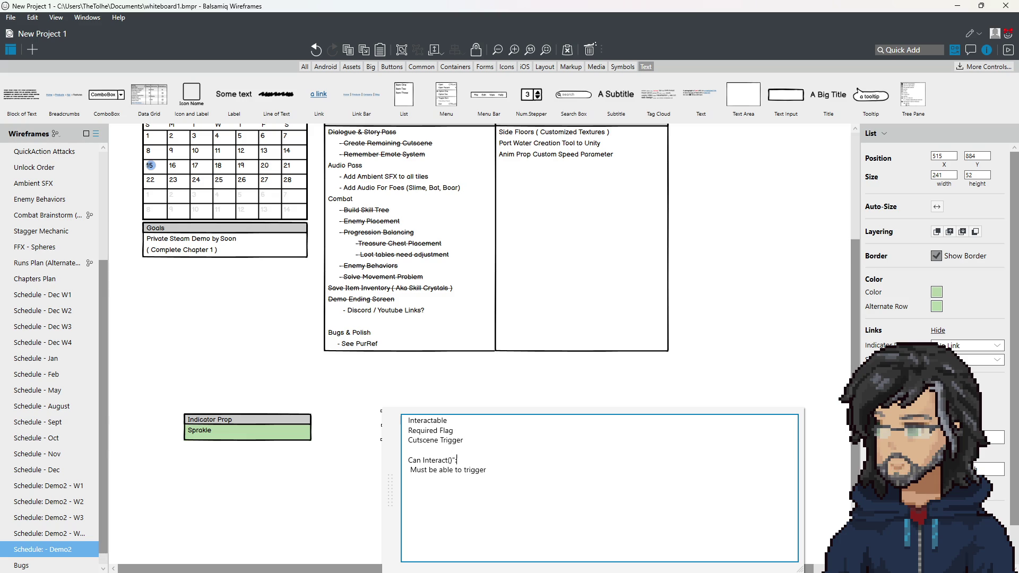
{"action": "left_click", "coordinate": [449, 470]}
{"action": "key", "text": "Home"}
{"action": "key", "text": "Delete"}
{"action": "type", "text": "cut"}
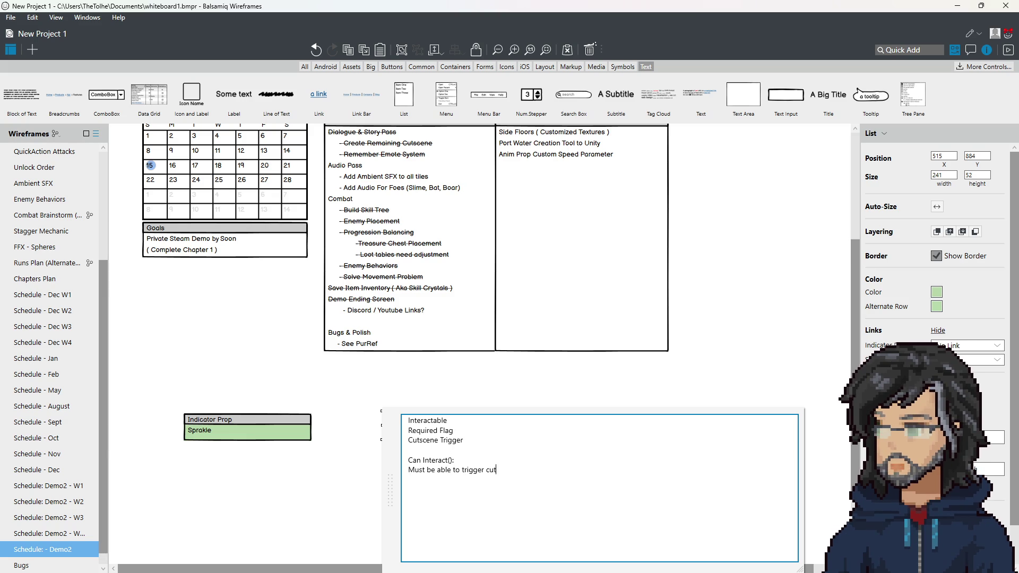
{"action": "type", "text": "scenere"}
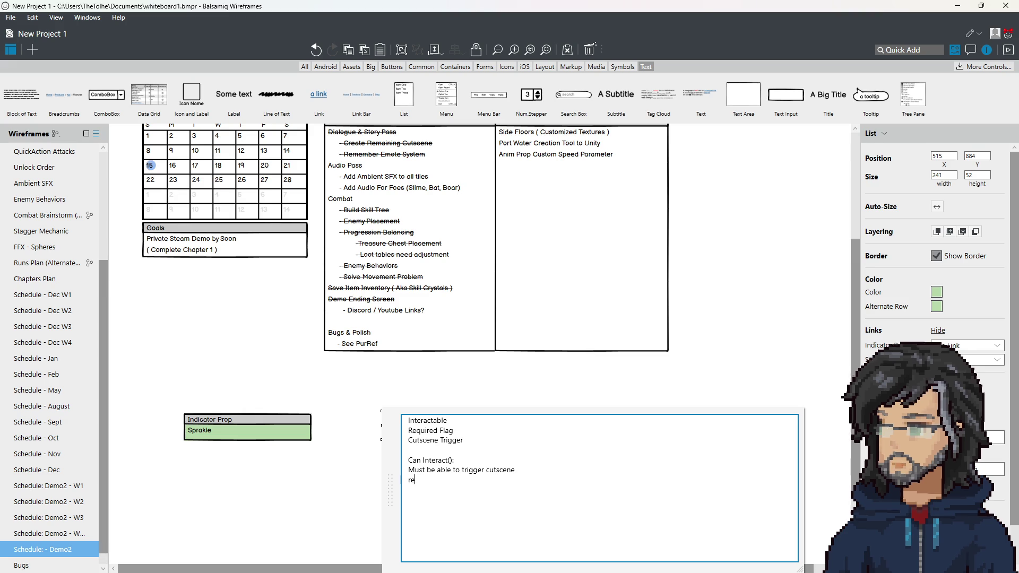
{"action": "type", "text": "quired gs"}
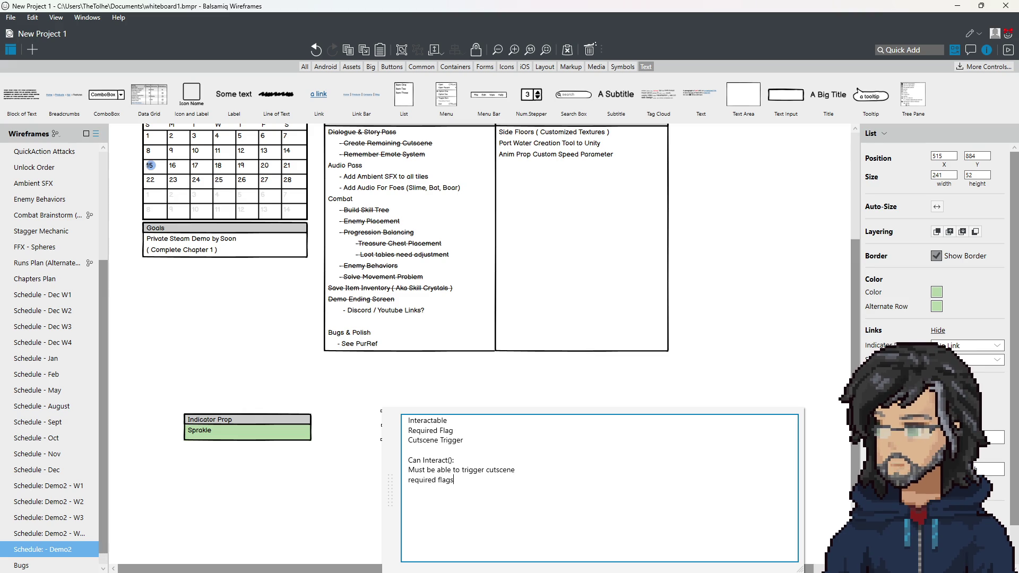
{"action": "type", "text": " must be f"}
{"action": "type", "text": "valide"}
{"action": "left_click_drag", "start_coordinate": [521, 483], "coordinate": [520, 473]}
{"action": "key", "text": "ctrl+x"}
{"action": "key", "text": "Up"}
{"action": "key", "text": "ctrl+v"}
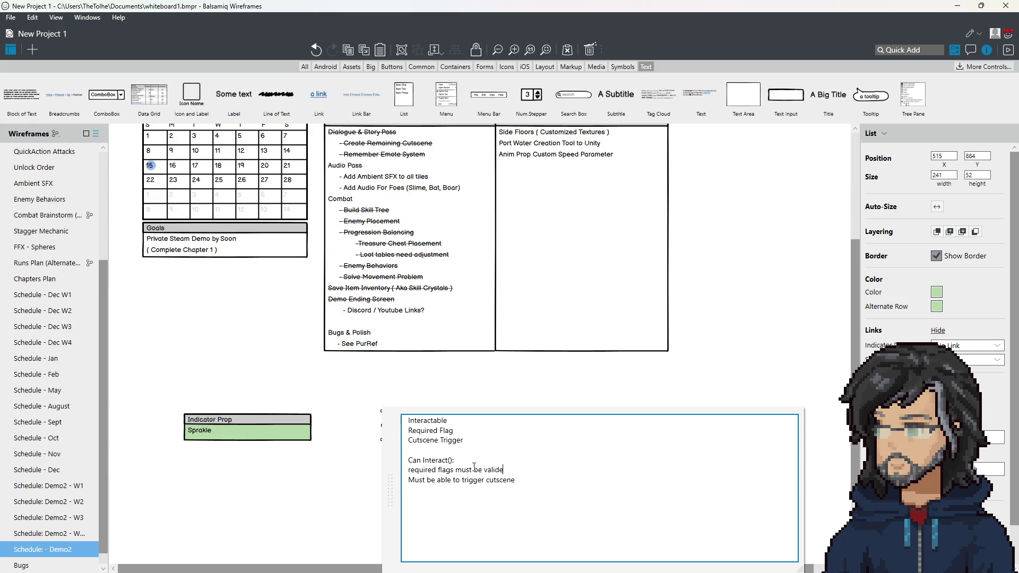
{"action": "left_click", "coordinate": [260, 433]}
{"action": "double_click", "coordinate": [260, 433]}
{"action": "left_click", "coordinate": [375, 380]}
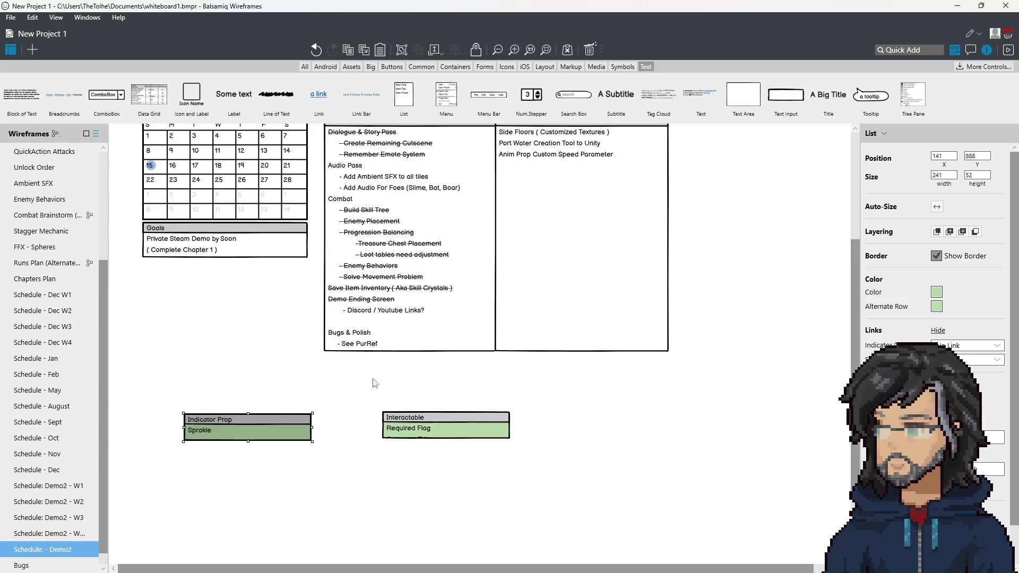
Stretch the Interactable list to reveal both Can Interact() conditions, then append IsVisible() to the Indicator Prop list
{"action": "left_click", "coordinate": [407, 427]}
{"action": "mouse_move", "coordinate": [447, 438]}
{"action": "left_mouse_down"}
{"action": "mouse_move", "coordinate": [447, 503]}
{"action": "mouse_move", "coordinate": [452, 432]}
{"action": "left_mouse_up"}
{"action": "double_click", "coordinate": [257, 437]}
{"action": "type", "text": "Is"}
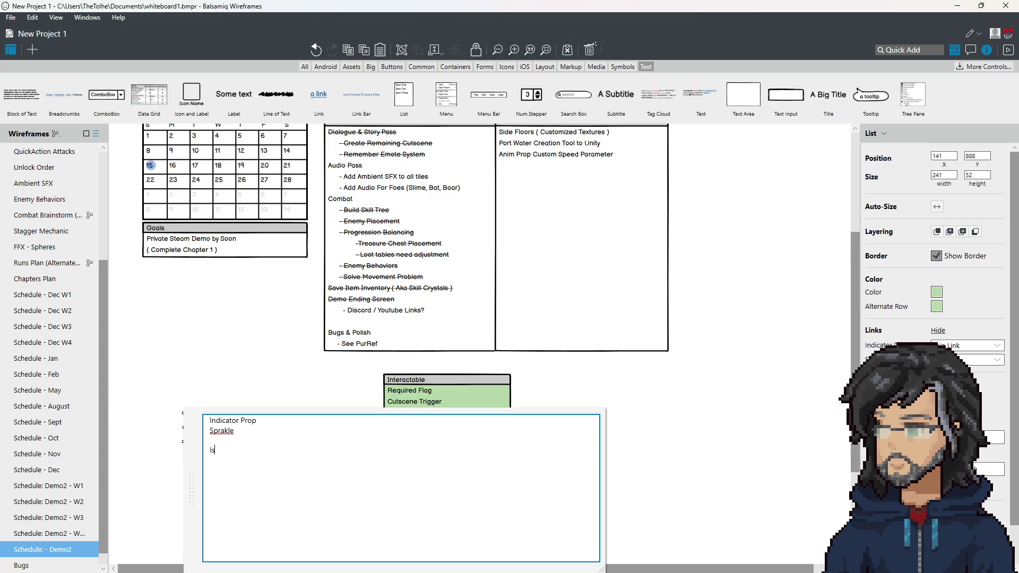
{"action": "type", "text": "Visible("}
{"action": "right_click", "coordinate": [245, 455]}
{"action": "left_click", "coordinate": [262, 434]}
{"action": "key", "text": "ctrl+a"}
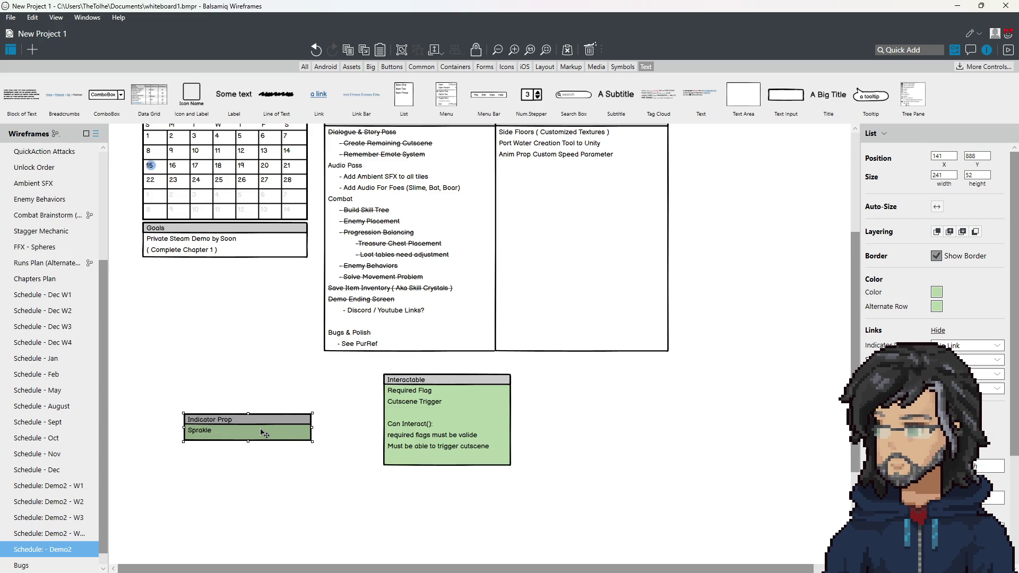
{"action": "left_click", "coordinate": [262, 452]}
{"action": "type", "text": "IsVisible():"}
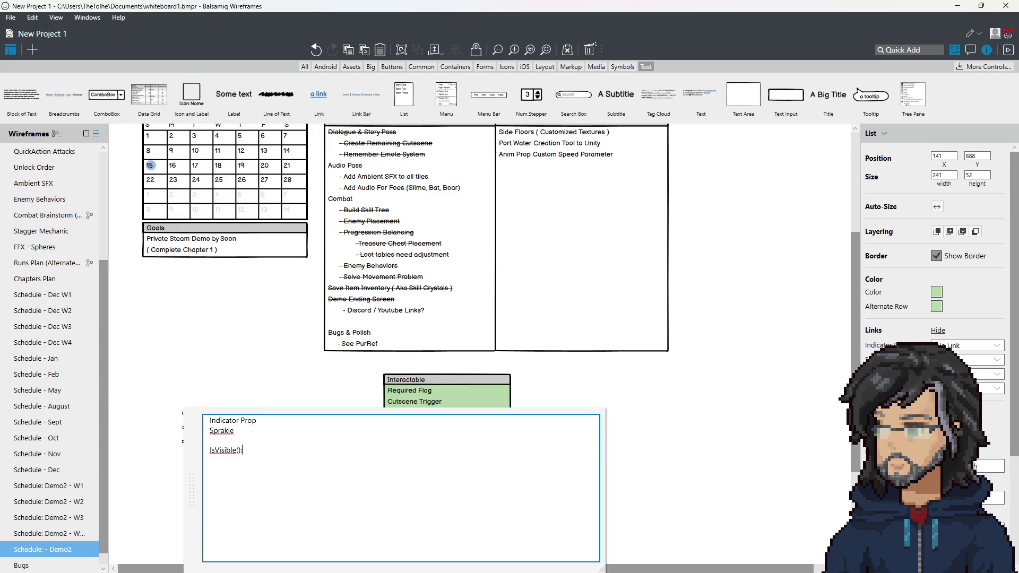
{"action": "left_click", "coordinate": [254, 385]}
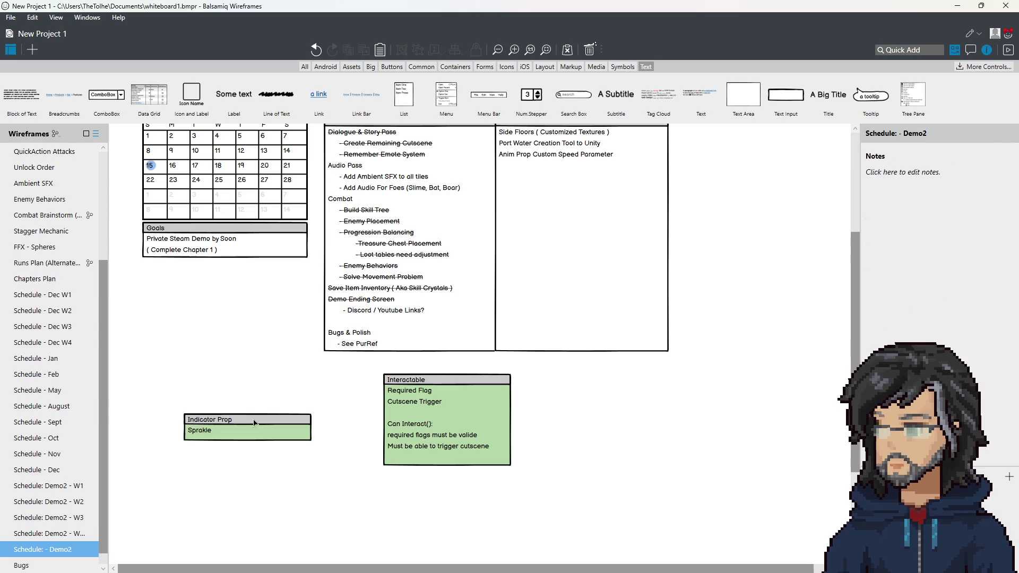